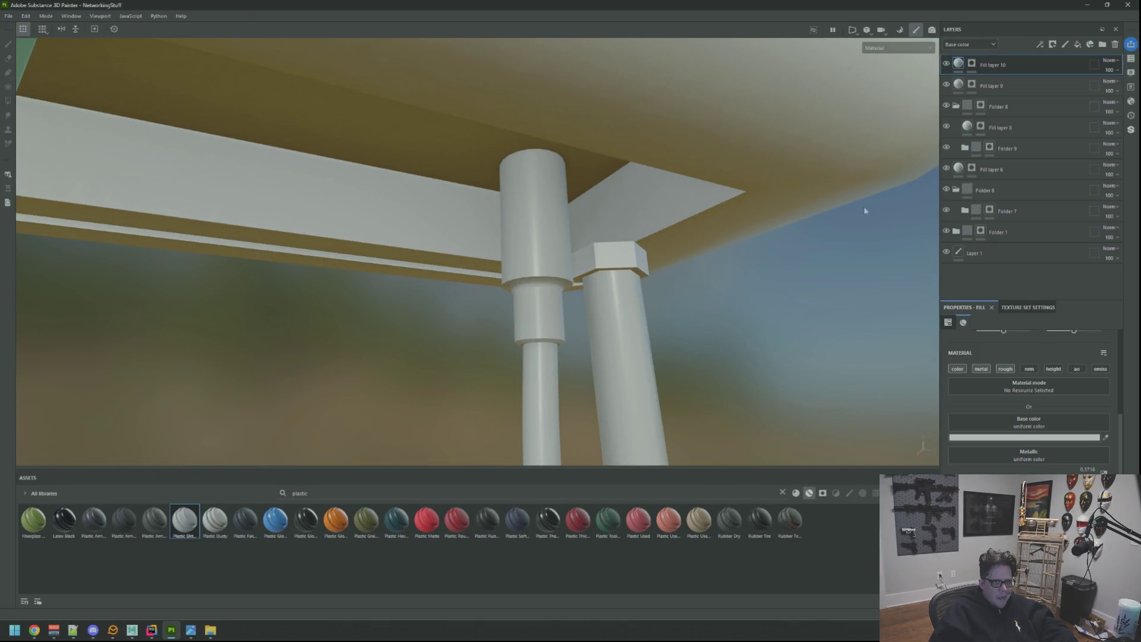
Collapse Folder 8, then add a new Folder 10 with Fill layer 11 inside it
click(955, 108)
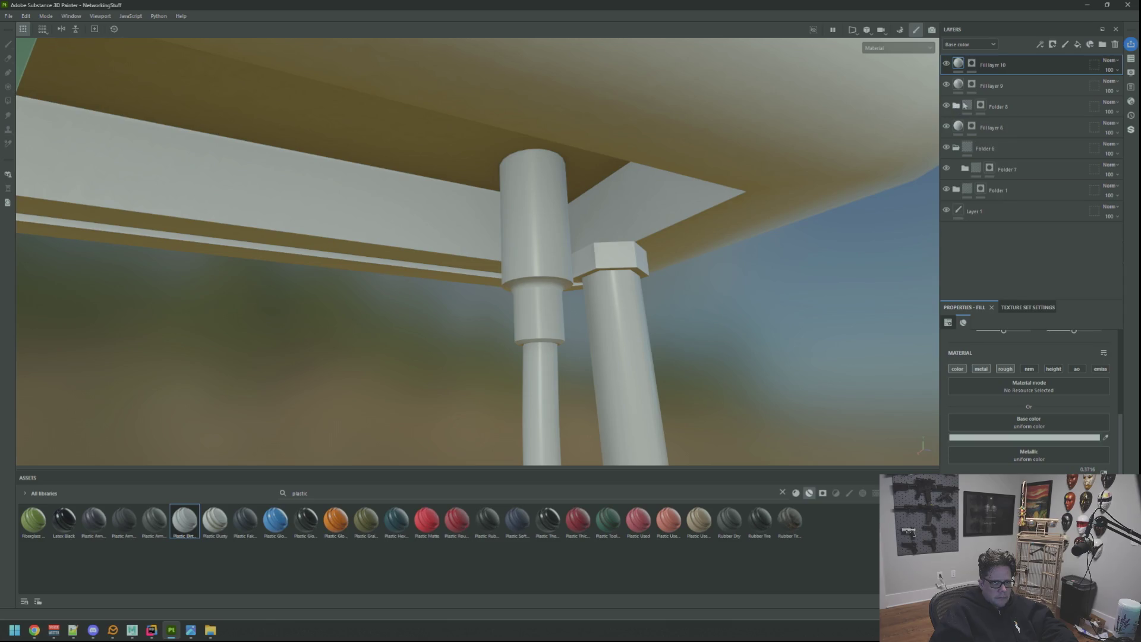
click(1101, 46)
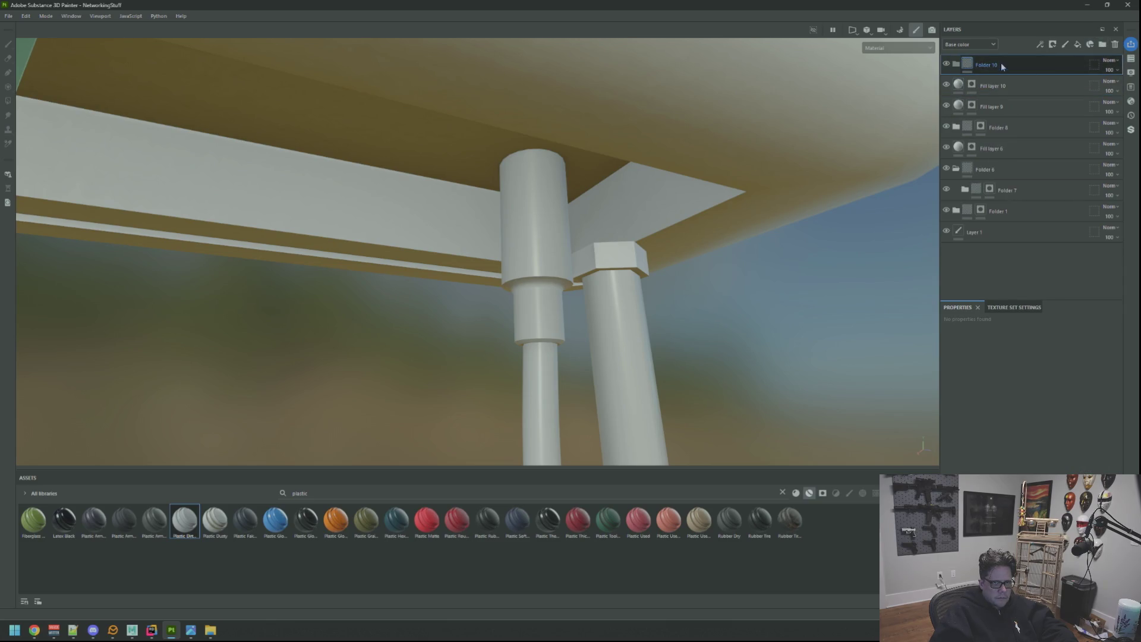
right_click(1001, 63)
click(1011, 63)
right_click(1013, 67)
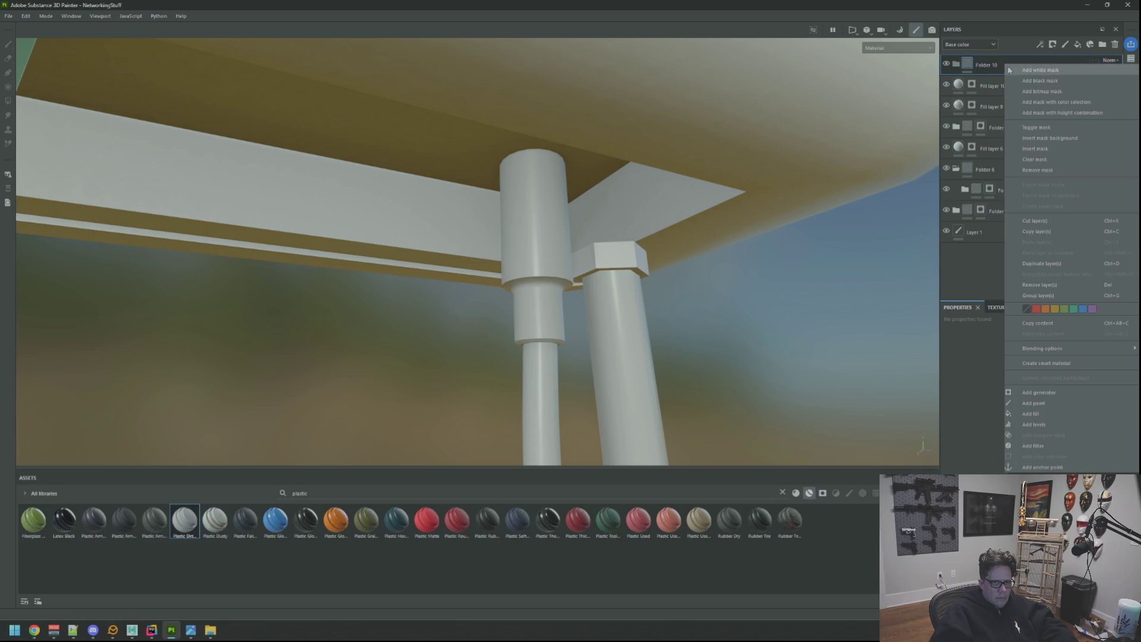
click(1031, 82)
Give Folder 10 a black mask, make Fill layer 11 red, and select the mask
right_click(991, 70)
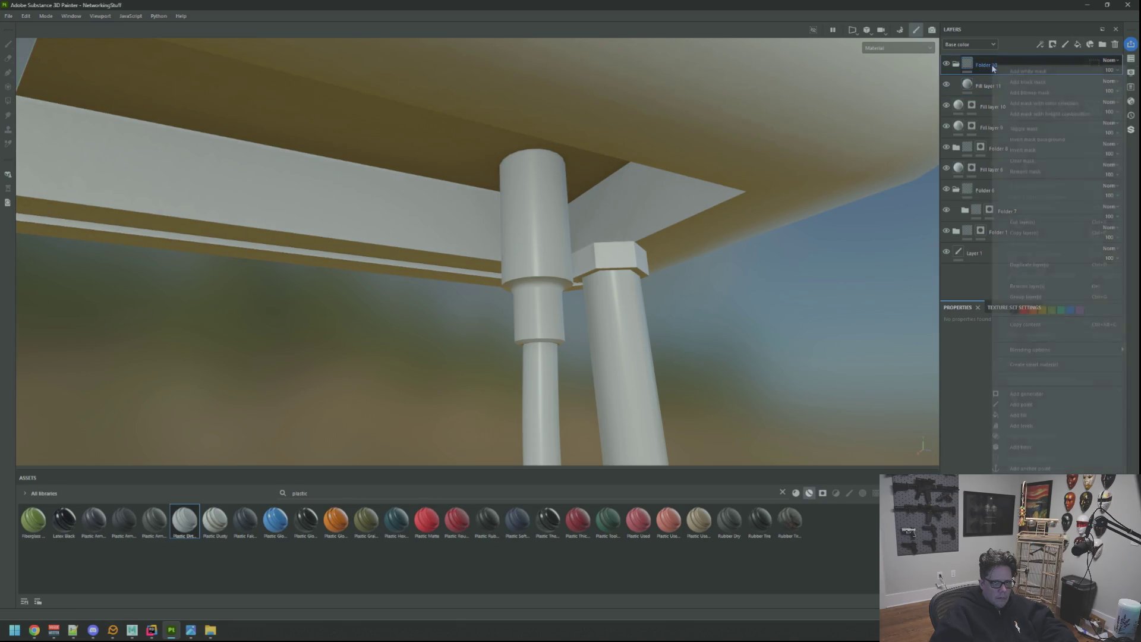
click(1022, 87)
click(967, 88)
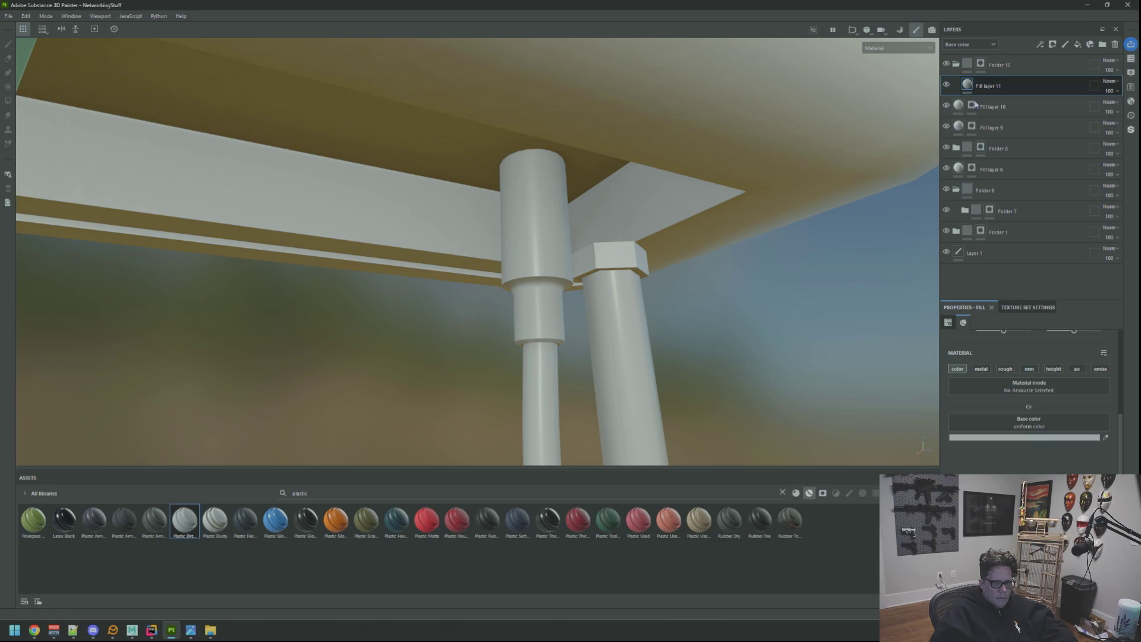
click(1027, 438)
click(960, 294)
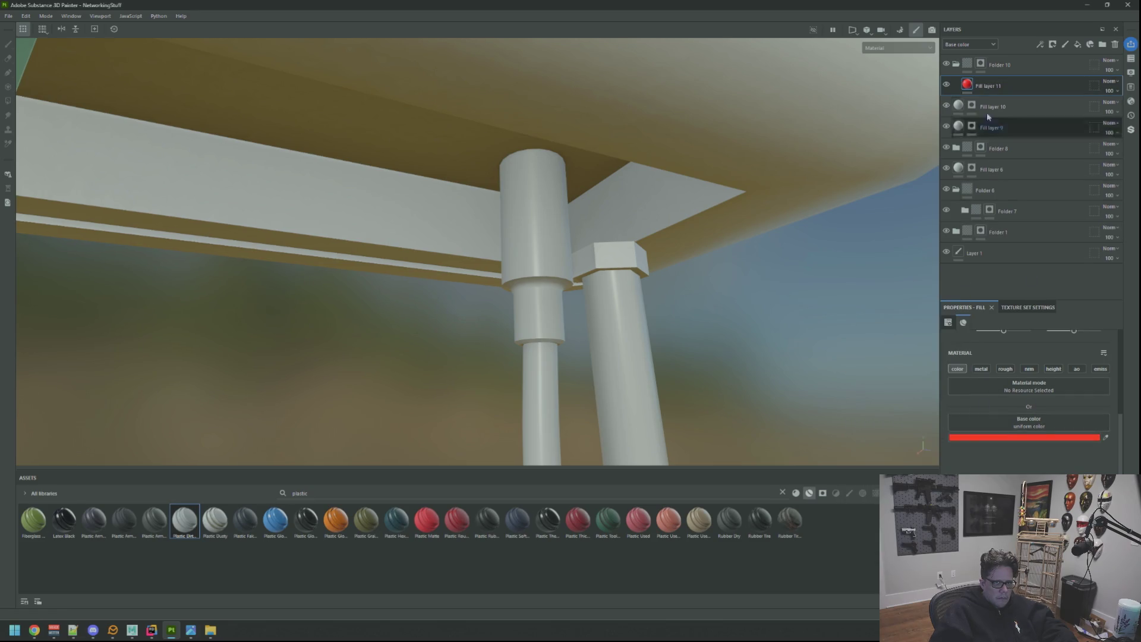
click(980, 63)
drag(571, 232, 591, 226)
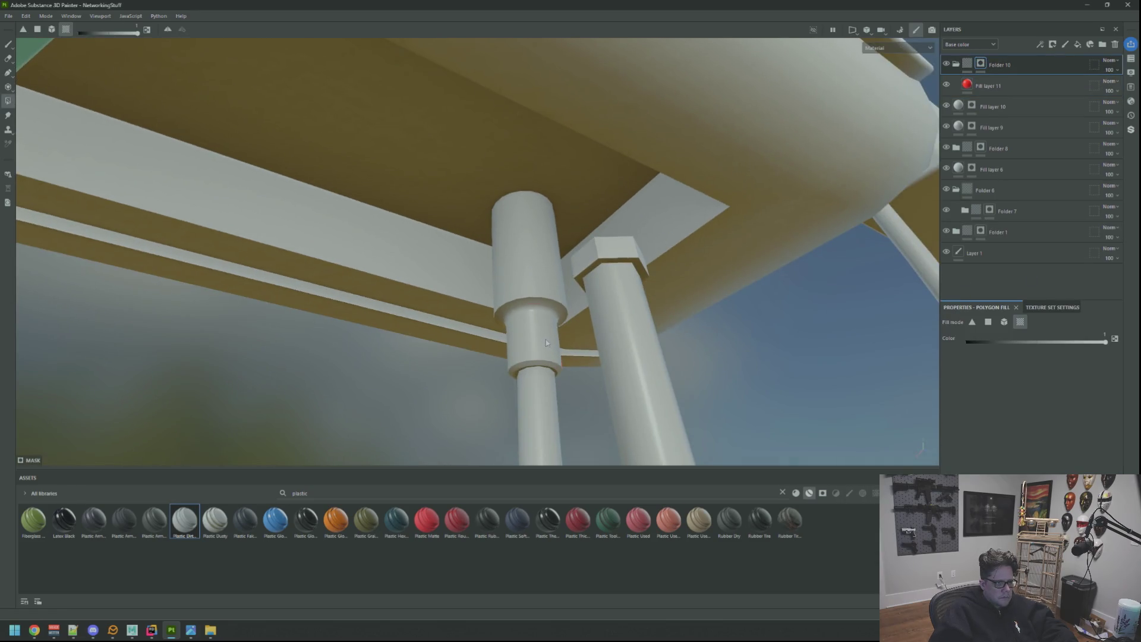
Reveal red on the lower and upper cylinders of the plug under the NetShield router
drag(543, 329, 561, 300)
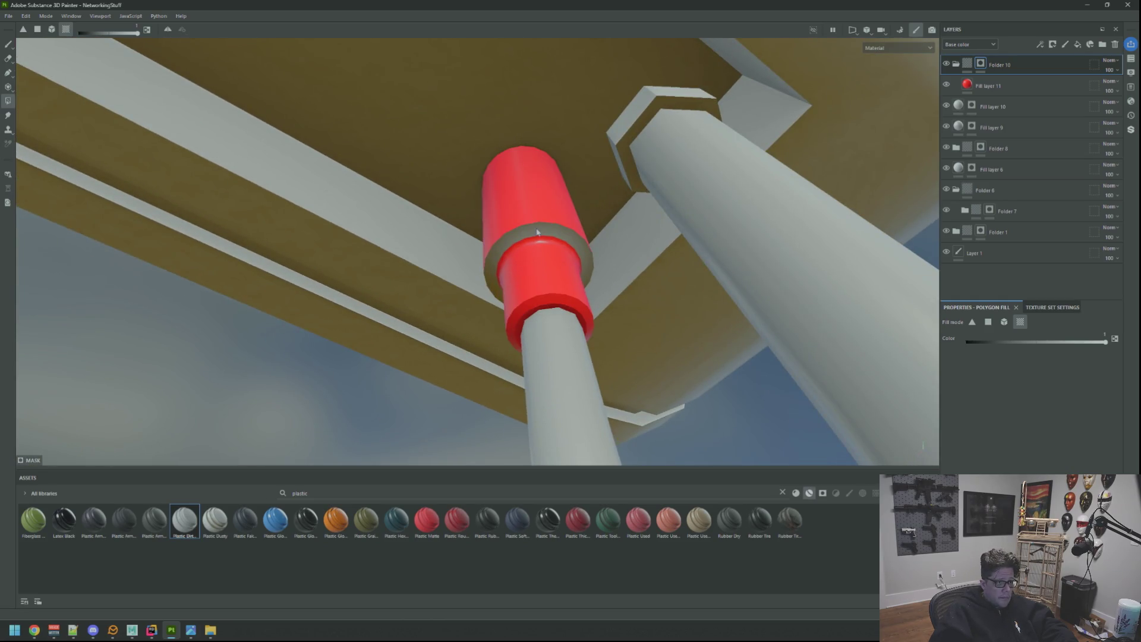
drag(554, 208, 609, 386)
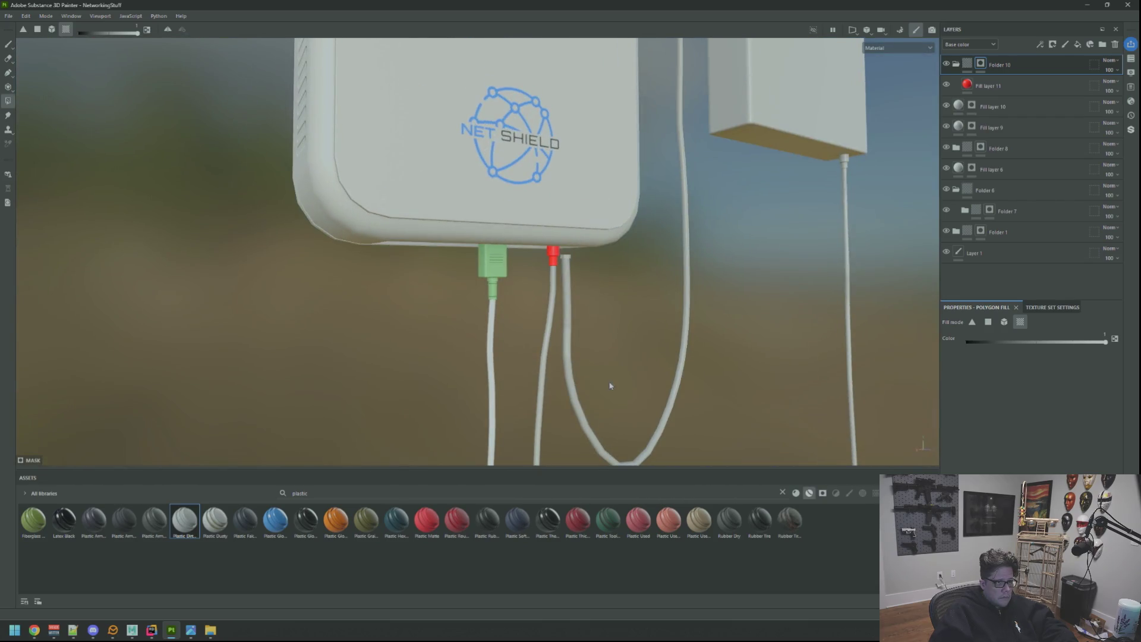
drag(602, 365, 511, 302)
scroll(up, 3)
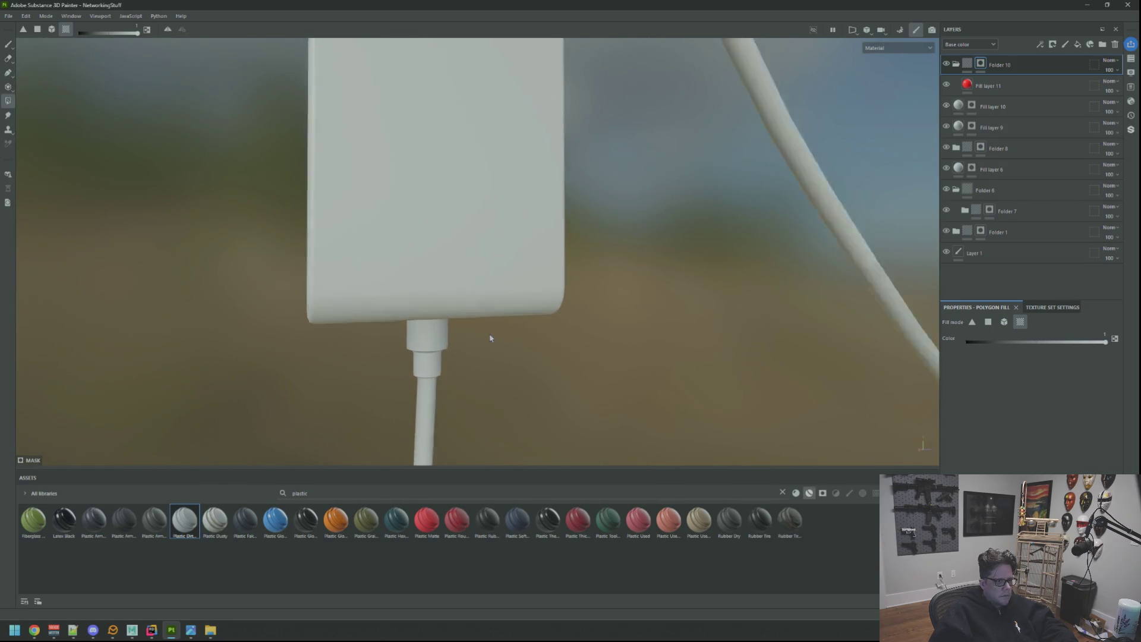
drag(457, 369, 540, 313)
scroll(up, 3)
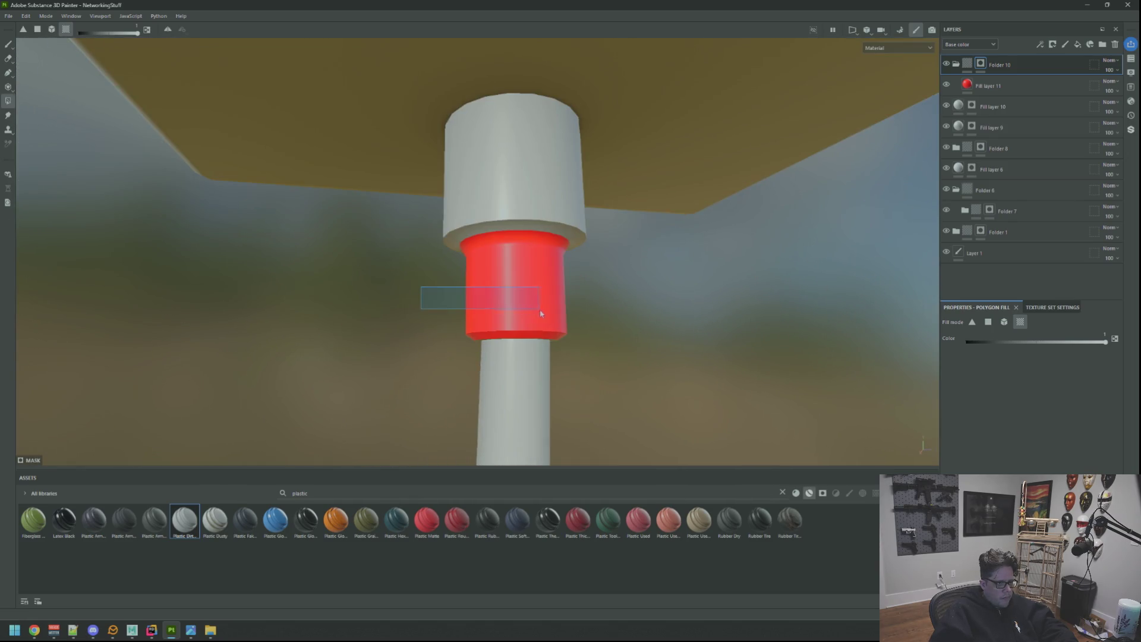
click(527, 214)
scroll(down, 3)
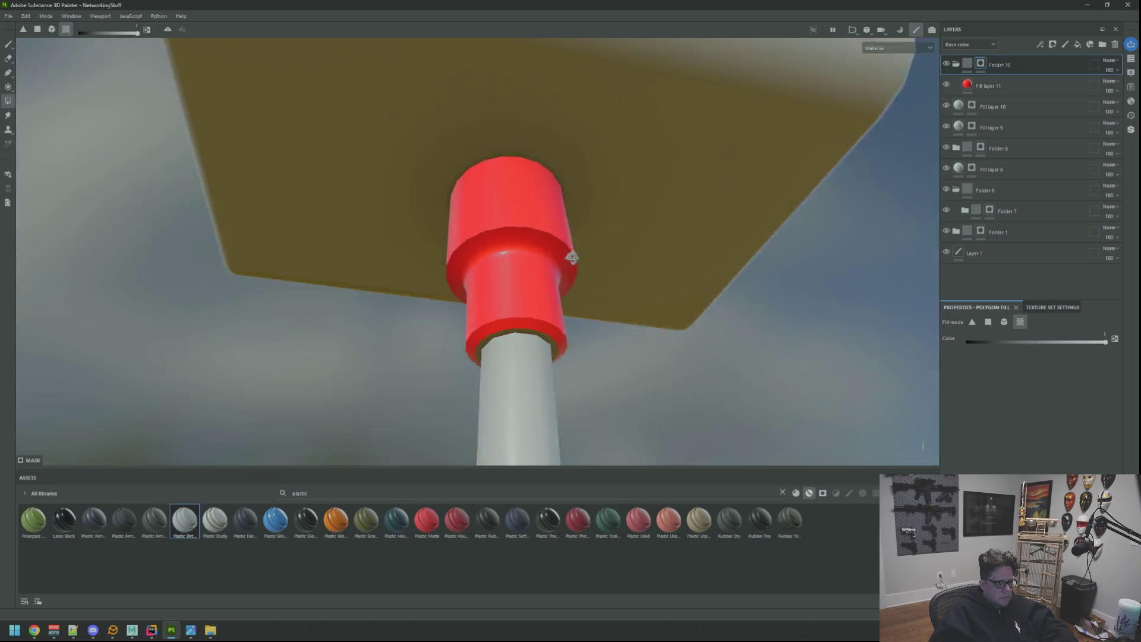
drag(535, 261, 557, 284)
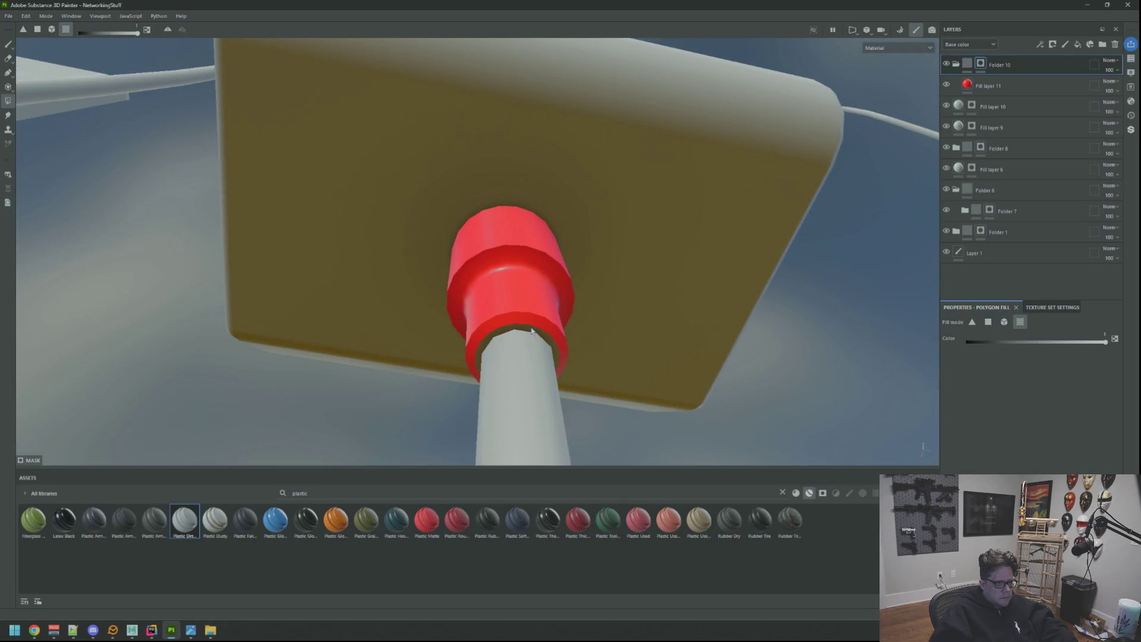
key(f)
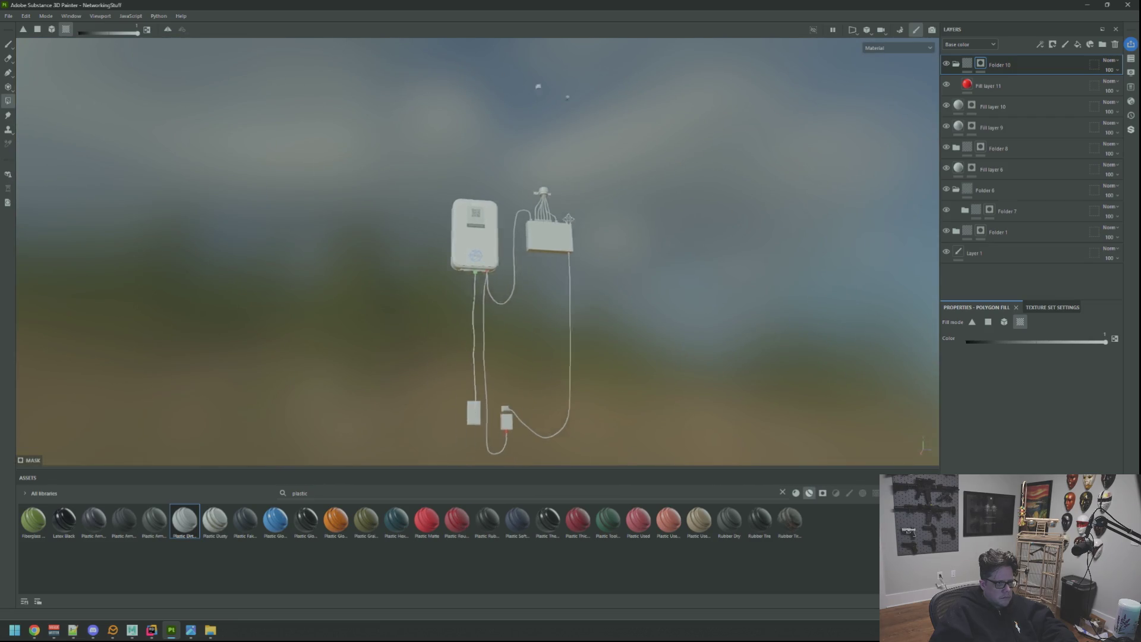
scroll(up, 3)
scroll(up, 3)
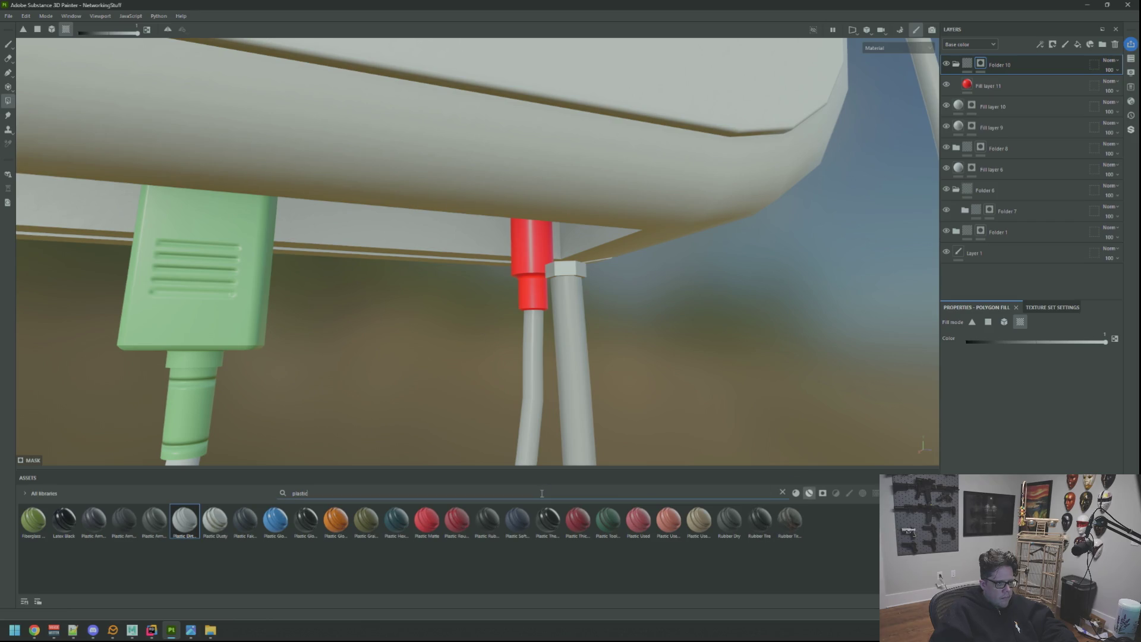
Swap the red Fill layer 11 for the Rubber Dry material, found by searching 'rubber'
text(rubber)
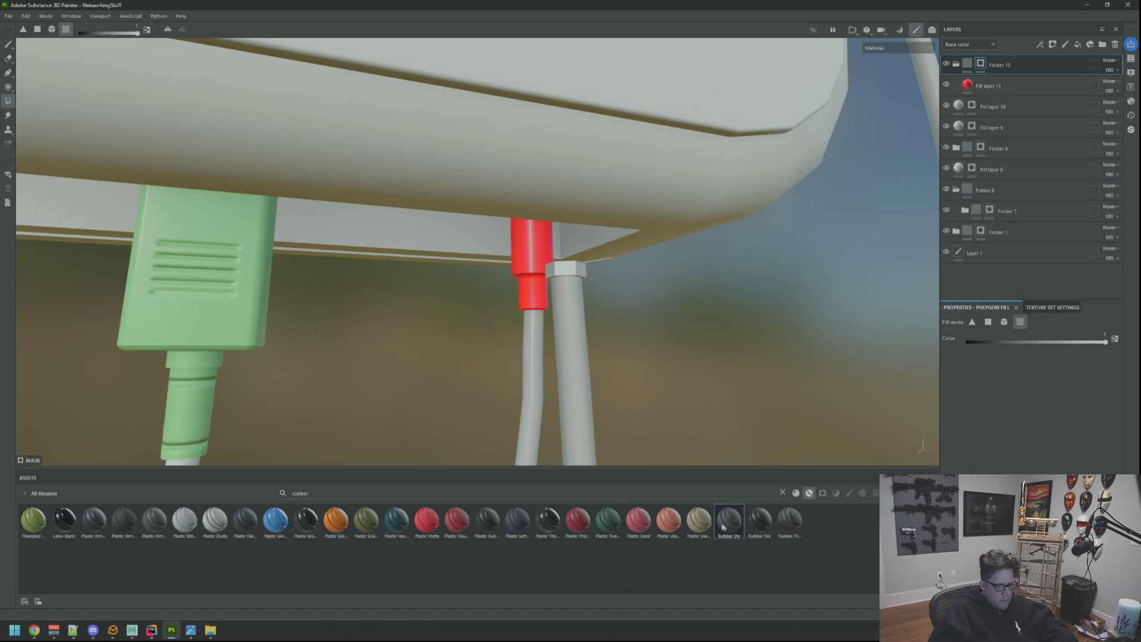
drag(1044, 79, 1039, 87)
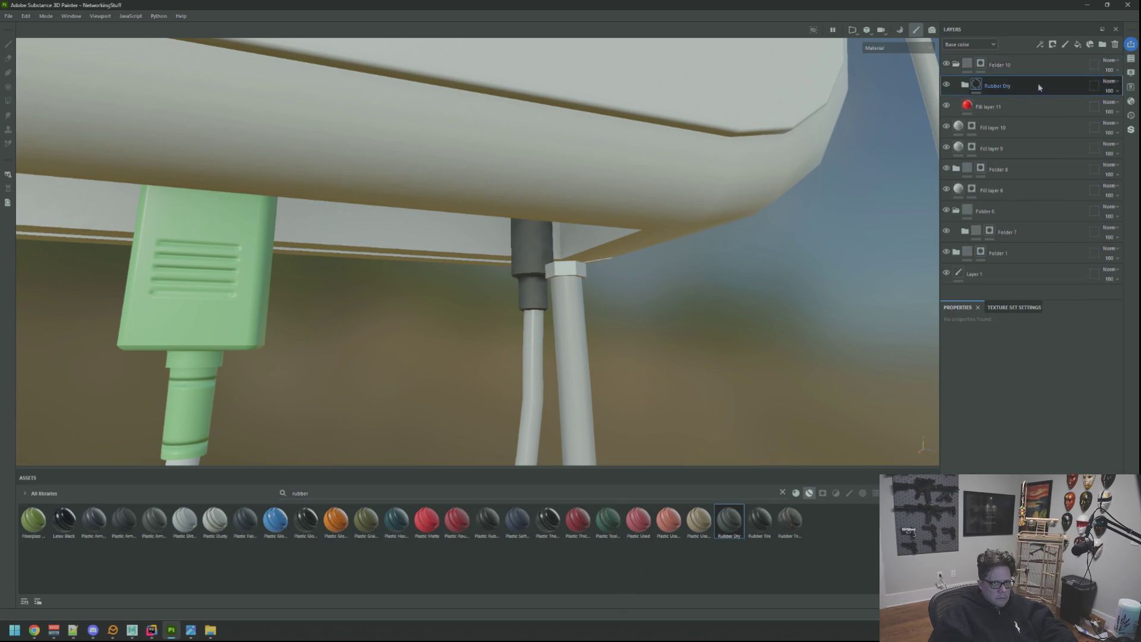
click(1030, 106)
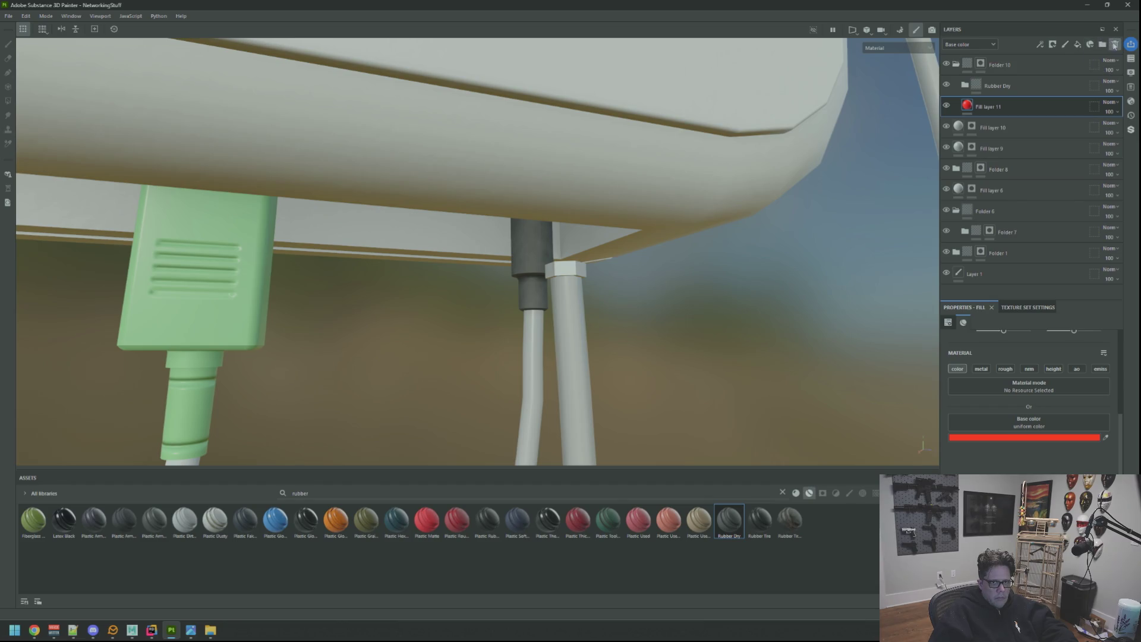
click(1114, 45)
Expand the Rubber Dry folder and select its Rubber Worn layer
scroll(up, 3)
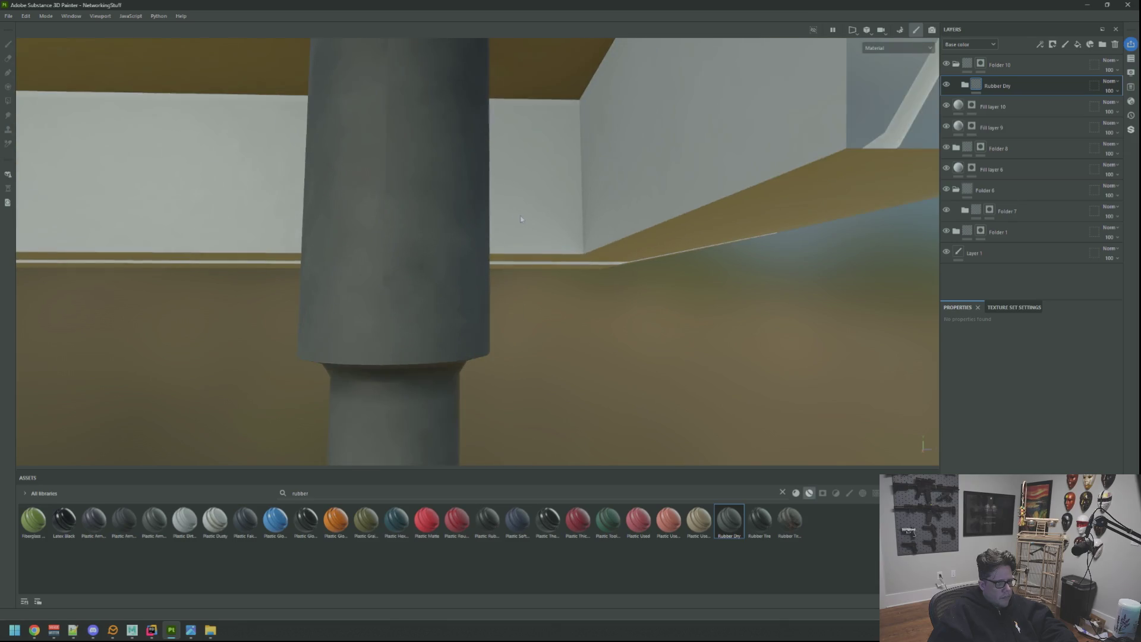
scroll(down, 3)
scroll(up, 3)
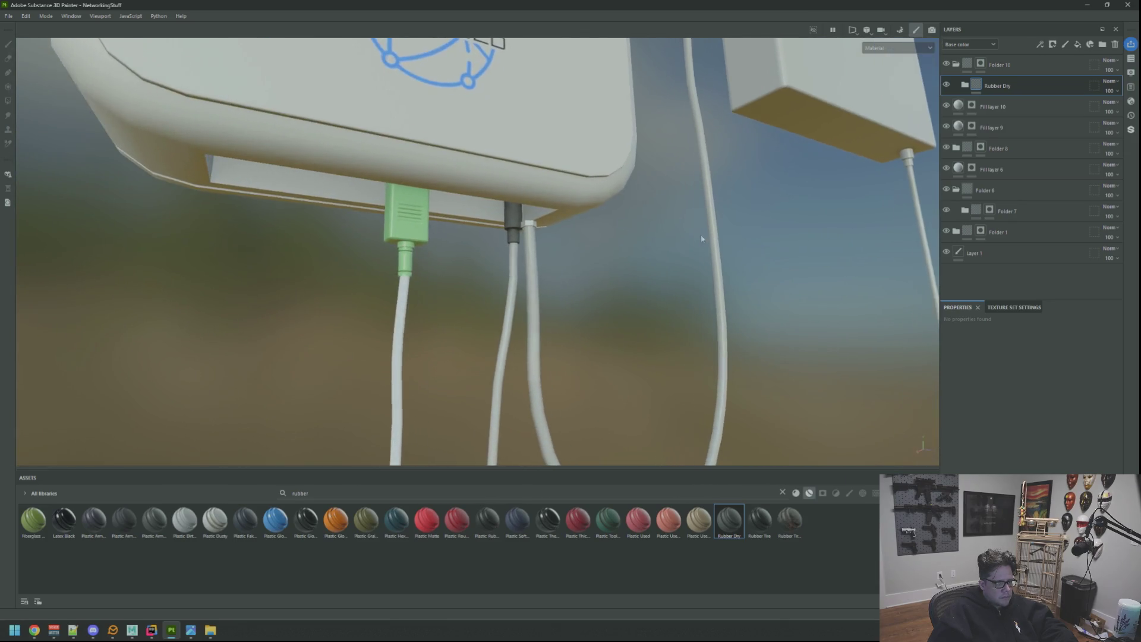
scroll(down, 3)
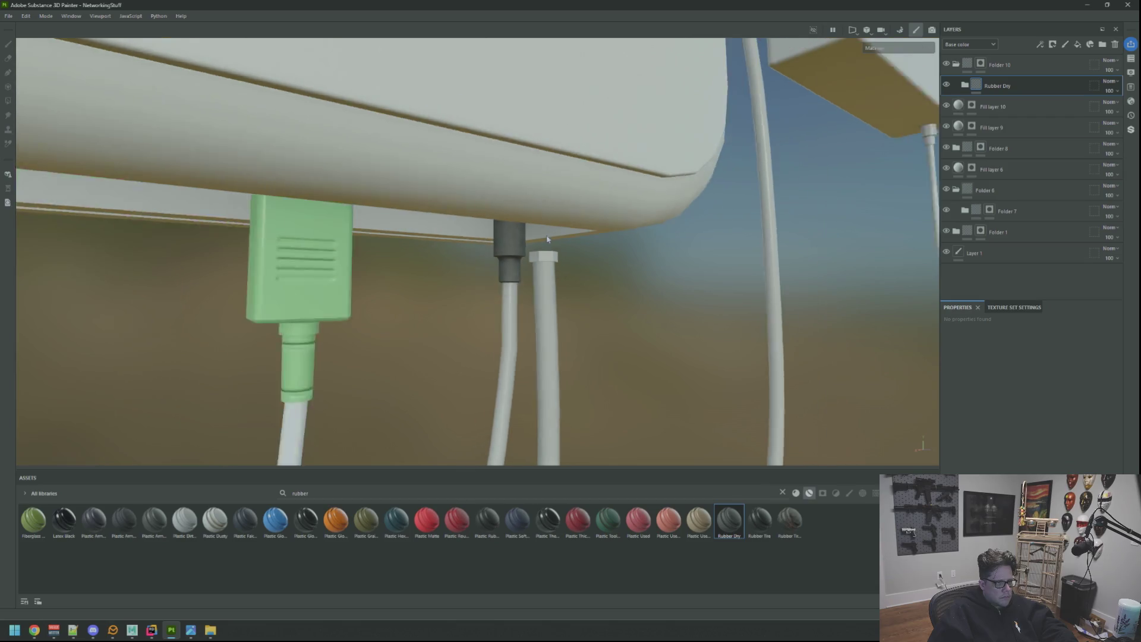
scroll(up, 3)
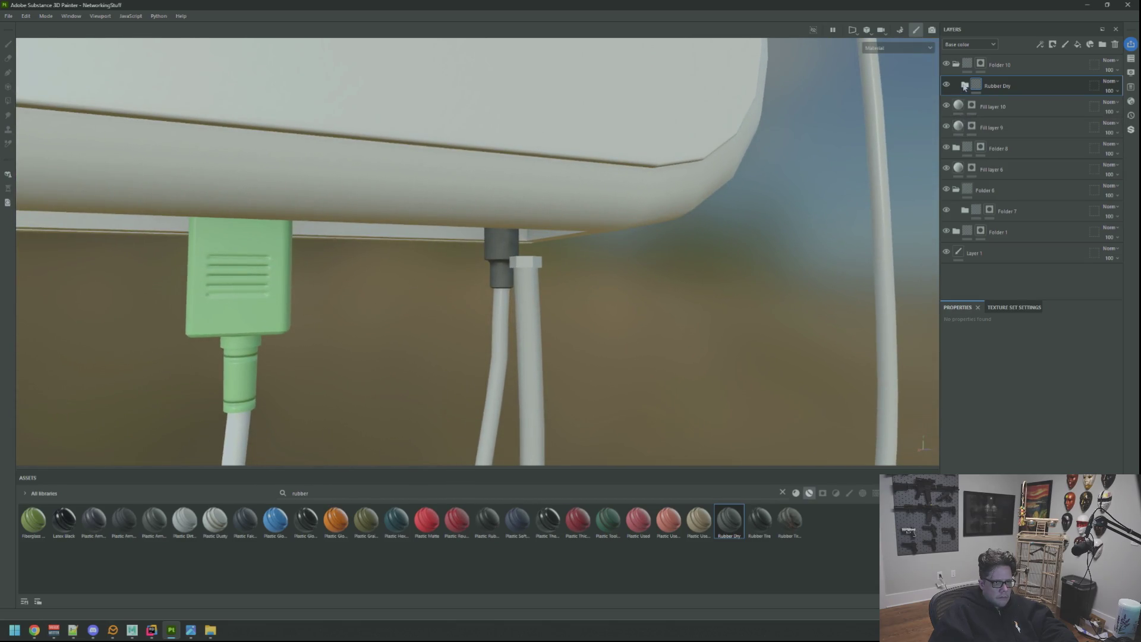
click(964, 86)
click(1000, 142)
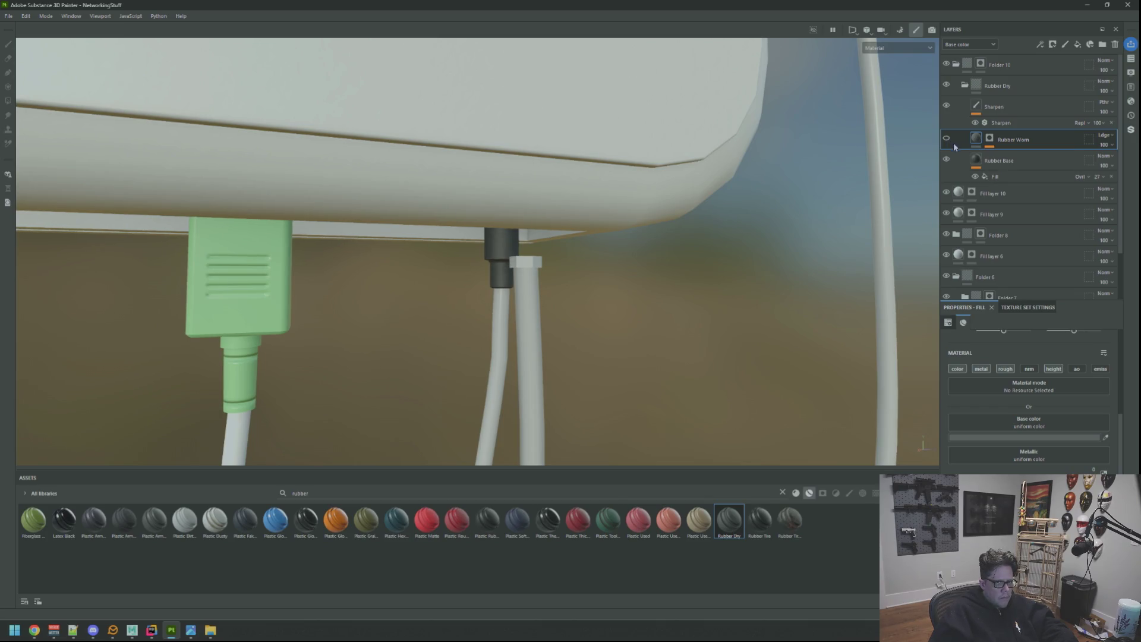
Set the Rubber Dry fill effect's projection to Tri-planar
click(1012, 176)
scroll(up, 3)
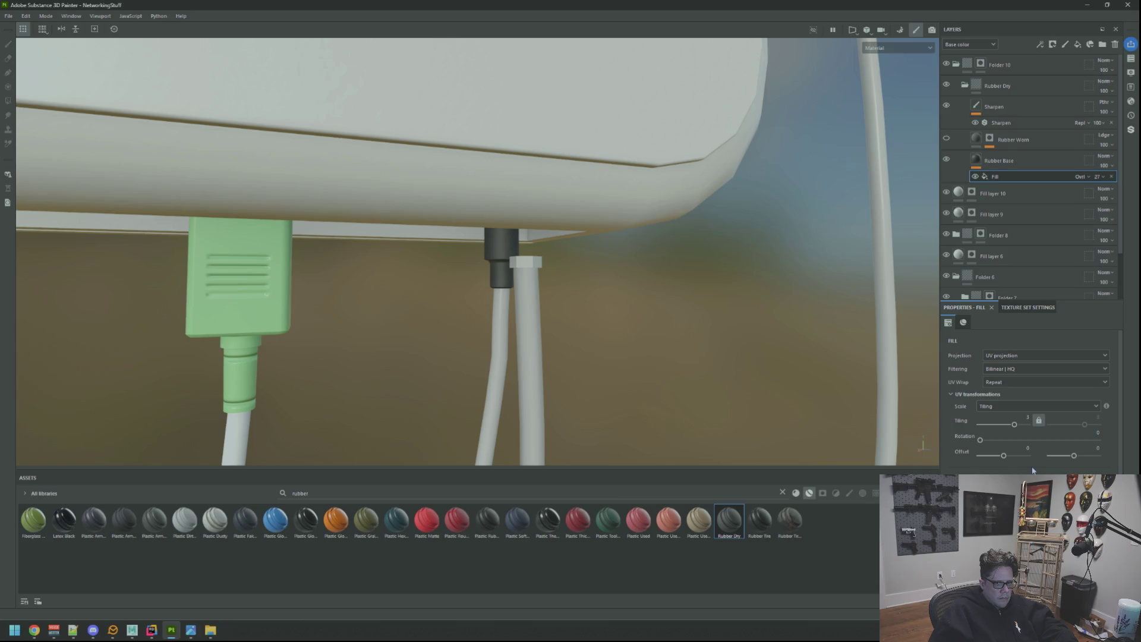
click(1017, 355)
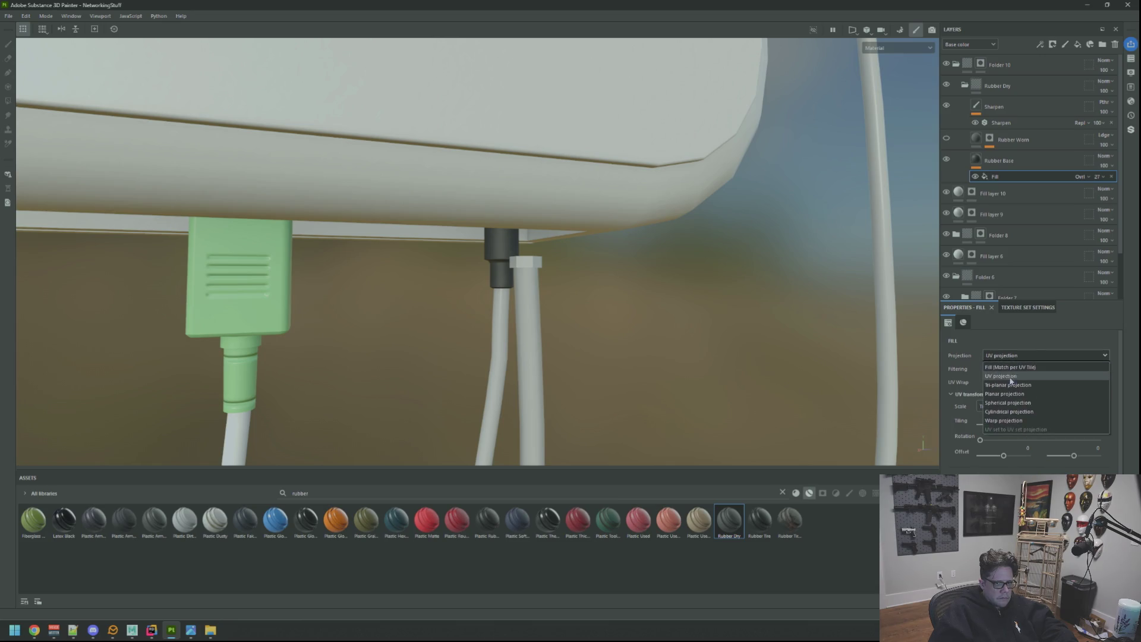
click(1007, 385)
scroll(up, 3)
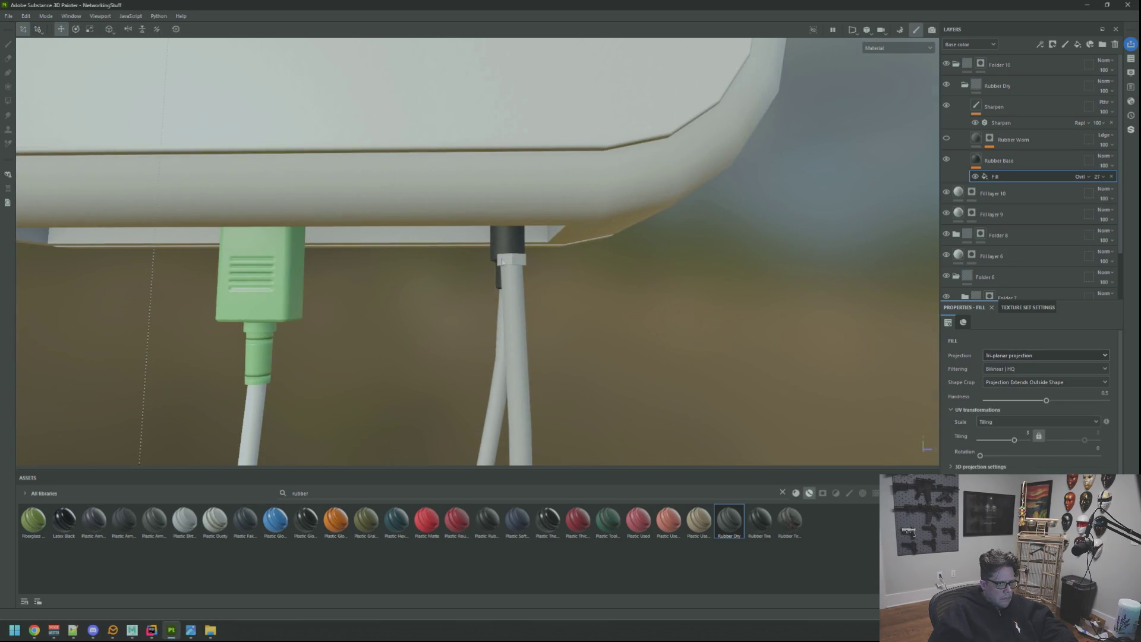
scroll(down, 3)
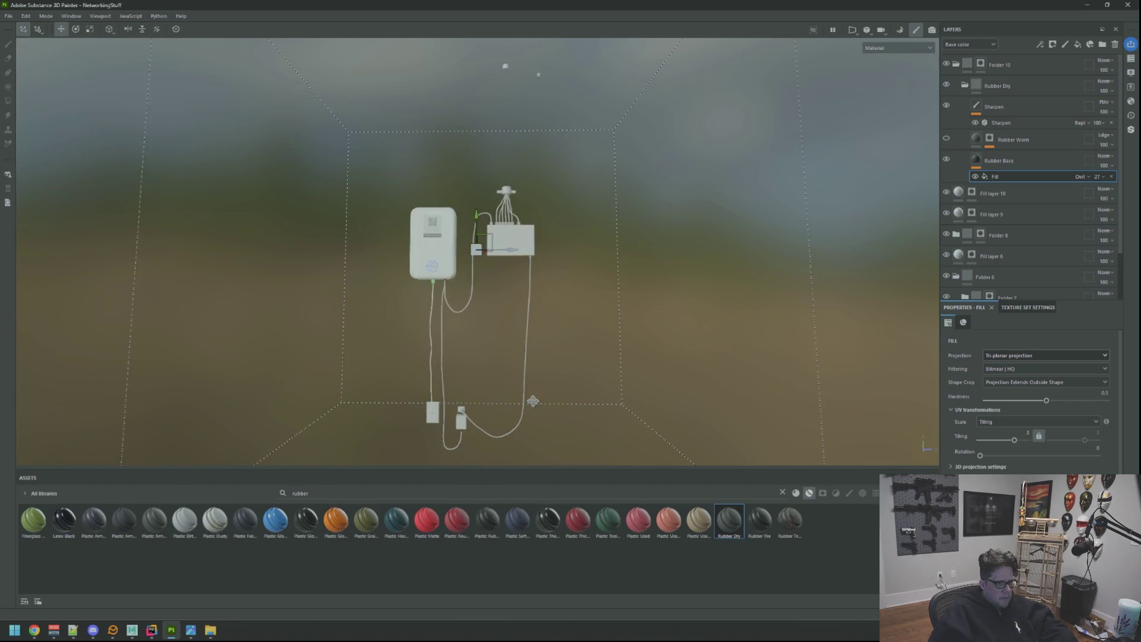
scroll(up, 3)
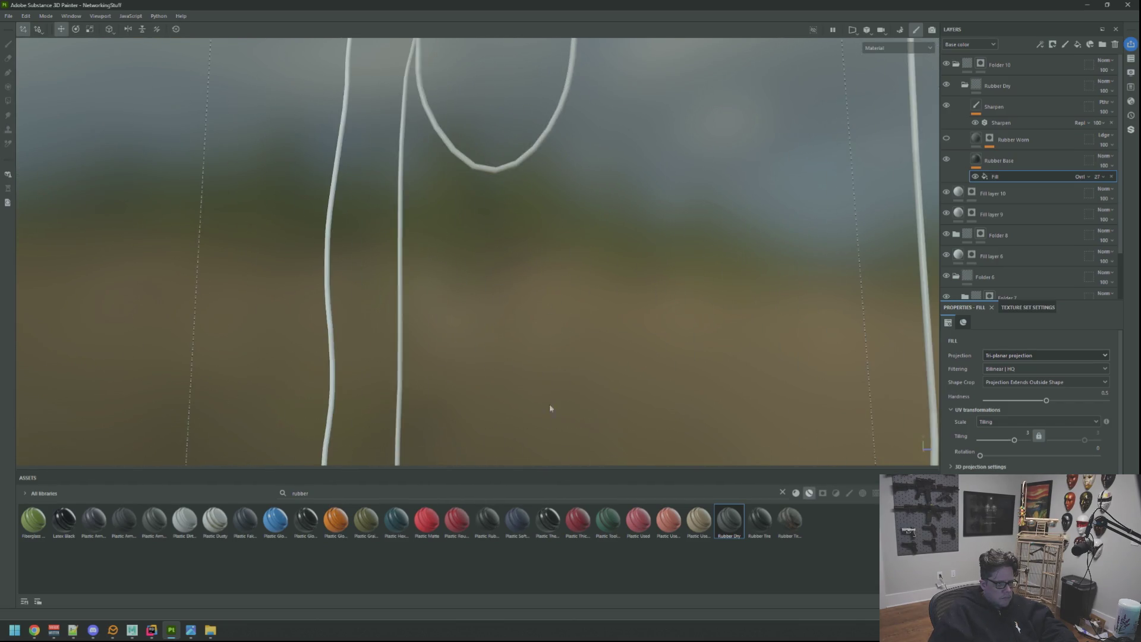
Zoom and orbit in on the adapter and the cable connectors under the NetShield box
drag(577, 151, 611, 331)
scroll(up, 3)
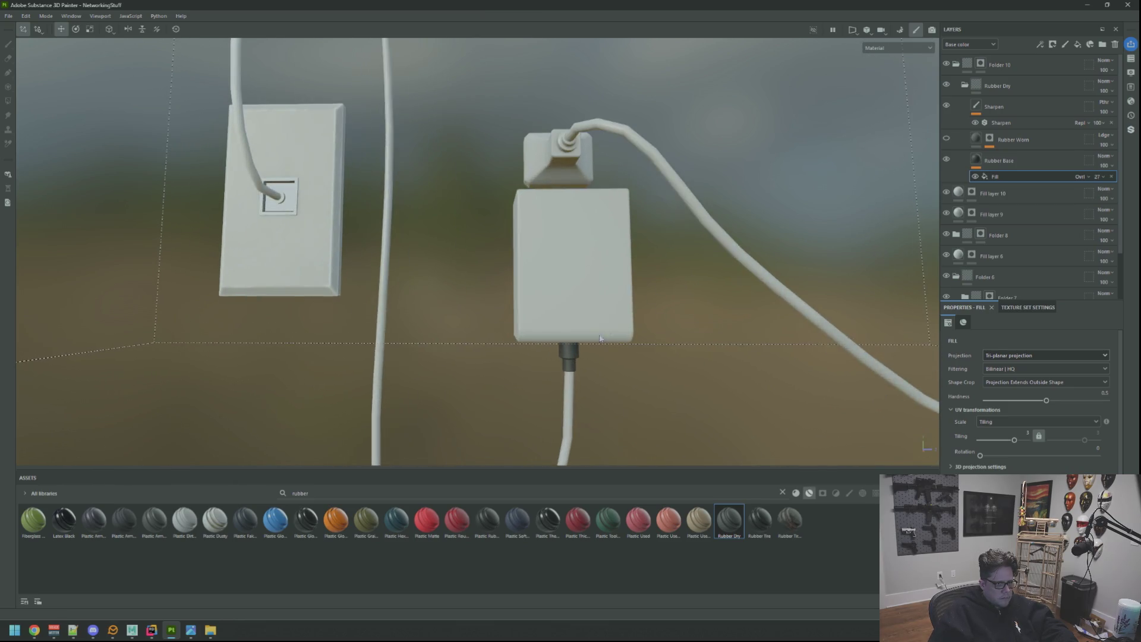
scroll(up, 3)
drag(587, 278, 635, 292)
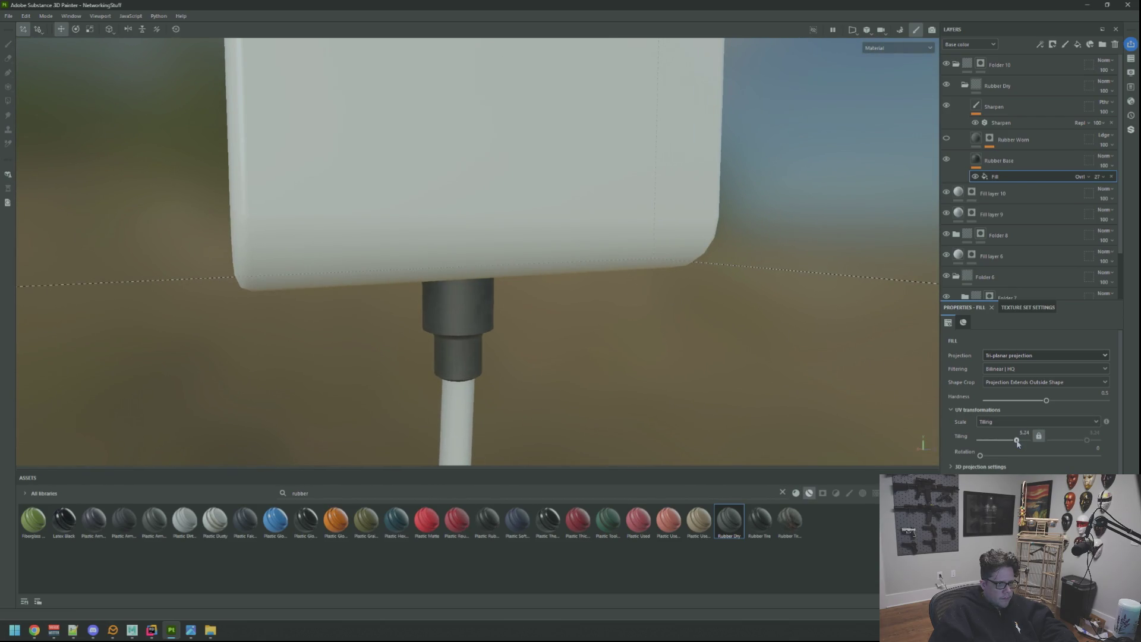
scroll(down, 3)
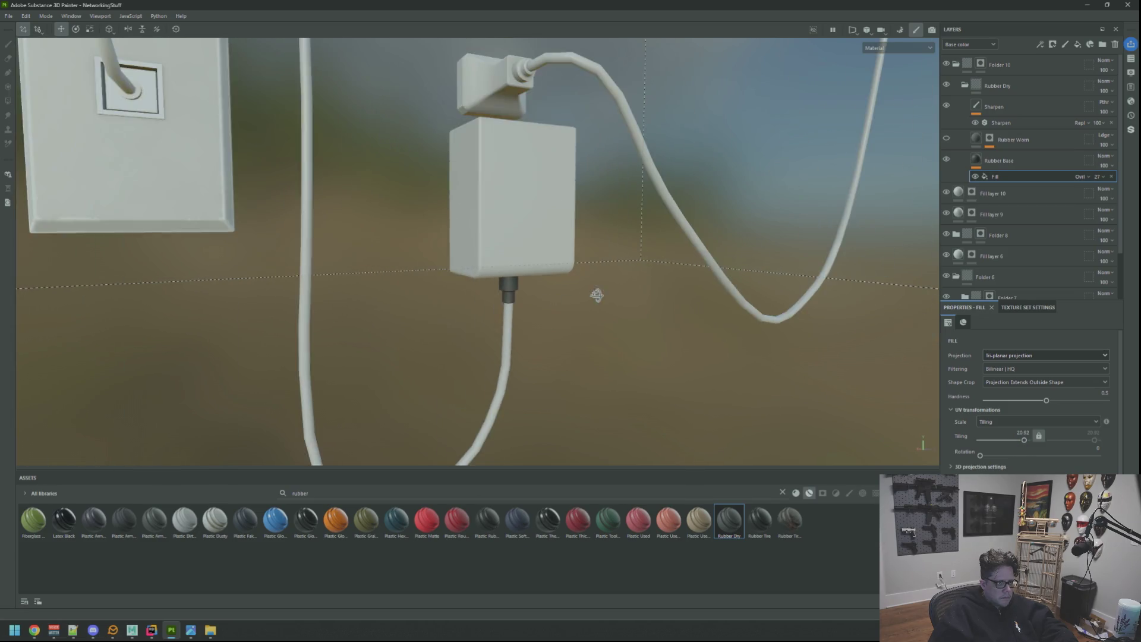
scroll(up, 3)
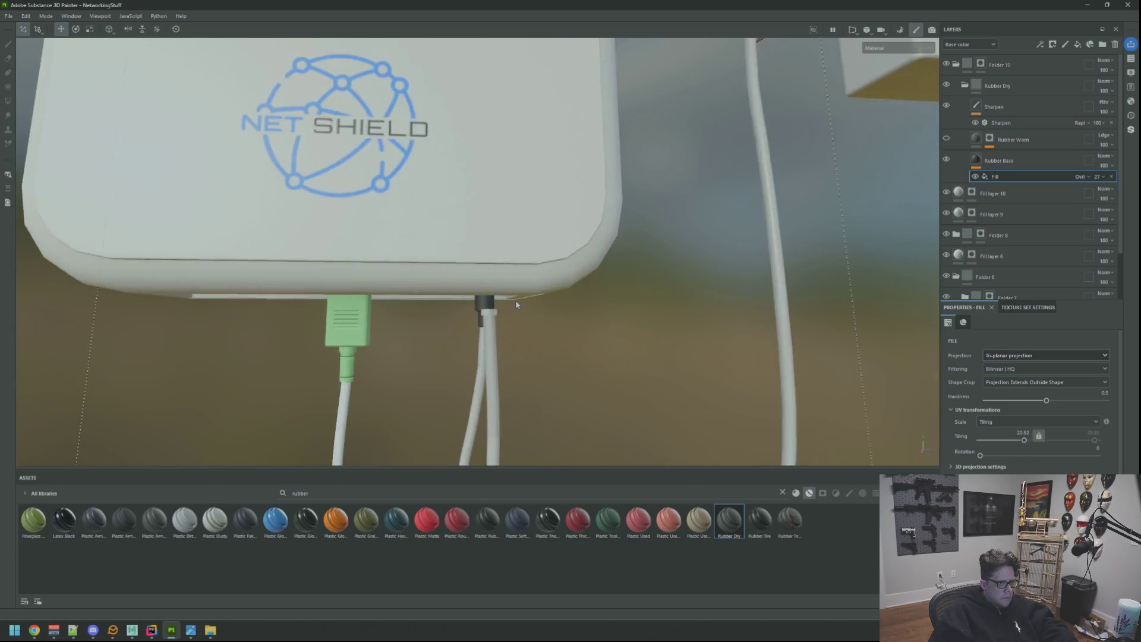
drag(491, 250, 525, 291)
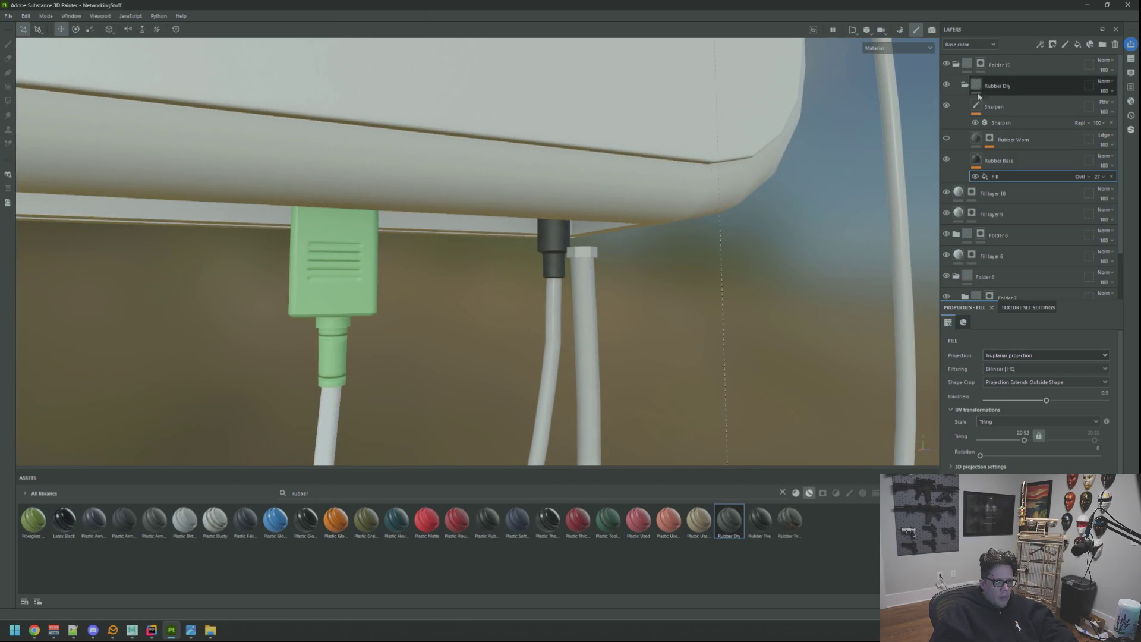
Add the left cable under the box to the Rubber Dry mask so it turns dark rubber
click(972, 86)
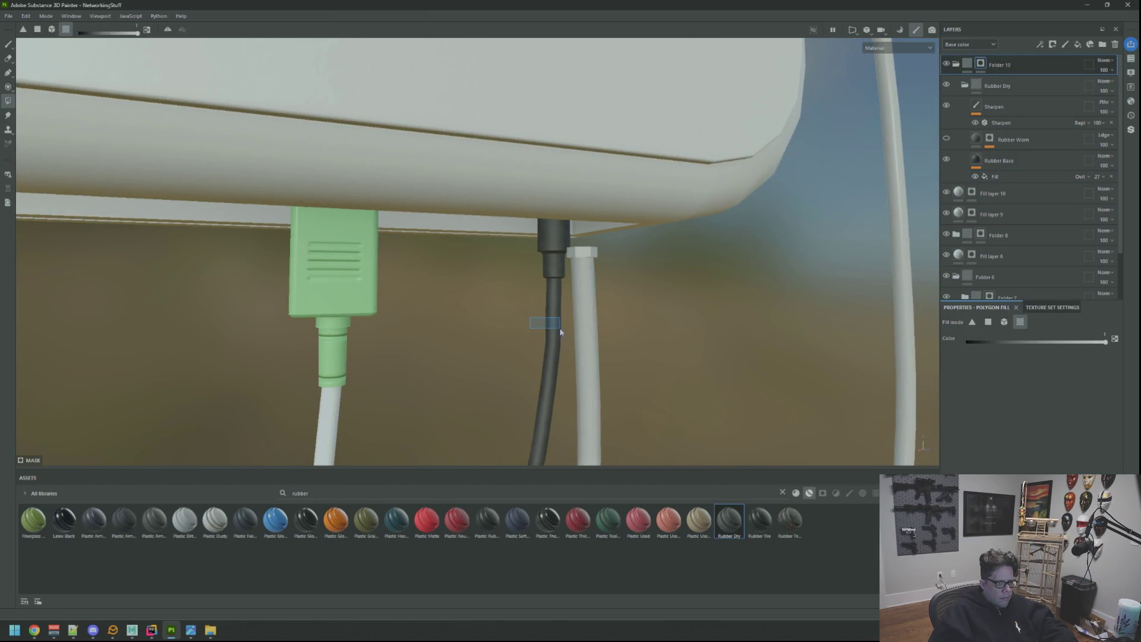
scroll(down, 3)
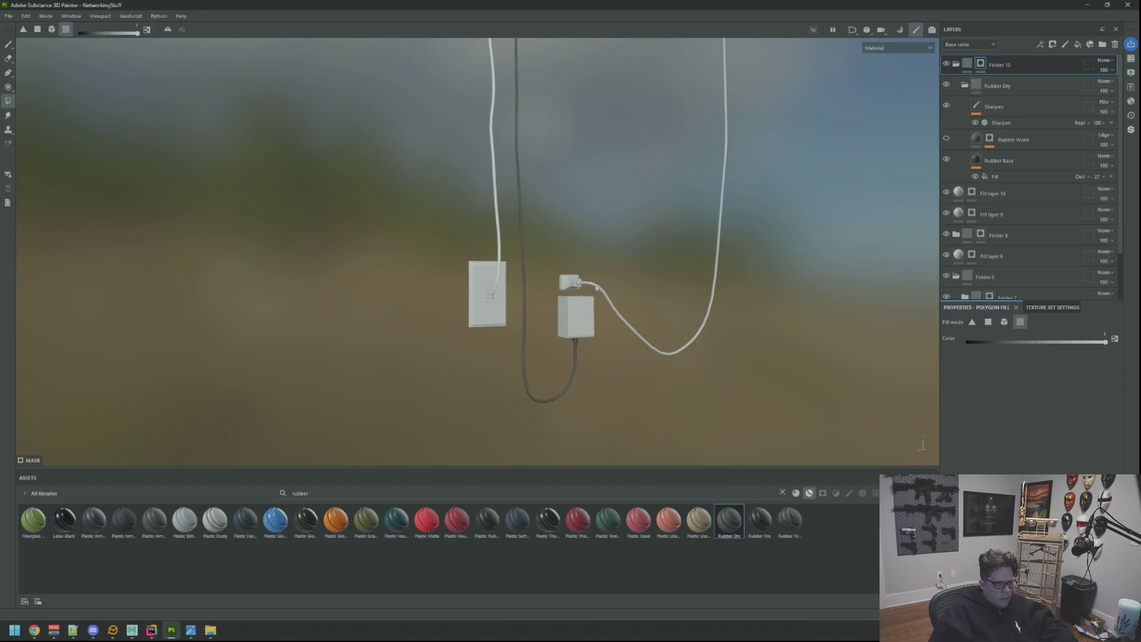
scroll(up, 3)
drag(596, 287, 478, 316)
scroll(up, 3)
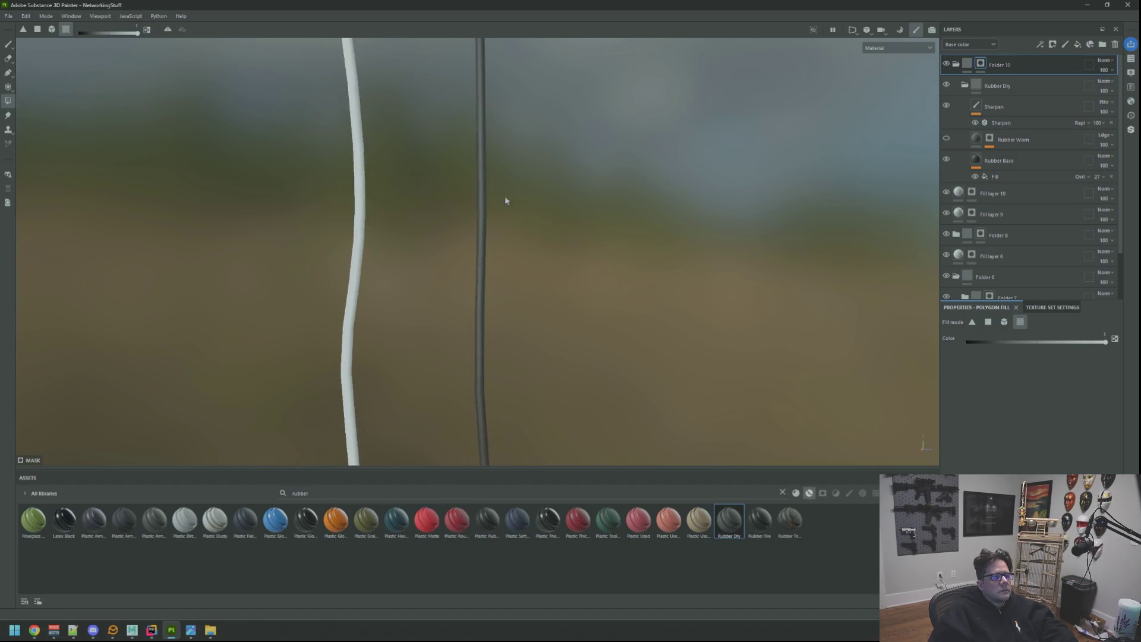
scroll(down, 3)
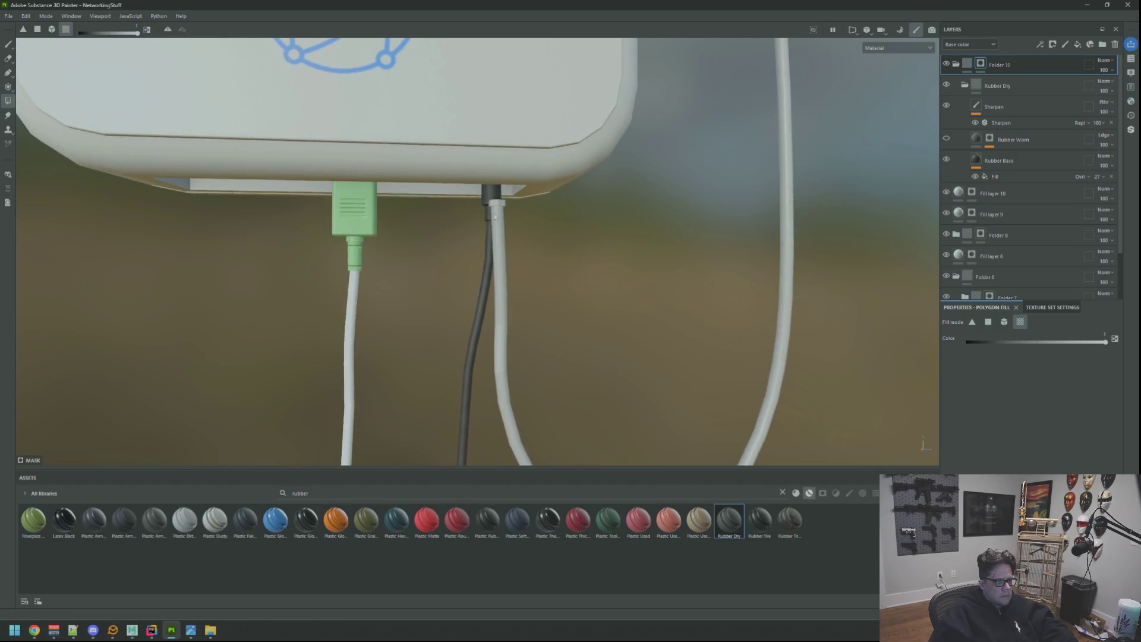
scroll(up, 3)
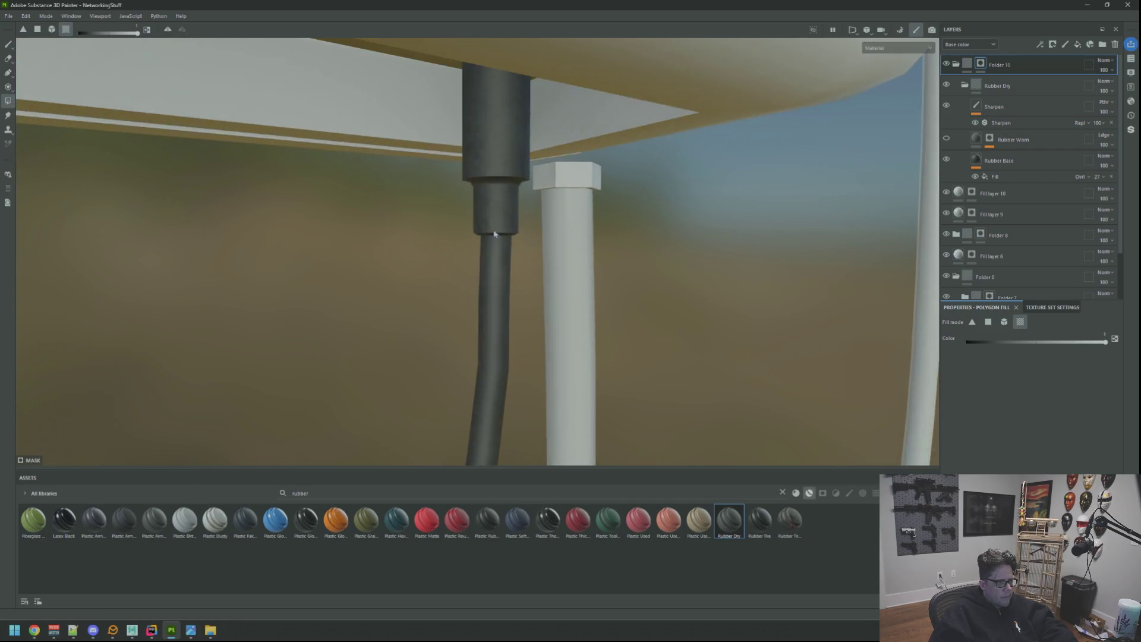
drag(494, 234, 556, 250)
Show the 3D/UV split view, collapse Rubber Dry, and add paint Layer 5 above it
key(F1)
scroll(down, 3)
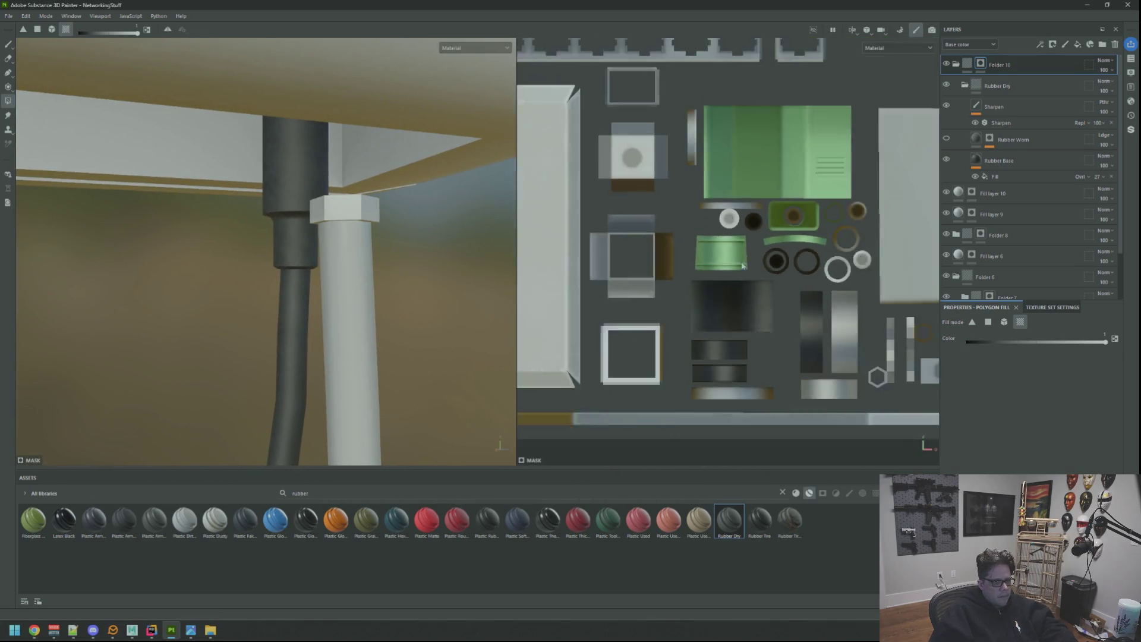
scroll(up, 3)
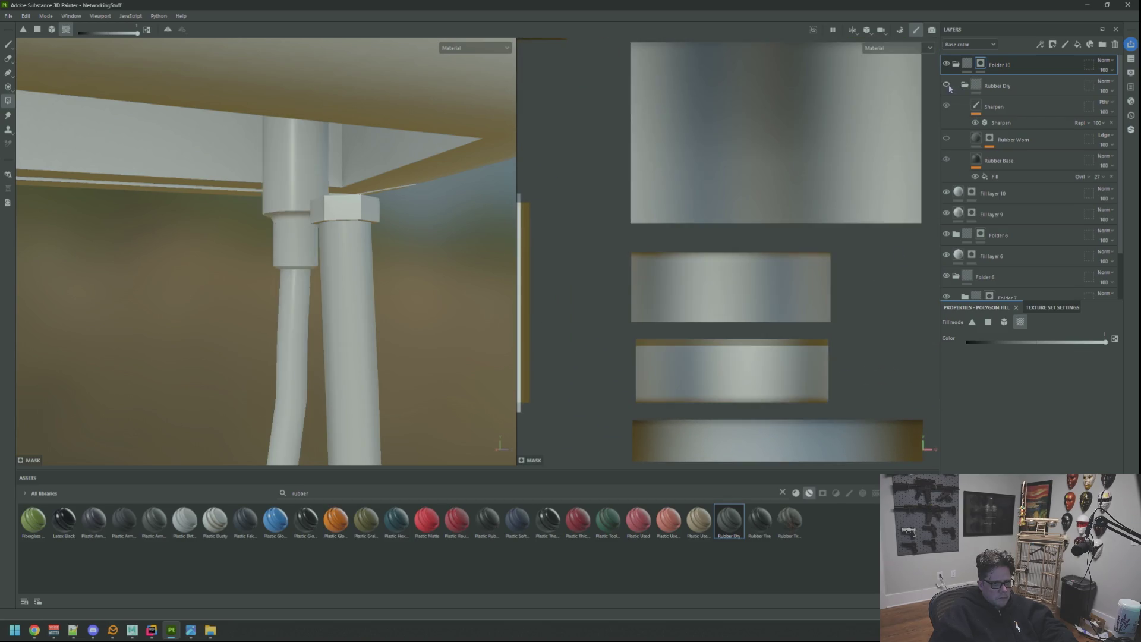
click(964, 85)
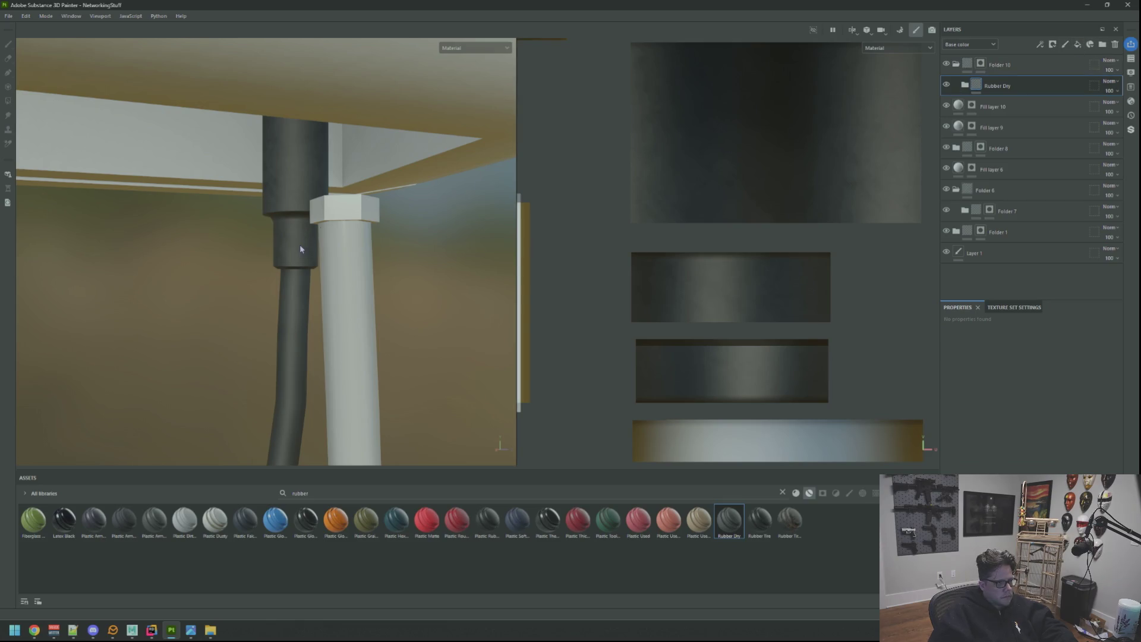
scroll(up, 3)
click(1064, 45)
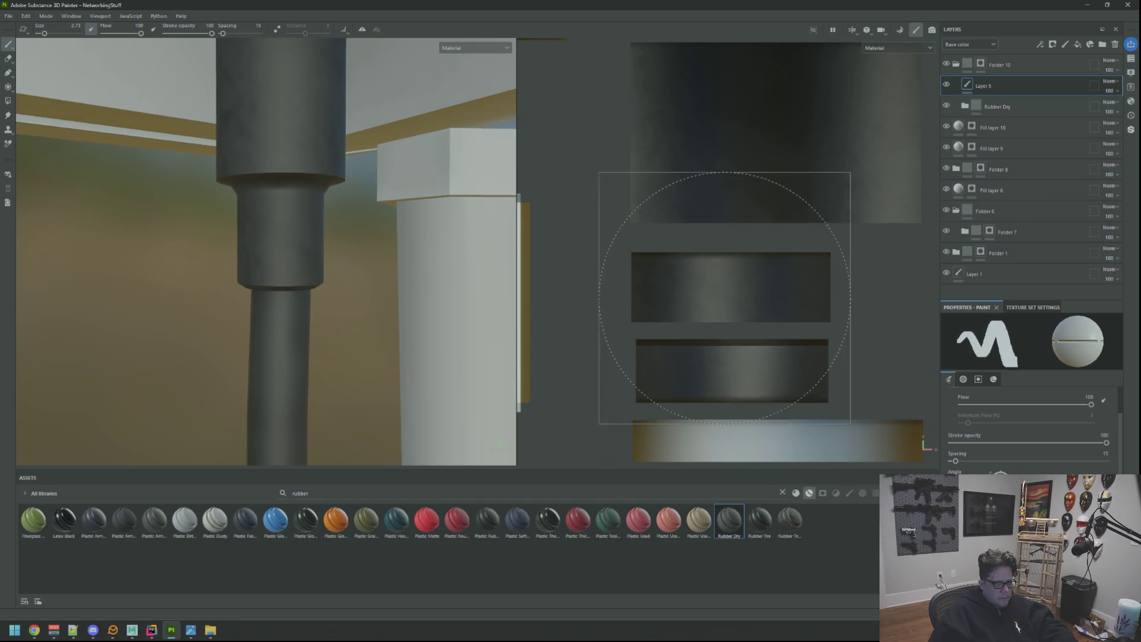
On Layer 5, paint a dark band on the middle connector strip's upper section
click(725, 295)
key(ctrl+z)
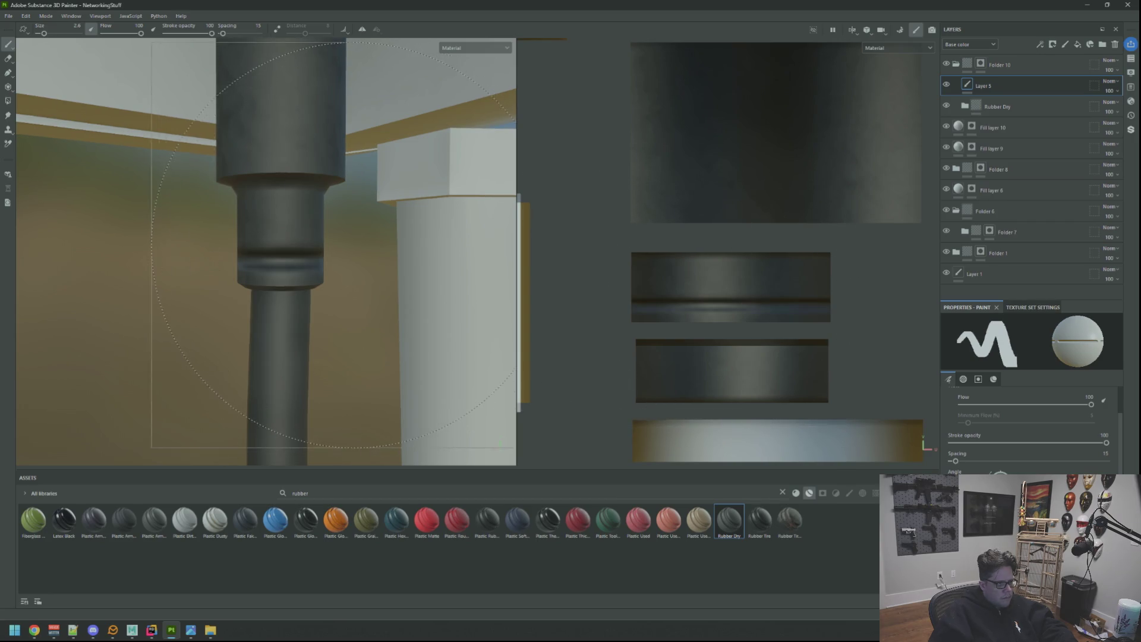
drag(333, 244, 219, 240)
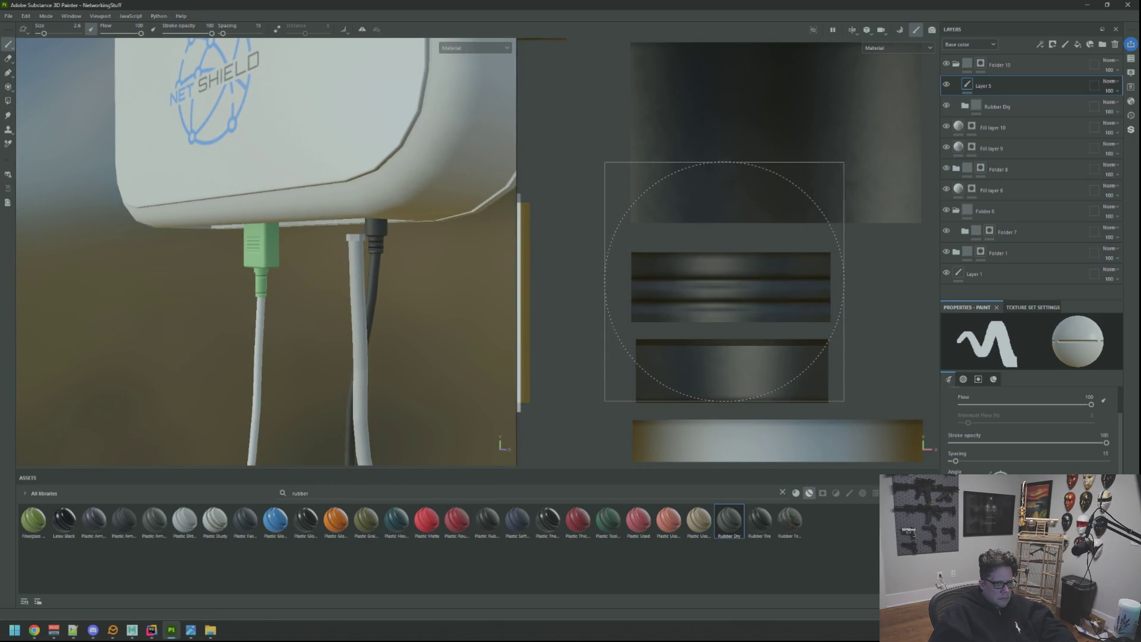
drag(723, 281, 727, 273)
drag(411, 254, 566, 255)
scroll(down, 3)
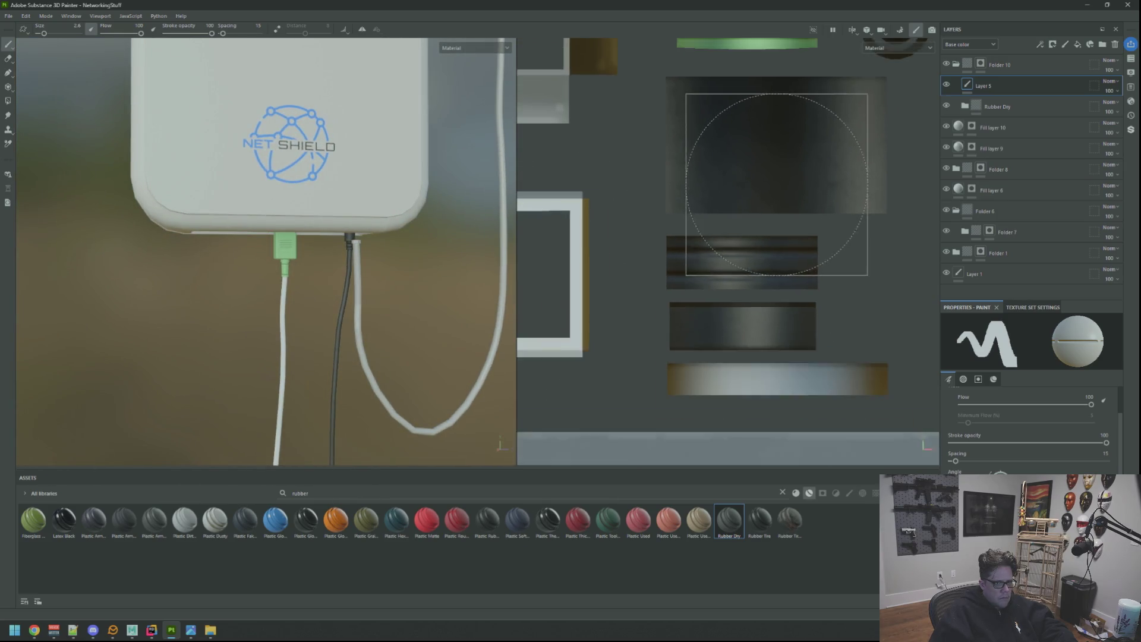
scroll(up, 3)
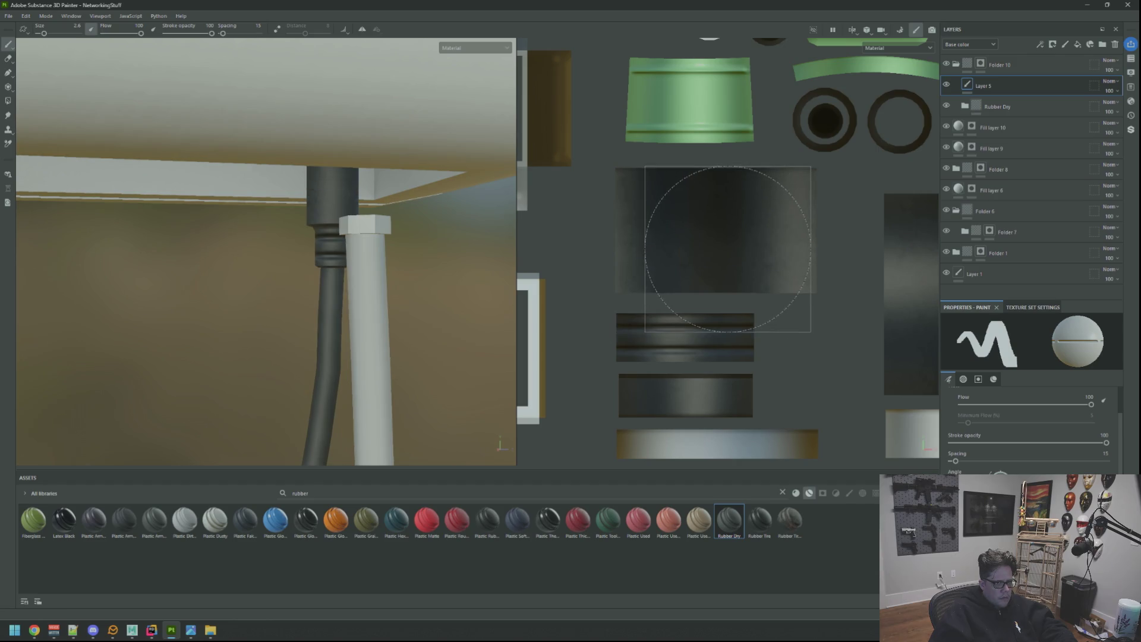
Add more dark ridge bands across the middle connector strip, including its centre
scroll(down, 3)
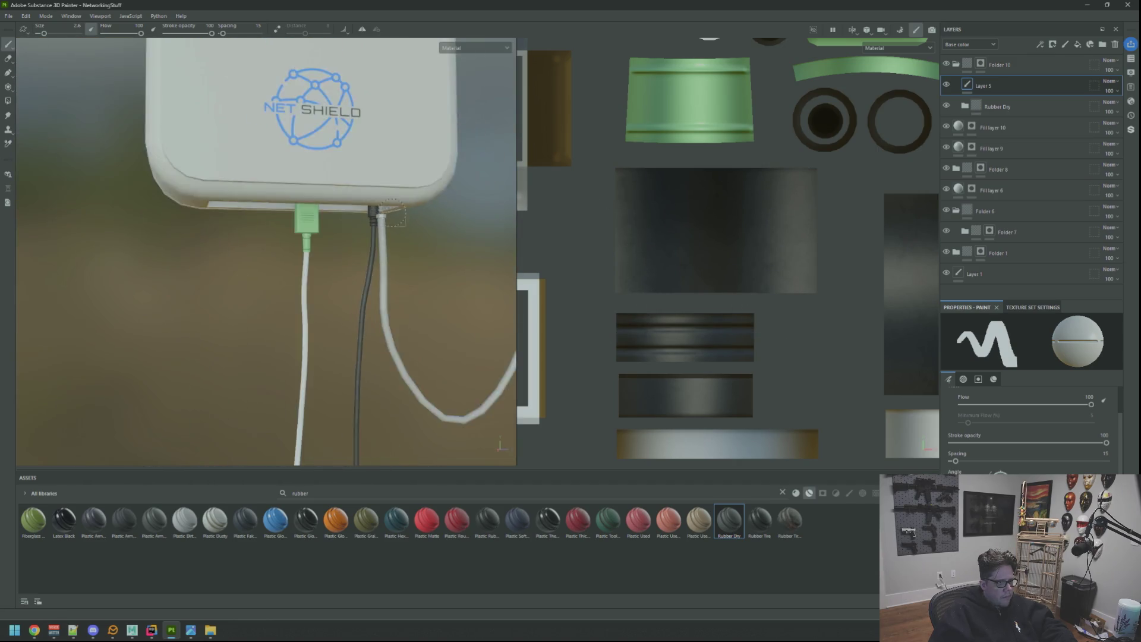
drag(391, 214, 434, 391)
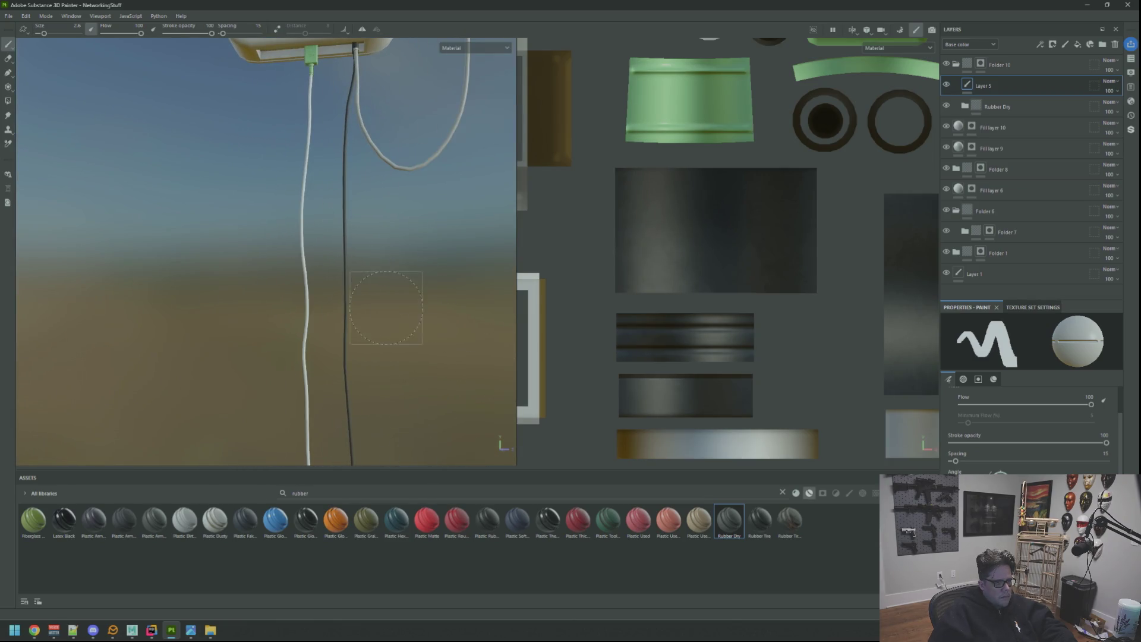
drag(386, 307, 451, 219)
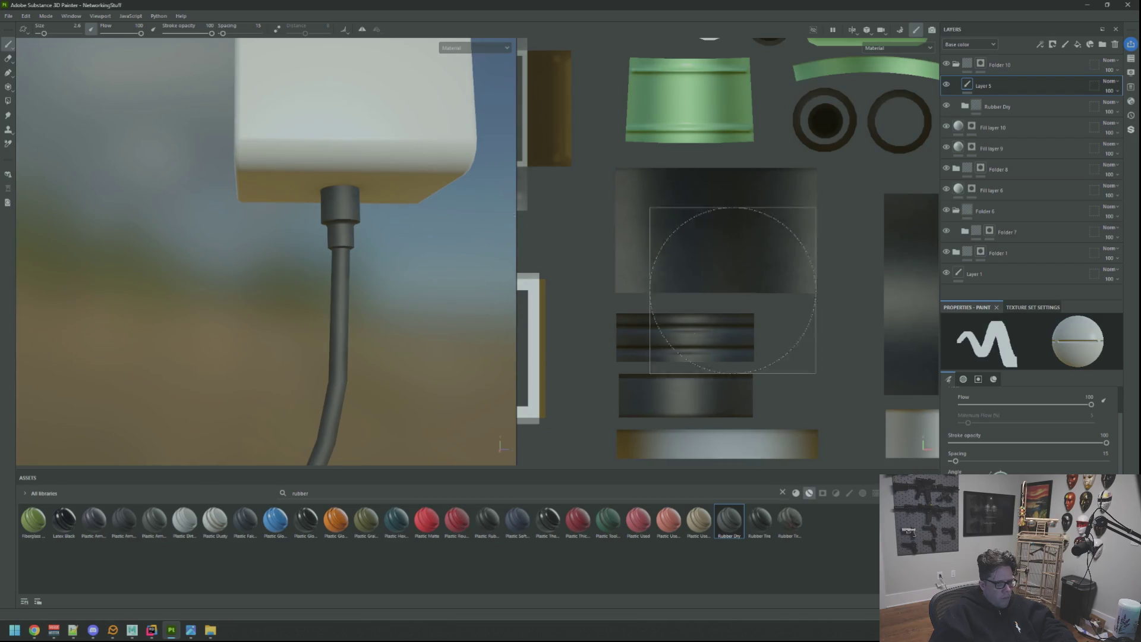
scroll(down, 3)
scroll(up, 3)
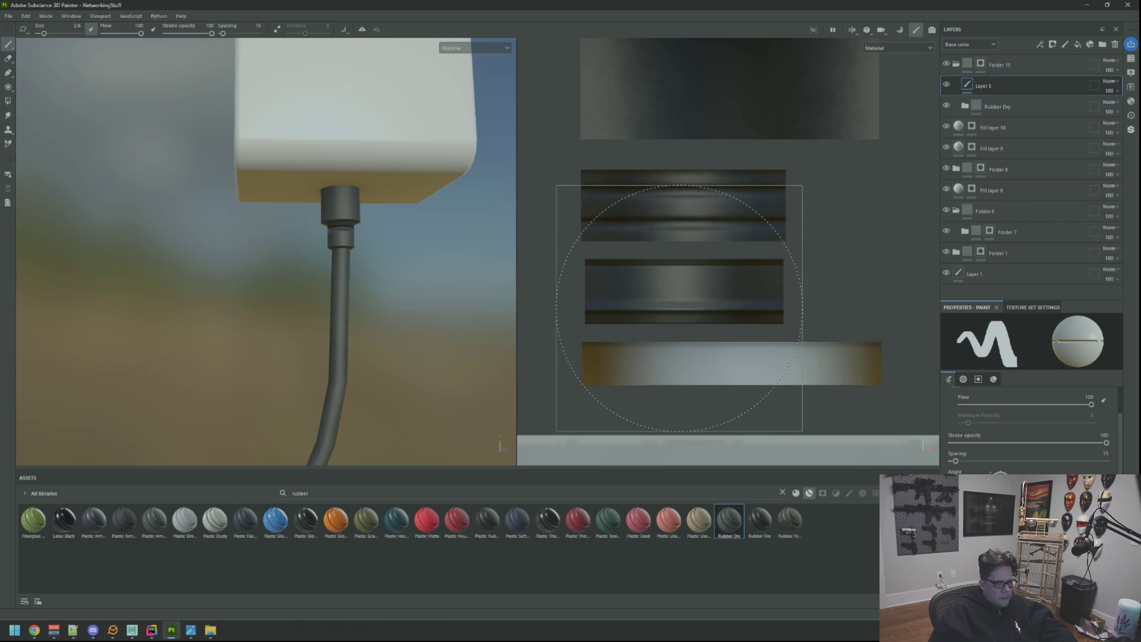
click(681, 305)
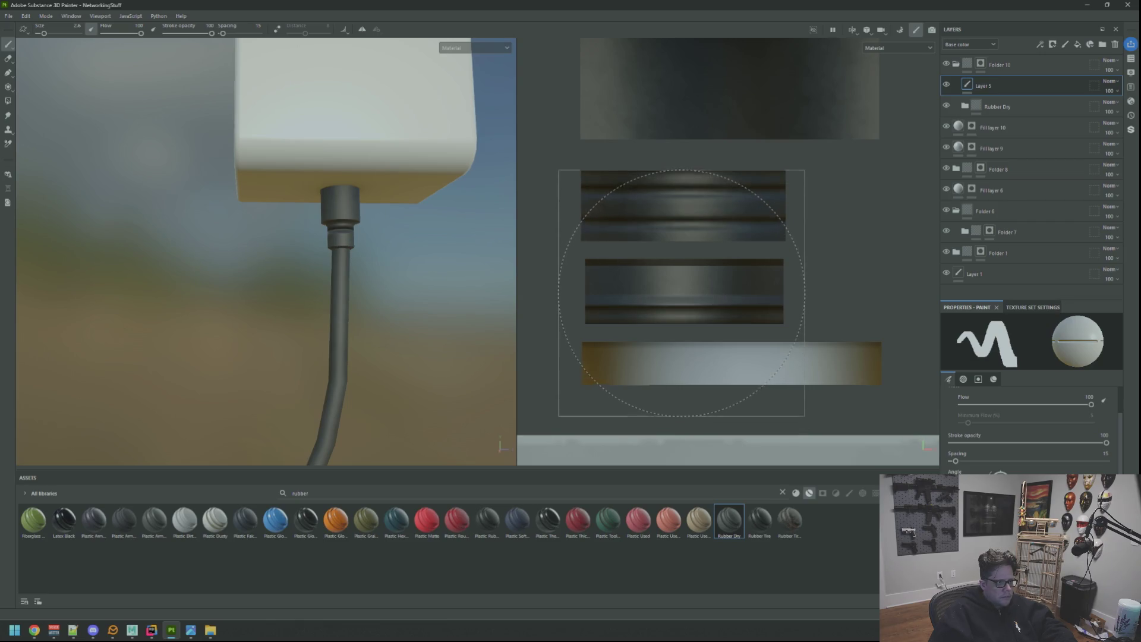
click(684, 275)
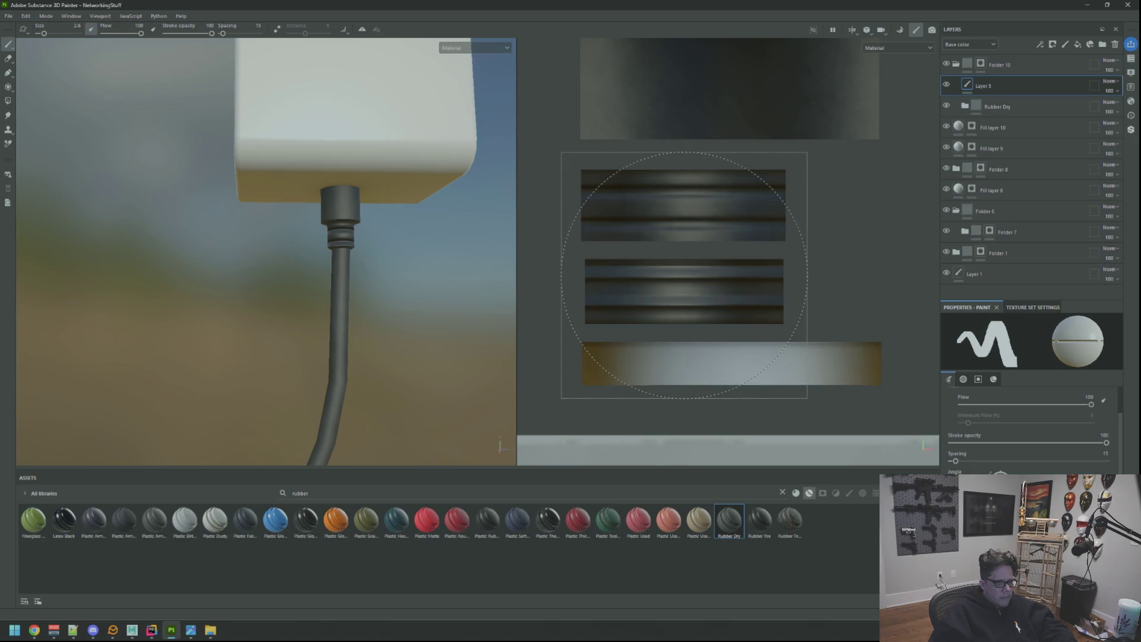
scroll(down, 3)
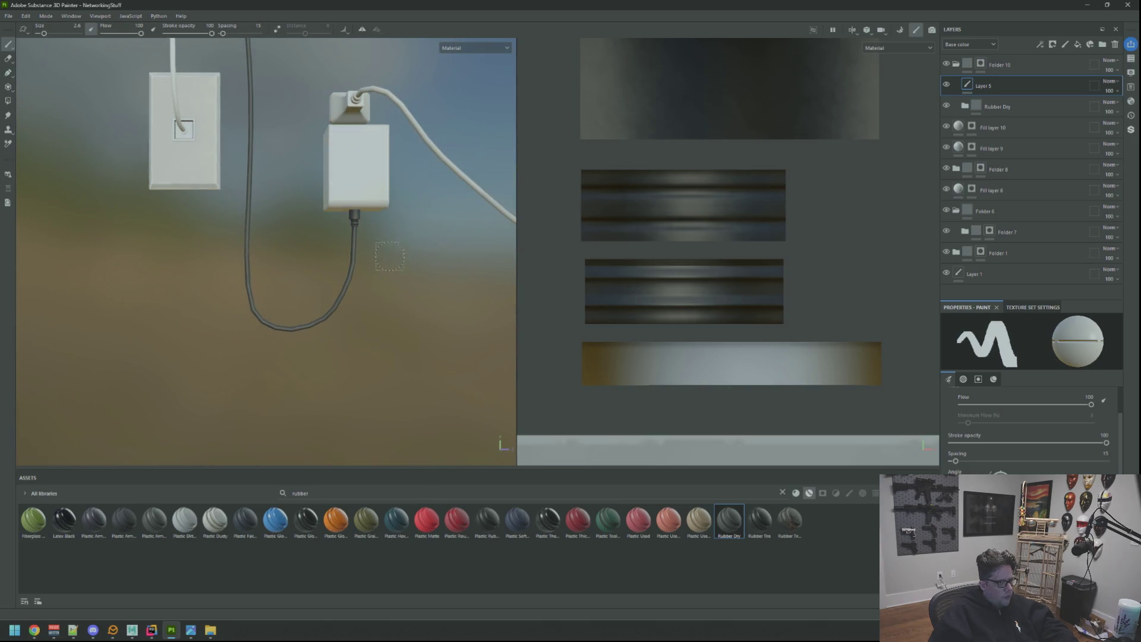
Orbit and zoom around the wall plate, charger and router cables to inspect them
scroll(up, 3)
drag(383, 272, 308, 262)
scroll(down, 3)
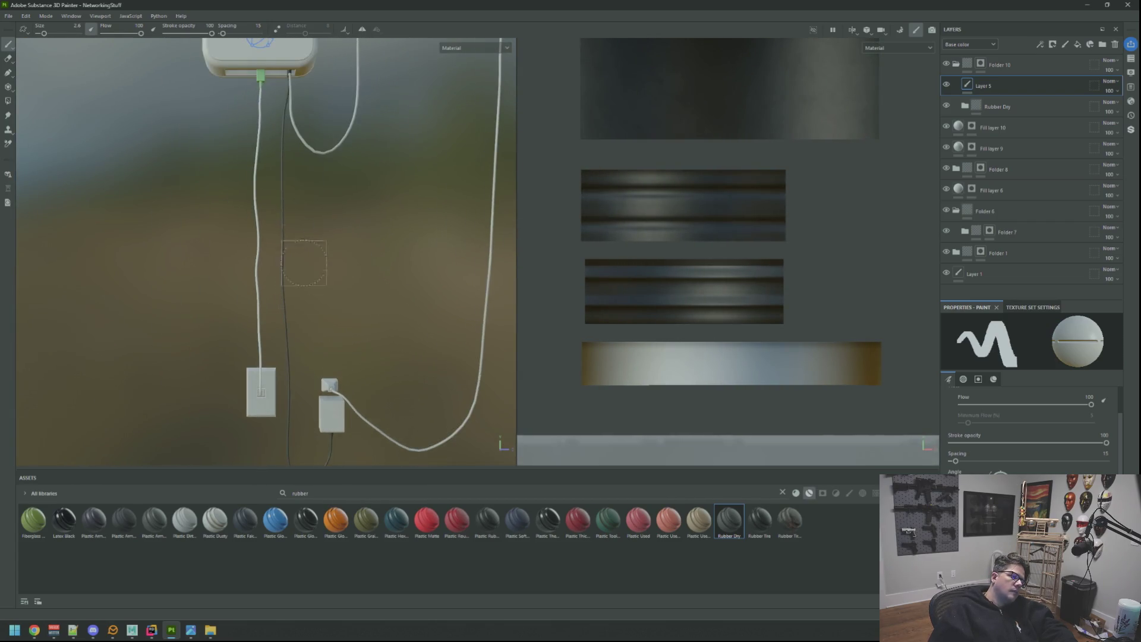
scroll(up, 3)
scroll(up, 3)
scroll(down, 3)
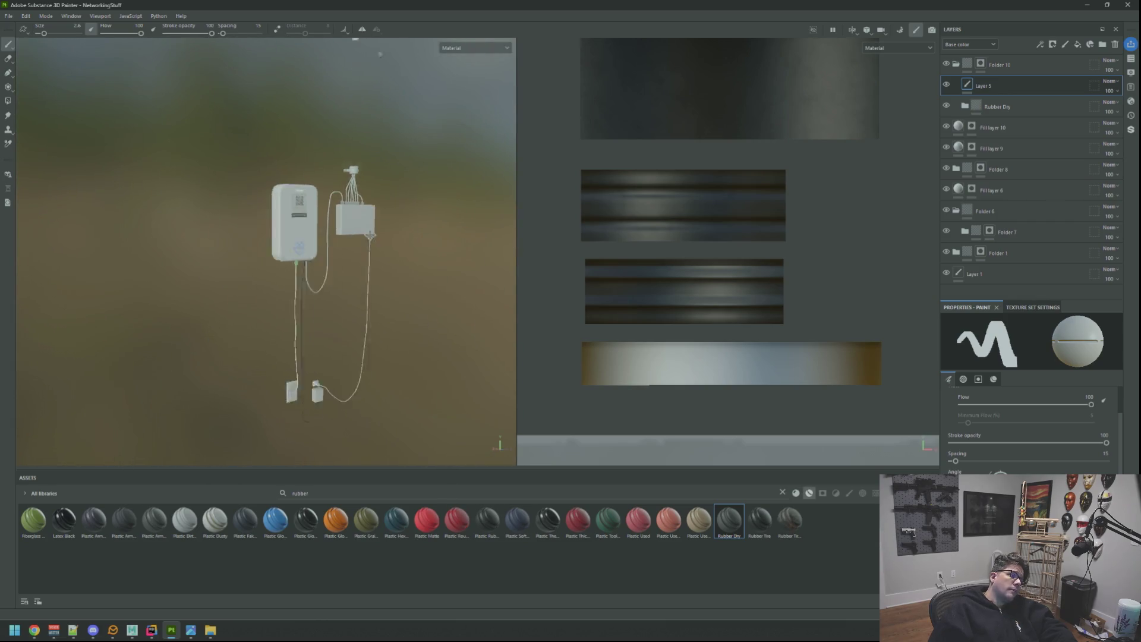
scroll(up, 3)
drag(356, 250, 386, 309)
scroll(down, 3)
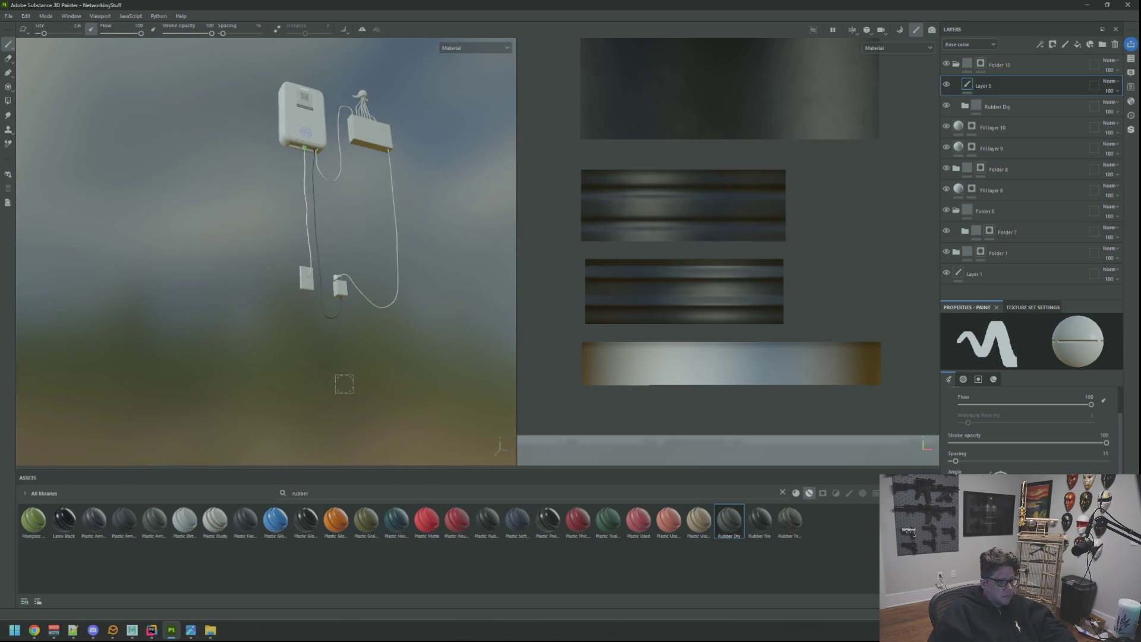
drag(305, 343, 317, 266)
scroll(down, 3)
scroll(up, 3)
Rotate the lighting environment, frame the NetShield logo and plugs, and return to 3D-only view
drag(336, 305, 372, 374)
scroll(down, 3)
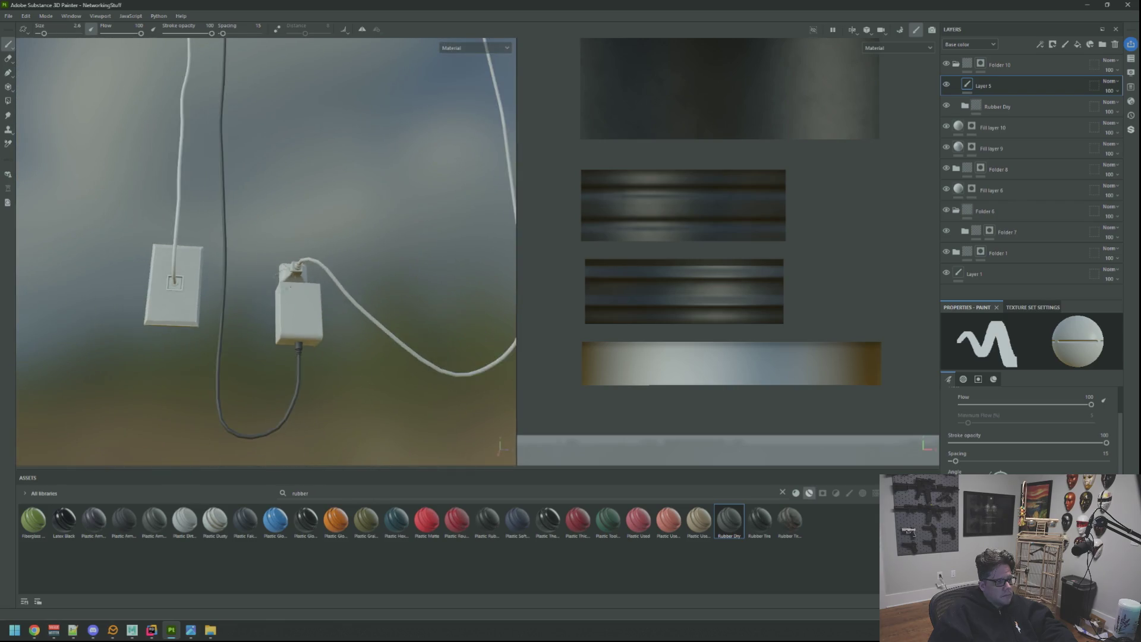
drag(313, 289, 305, 247)
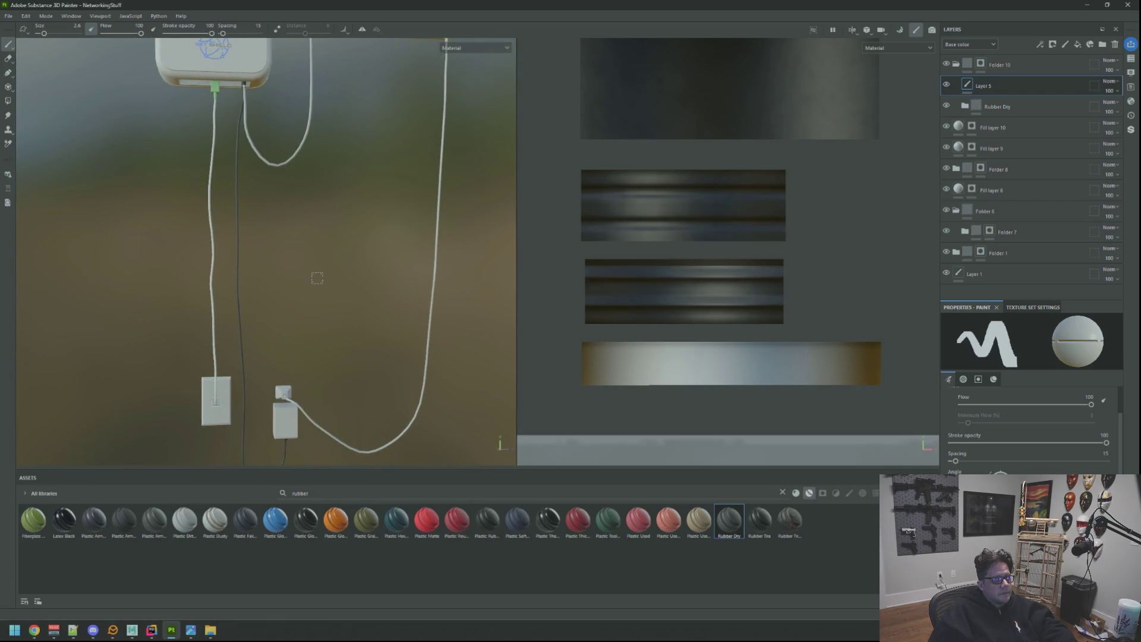
drag(316, 278, 301, 264)
scroll(up, 3)
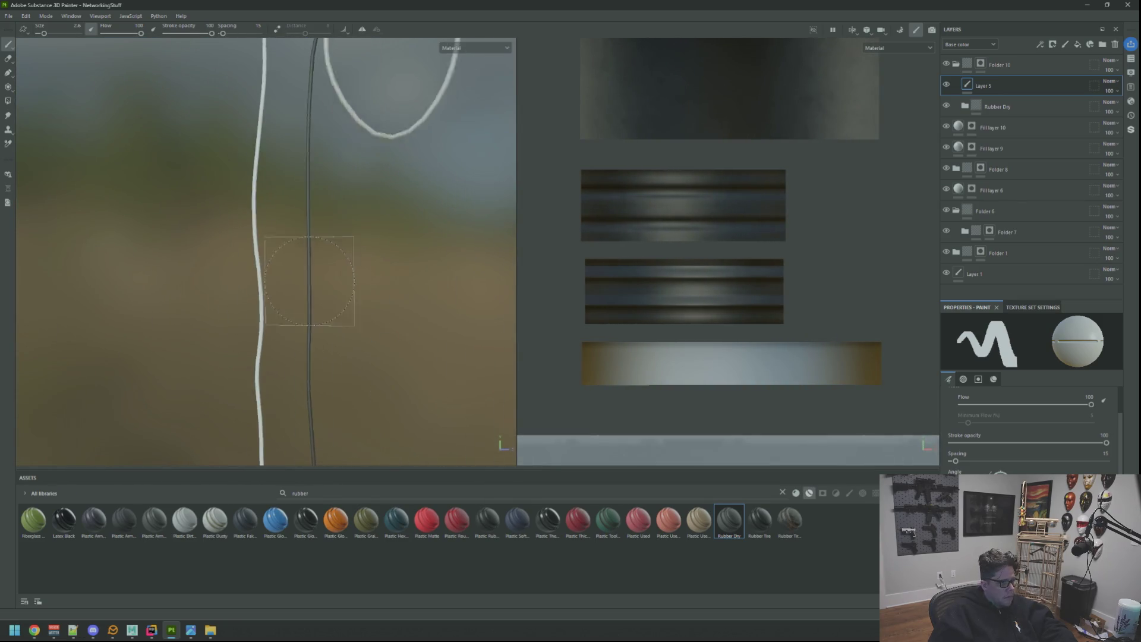
drag(321, 367, 302, 255)
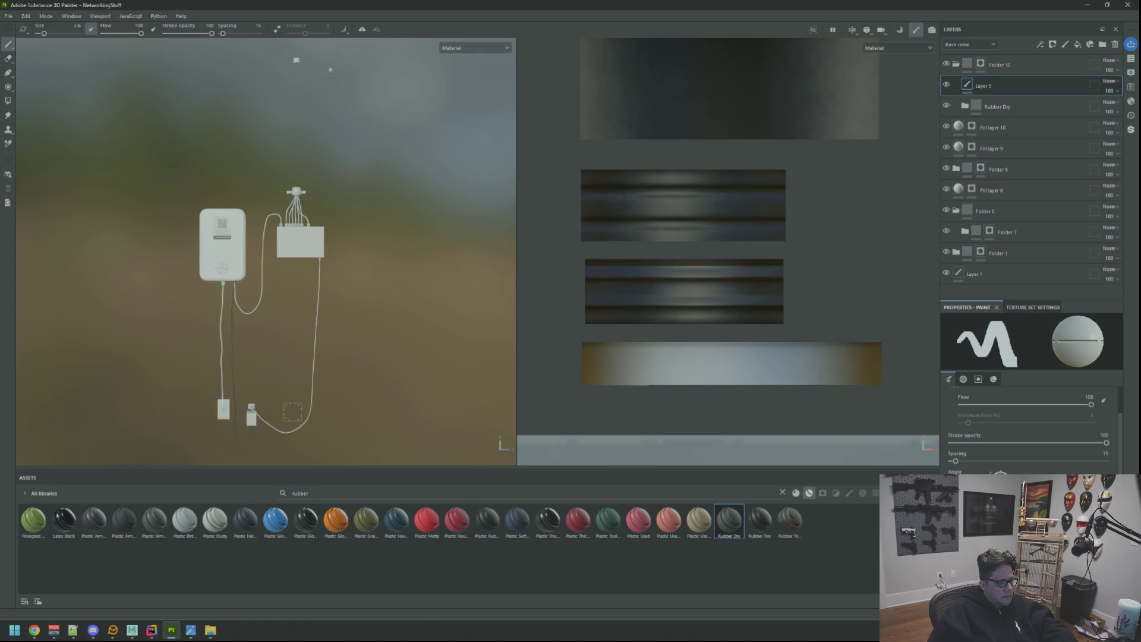
drag(291, 319, 328, 238)
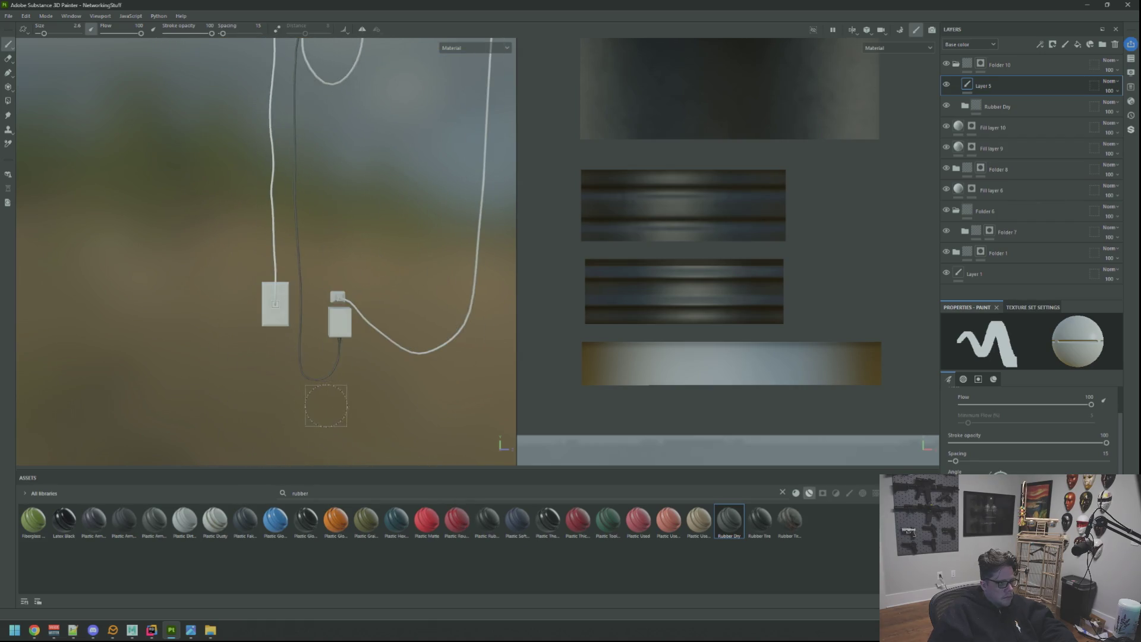
scroll(up, 3)
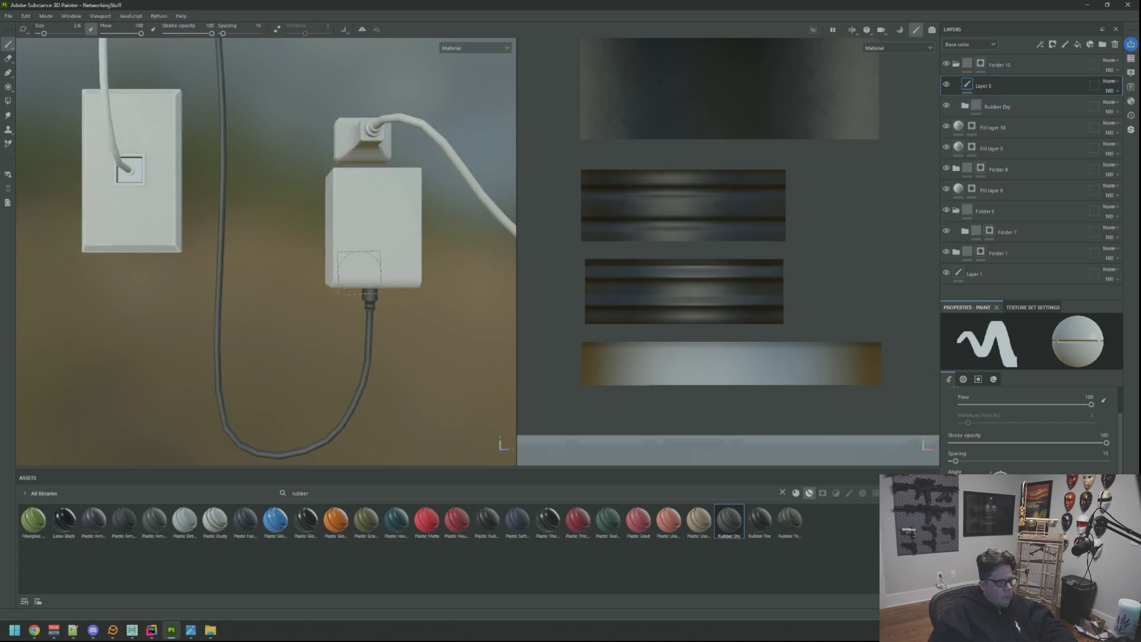
key(F2)
scroll(down, 3)
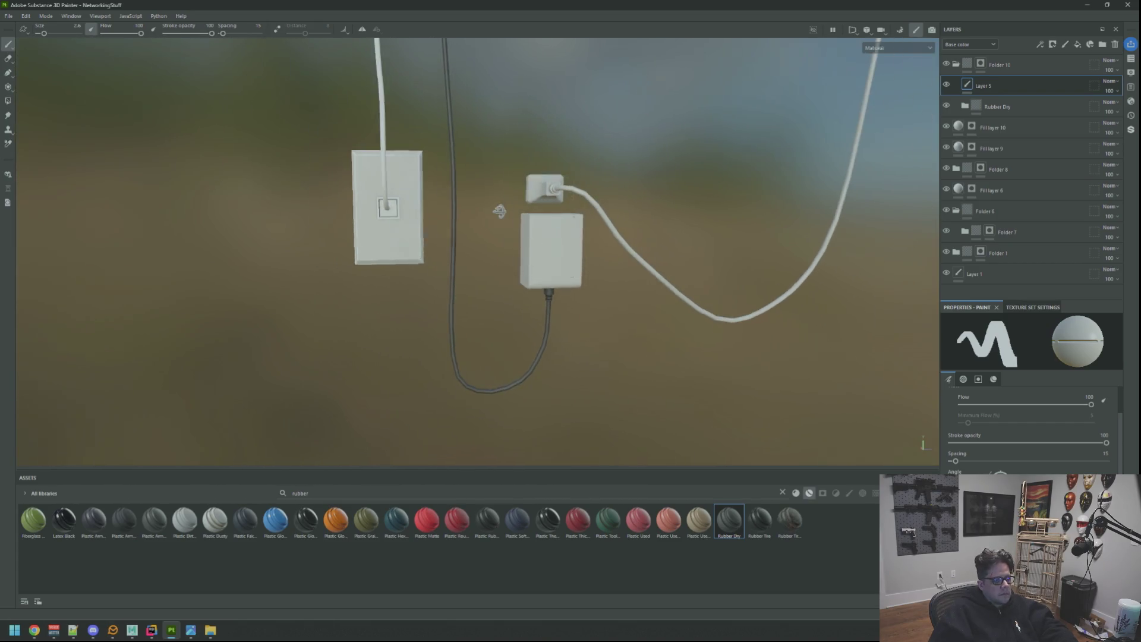
scroll(up, 3)
drag(543, 244, 537, 181)
scroll(up, 3)
scroll(down, 3)
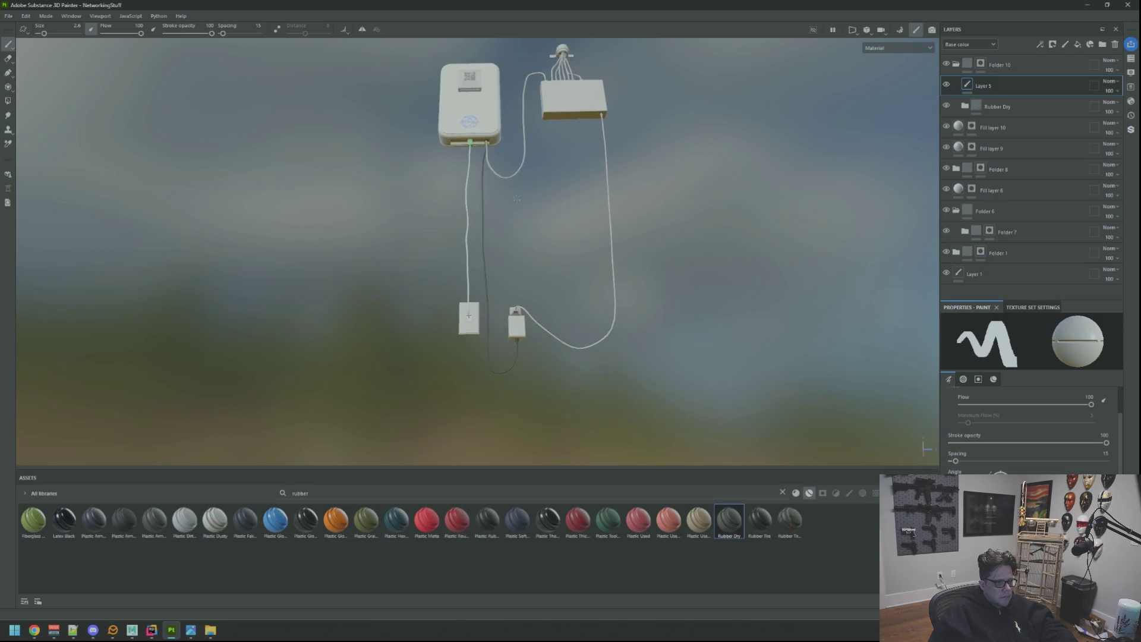
scroll(up, 3)
drag(538, 183, 540, 234)
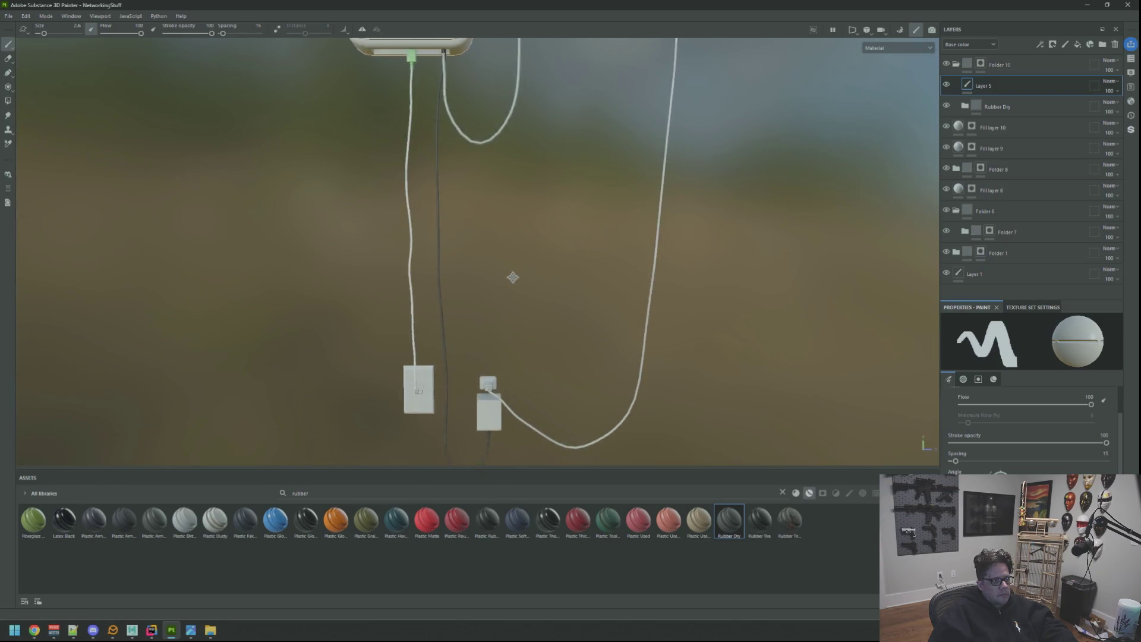
scroll(down, 3)
scroll(down, 3)
drag(530, 272, 537, 250)
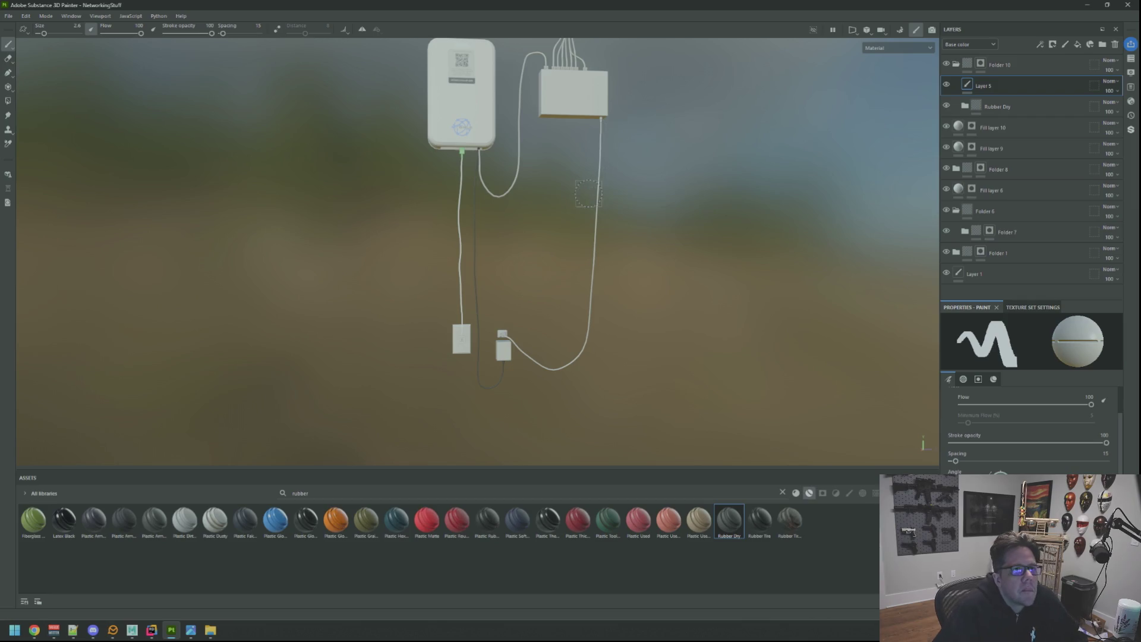
scroll(up, 3)
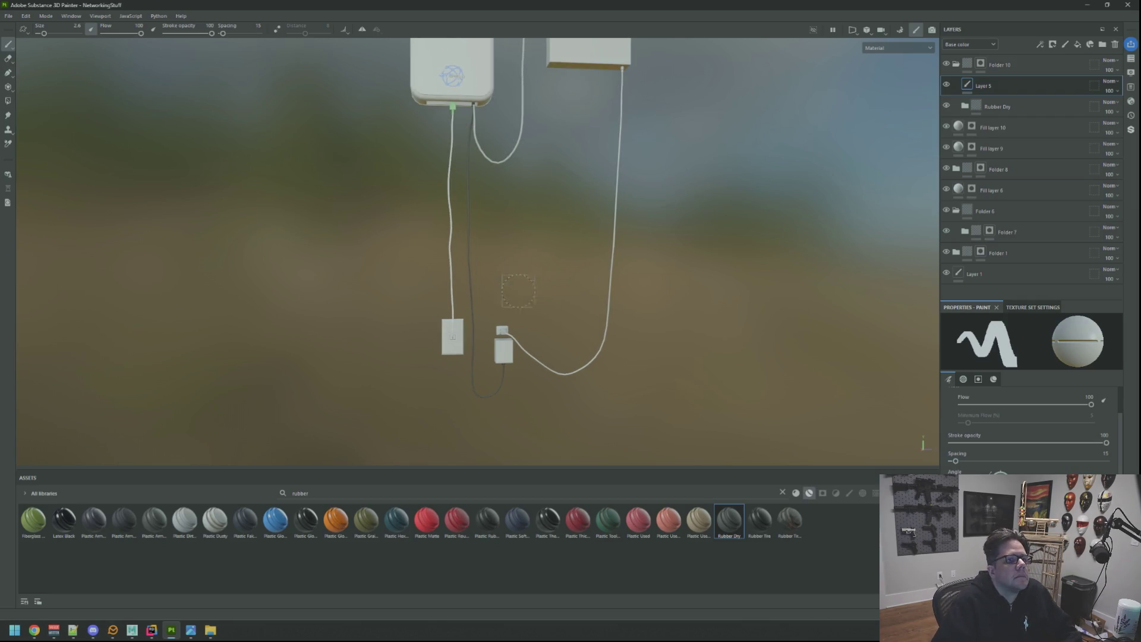
scroll(up, 3)
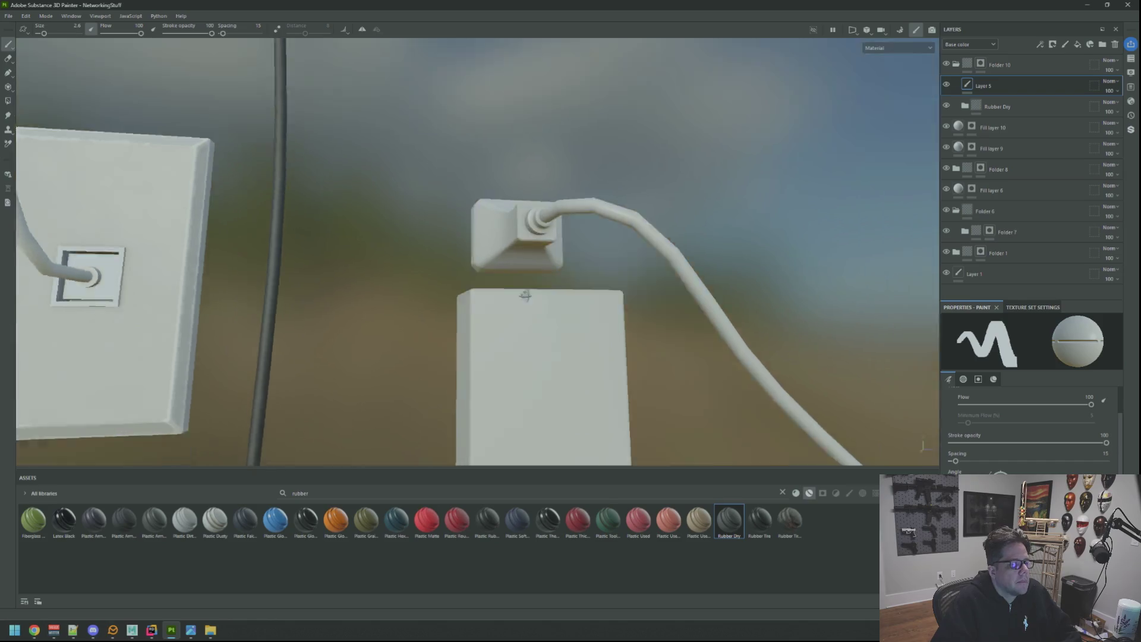
drag(487, 231, 469, 213)
scroll(up, 3)
scroll(down, 3)
drag(469, 214, 566, 213)
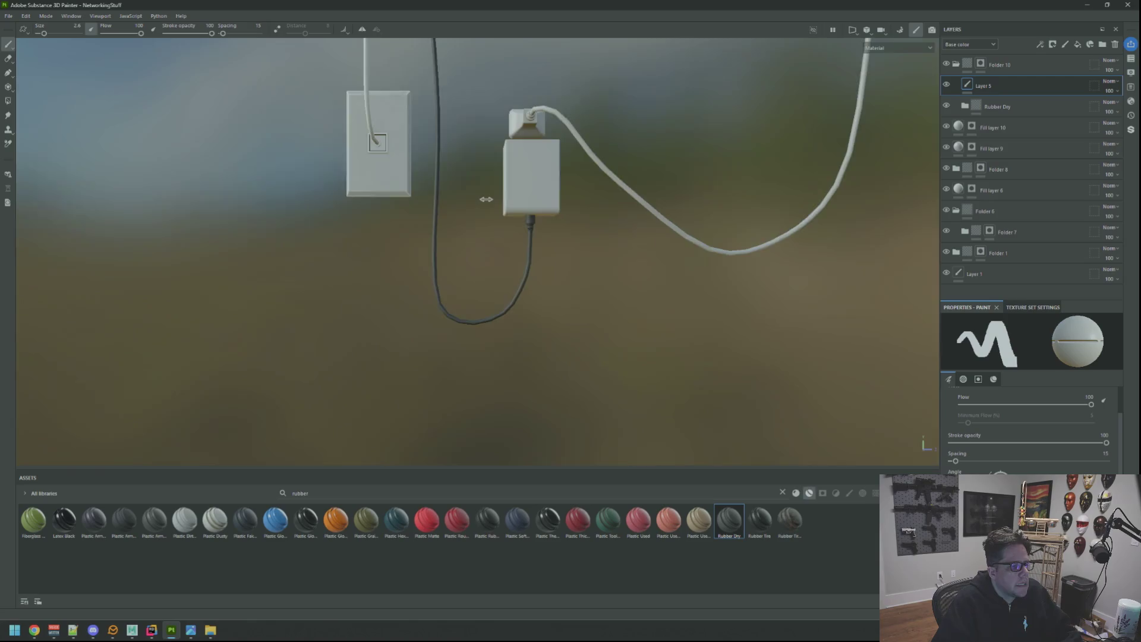
drag(505, 199, 502, 161)
scroll(up, 3)
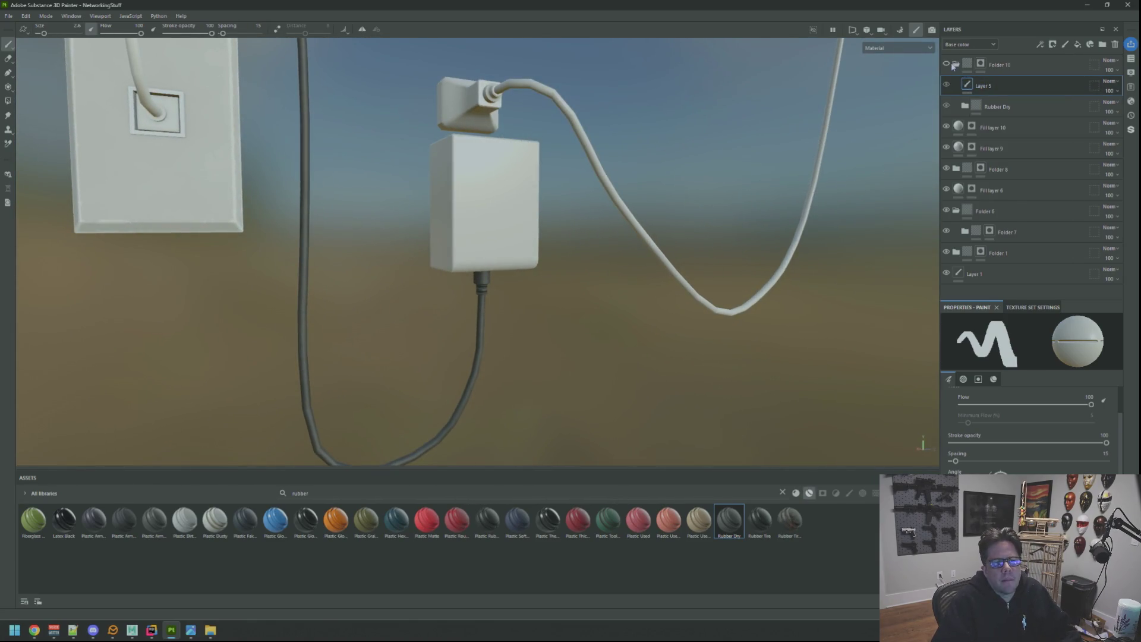
Toggle Folder 10's visibility to compare the cables, then collapse it
click(950, 64)
click(951, 65)
click(955, 64)
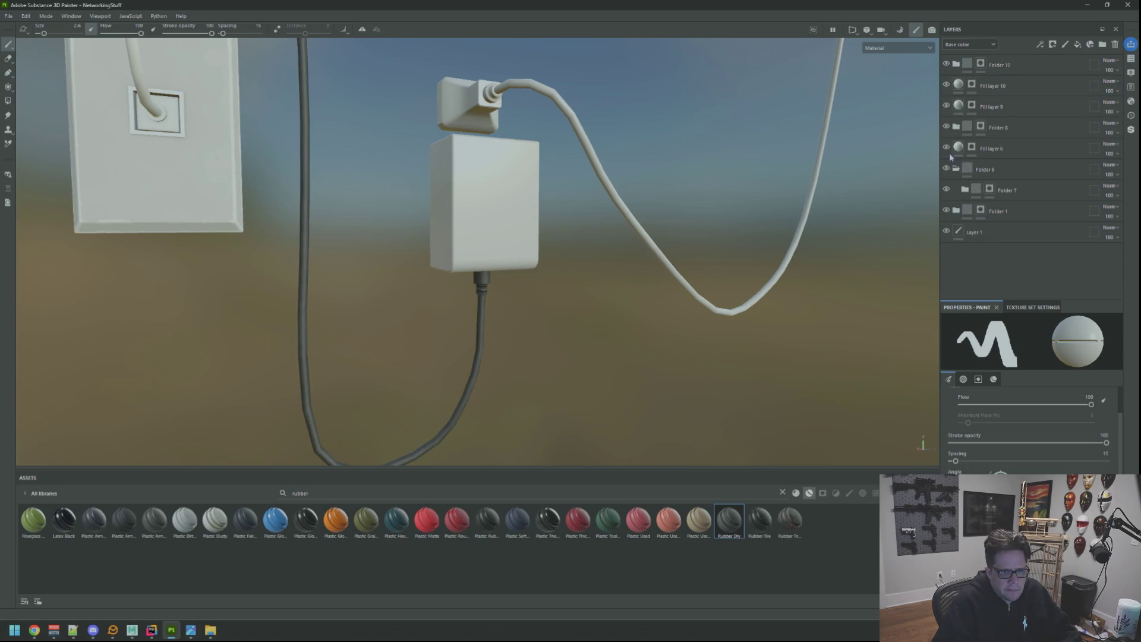
click(1041, 64)
Create Folder 11 holding a fill layer with a red base colour
click(1102, 44)
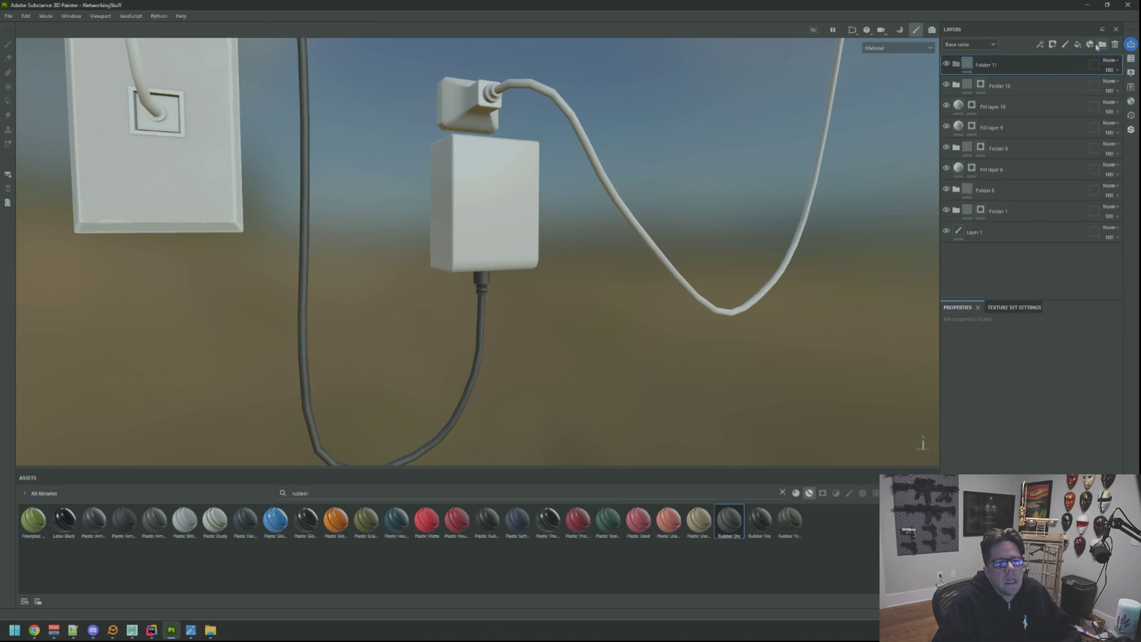
right_click(1007, 66)
click(1021, 86)
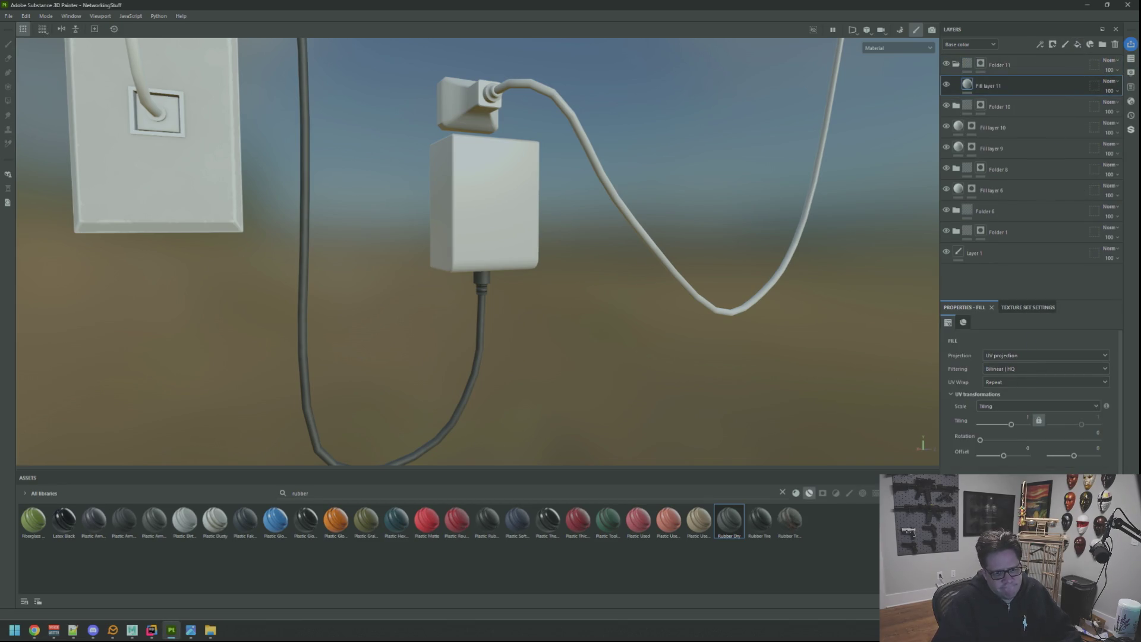
click(966, 83)
click(932, 330)
click(1010, 280)
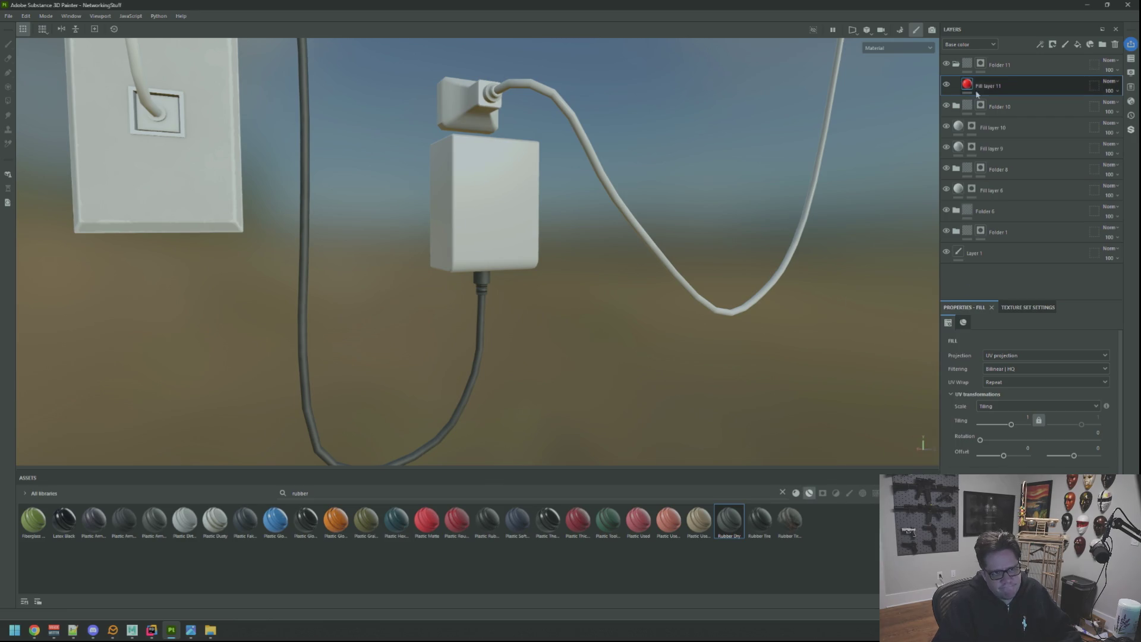
Mask the adapter box red in Folder 11, then place Plastic Fake Leather inside it
click(980, 64)
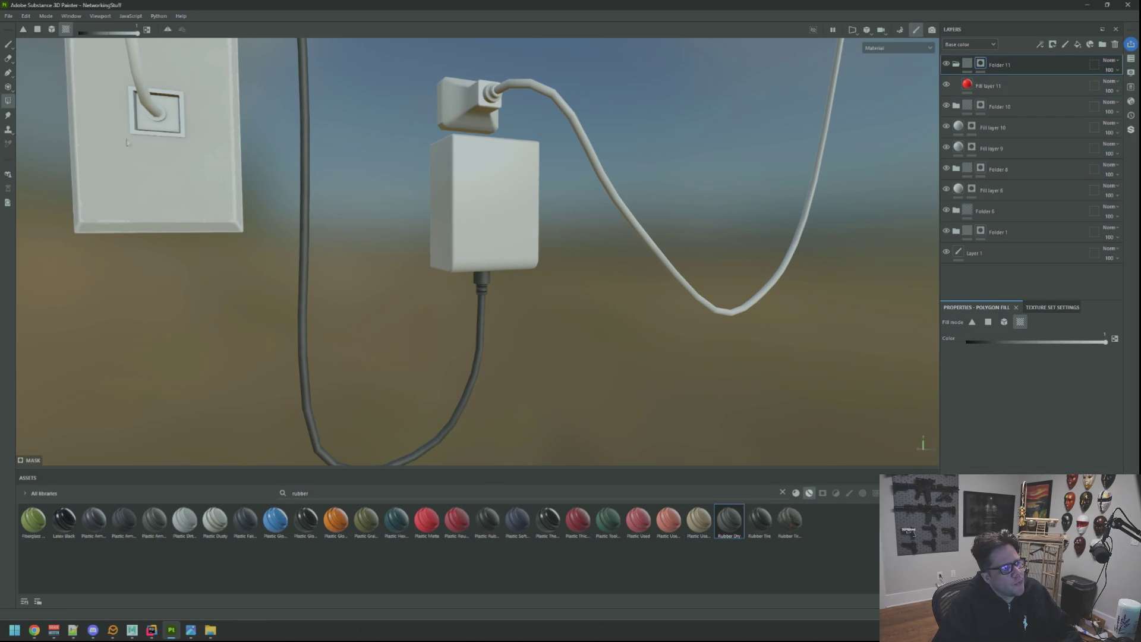
drag(127, 142, 555, 229)
drag(496, 179, 470, 223)
drag(523, 306, 479, 214)
scroll(down, 3)
scroll(up, 3)
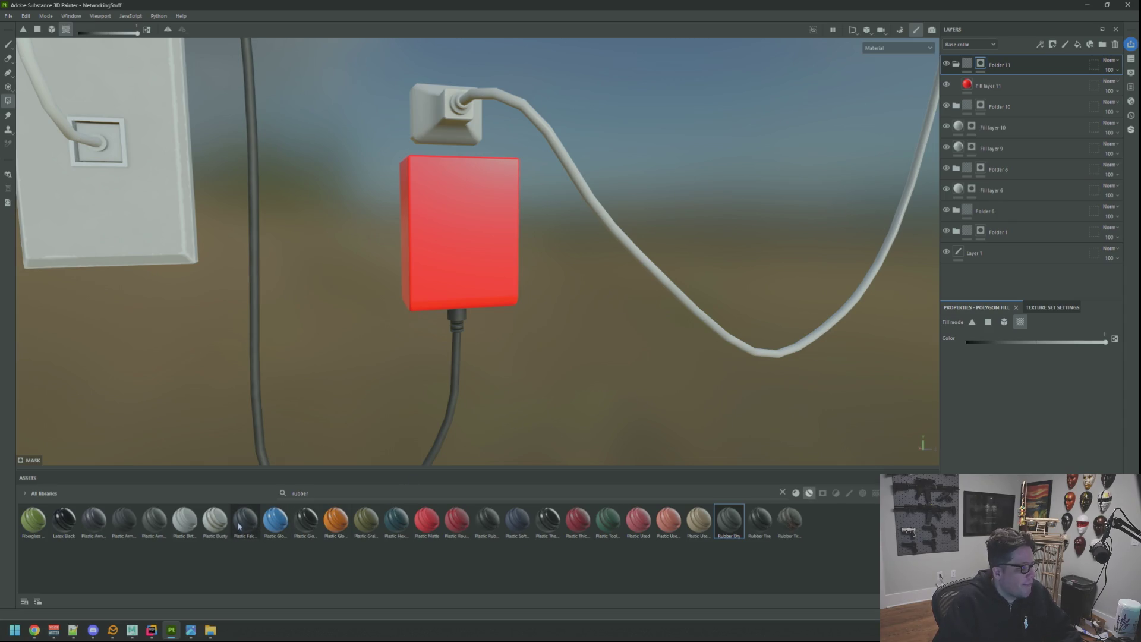
drag(241, 523, 1035, 78)
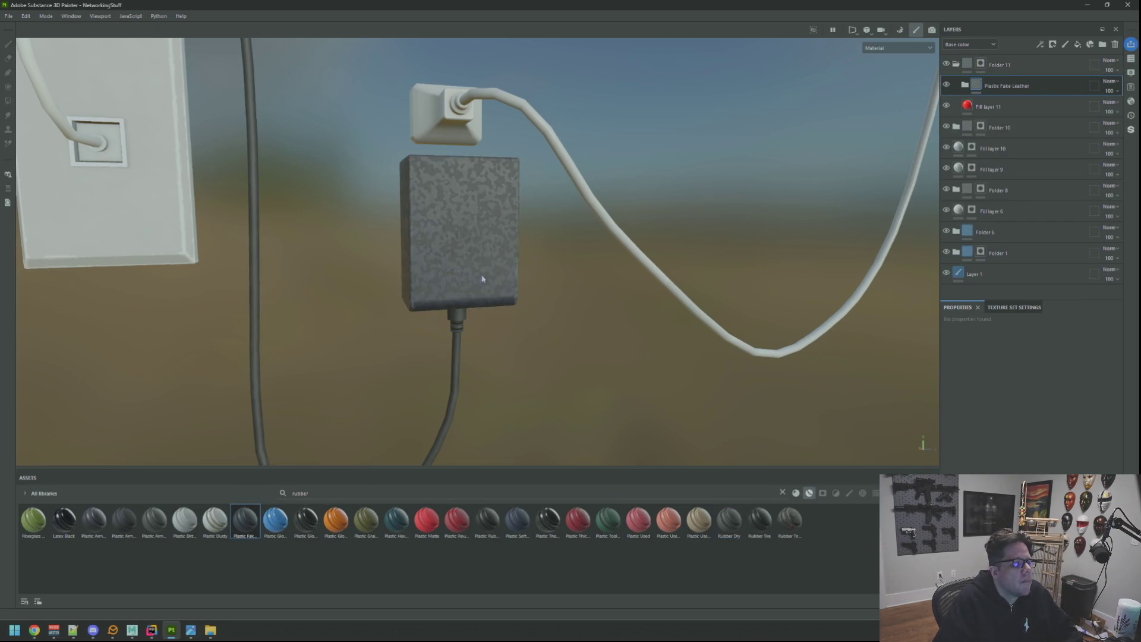
Expand the Plastic Fake Leather folder and hide its Surface grain layer
key(f)
scroll(up, 3)
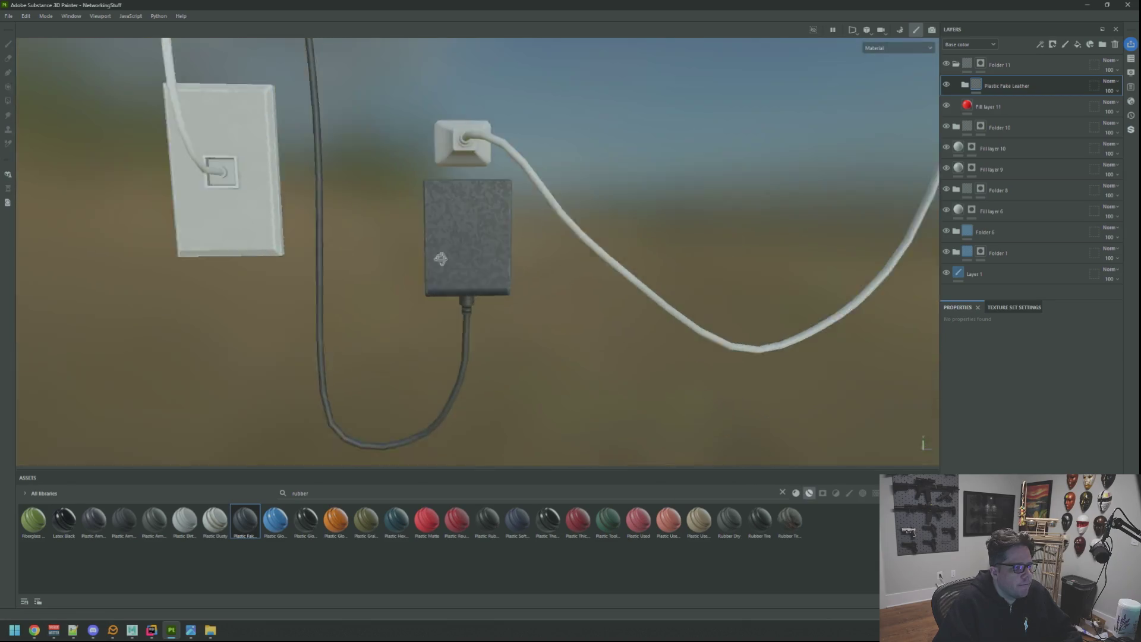
click(959, 83)
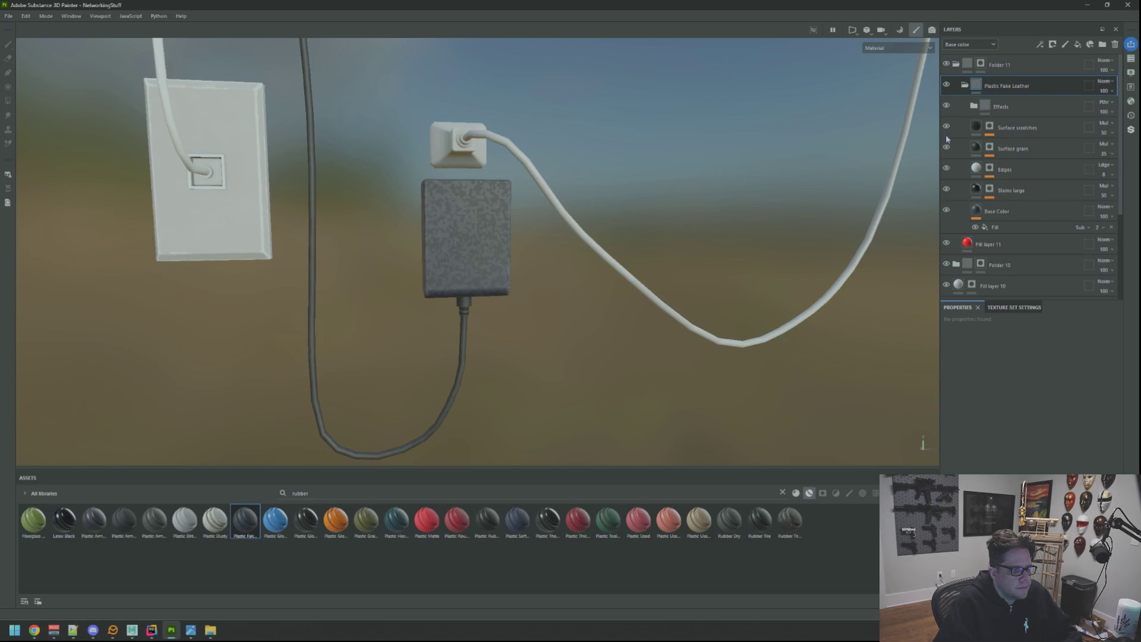
click(946, 147)
drag(884, 170, 517, 218)
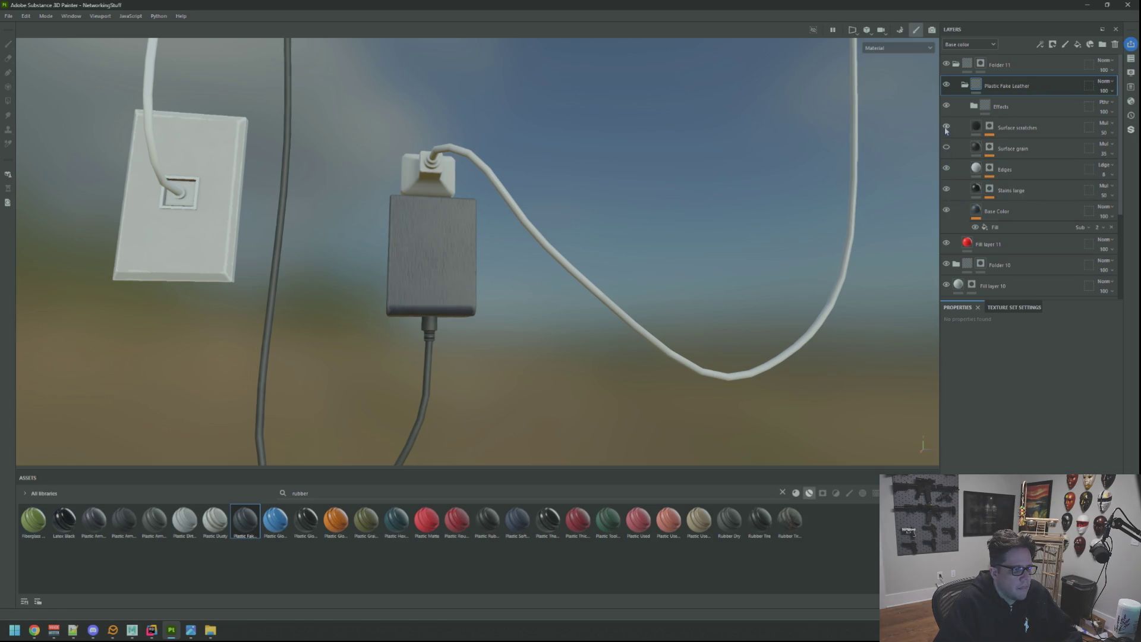
drag(518, 197, 564, 226)
Orbit and zoom the 3D view around the wall plate, adapter and router above
scroll(up, 3)
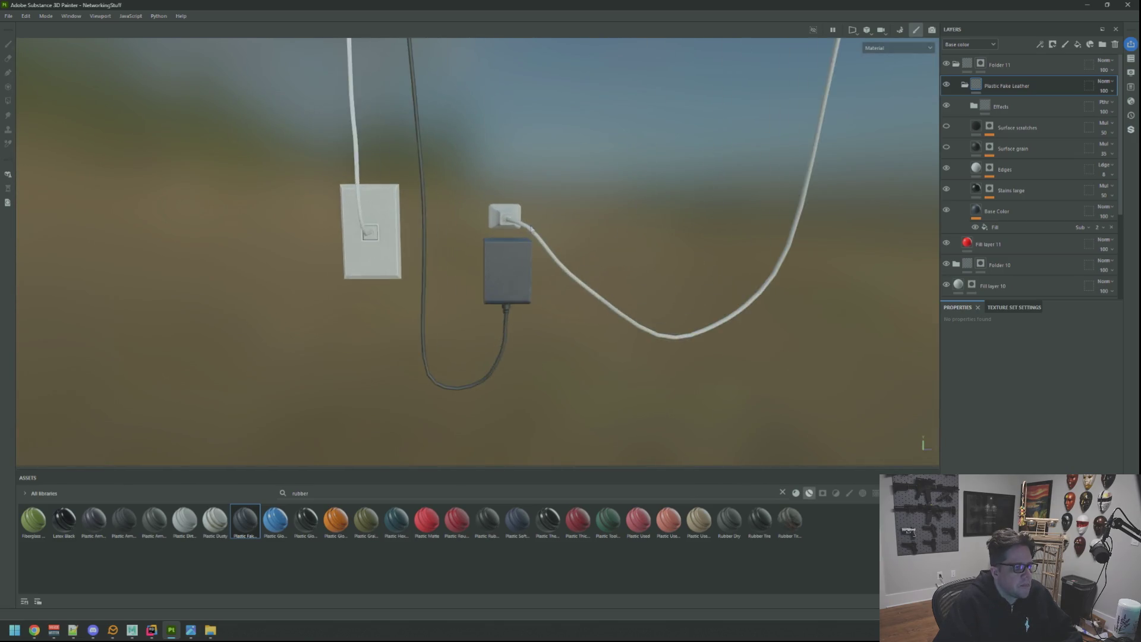
drag(564, 226, 511, 203)
drag(511, 203, 482, 260)
drag(483, 260, 543, 182)
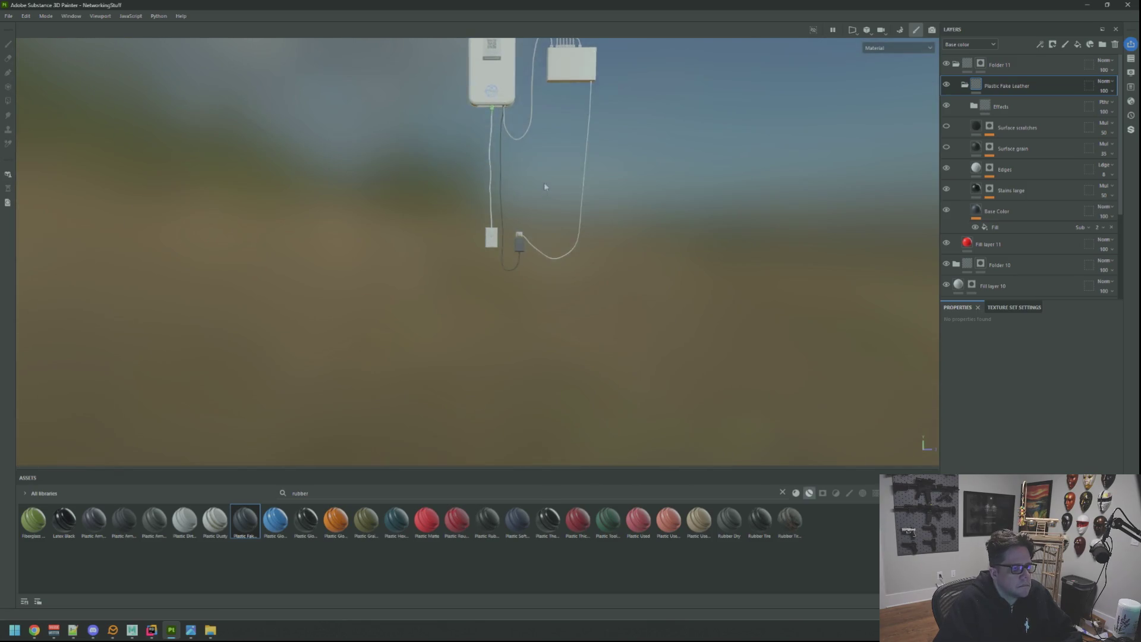
scroll(up, 3)
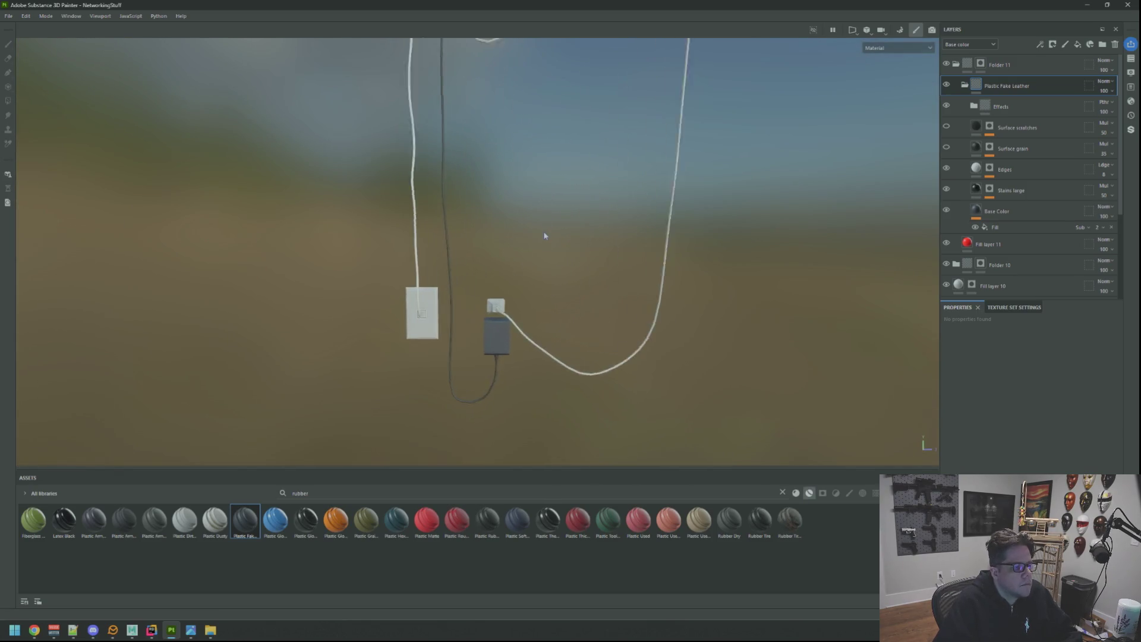
scroll(down, 3)
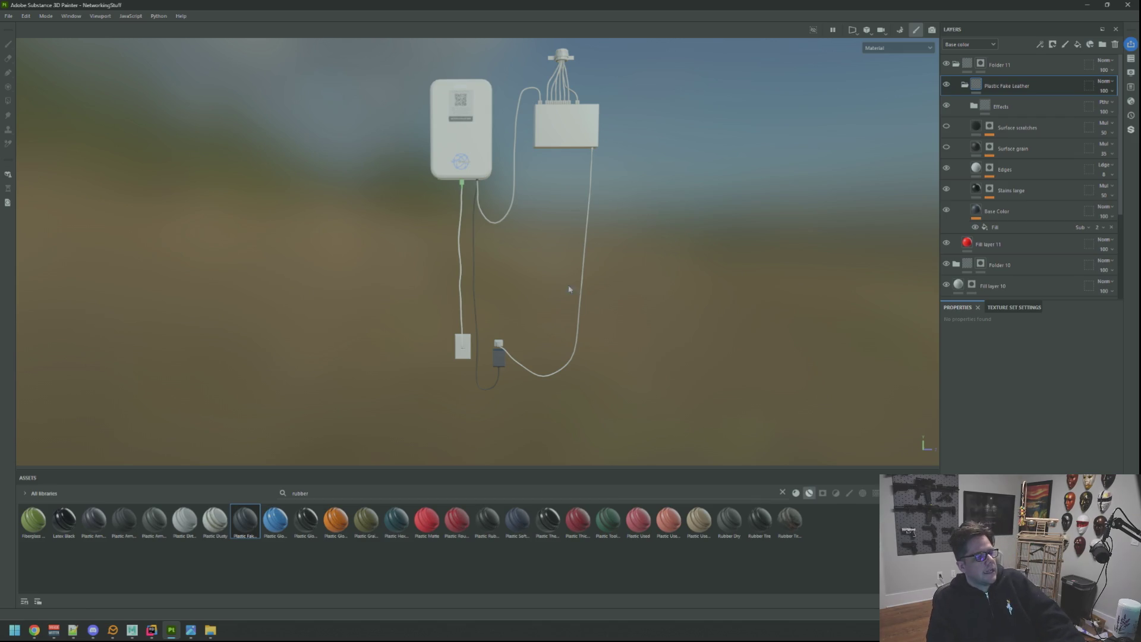
scroll(up, 3)
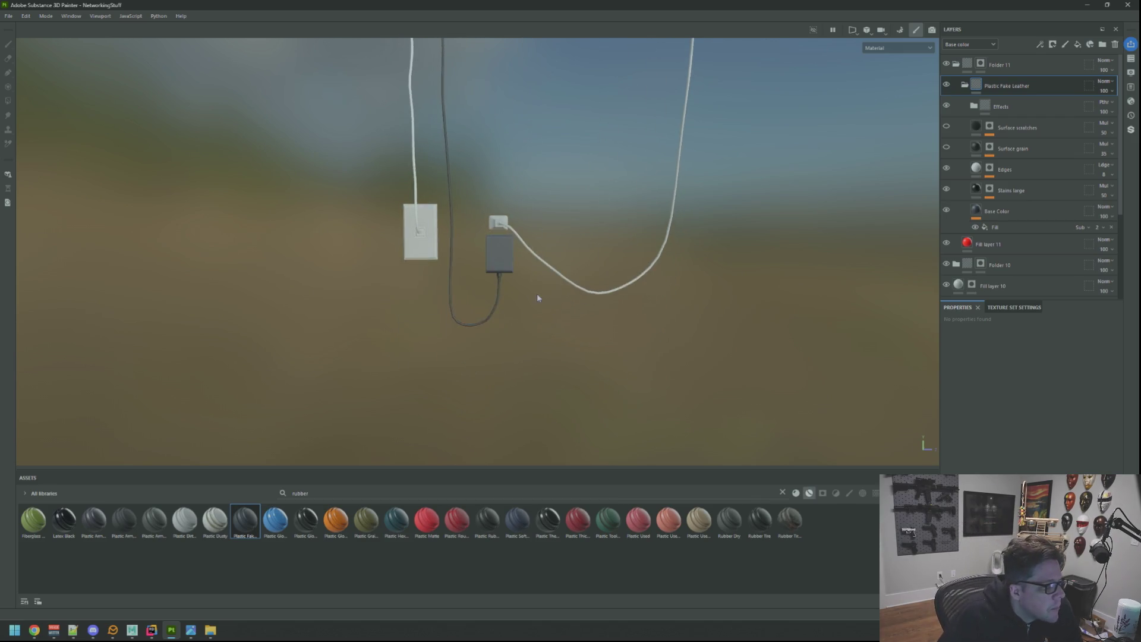
scroll(up, 3)
drag(537, 293, 526, 247)
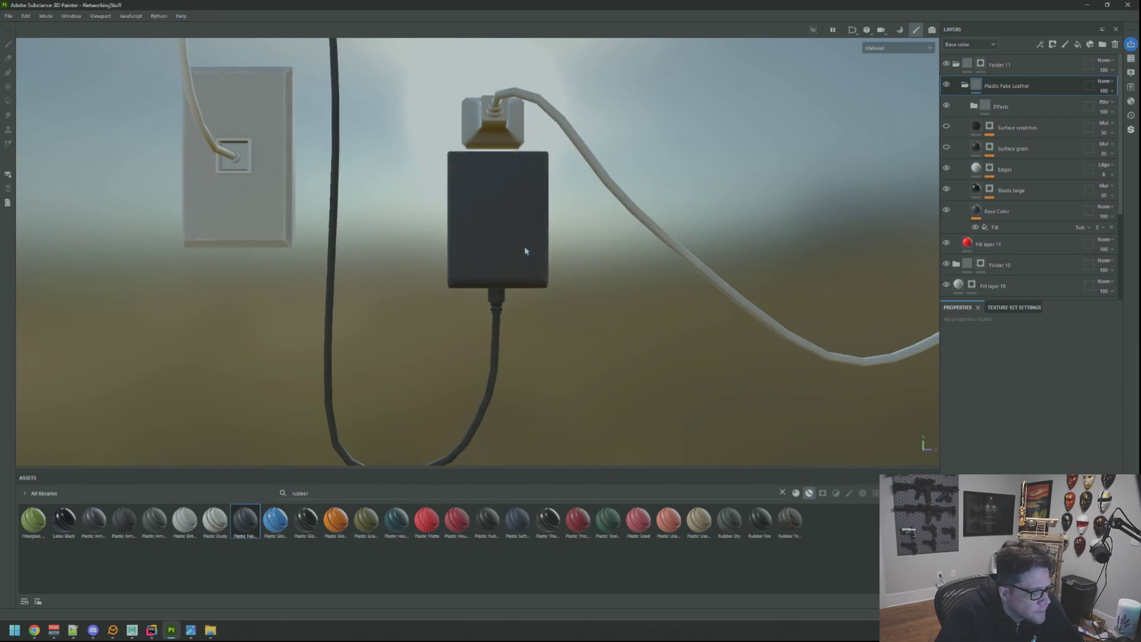
drag(611, 267, 560, 261)
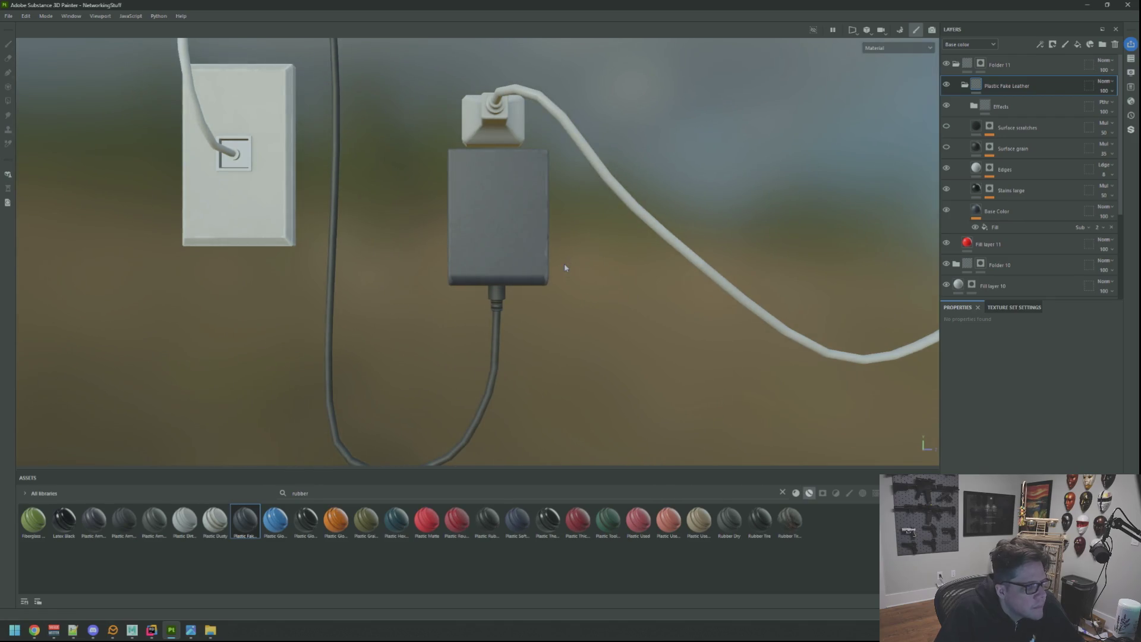
Switch to the 2D/3D split view and zoom into the adapter's UV layout
key(F1)
drag(675, 240, 810, 277)
scroll(down, 3)
scroll(up, 3)
scroll(down, 3)
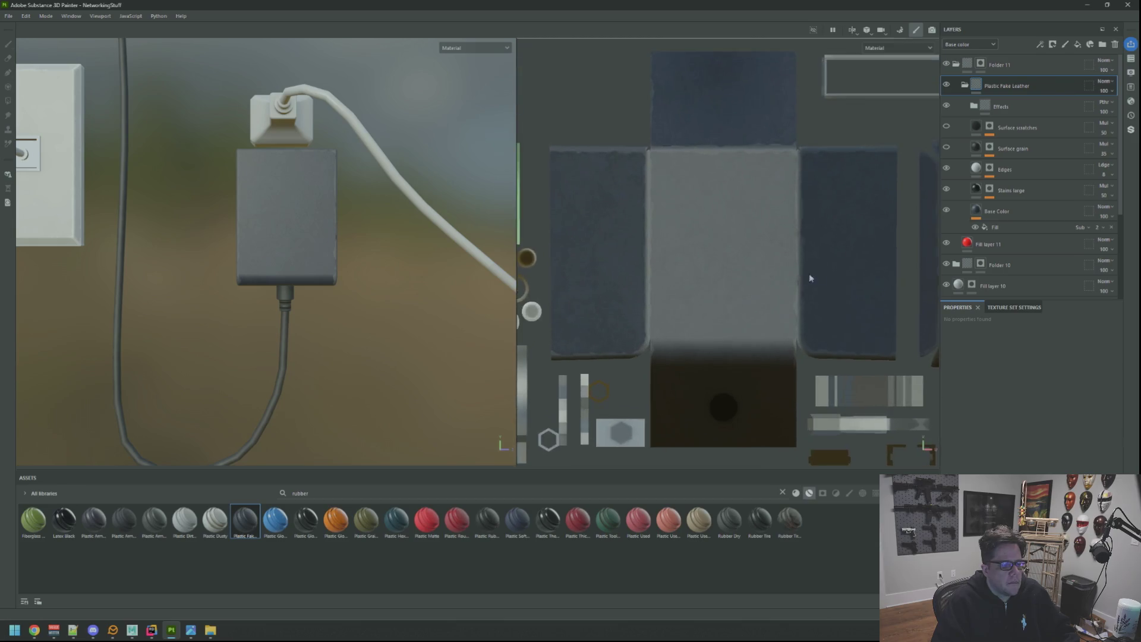
scroll(down, 3)
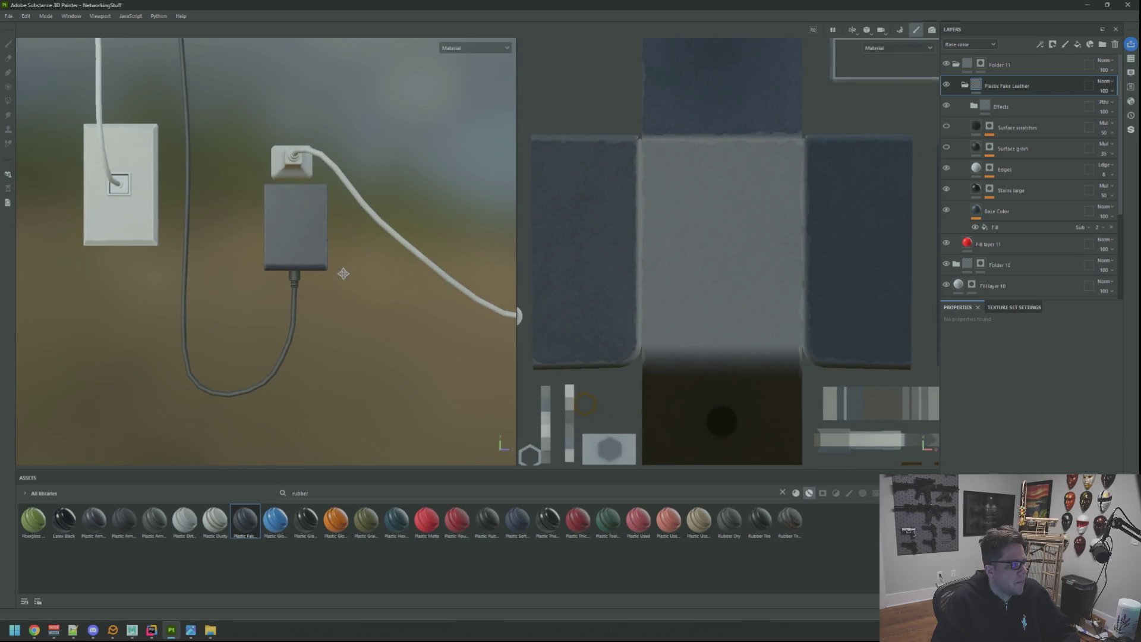
scroll(down, 3)
scroll(up, 3)
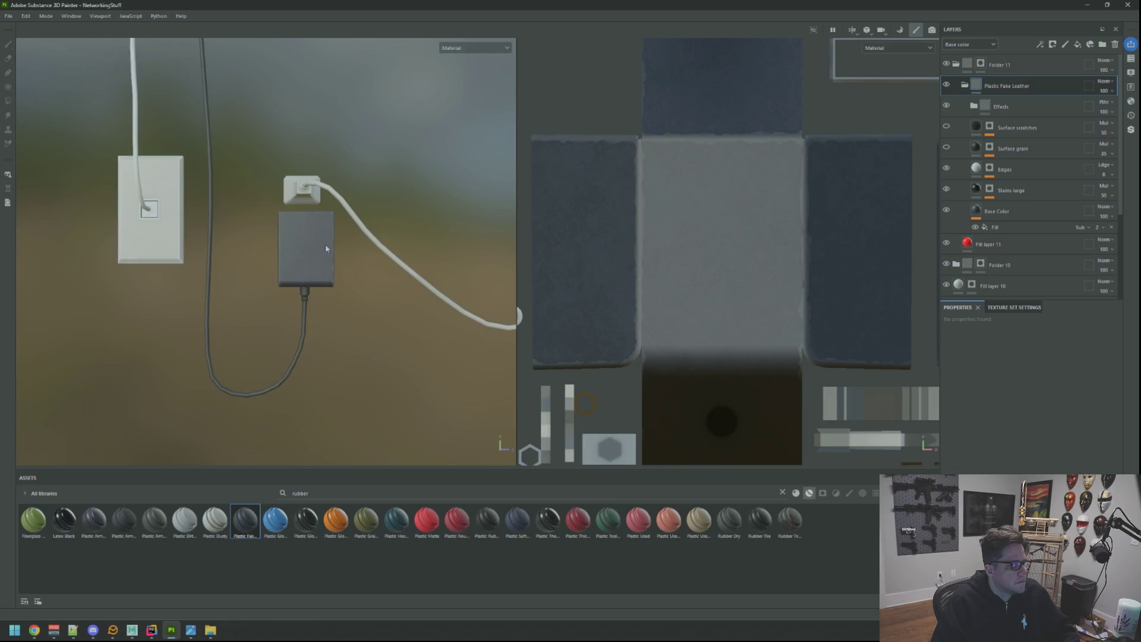
scroll(up, 3)
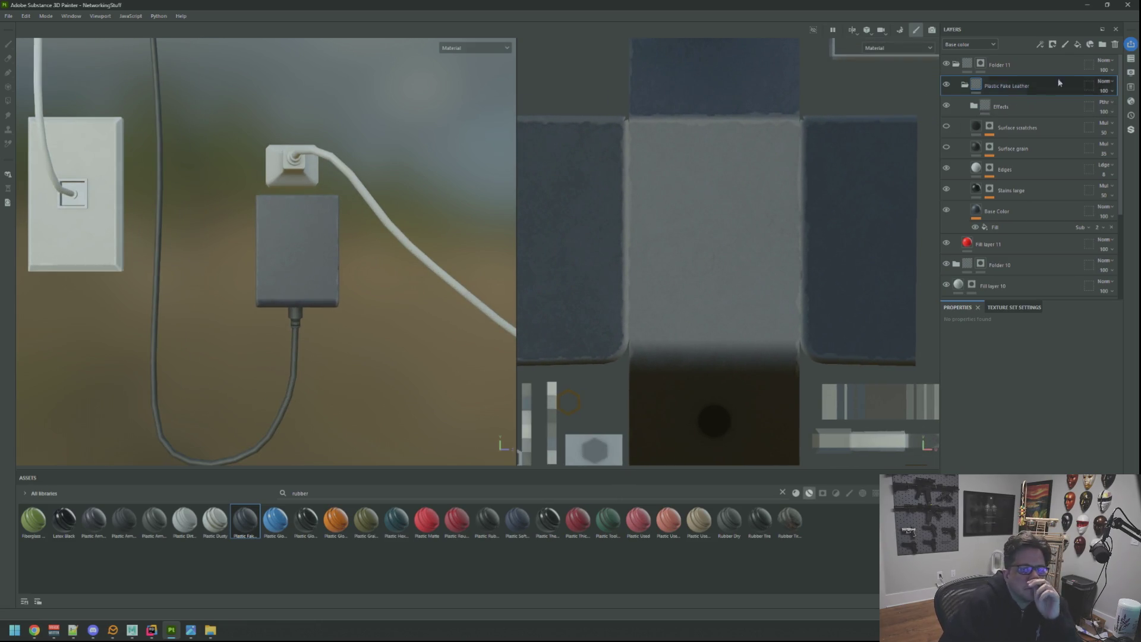
Create Folder 12 with a mask, add Fill layer 12, and add a paint layer to the mask
click(1102, 44)
right_click(1043, 83)
click(1046, 98)
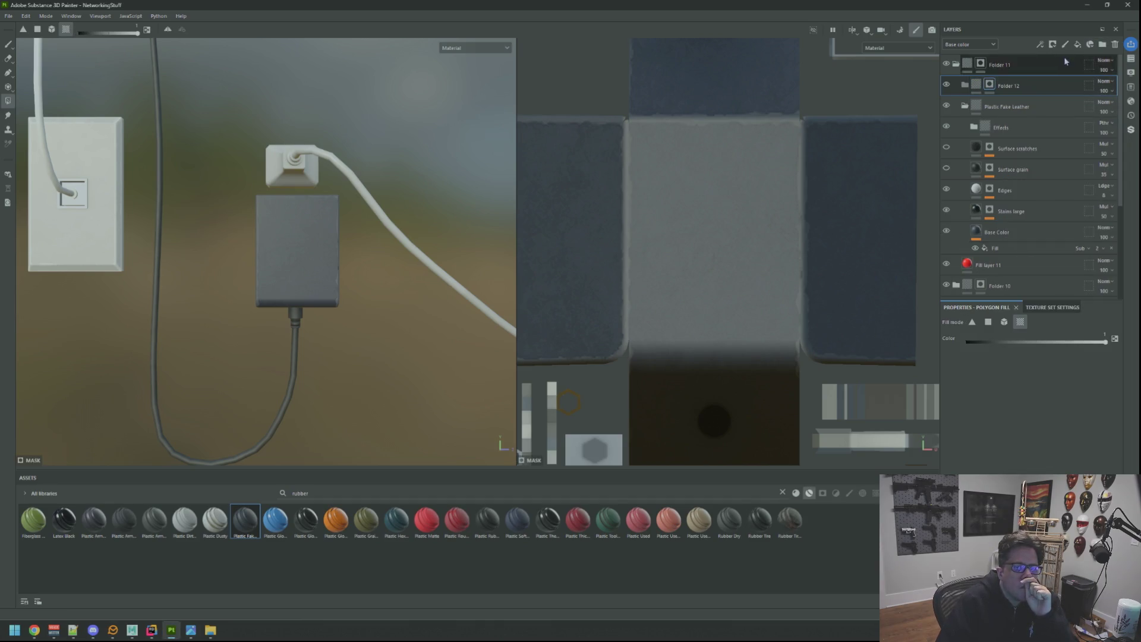
click(1077, 44)
click(989, 84)
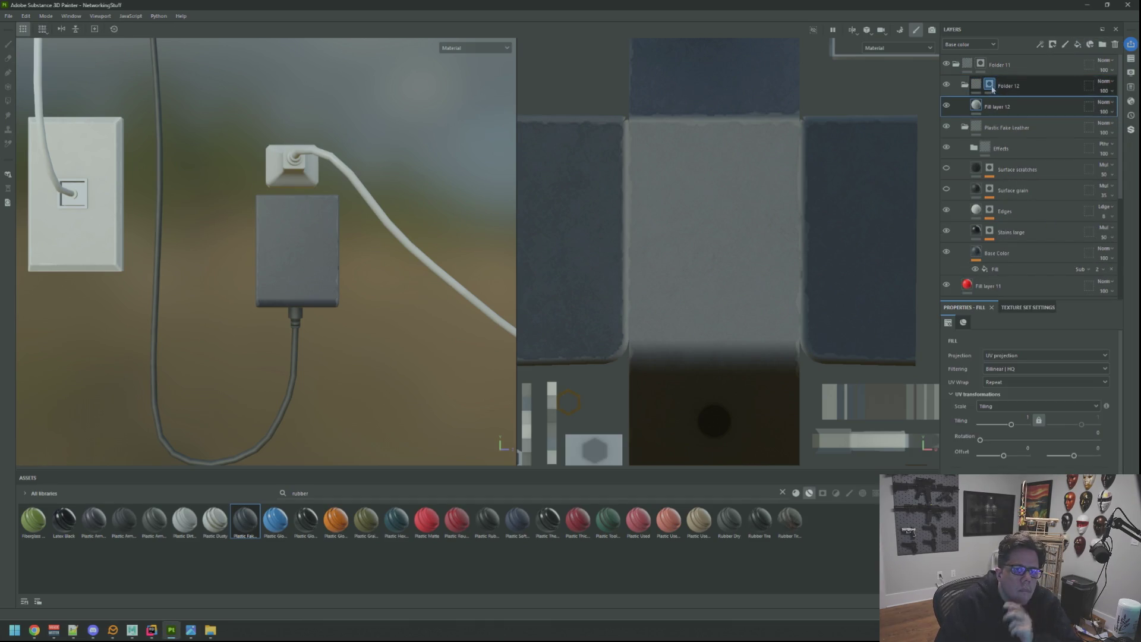
right_click(990, 84)
click(1057, 383)
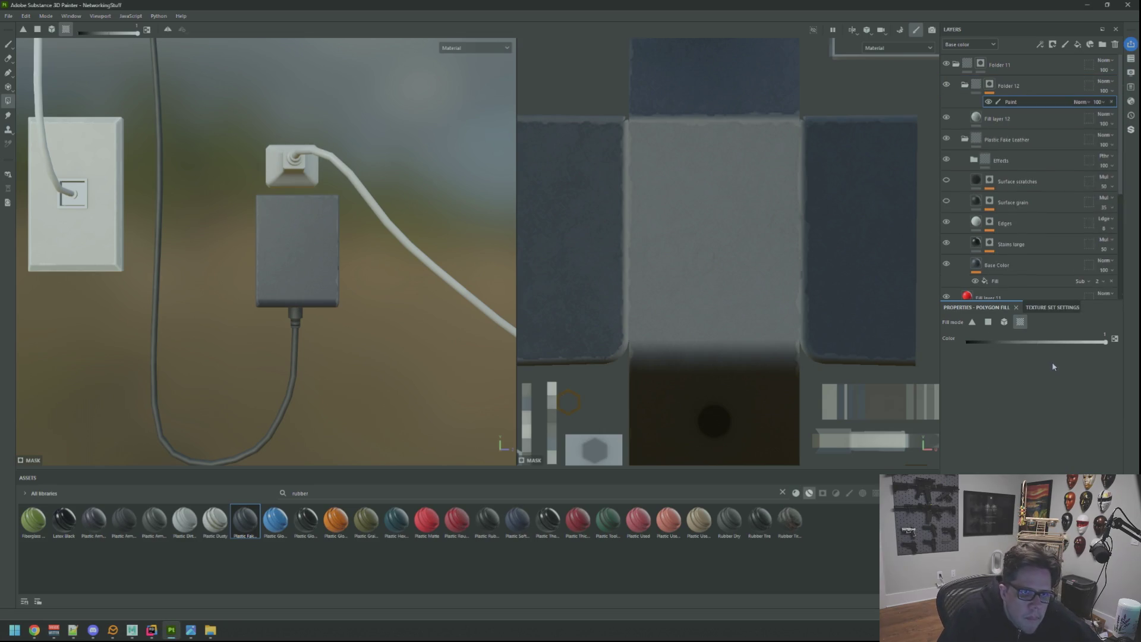
Set the brush to about 2.65 and paint a white label rectangle on the adapter's front
click(9, 45)
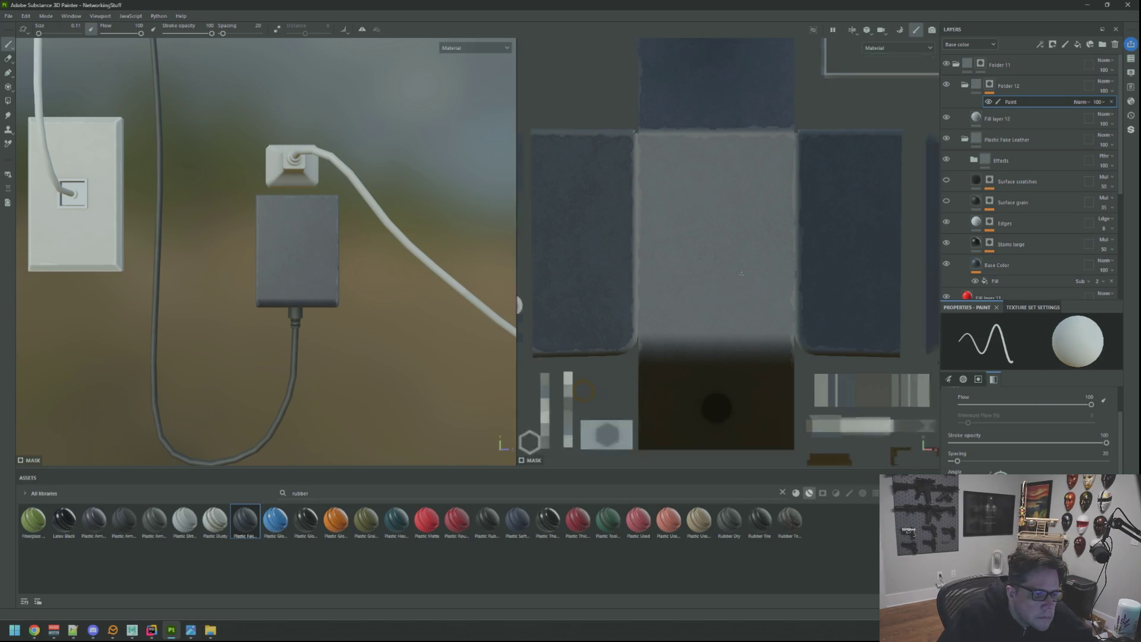
scroll(down, 3)
scroll(up, 3)
scroll(down, 3)
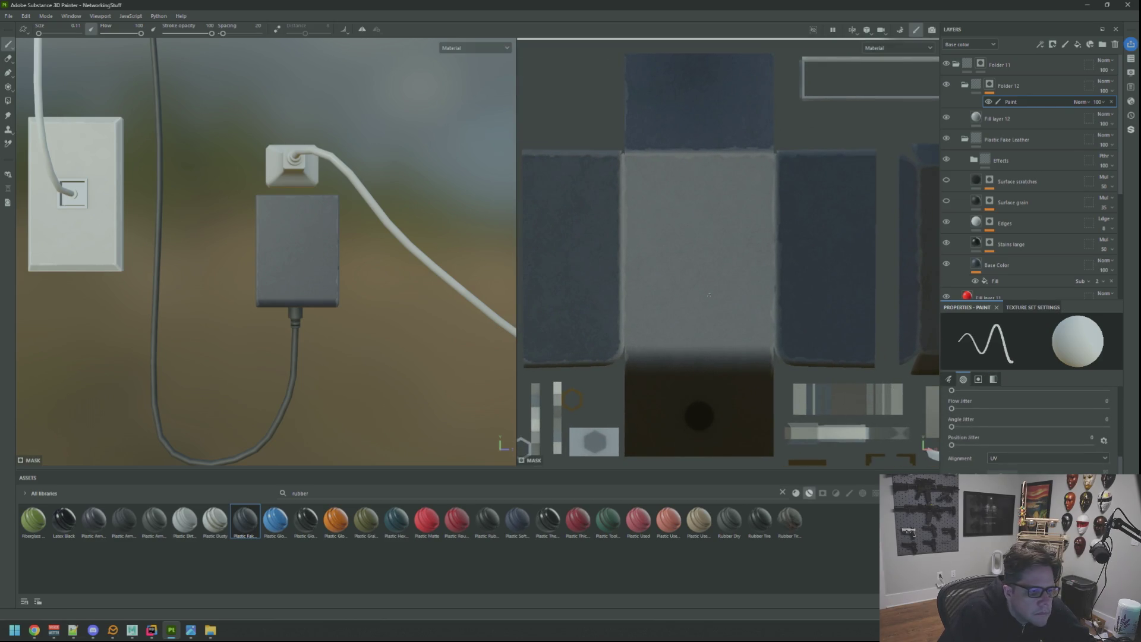
drag(708, 294, 697, 244)
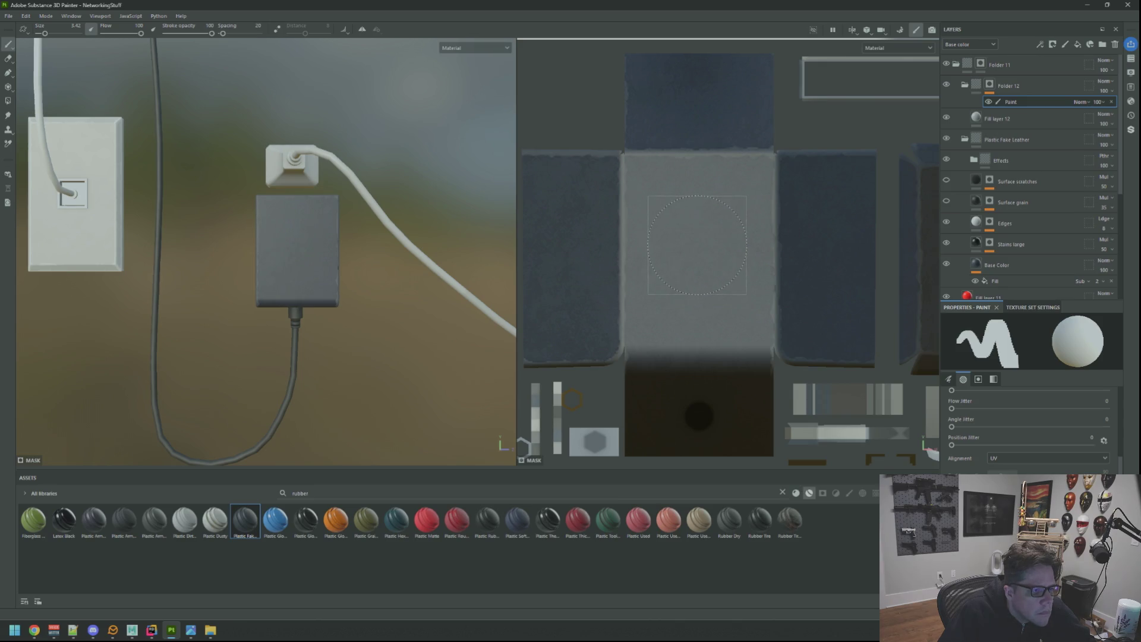
scroll(up, 3)
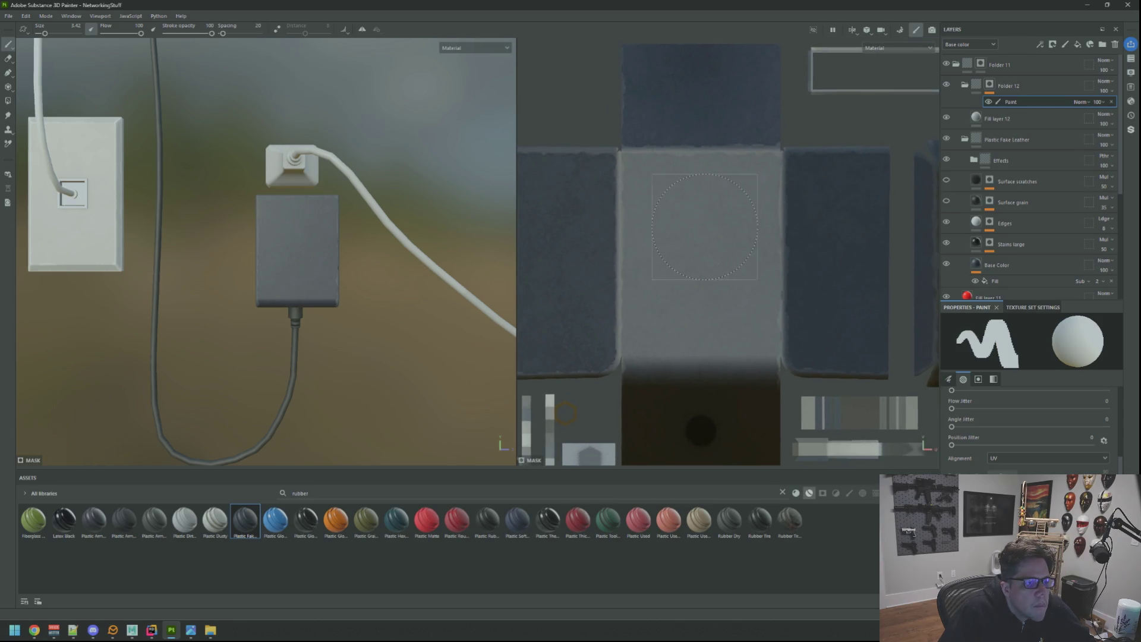
drag(700, 221, 681, 218)
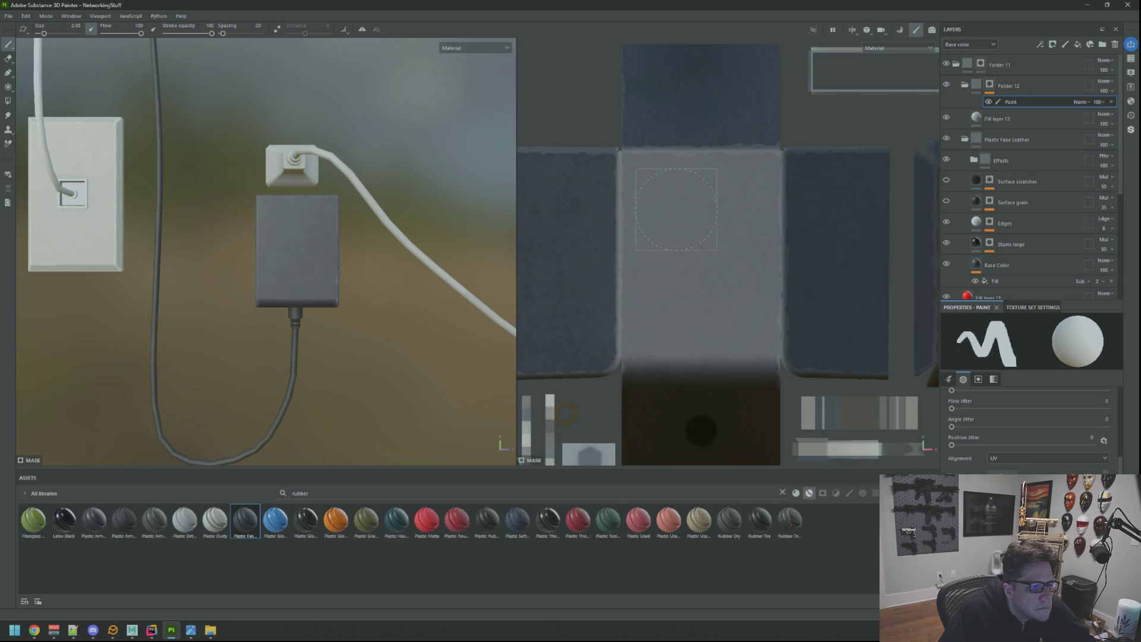
click(676, 209)
click(734, 211)
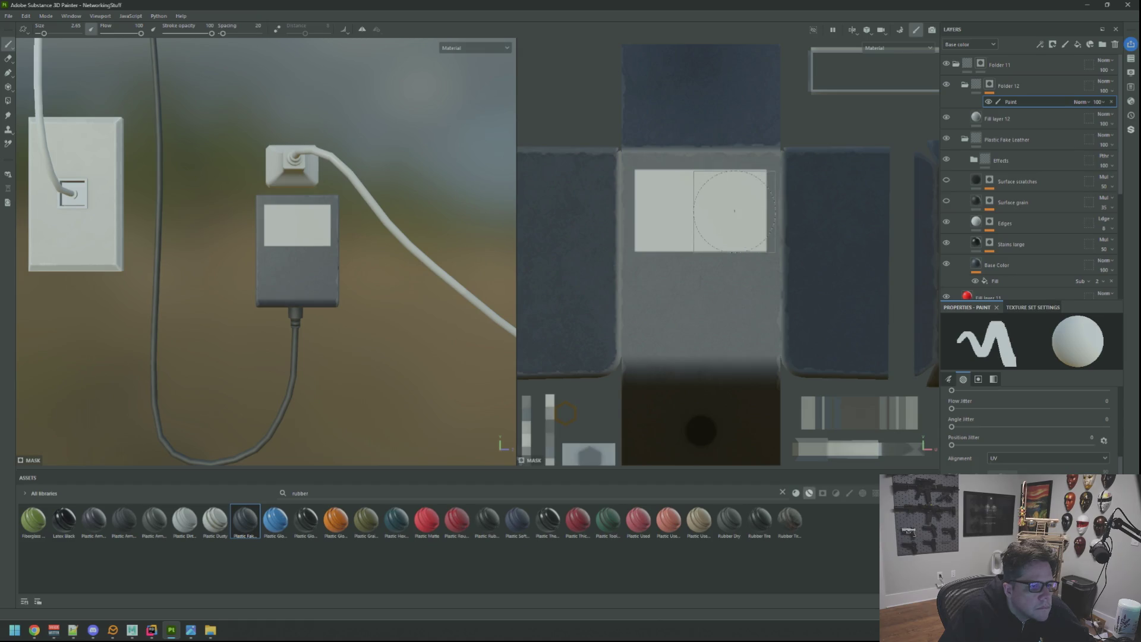
drag(349, 249, 339, 251)
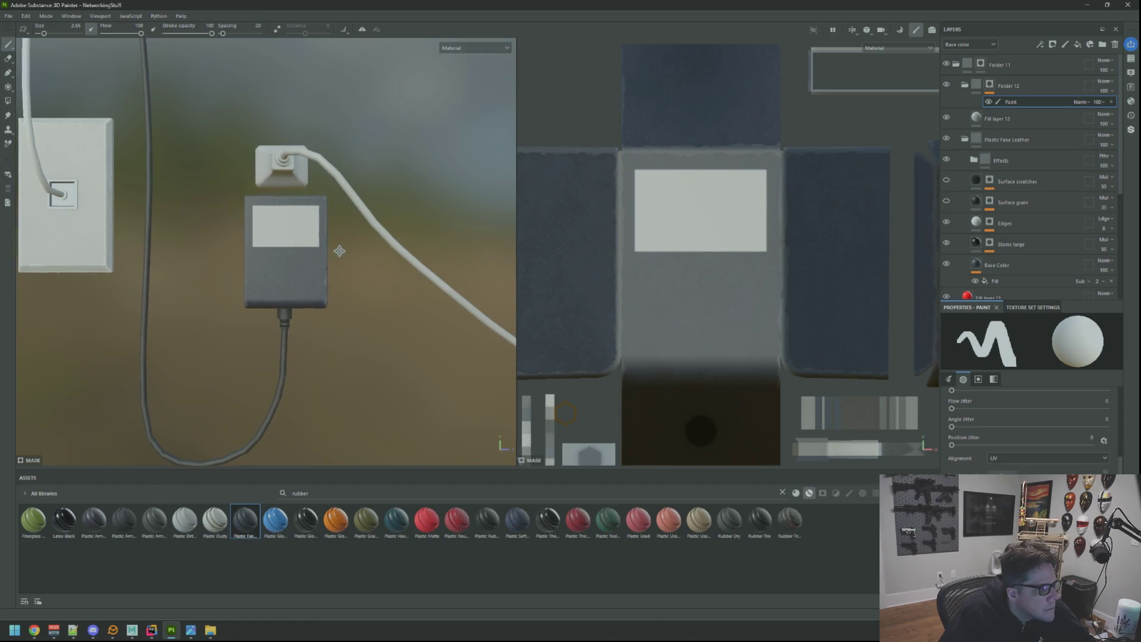
scroll(up, 3)
drag(363, 260, 373, 265)
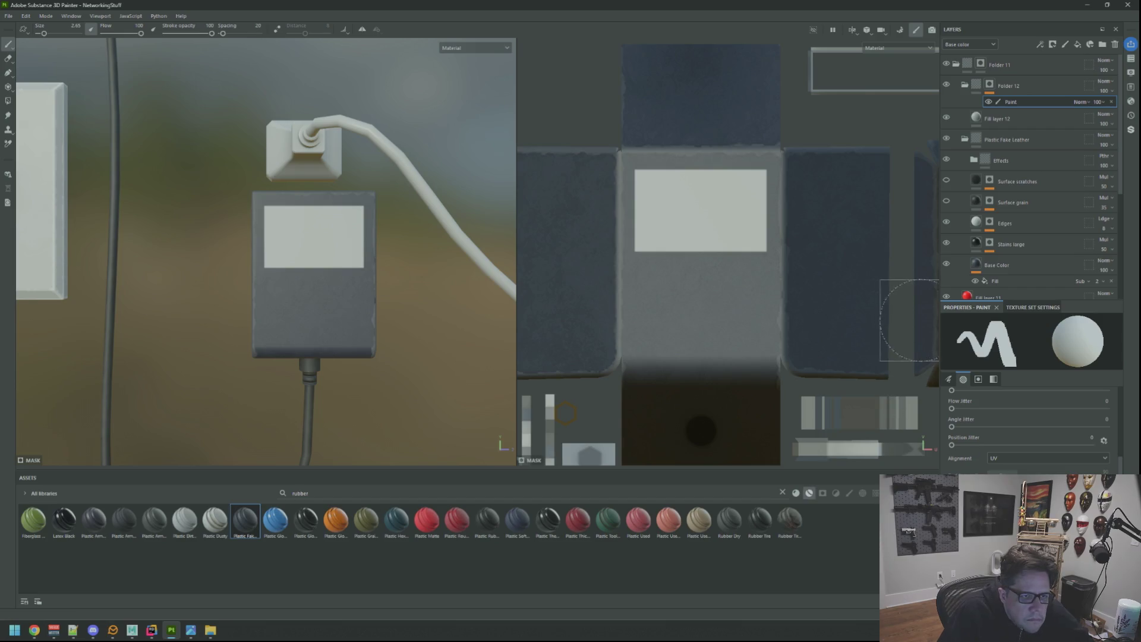
Add a Blur filter above the label paint layer with intensity about 0.62
right_click(1011, 102)
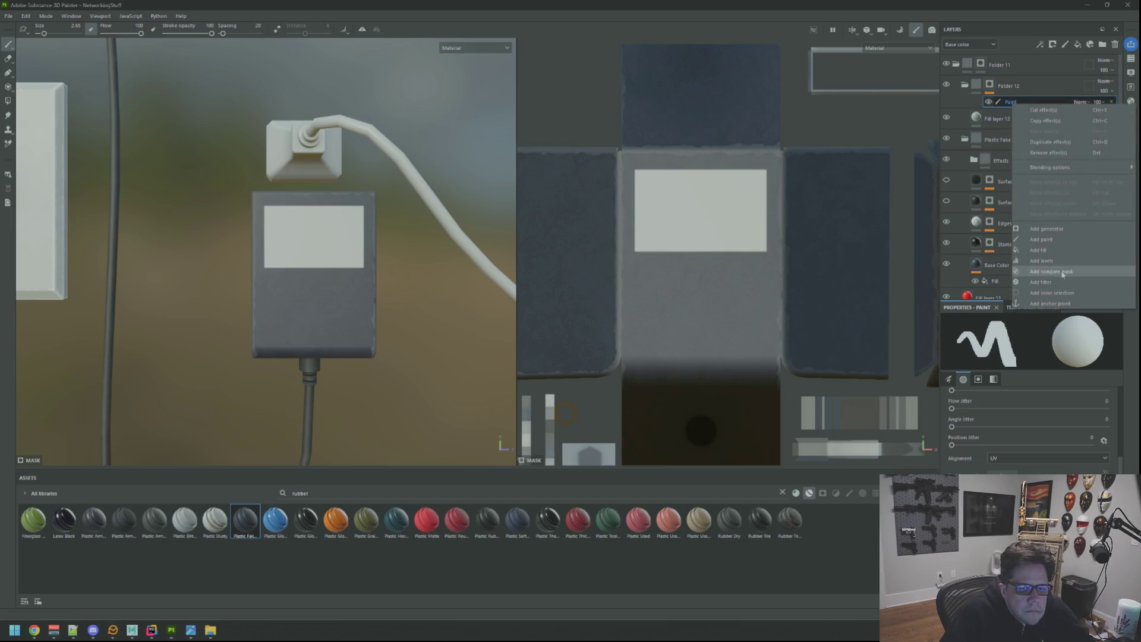
click(1041, 282)
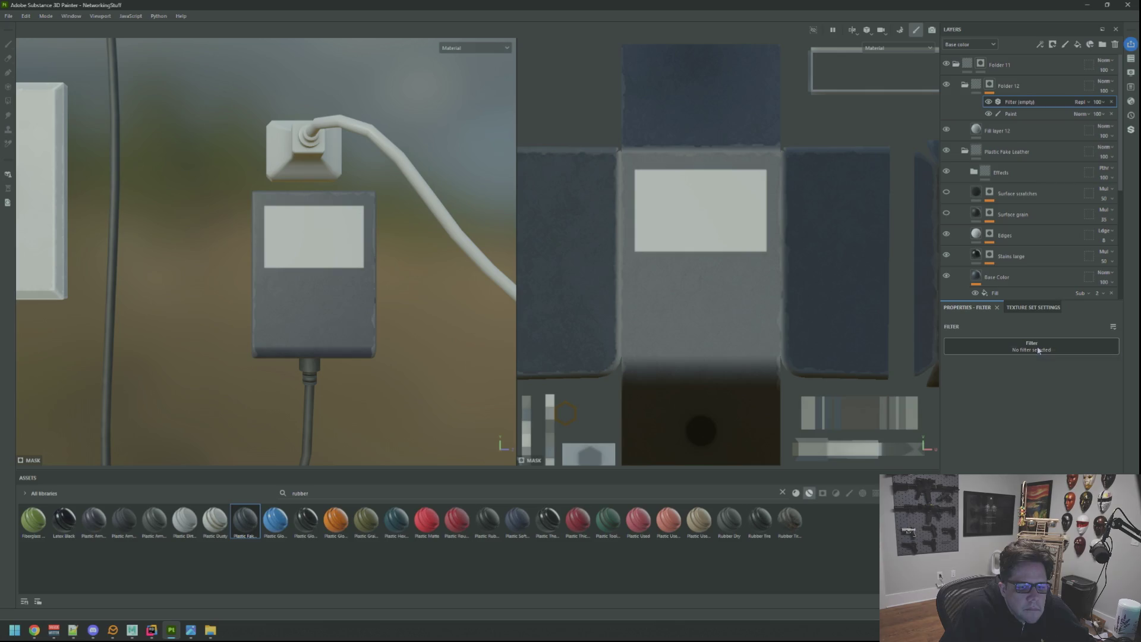
click(1041, 344)
click(1023, 404)
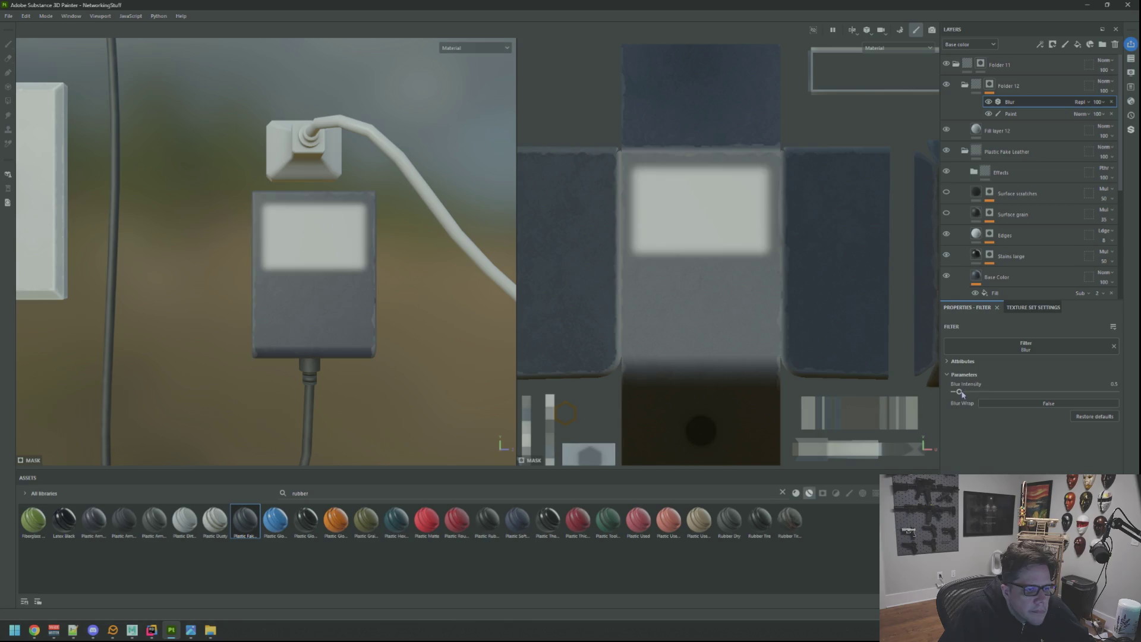
drag(959, 392, 962, 393)
Add a Levels effect to Folder 12's mask and pull in its handles for crisp label edges
click(1032, 88)
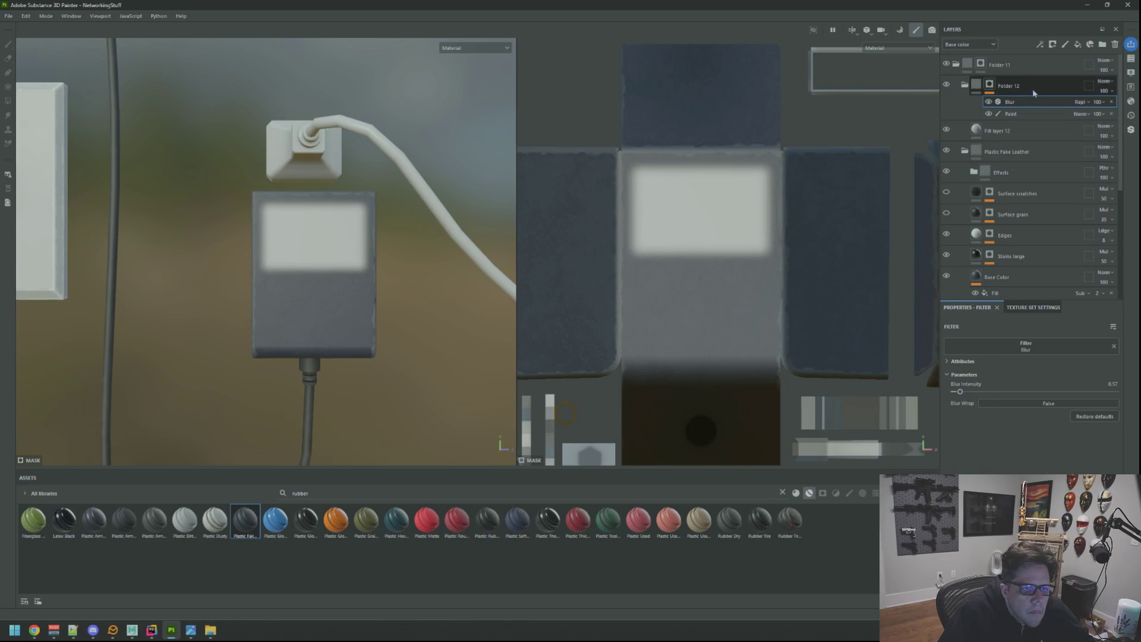
right_click(1032, 88)
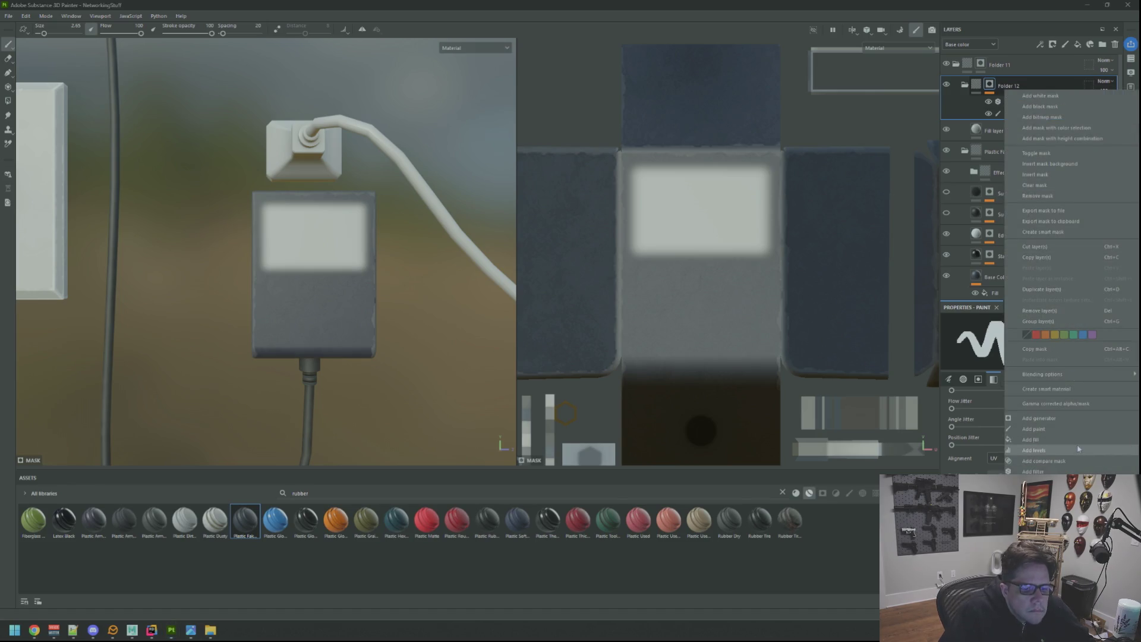
click(1078, 439)
key(ctrl+z)
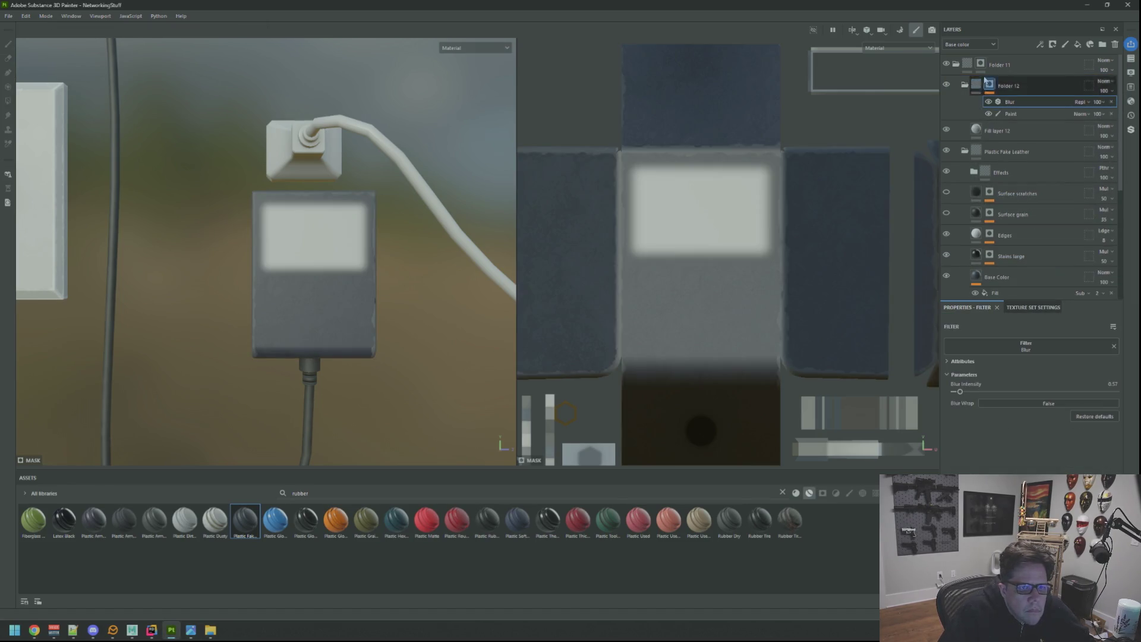
right_click(1032, 86)
click(1083, 441)
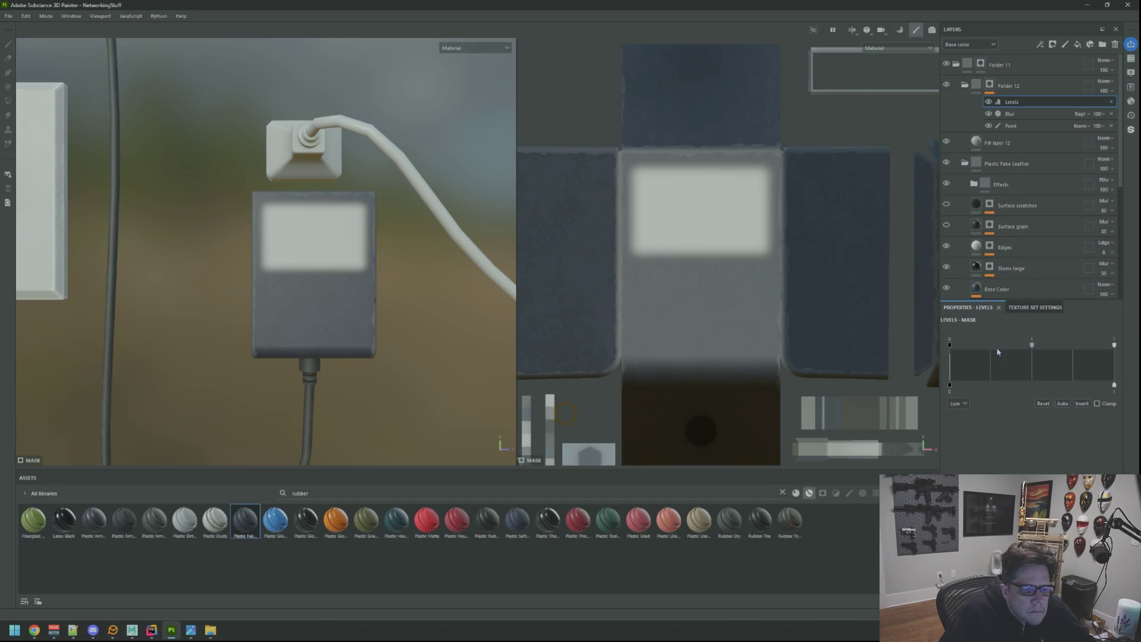
drag(1032, 346, 1043, 346)
drag(1114, 345, 1047, 346)
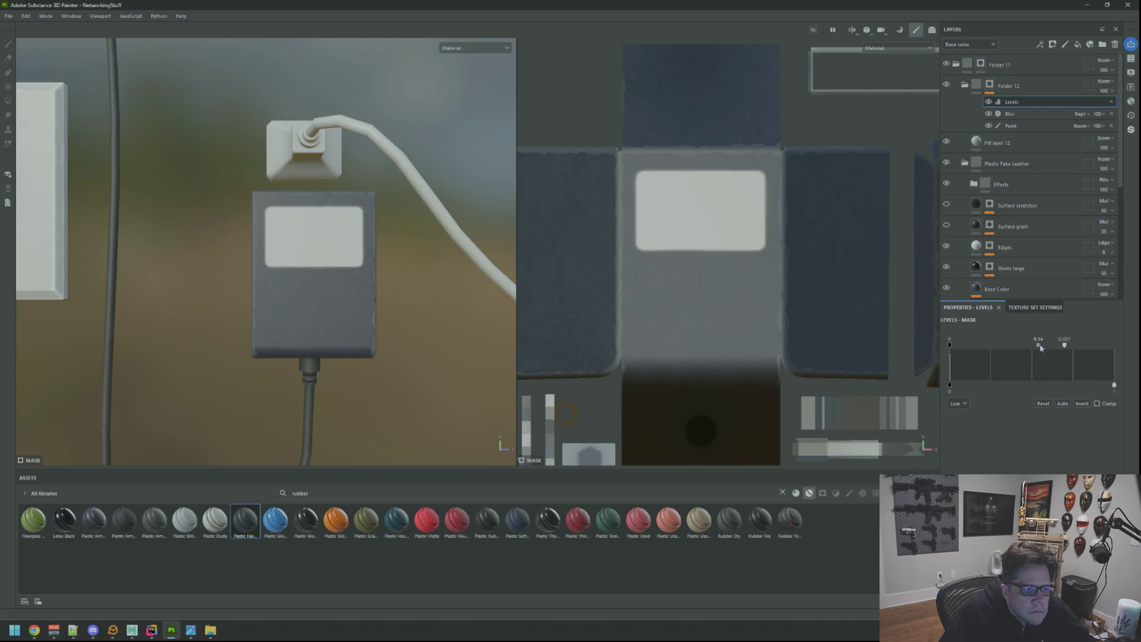
scroll(down, 3)
scroll(up, 3)
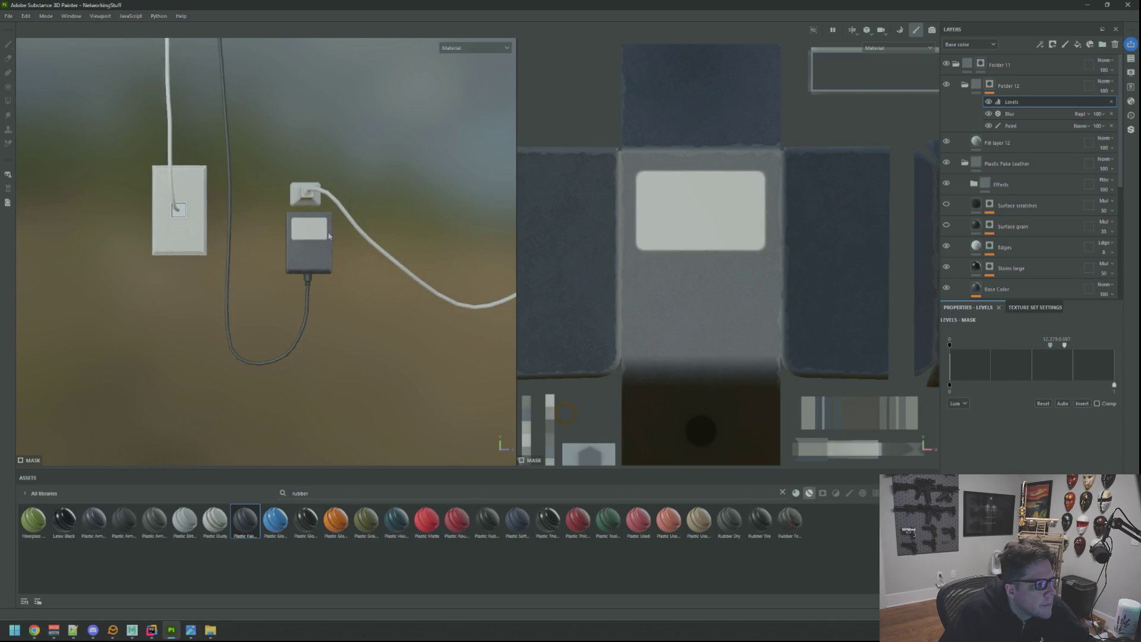
scroll(up, 3)
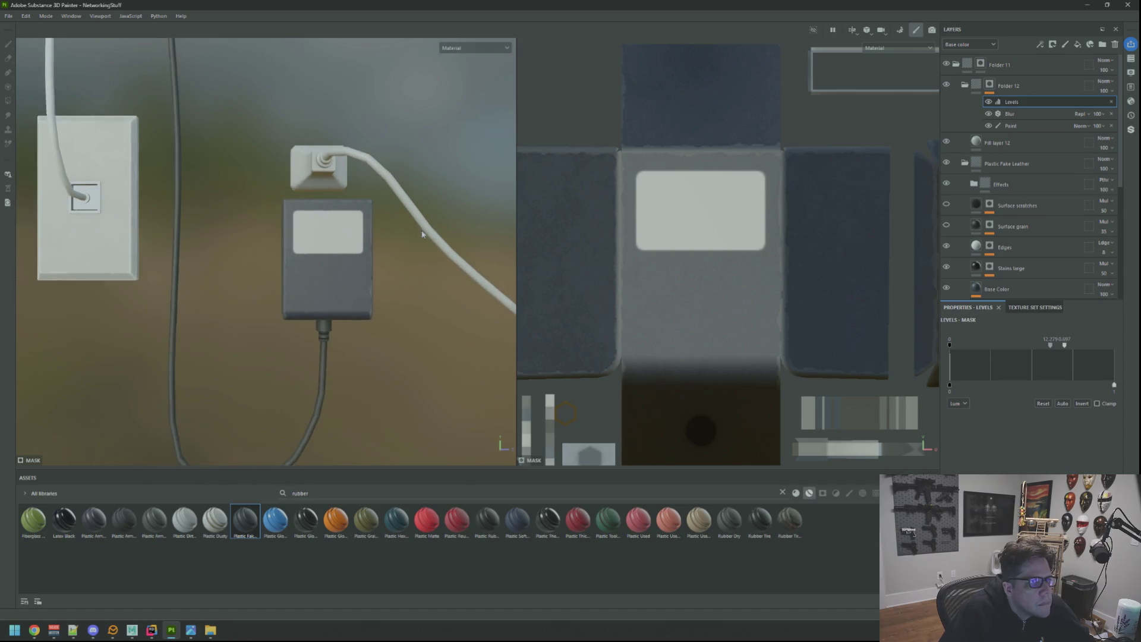
Enable the metal channel on Fill layer 12 and raise Metallic to about 0.53
click(1038, 141)
scroll(down, 3)
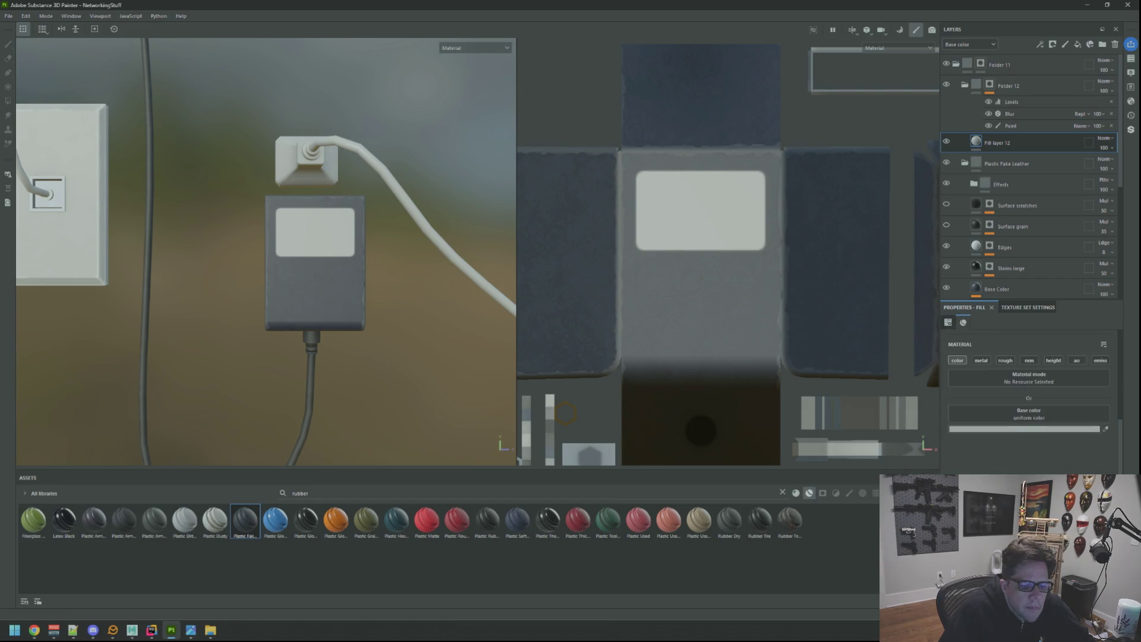
click(1015, 429)
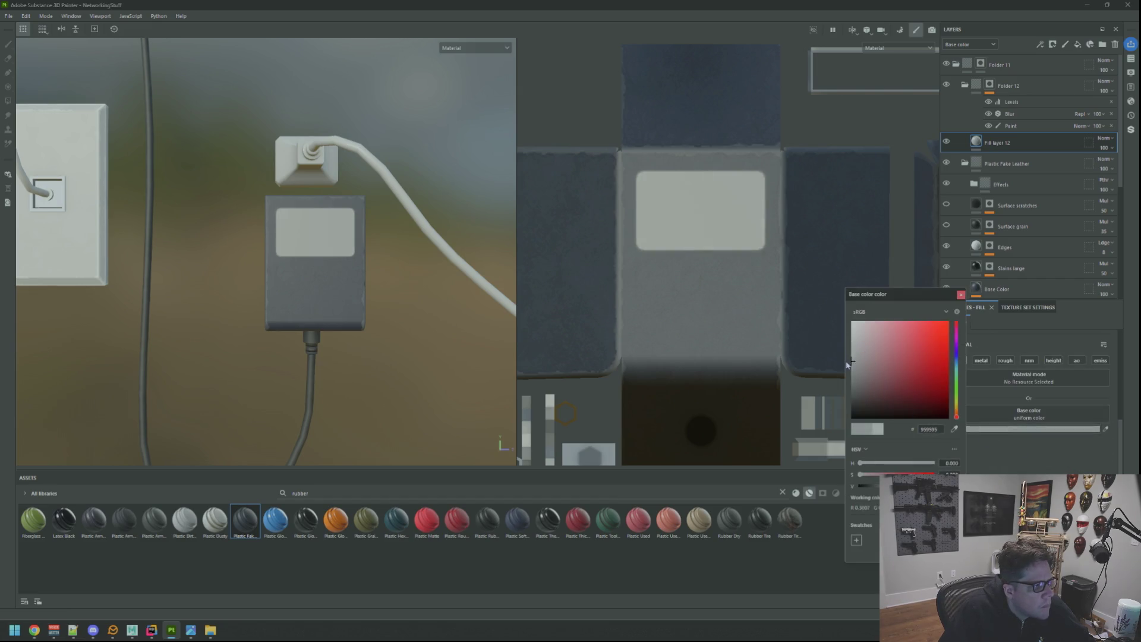
click(996, 314)
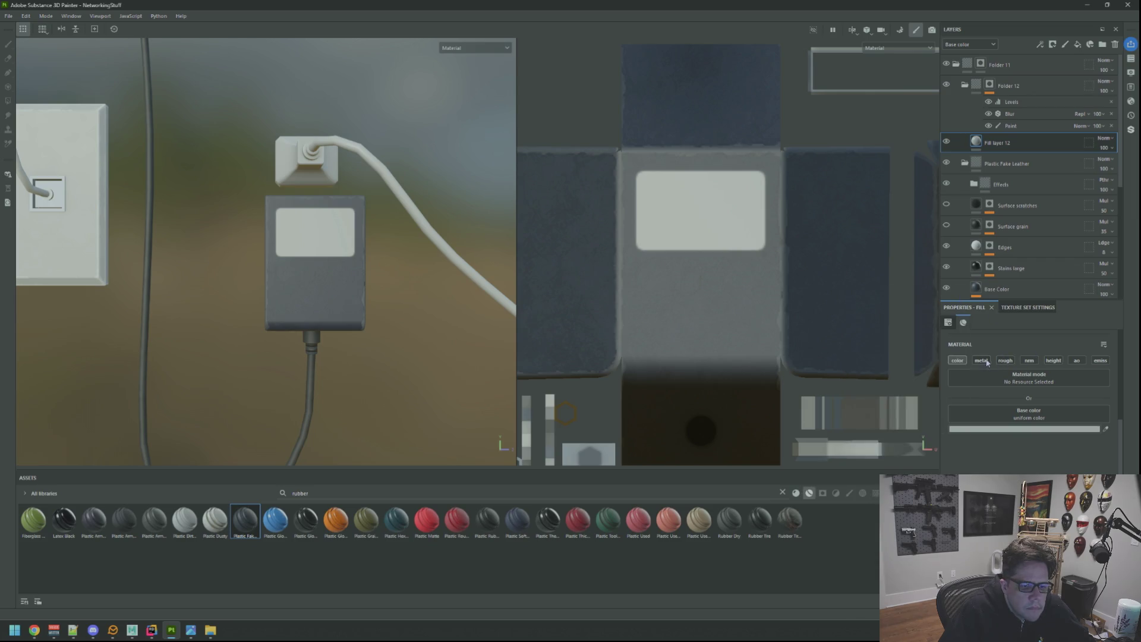
click(986, 361)
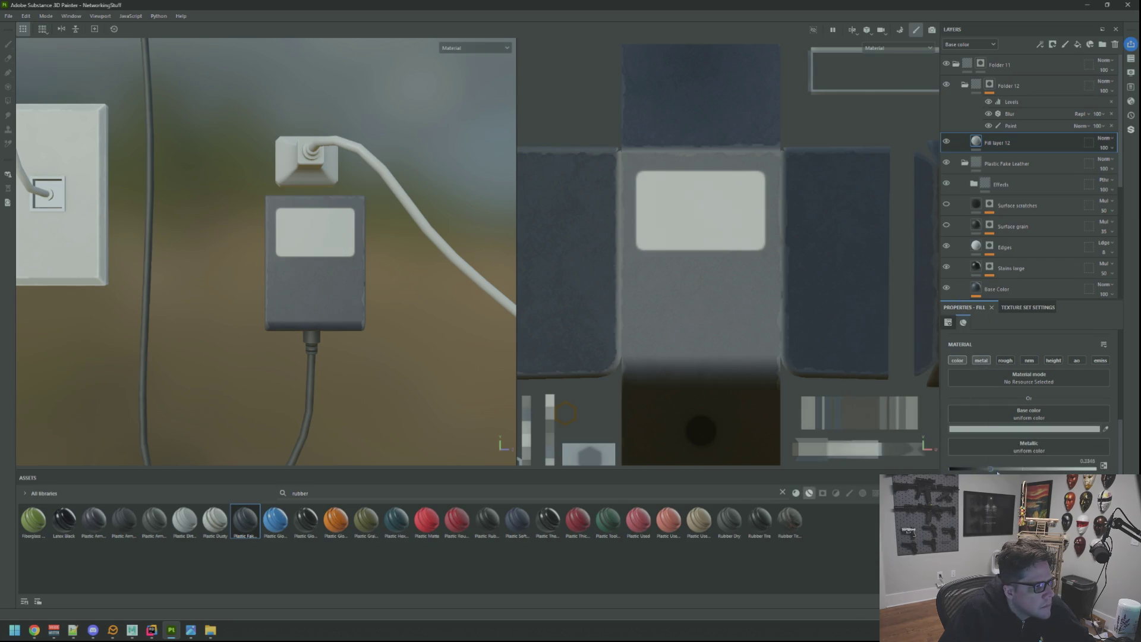
drag(1003, 469, 1025, 469)
Orbit and zoom the view to inspect the outlet, charger and cables
scroll(down, 3)
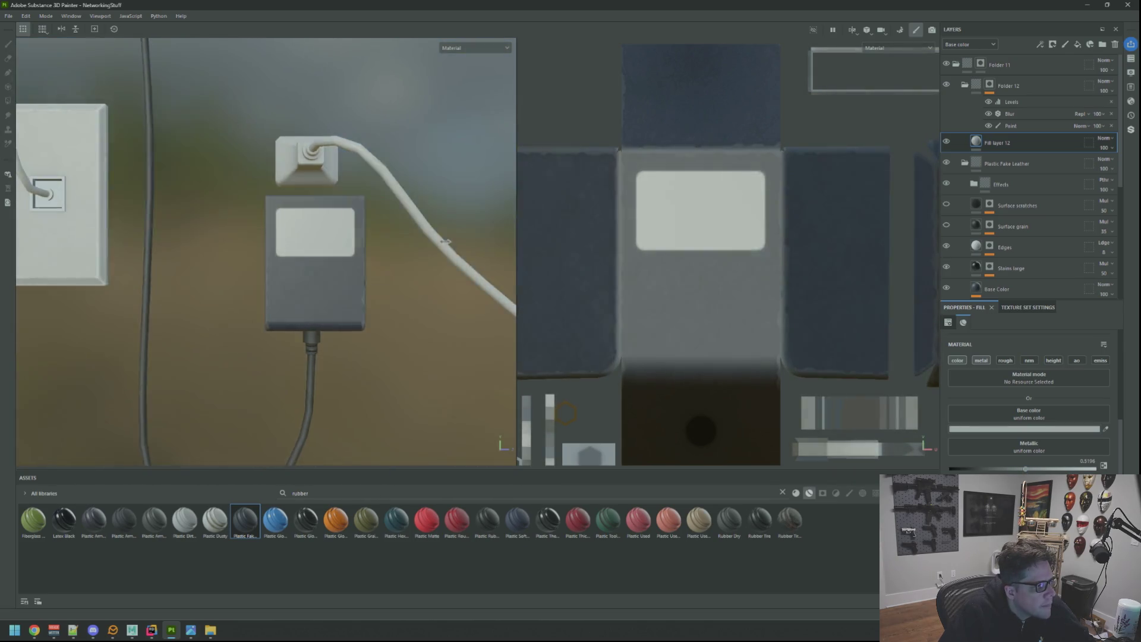
drag(416, 238, 396, 230)
scroll(up, 3)
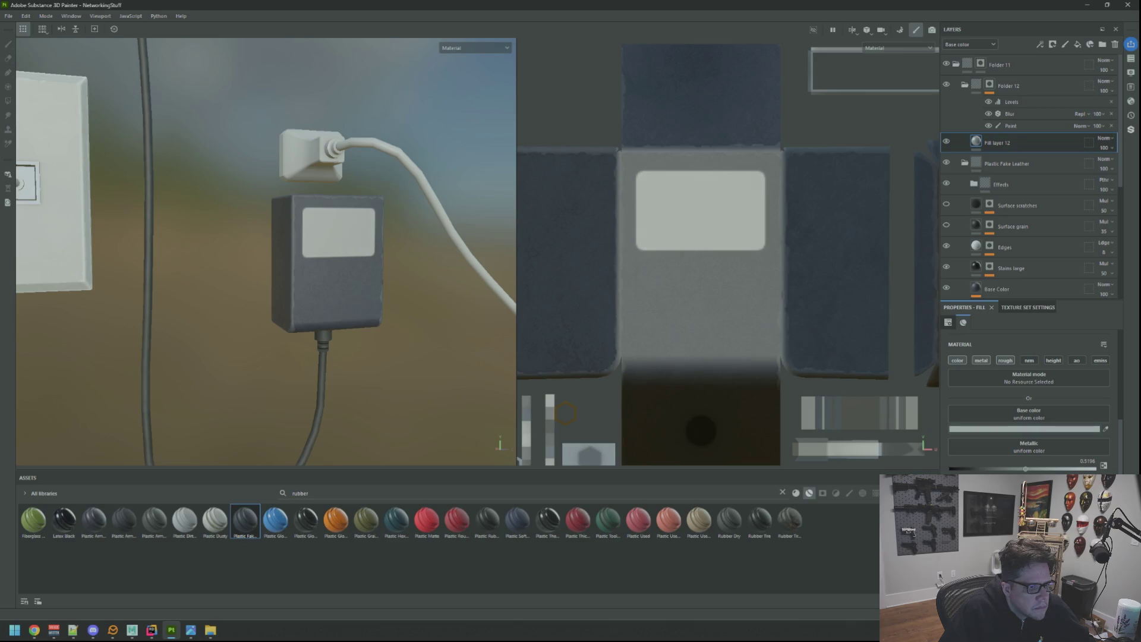
drag(428, 249, 461, 242)
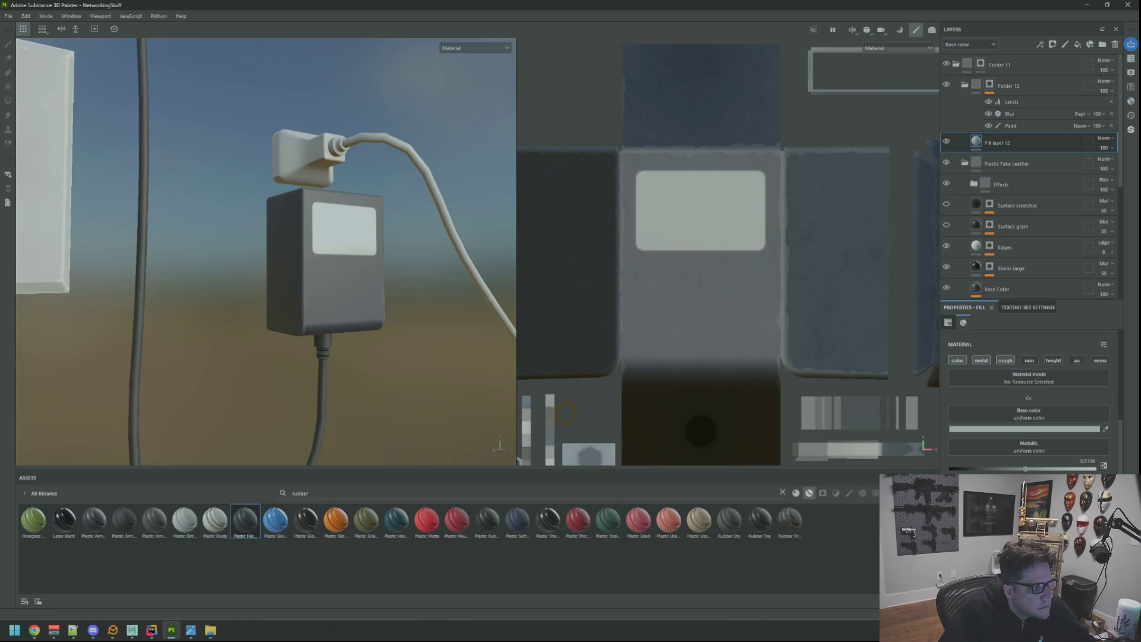
drag(368, 250, 328, 259)
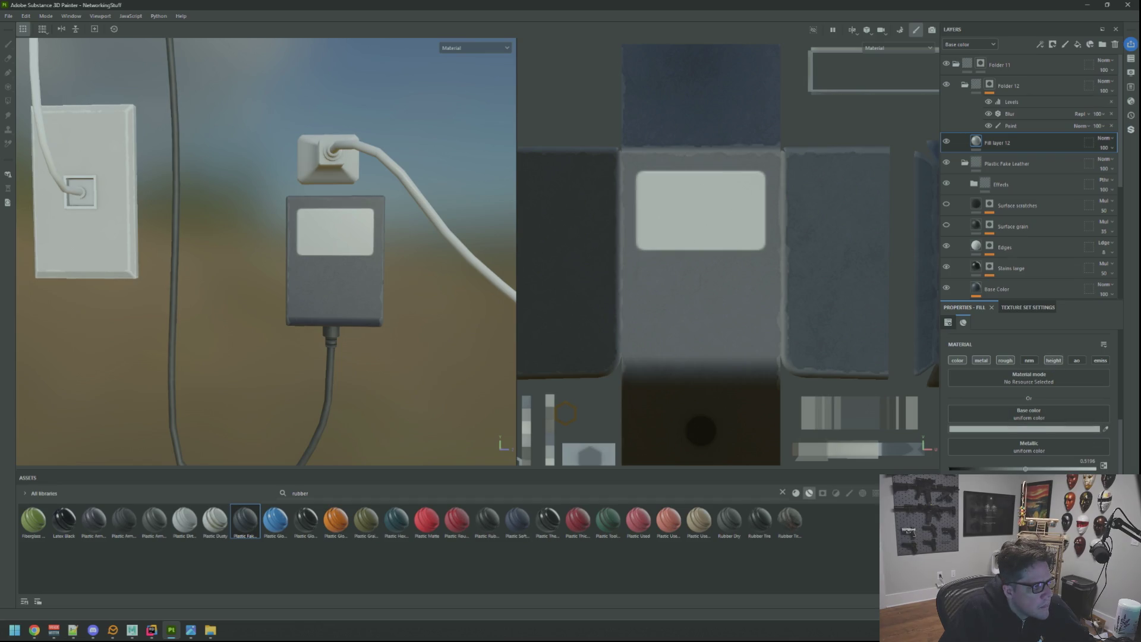
scroll(down, 3)
scroll(up, 3)
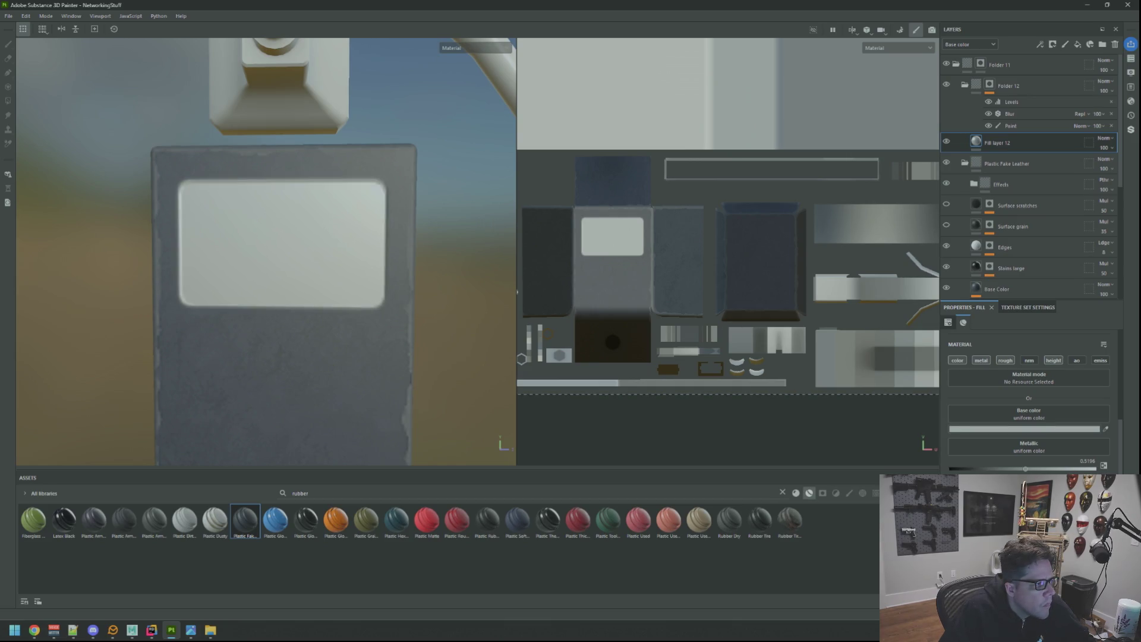
scroll(down, 3)
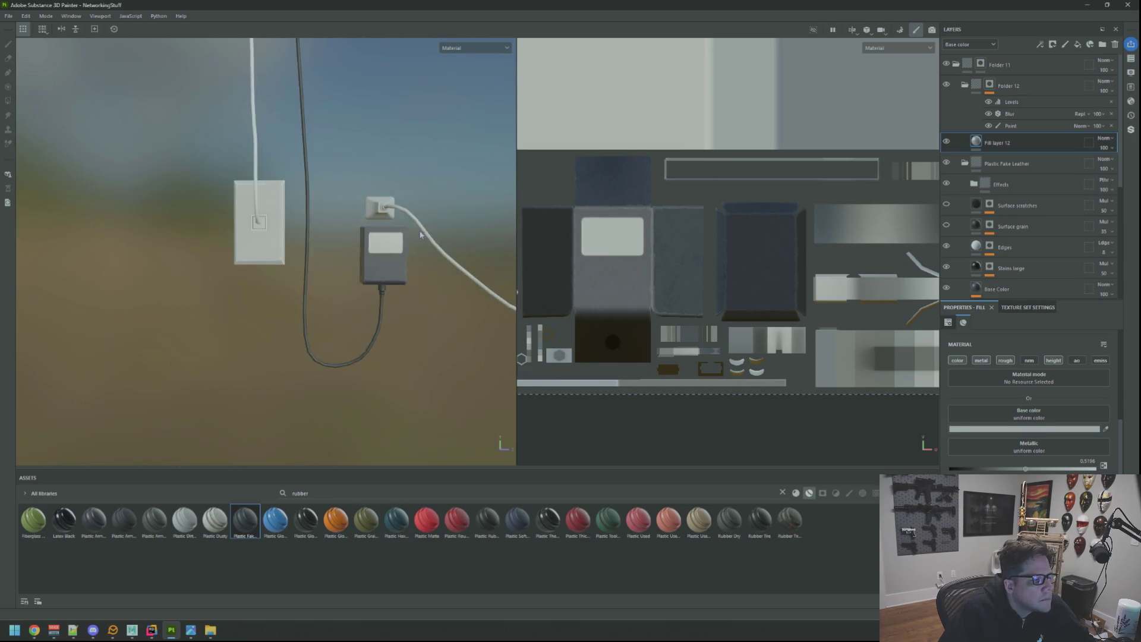
scroll(down, 3)
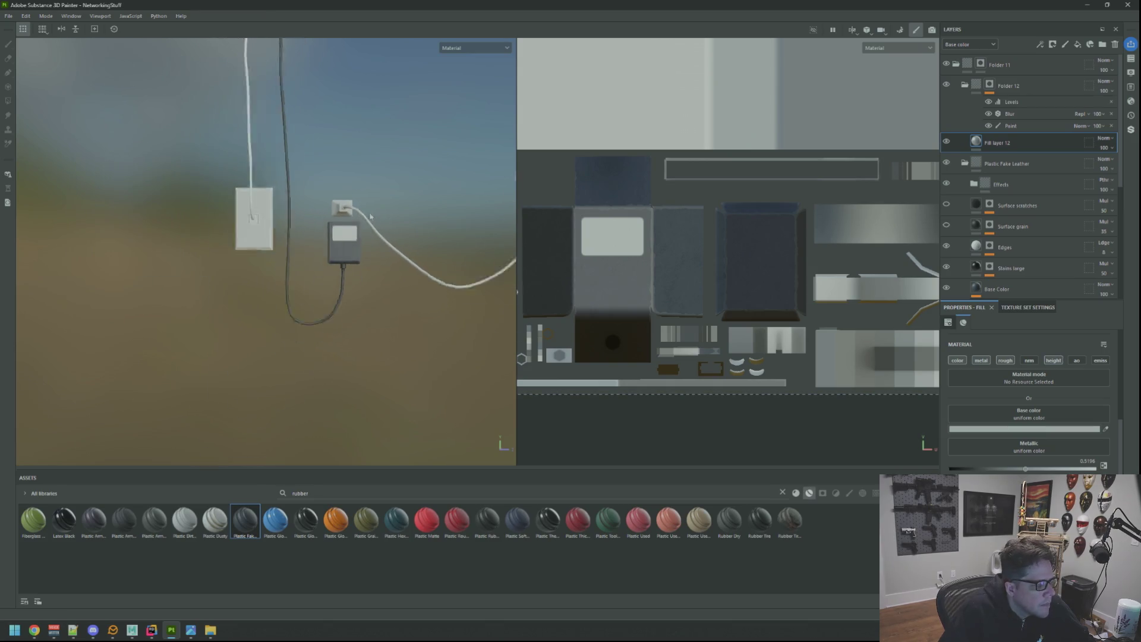
scroll(up, 3)
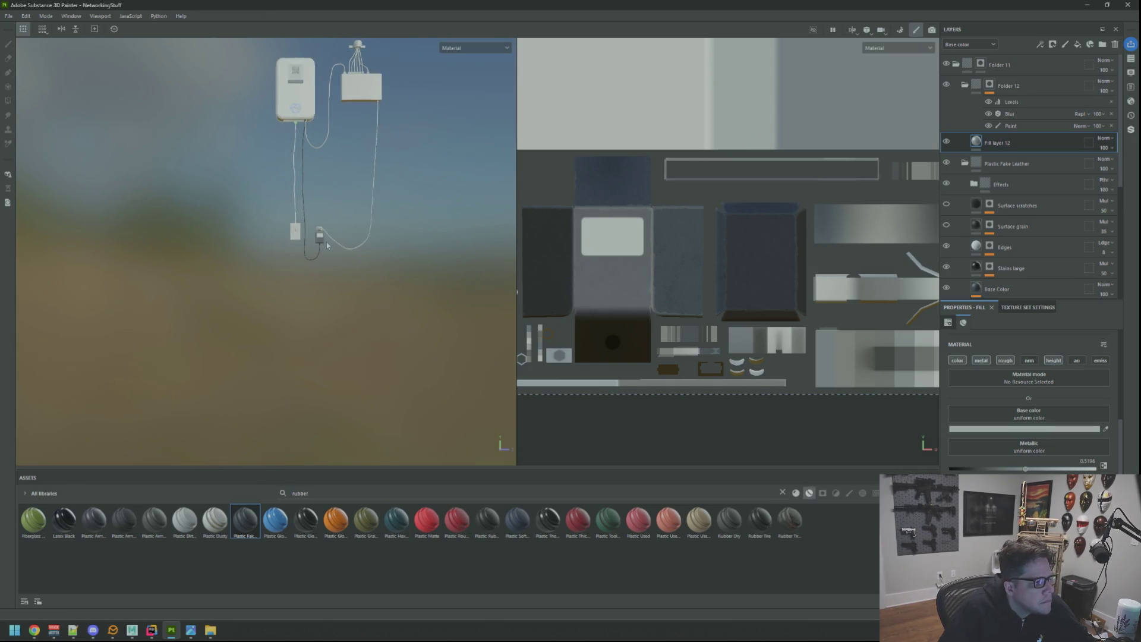
drag(337, 212, 306, 196)
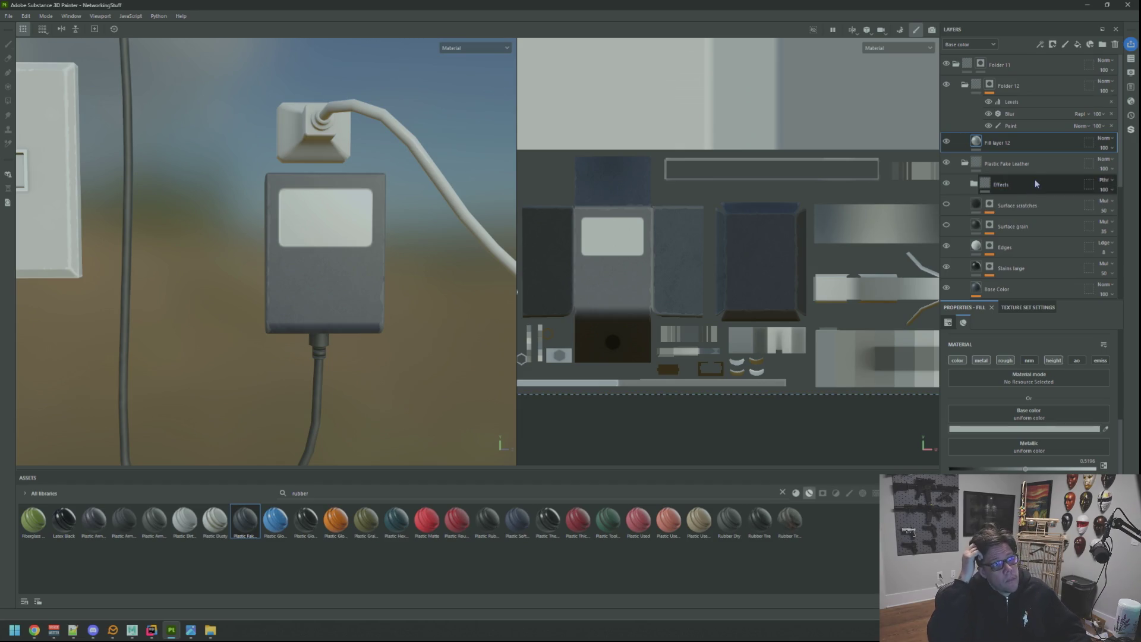
Add Fill layer 13 above Folder 12 with base colour 101010, metal and rough enabled, Metallic 0
click(1035, 163)
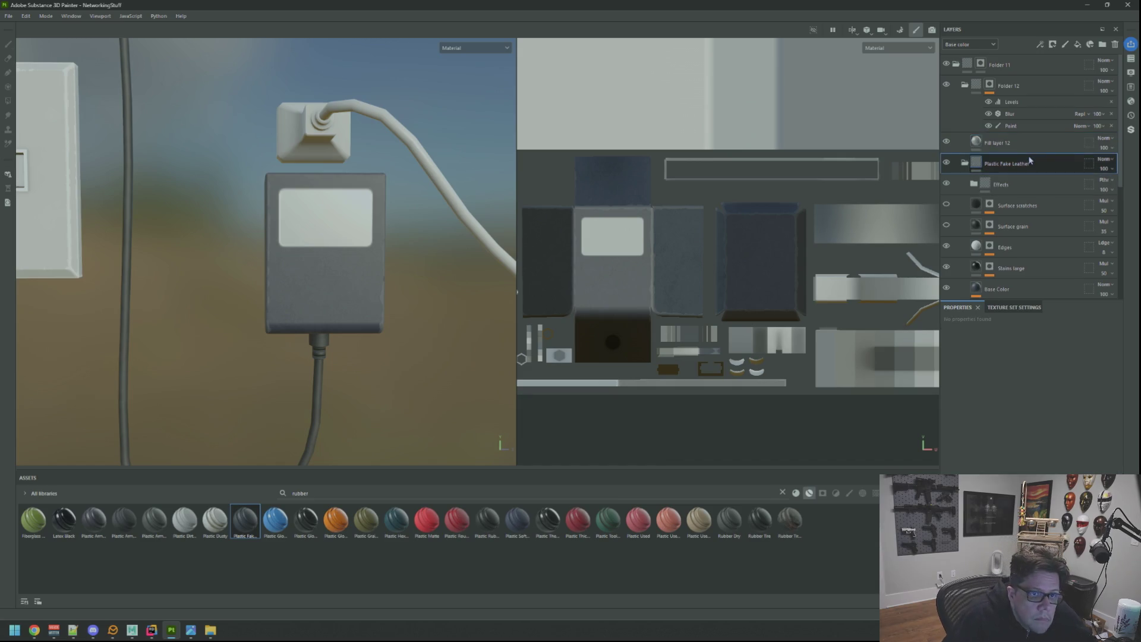
click(1035, 94)
click(1077, 45)
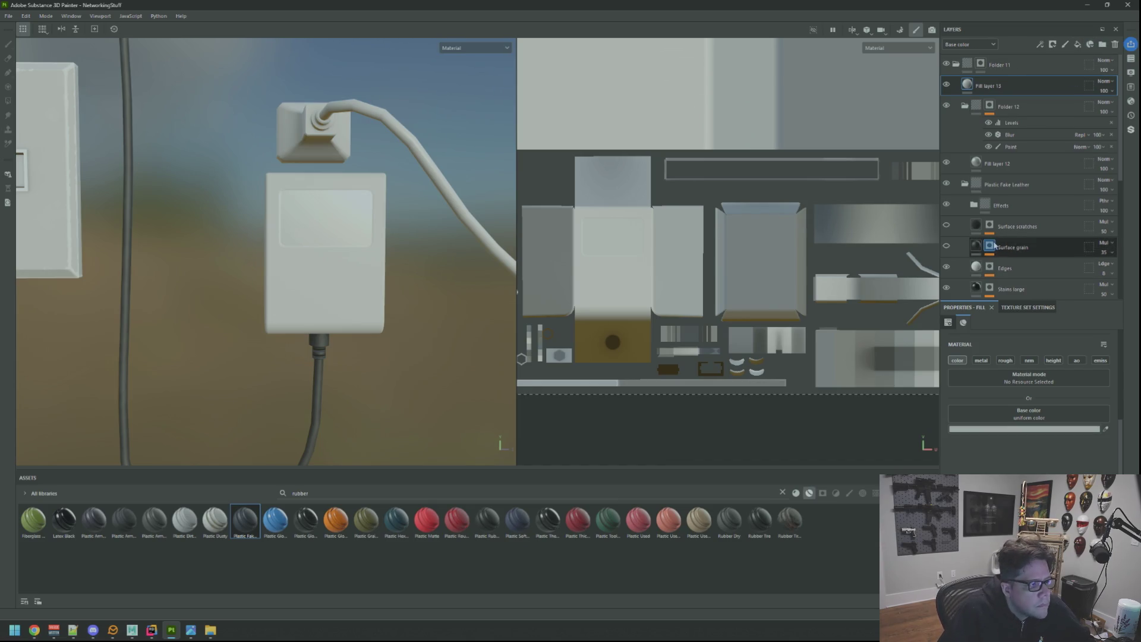
click(1015, 429)
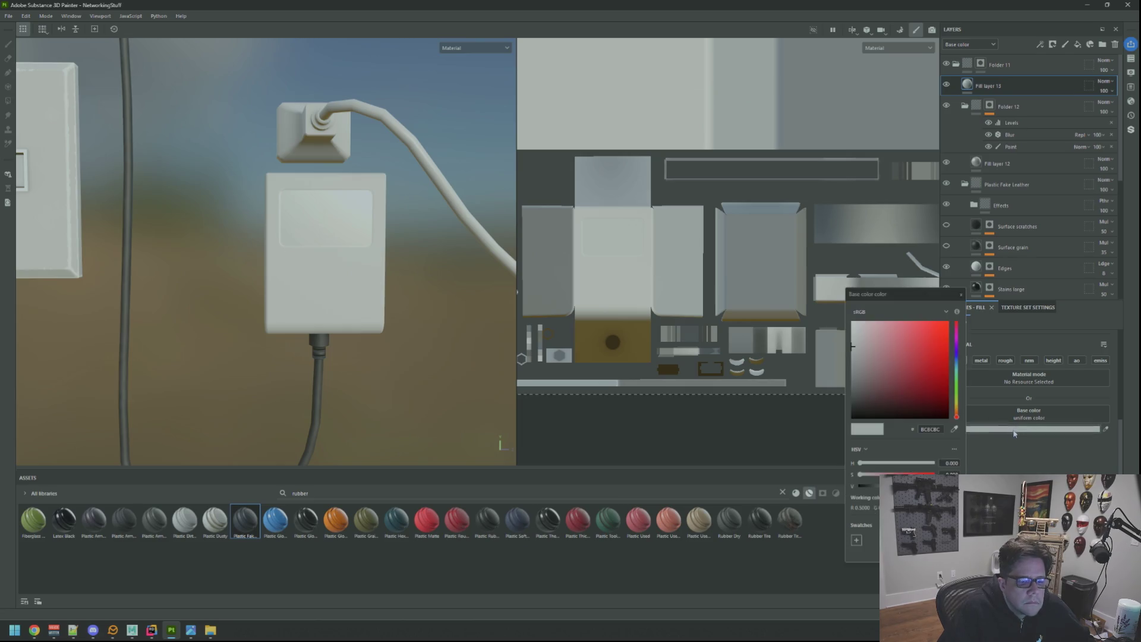
drag(856, 345, 812, 411)
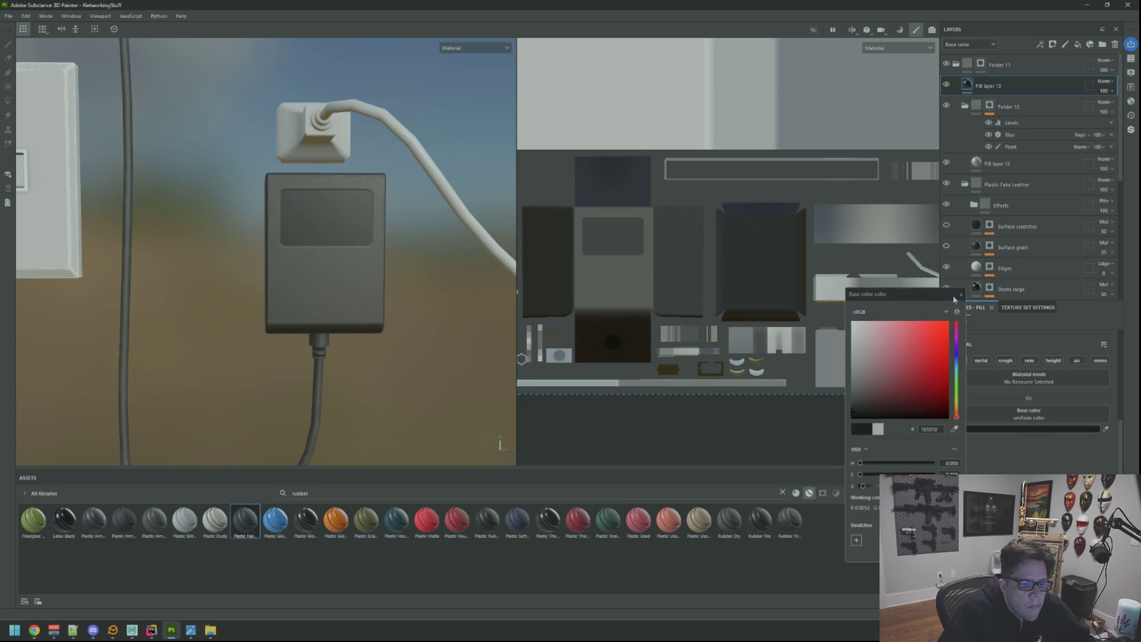
click(959, 294)
click(988, 362)
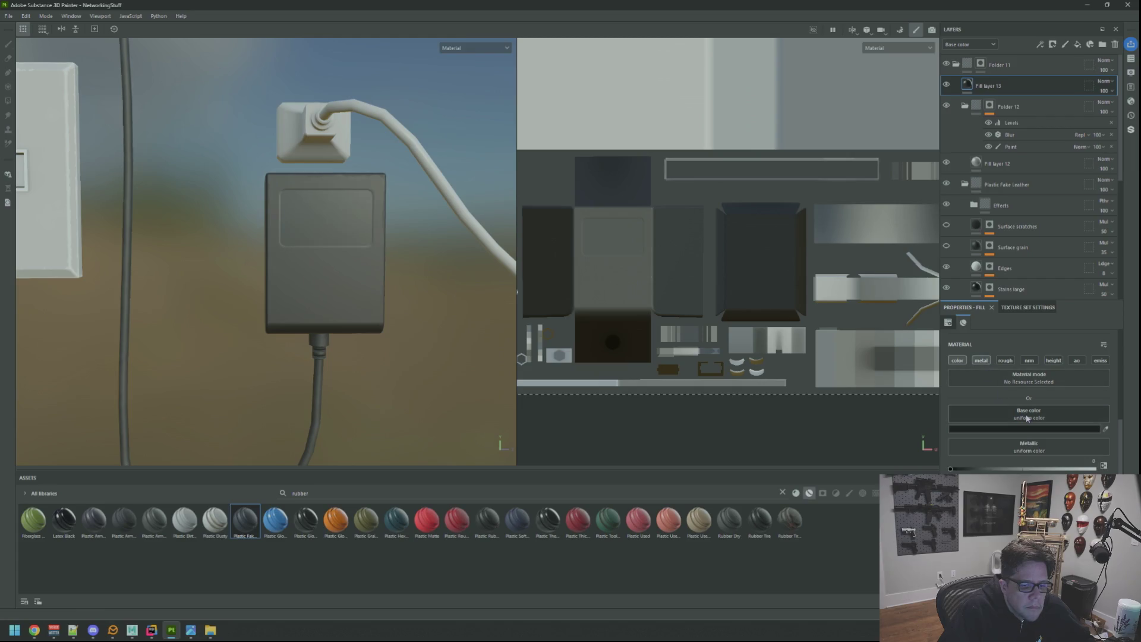
drag(958, 469, 870, 465)
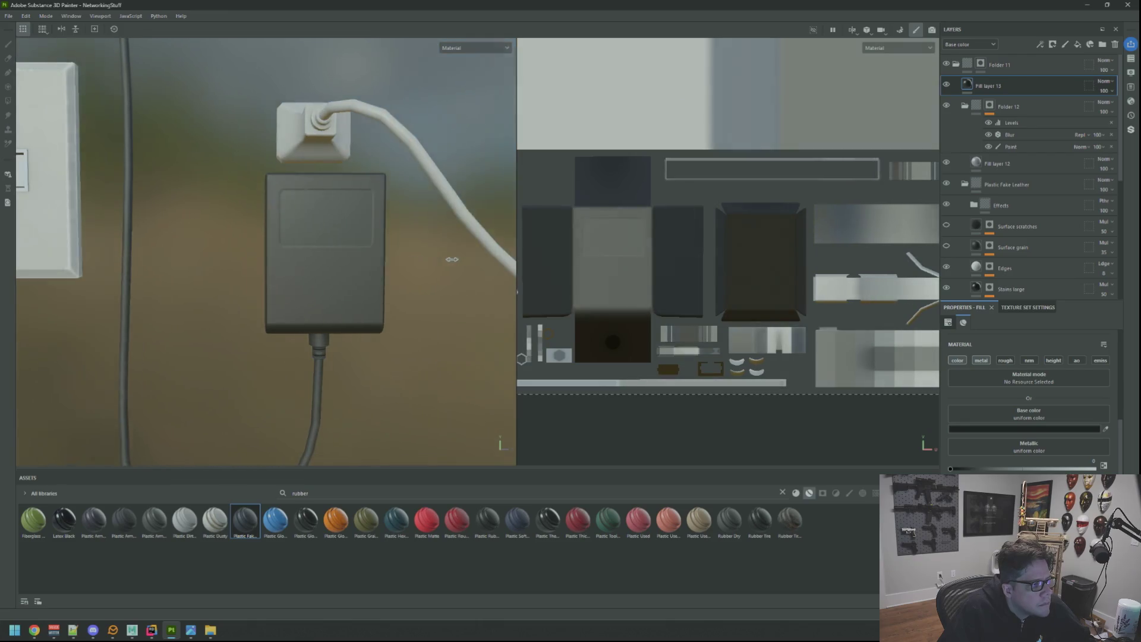
click(1005, 360)
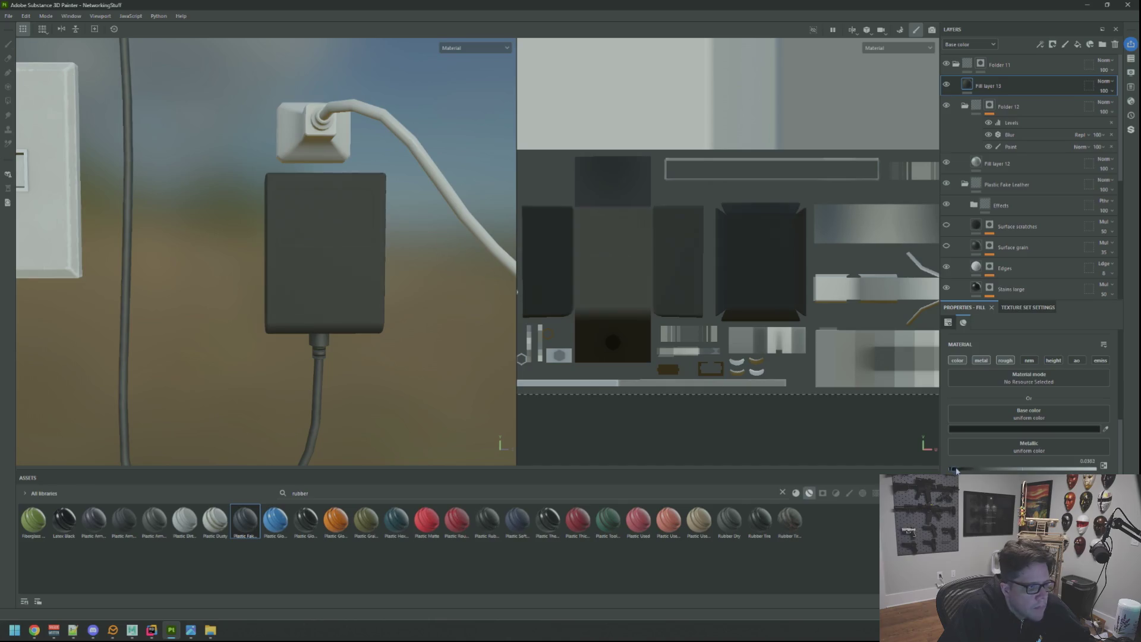
drag(955, 470, 950, 468)
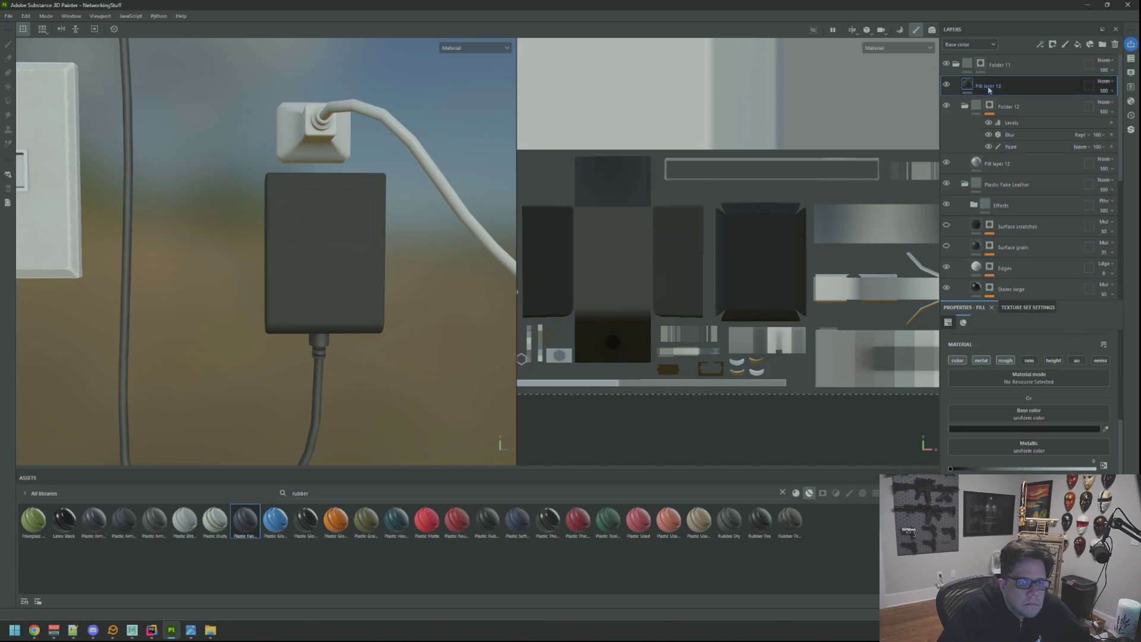
Give Fill layer 13 a black mask with a paint effect
right_click(997, 82)
click(1017, 98)
right_click(981, 83)
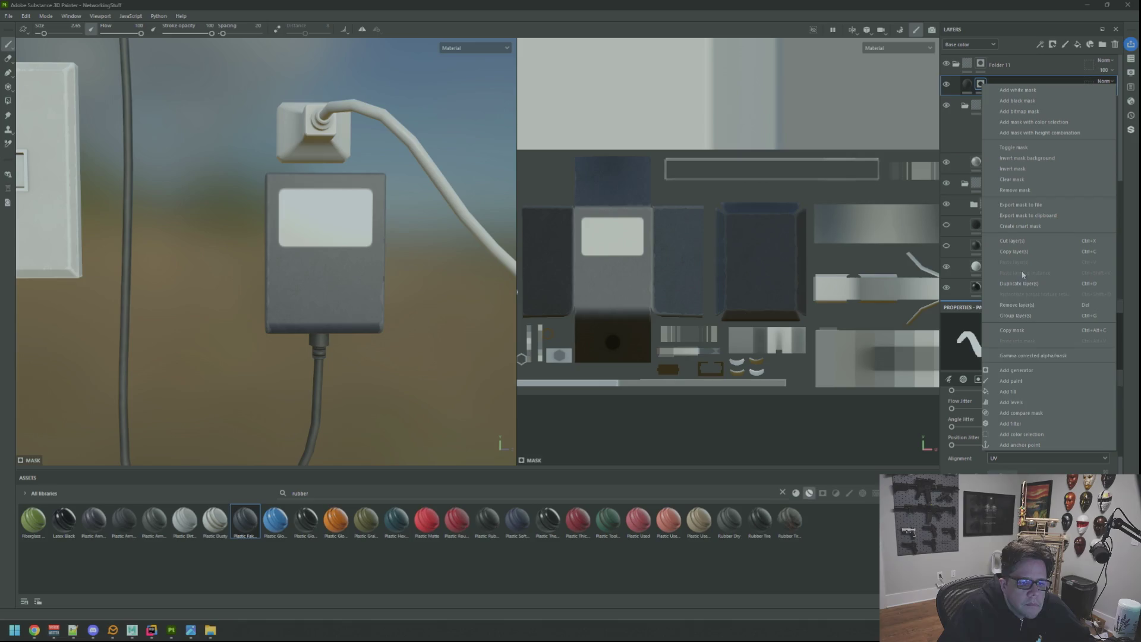
click(1026, 381)
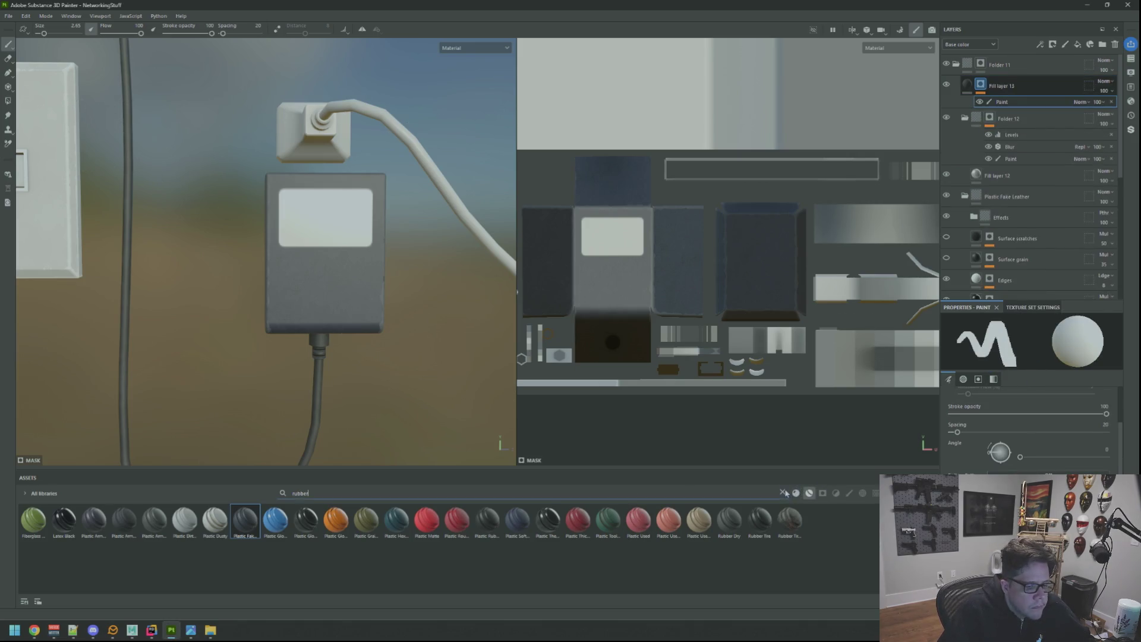
Clear the asset search and set the Space Mono font as the brush's text alpha
click(783, 492)
scroll(down, 3)
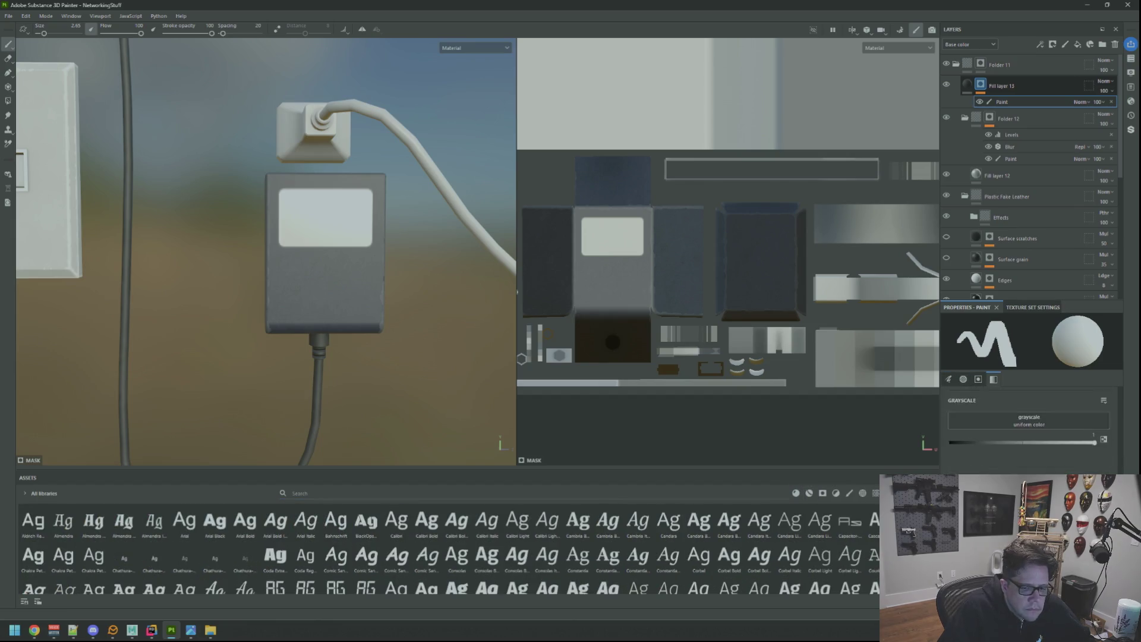
scroll(down, 3)
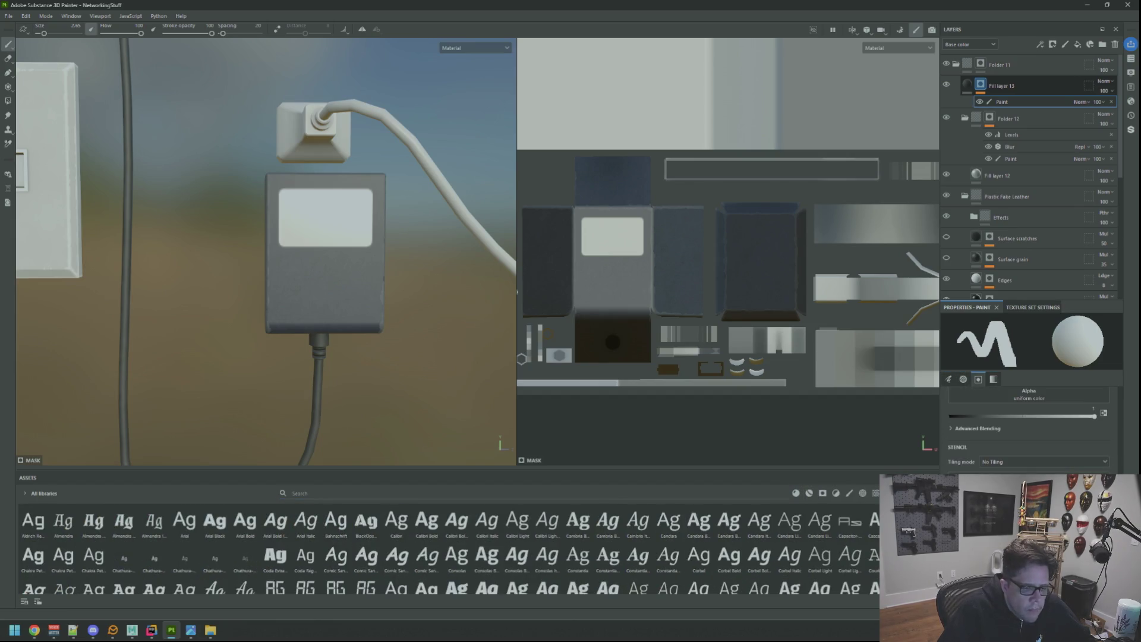
scroll(down, 3)
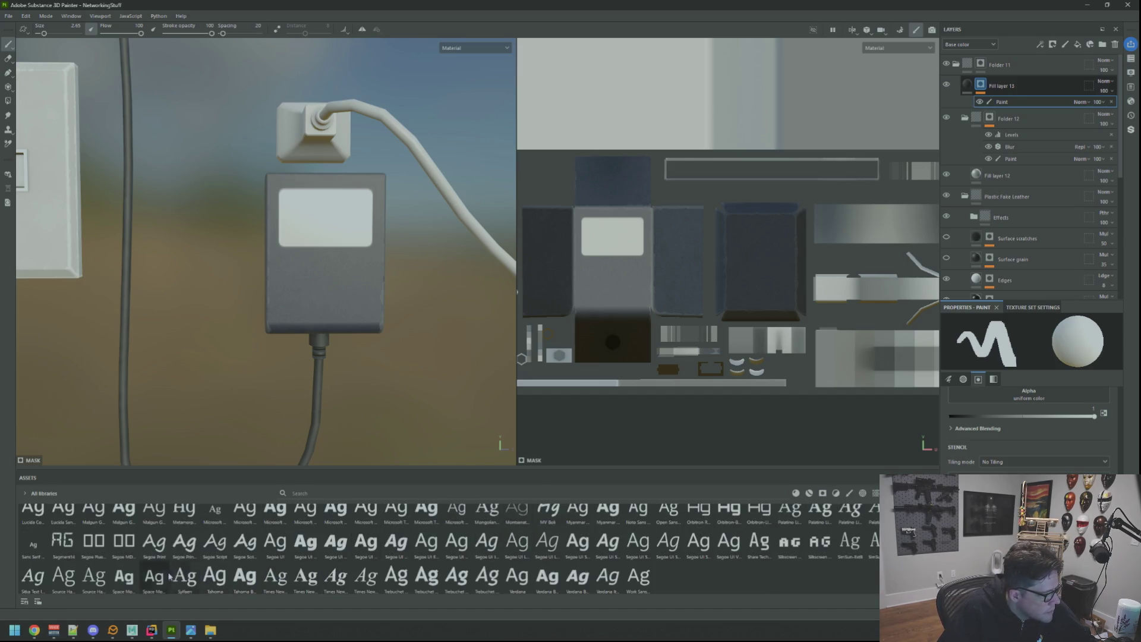
click(134, 578)
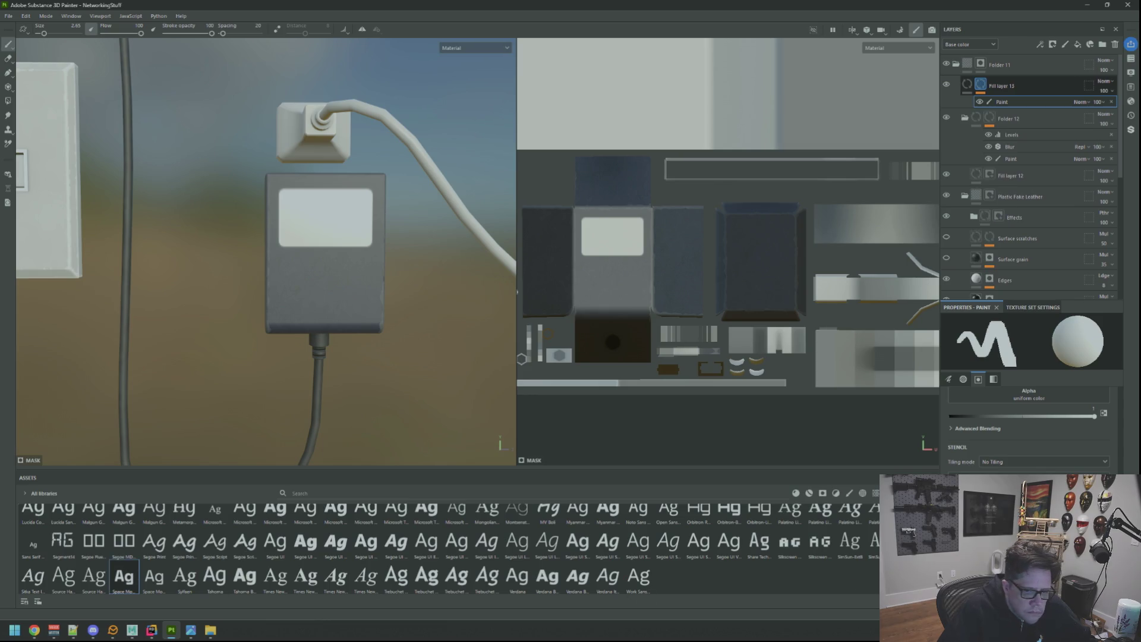
drag(1007, 469, 1009, 397)
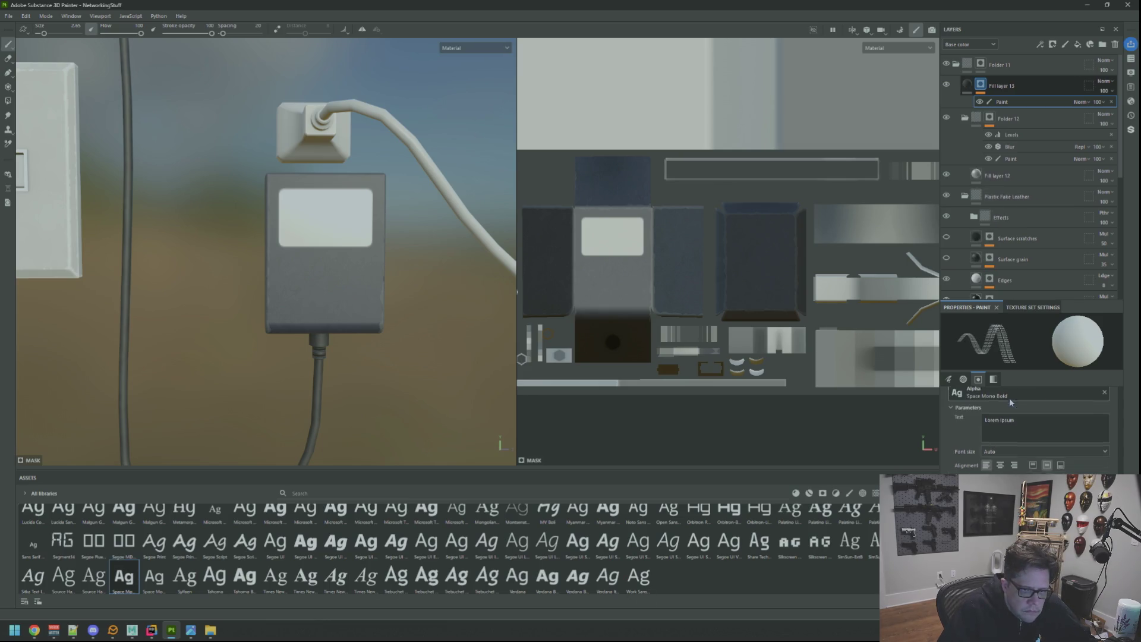
scroll(up, 3)
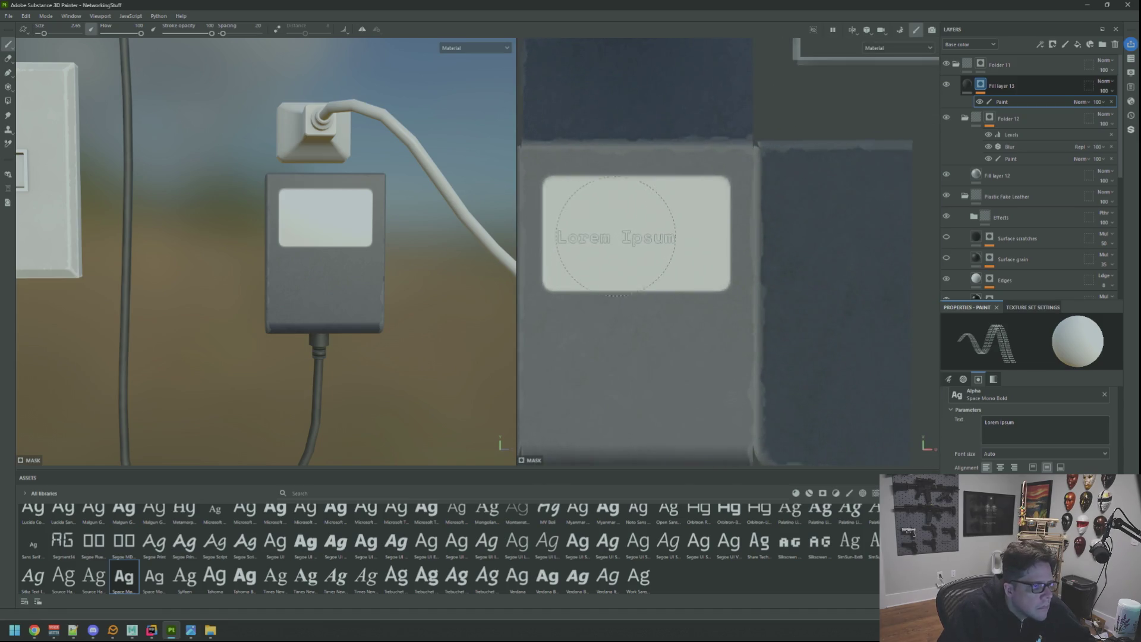
click(629, 248)
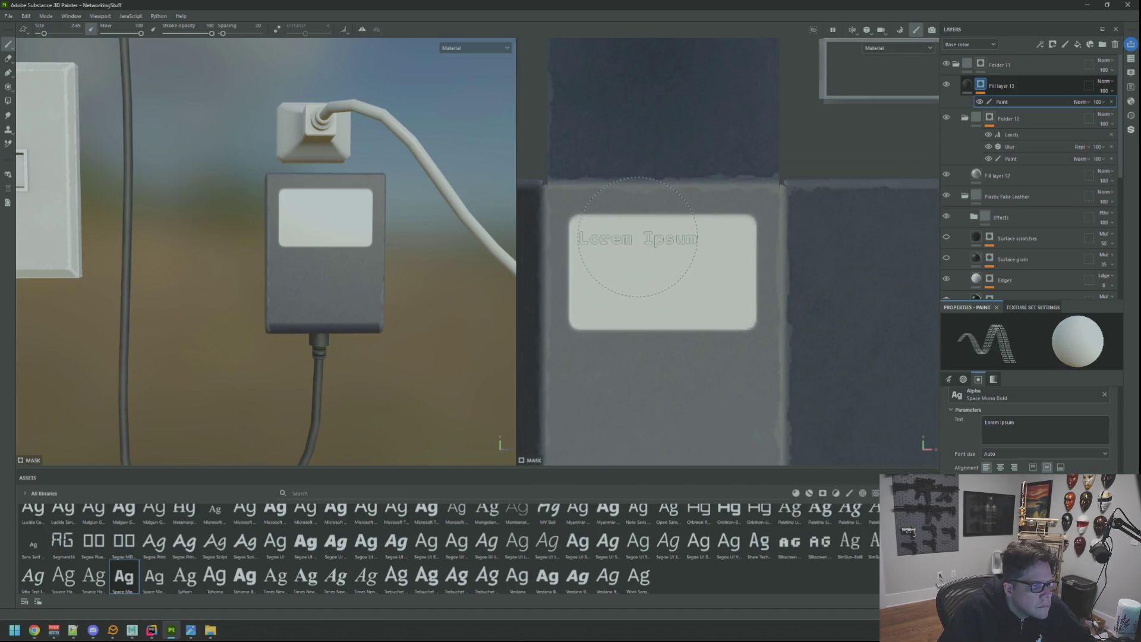
Stamp 'Power Supply' onto the adapter's label with a slightly smaller text brush
triple_click(986, 422)
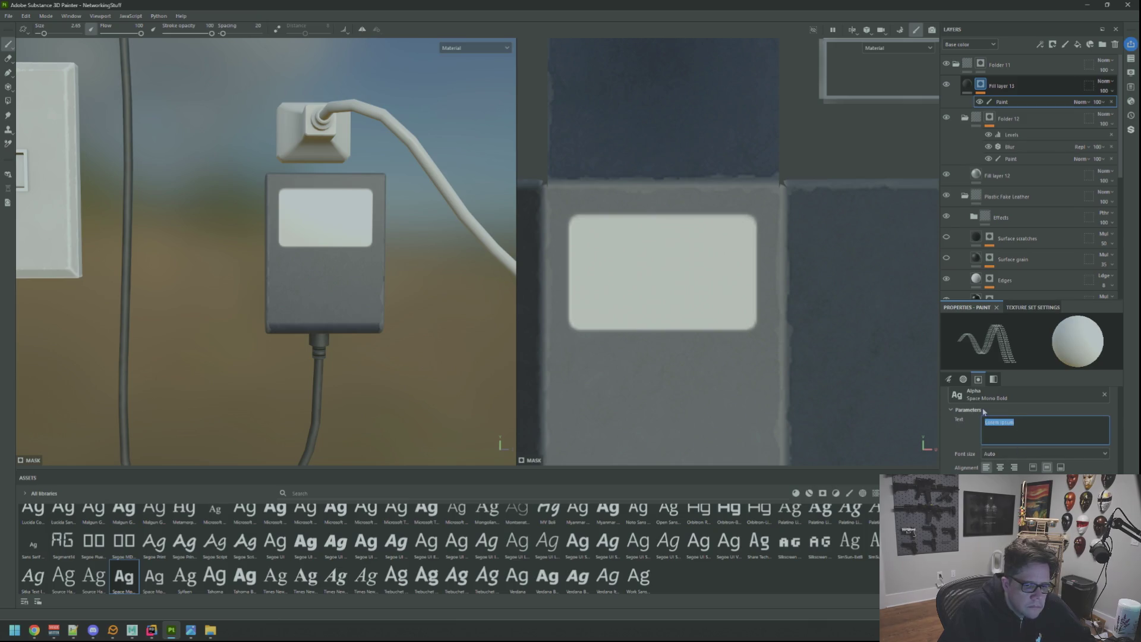
text(Power Supply)
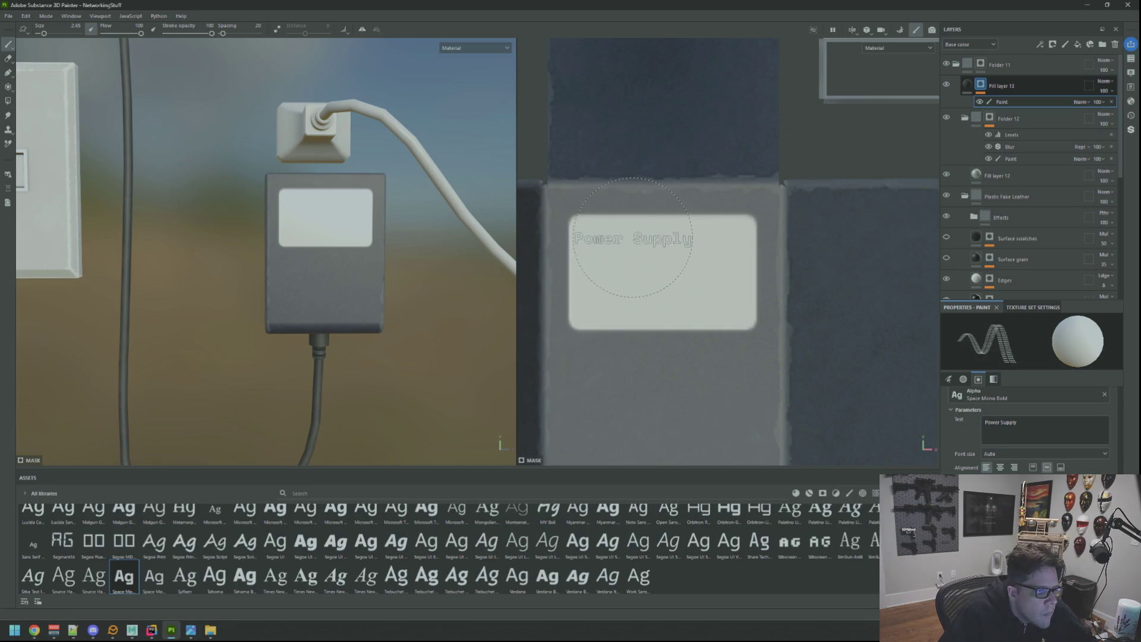
key(bracketleft)
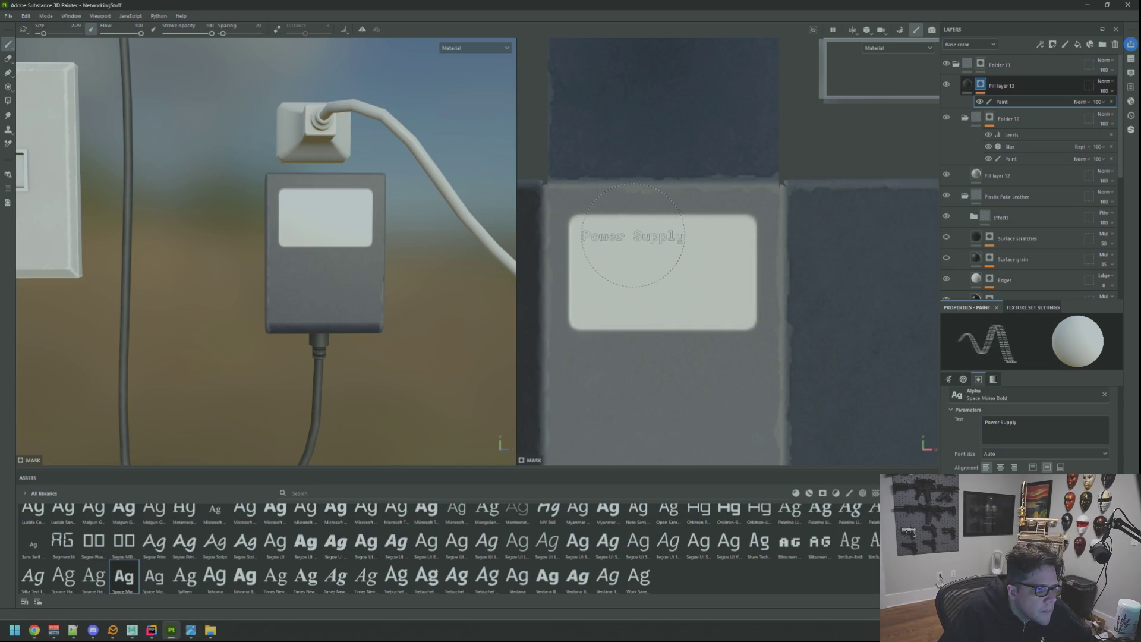
click(631, 234)
key(bracketright)
scroll(down, 3)
drag(386, 238, 392, 238)
scroll(up, 3)
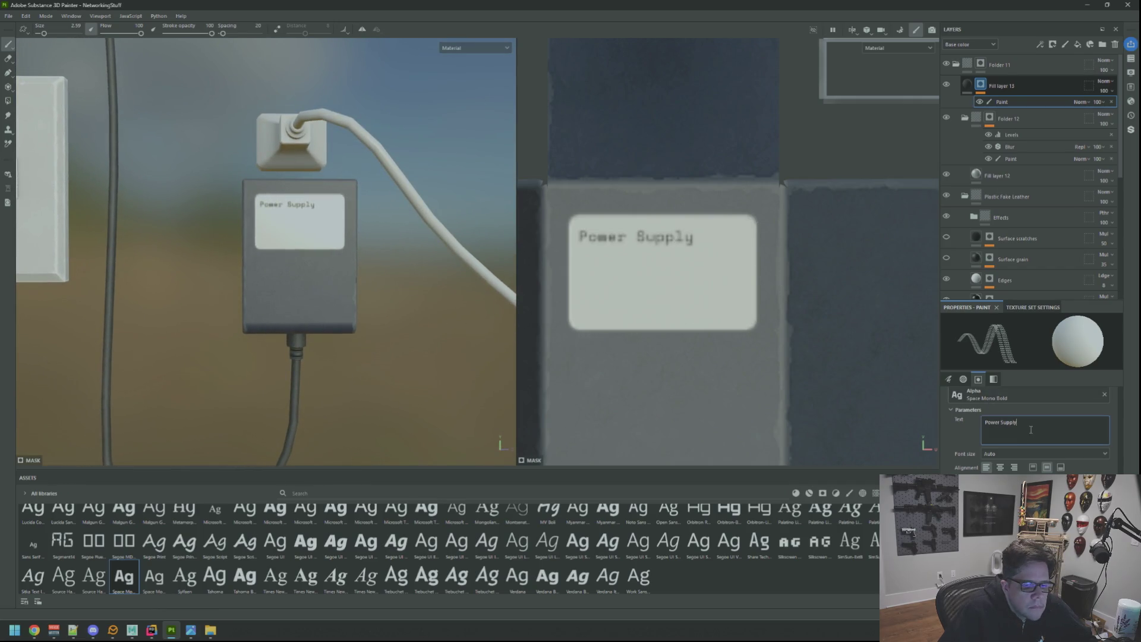
Change the stamp text to '12v / 45w', stamp it below, then undo that stamp
drag(1029, 423, 963, 417)
text(12v / 4)
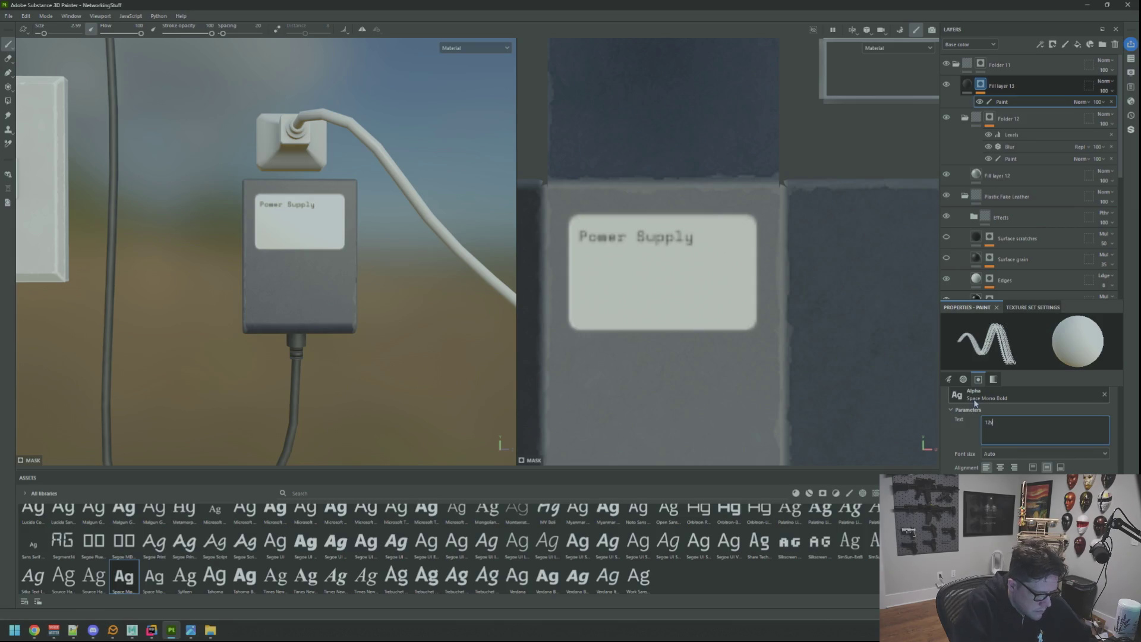
text(5w)
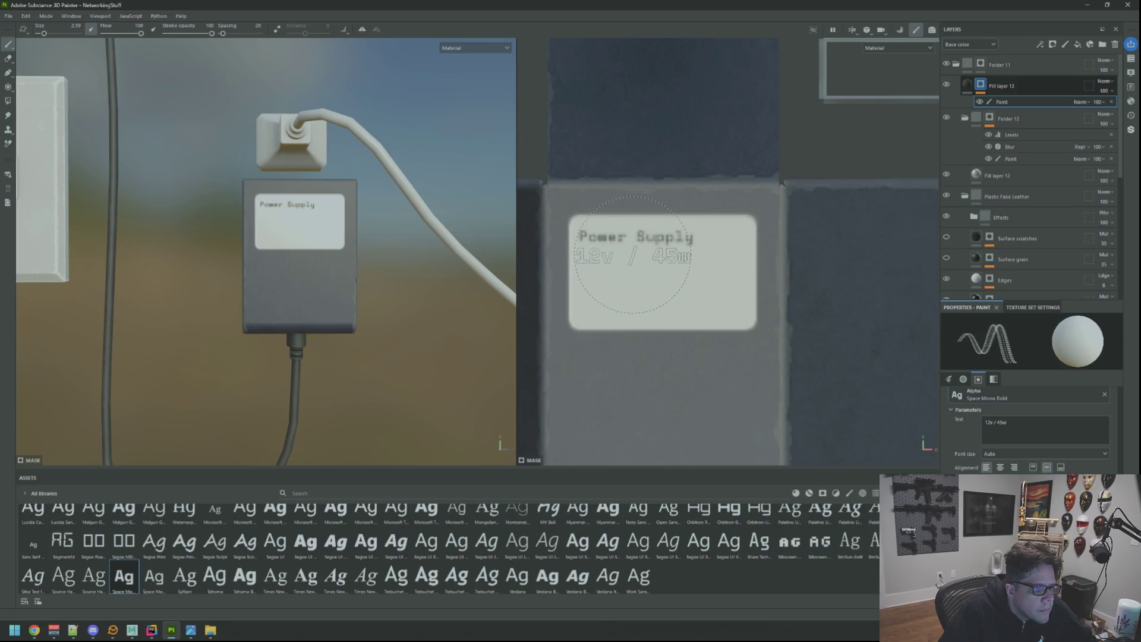
click(624, 257)
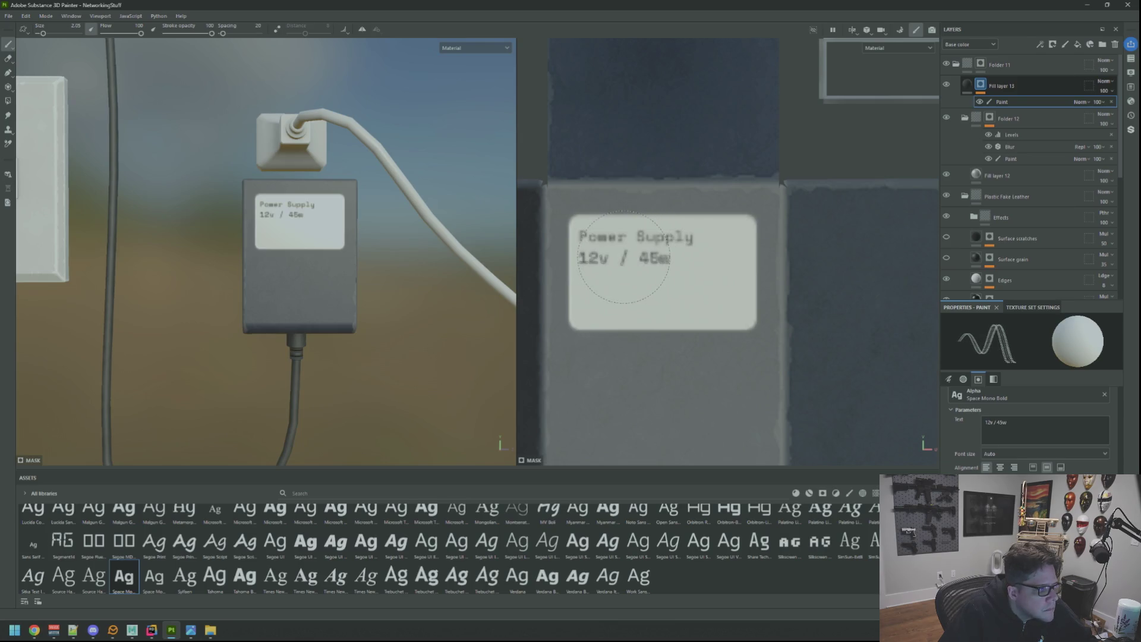
key(ctrl+z)
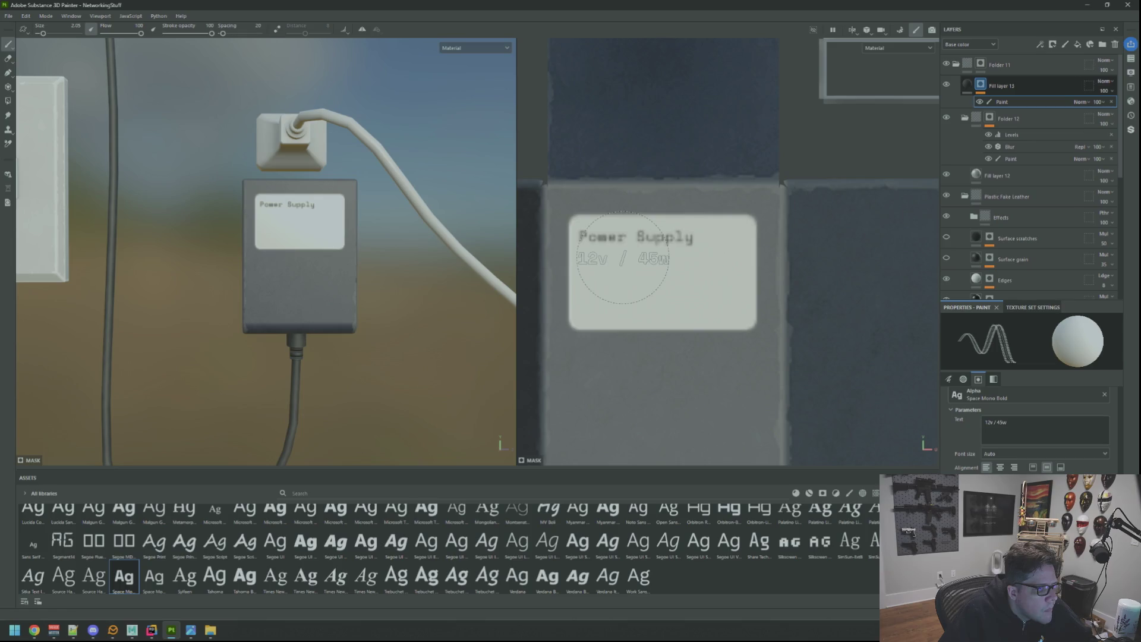
Restamp '12v / 45w', then stamp a longer sentence with the brush enlarged to about 4.3
click(617, 256)
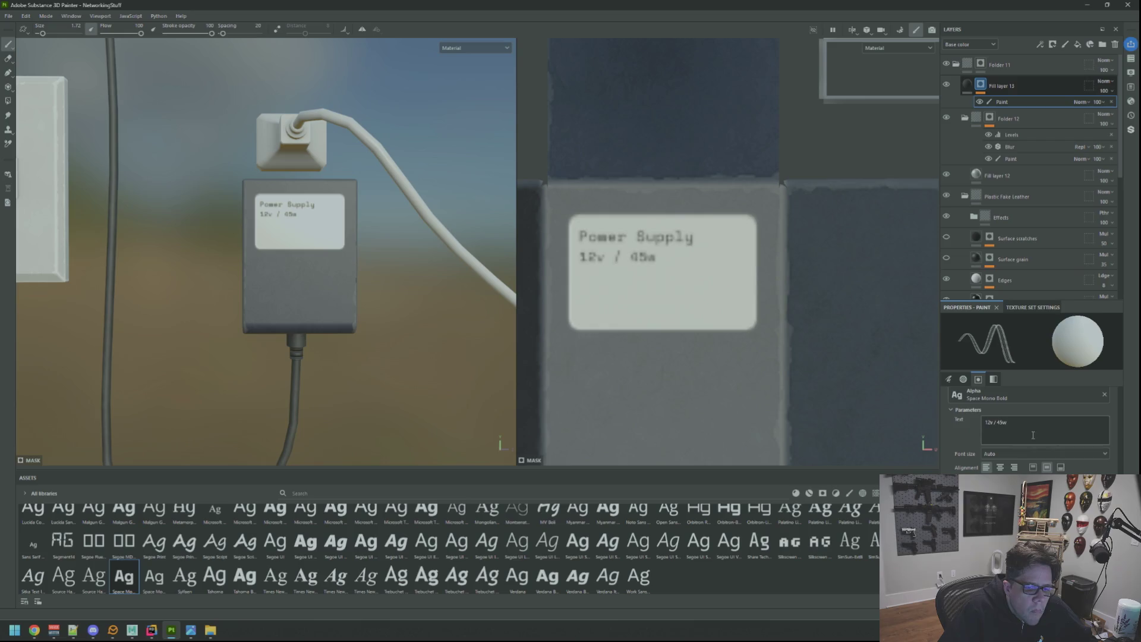
text(Some longer)
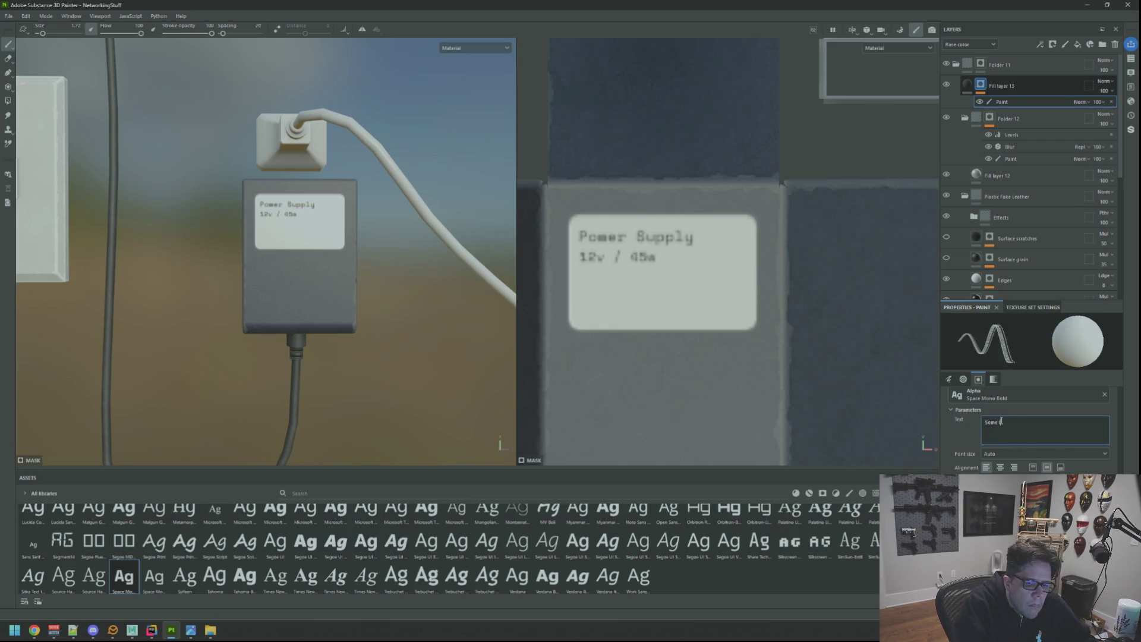
key(ctrl+a)
text(What are yo)
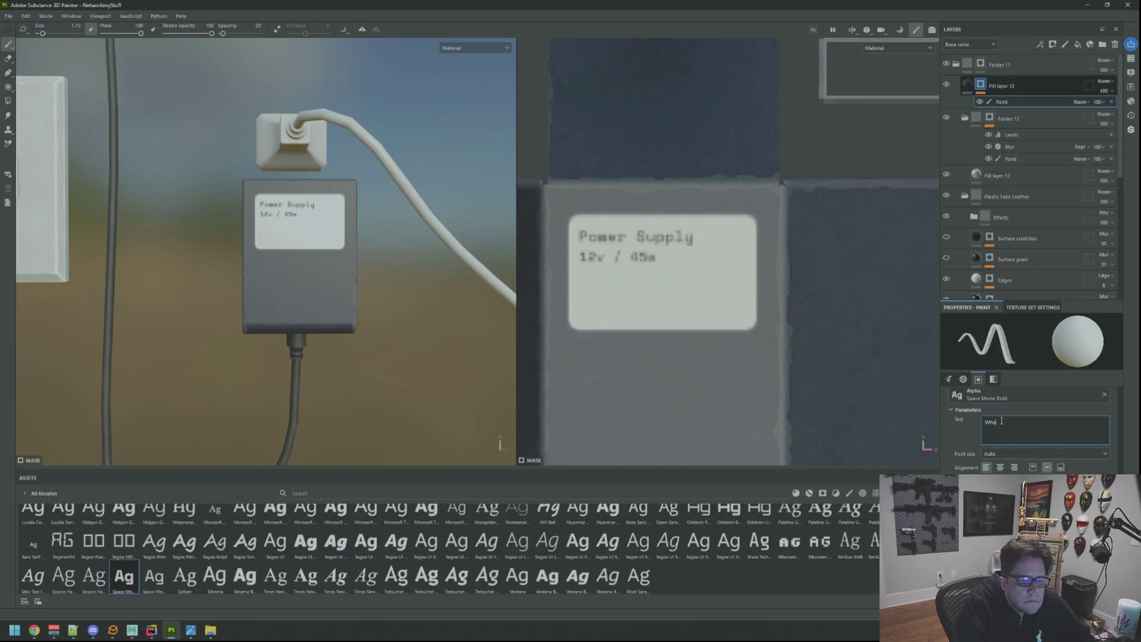
text(u doing actually reading this)
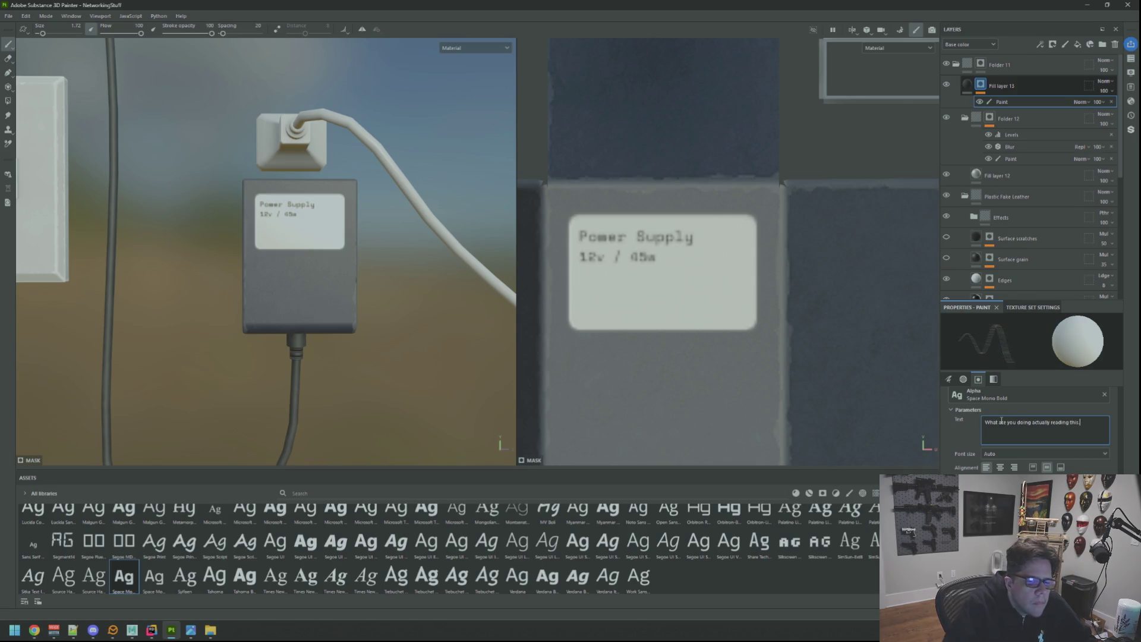
text(.)
drag(624, 297, 660, 297)
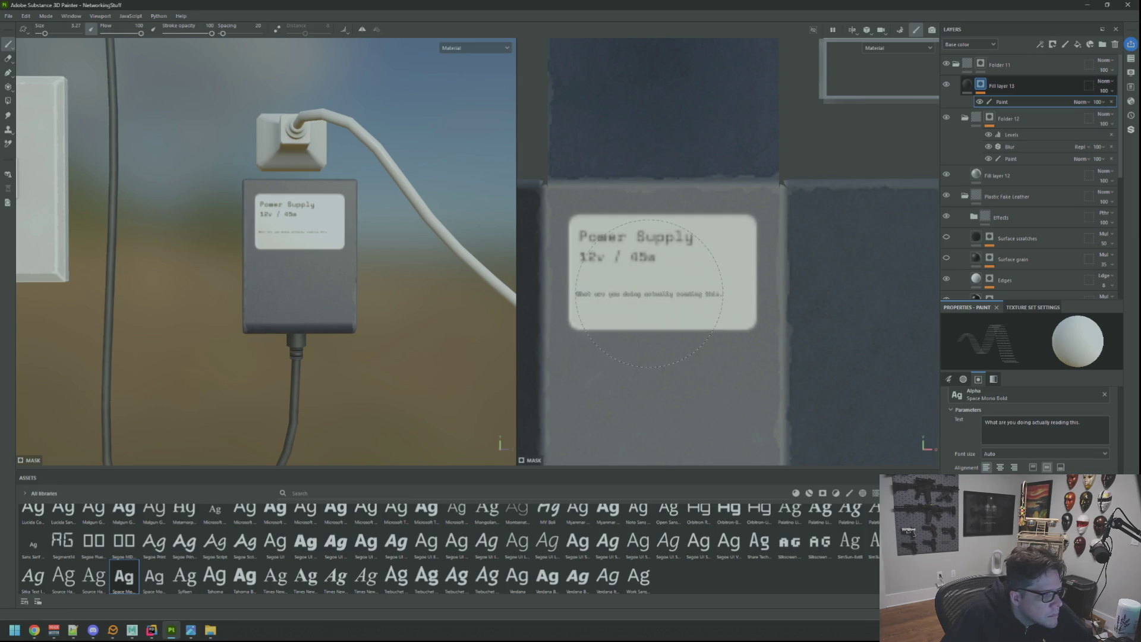
drag(648, 294, 652, 293)
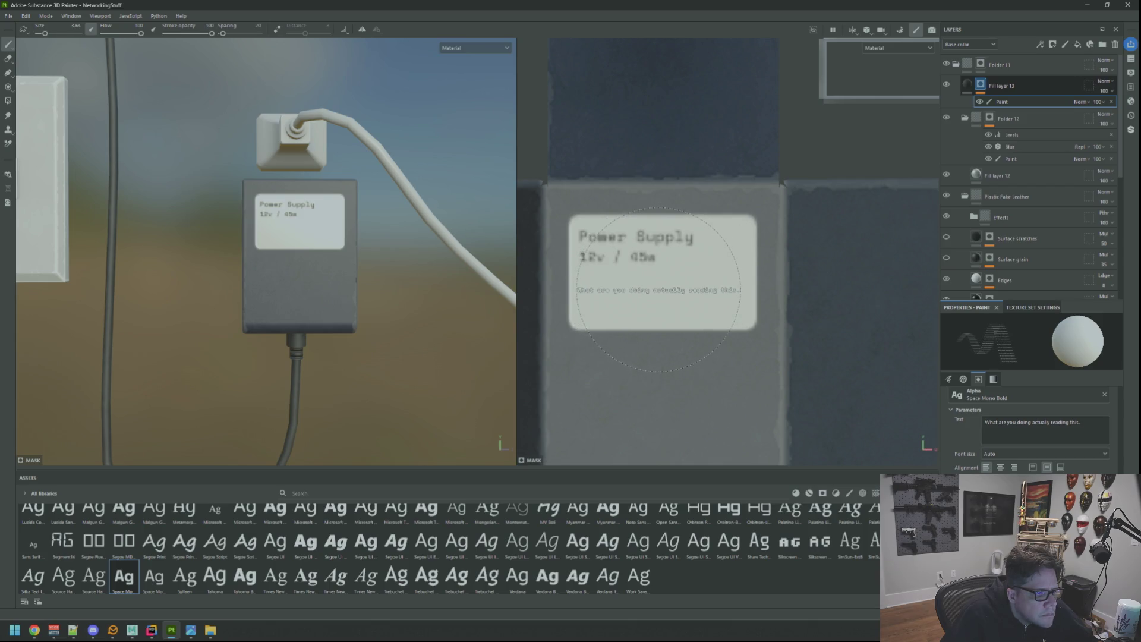
click(658, 290)
Rewrite the stamp text to 'I really enjoy pizza.' and shrink the text brush slightly
scroll(down, 3)
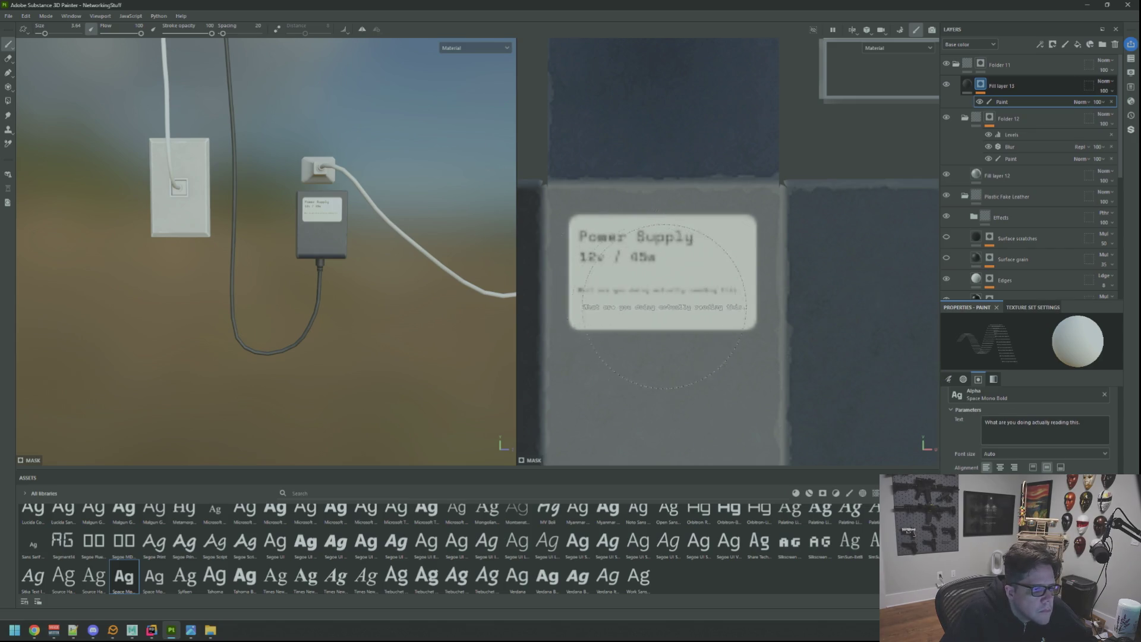
scroll(up, 3)
key(ctrl+a)
text(There is )
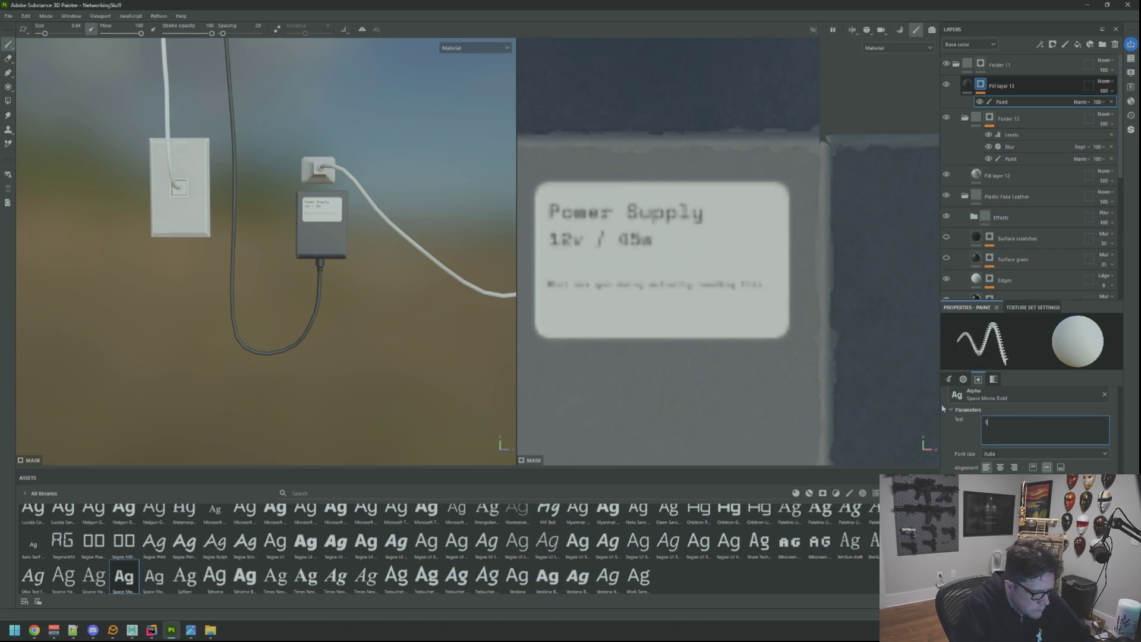
text(nothing here to read.)
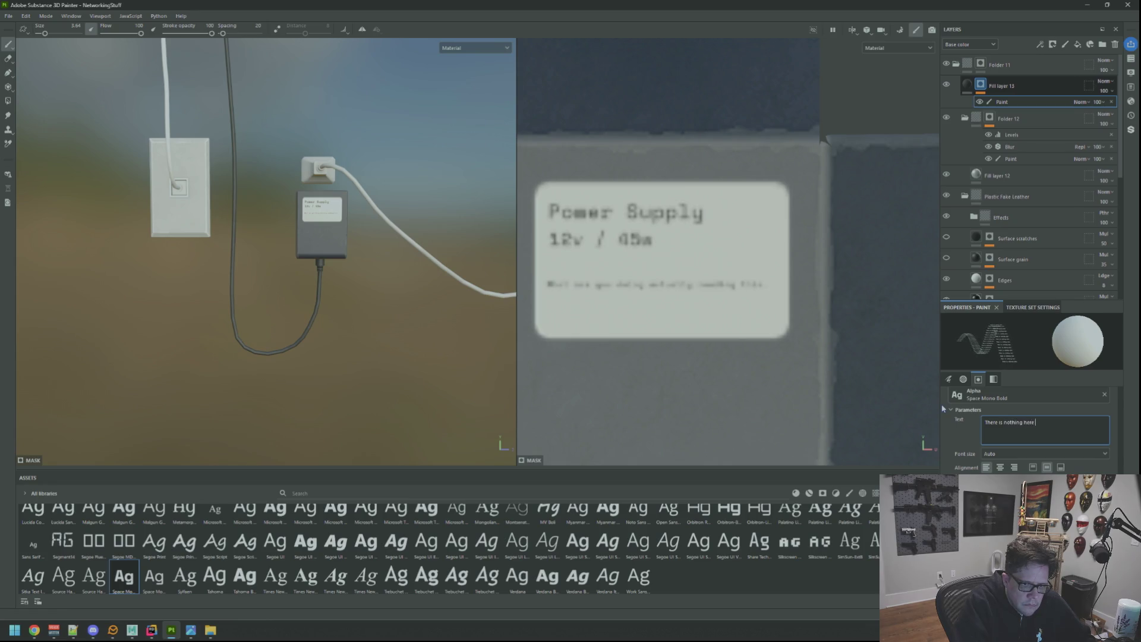
key(bracketleft)
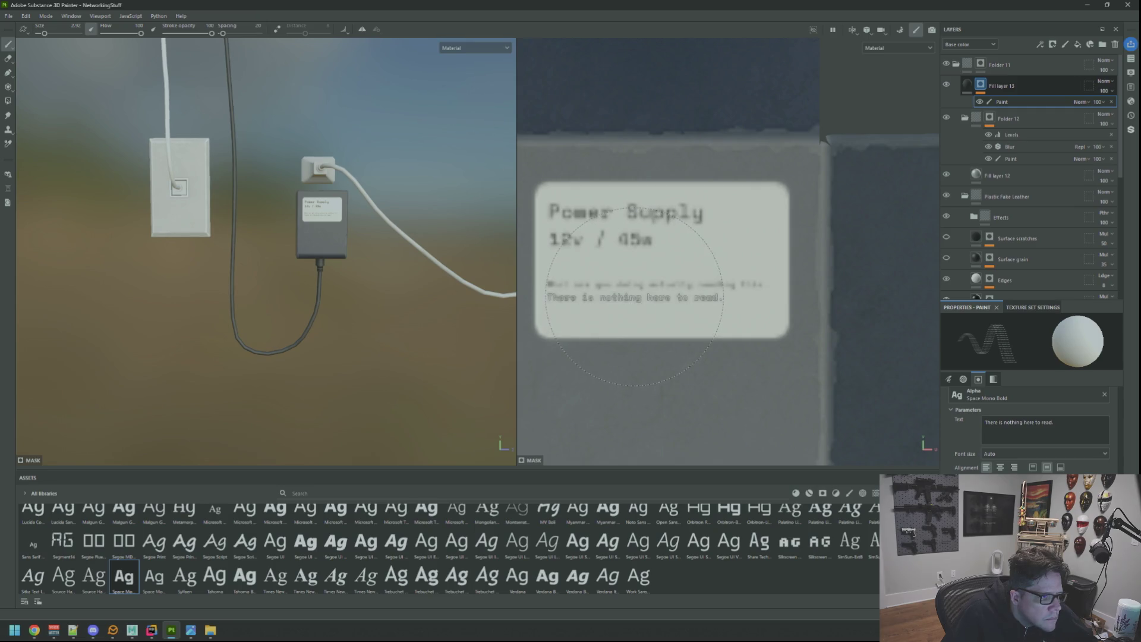
scroll(down, 3)
drag(277, 268, 355, 260)
scroll(up, 3)
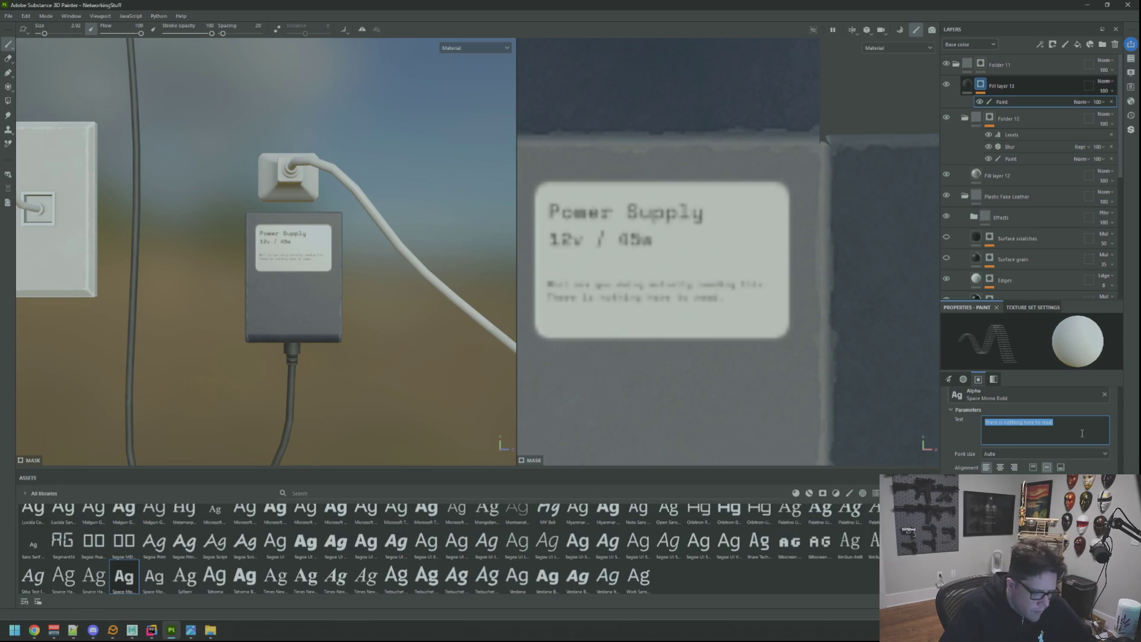
text(I really enjoy pizza.)
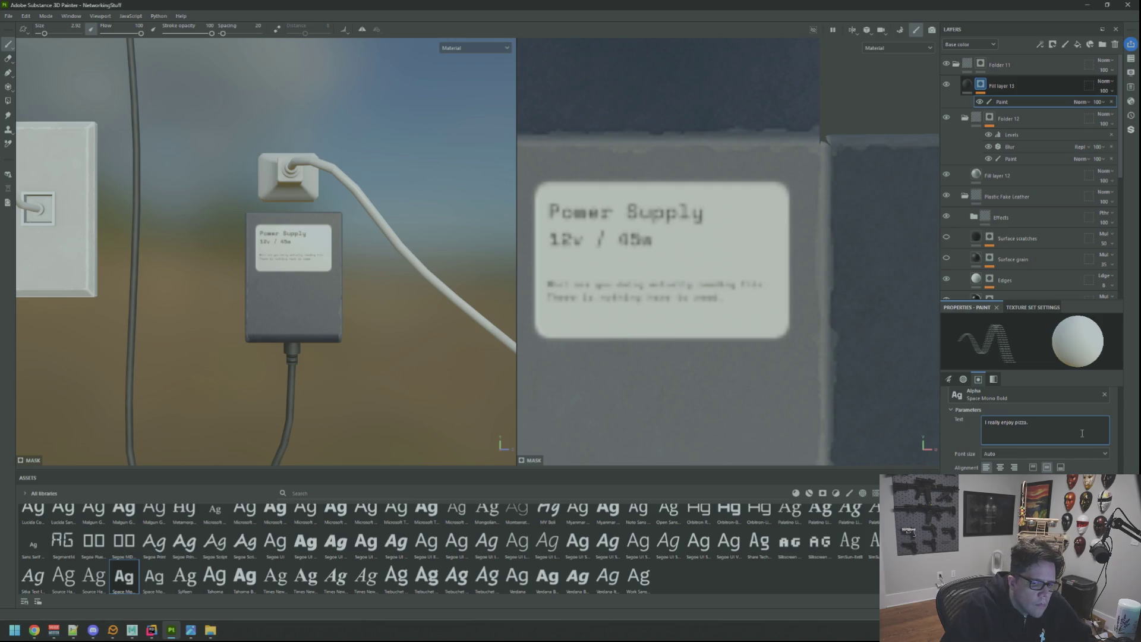
key(bracketleft)
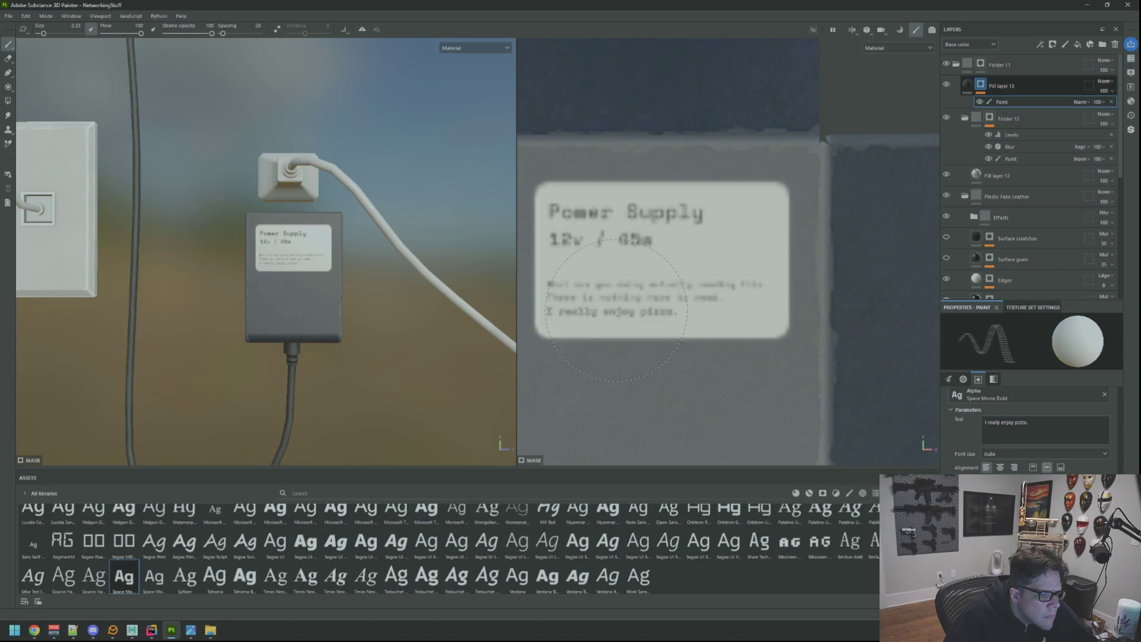
drag(419, 309, 401, 272)
Search all asset libraries for 'ele' and set Sign Electric as the brush alpha
scroll(up, 3)
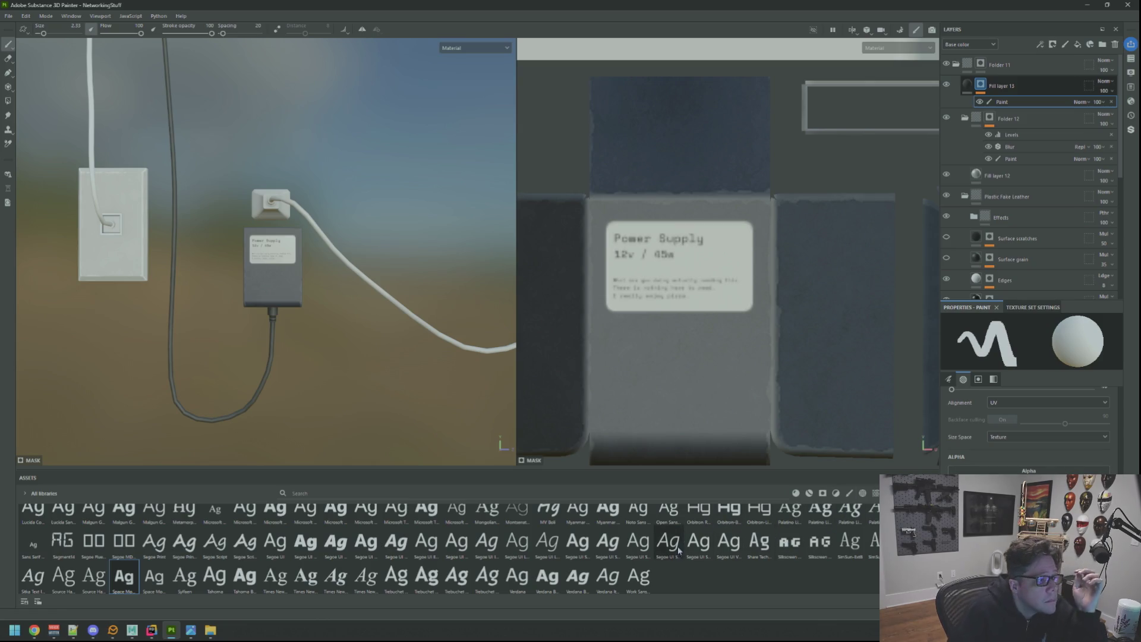
scroll(up, 3)
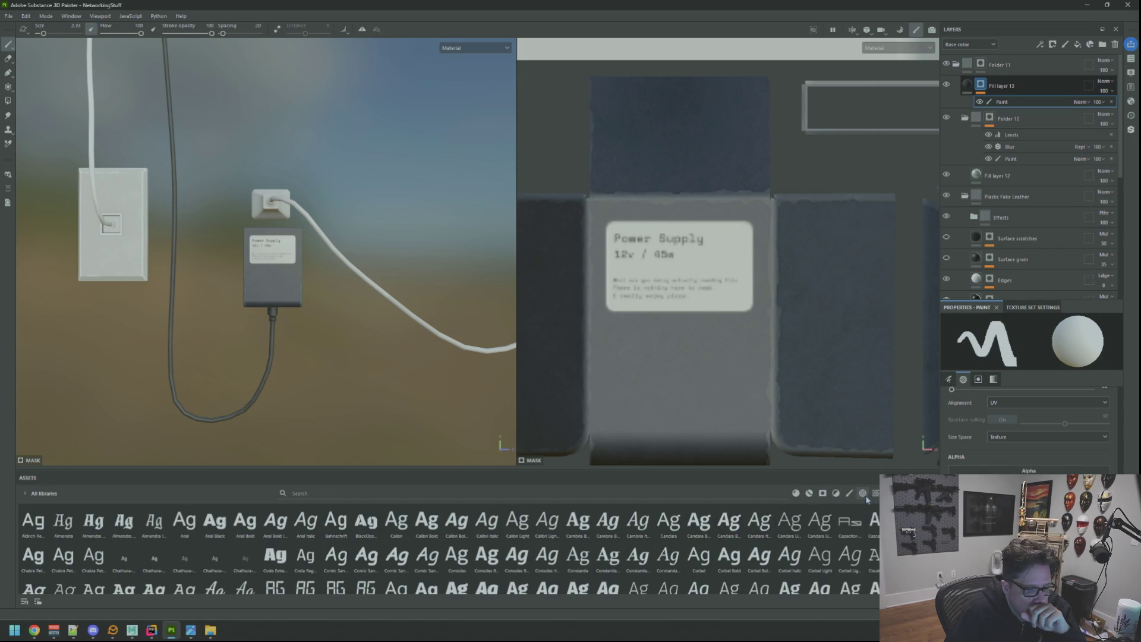
click(863, 493)
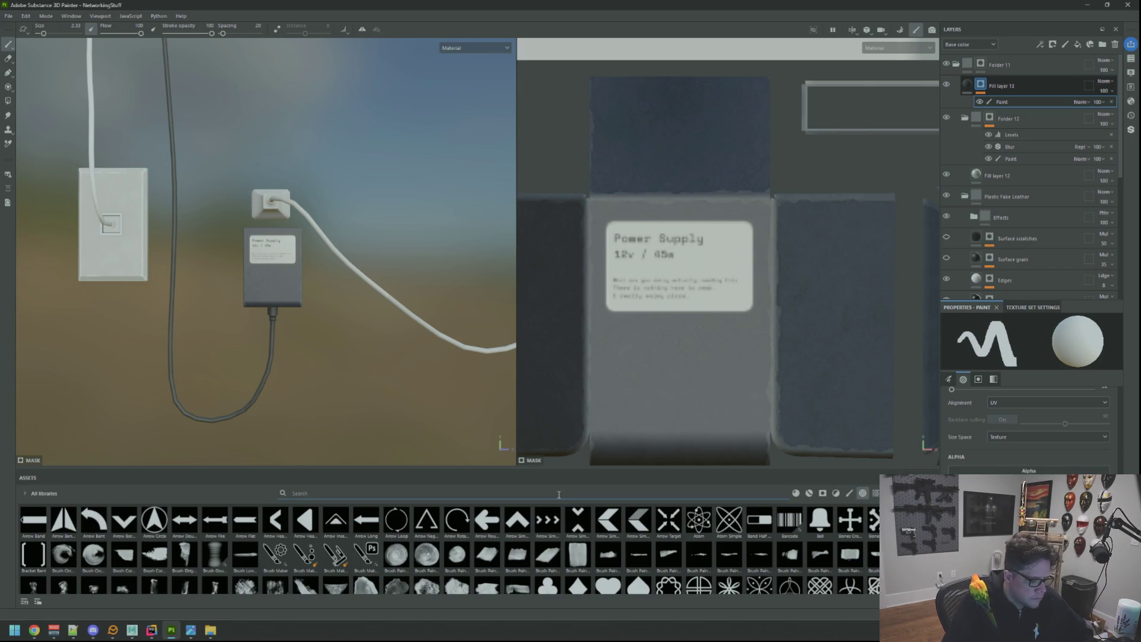
text(power)
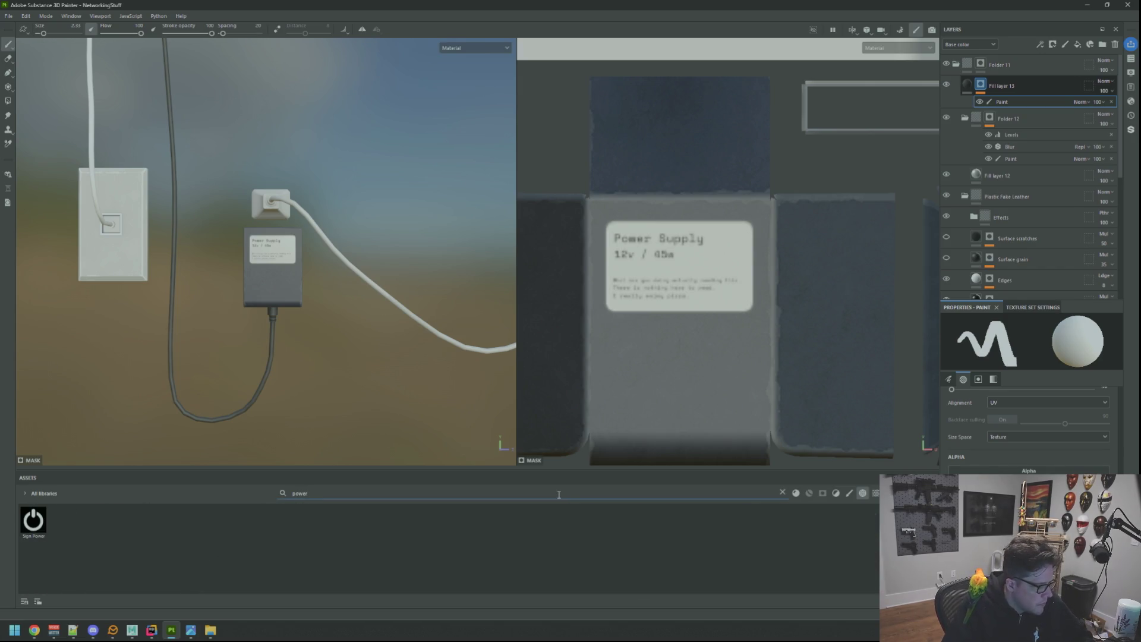
key(BackSpace)
key(BackSpace)
key(BackSpace)
text(ener)
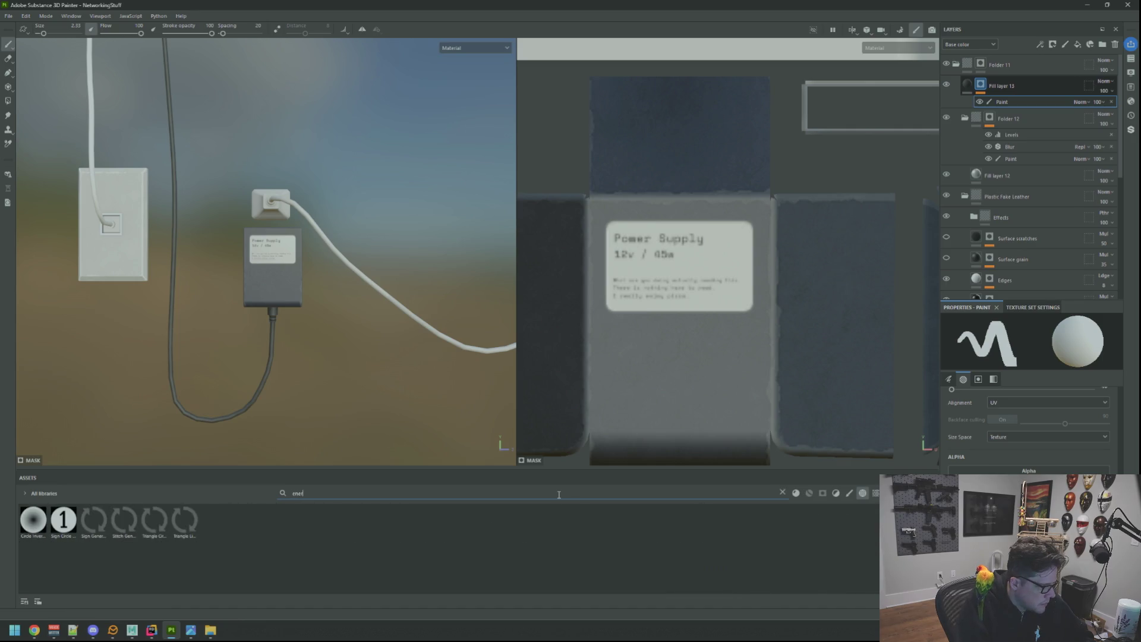
key(BackSpace)
key(BackSpace)
key(BackSpace)
text(ele)
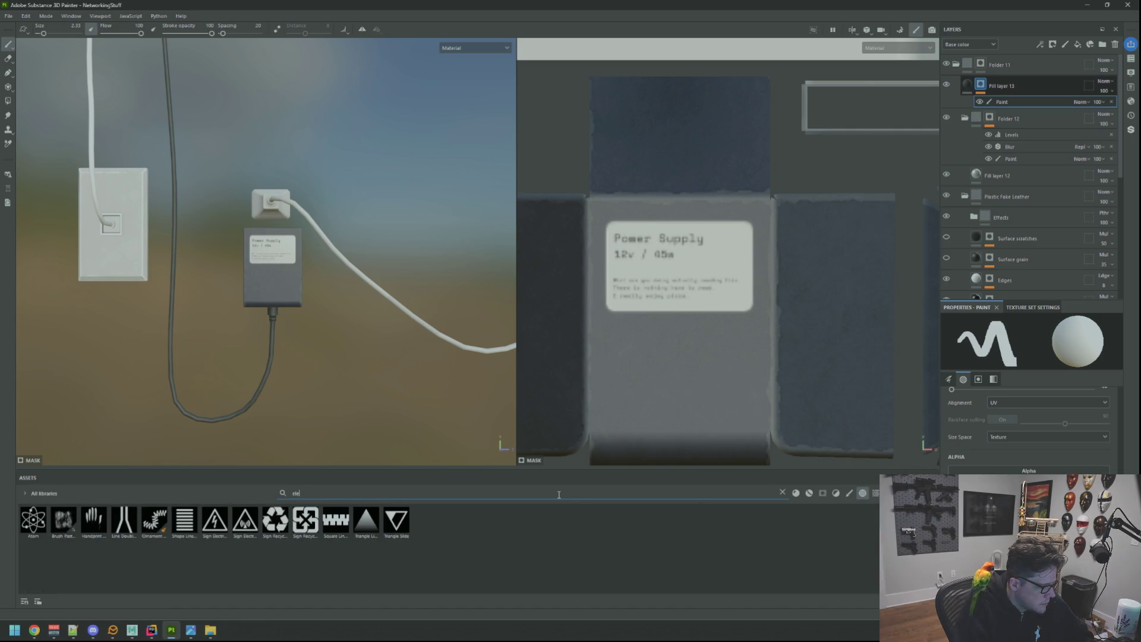
drag(229, 530, 1000, 473)
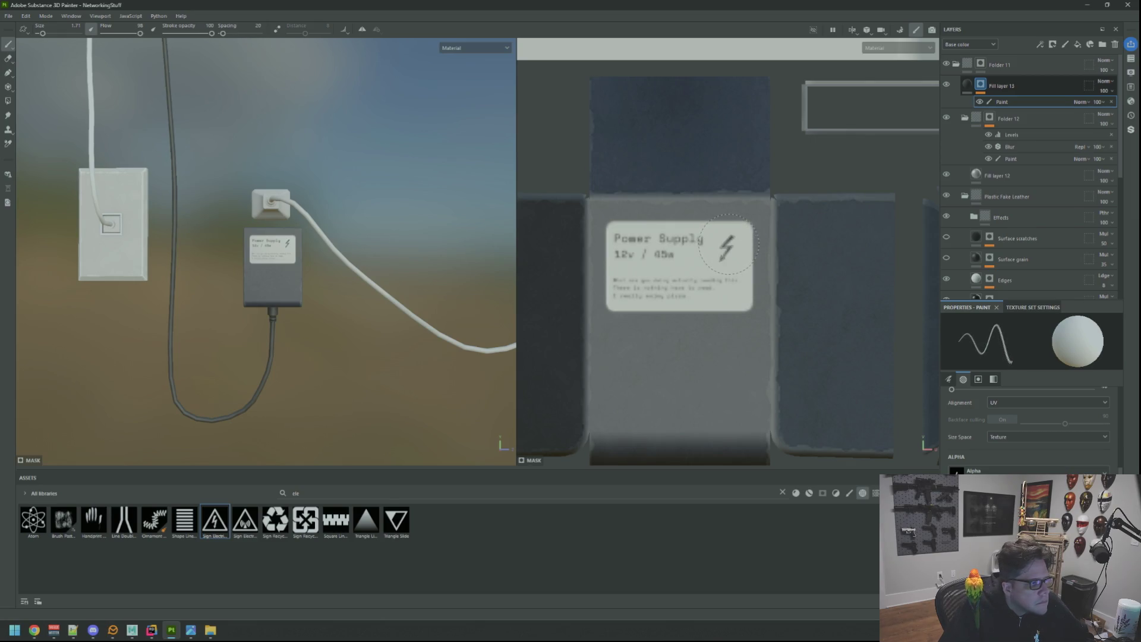
Orbit and zoom around the adapter to view the label's top-right corner
drag(396, 245, 321, 250)
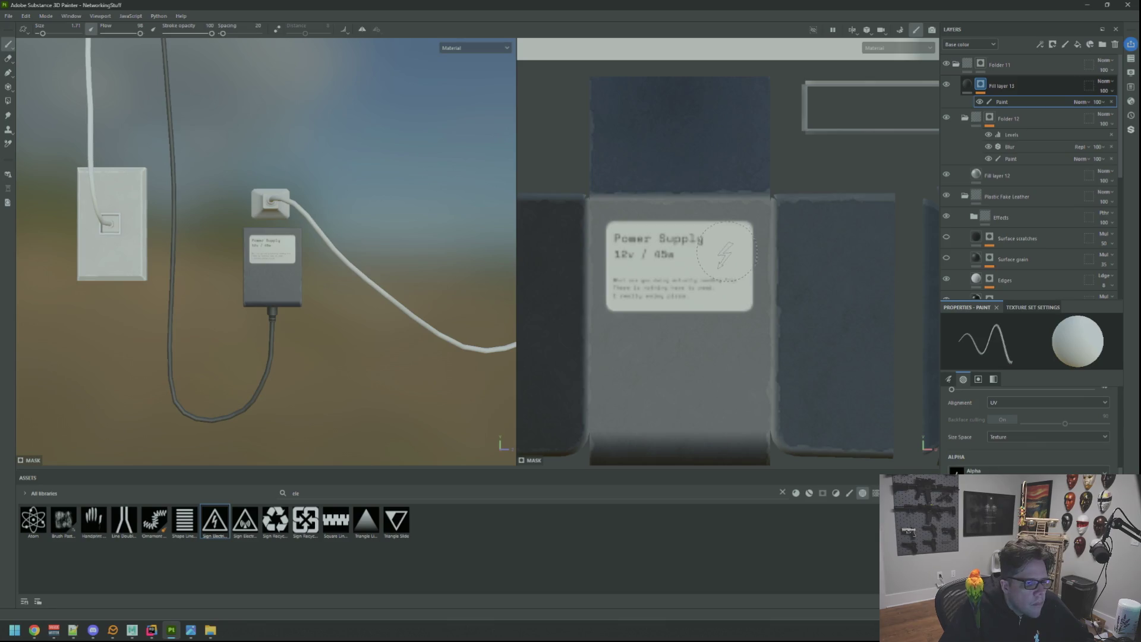
scroll(up, 3)
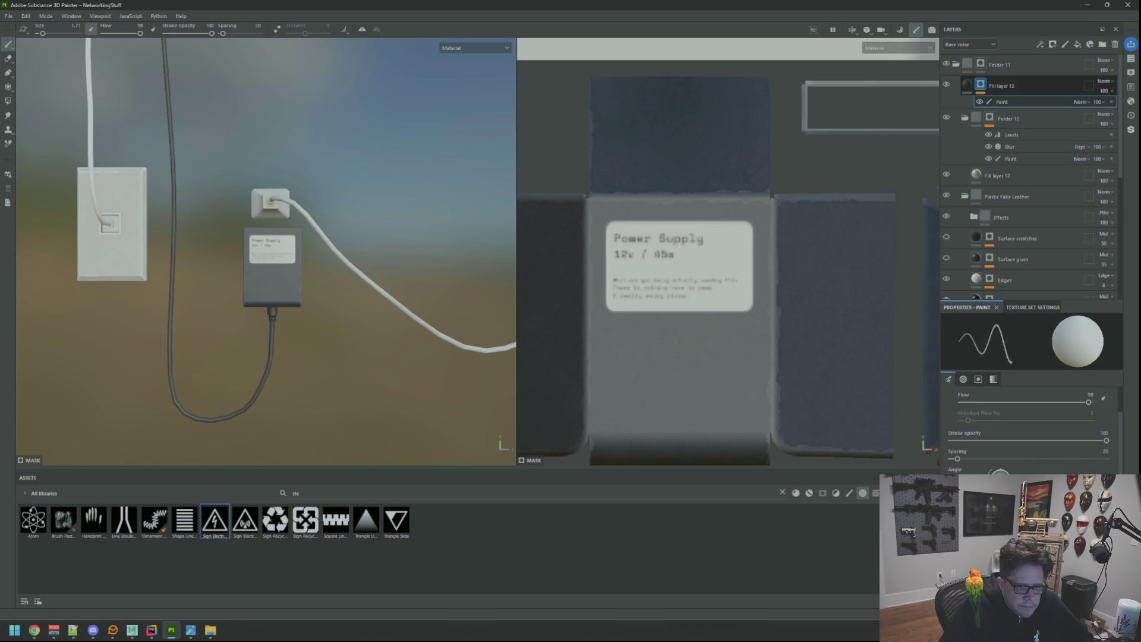
scroll(up, 3)
scroll(up, 3)
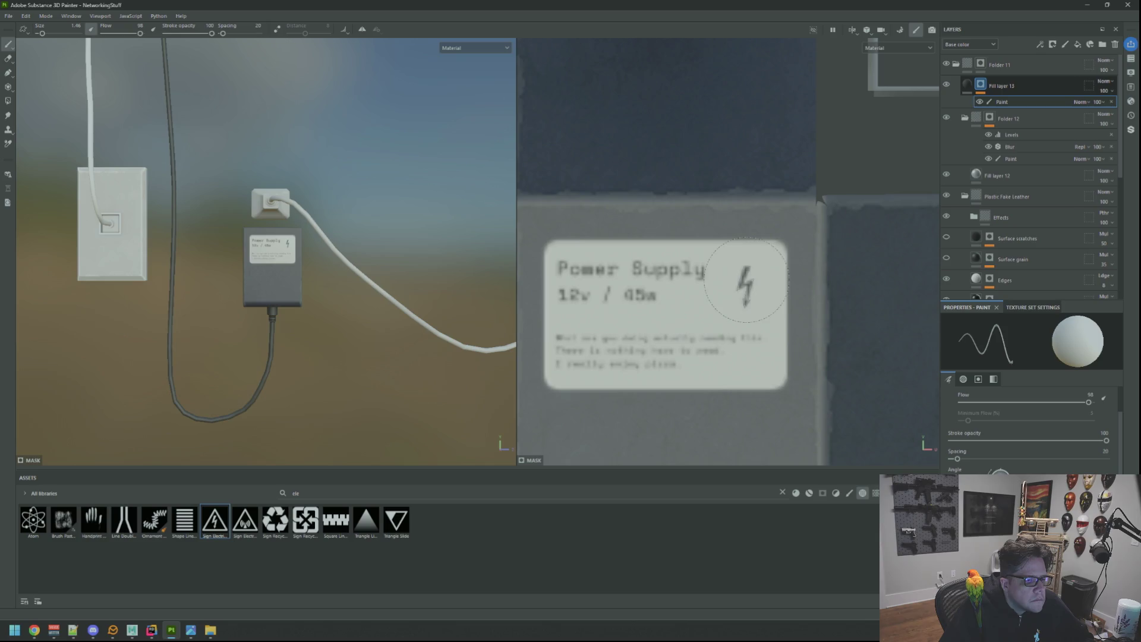
drag(285, 249, 300, 249)
scroll(down, 3)
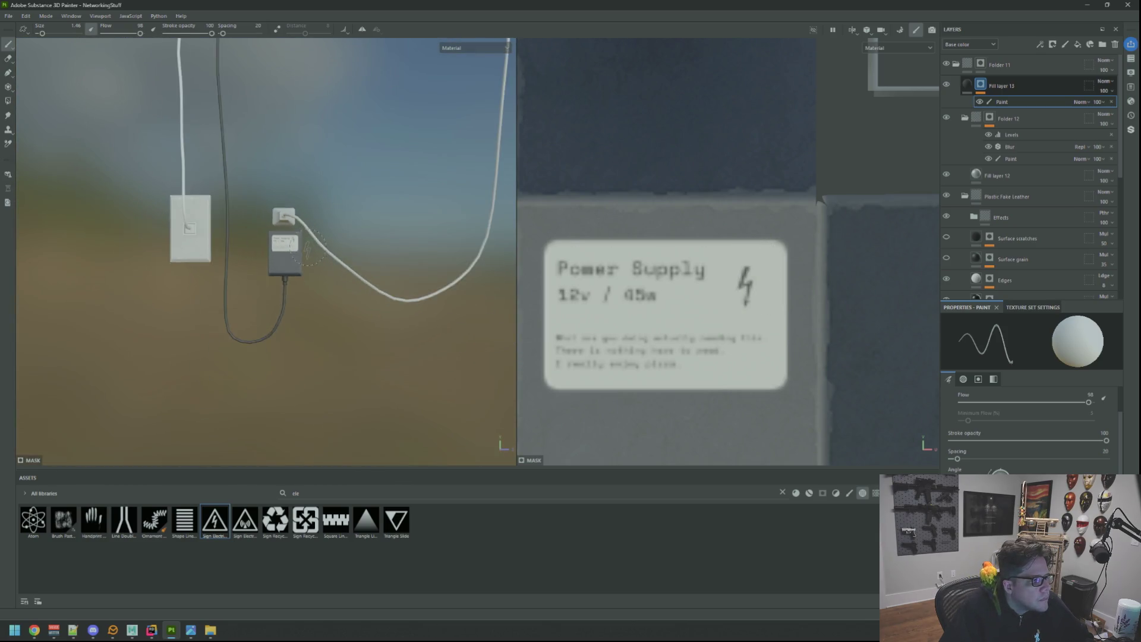
scroll(up, 3)
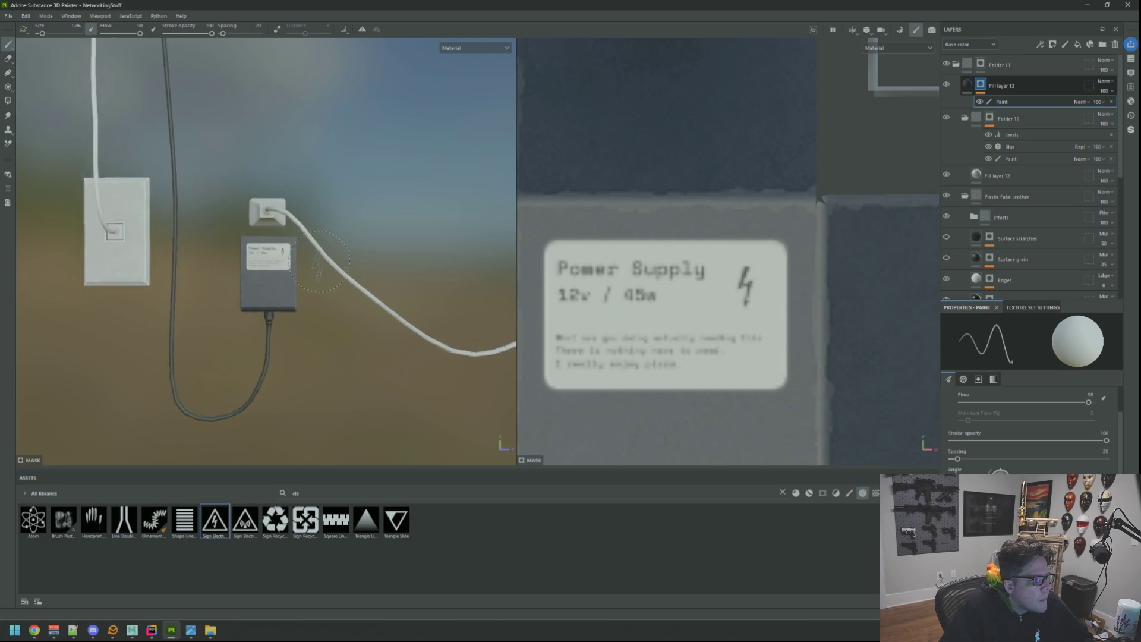
scroll(down, 3)
drag(321, 262, 321, 254)
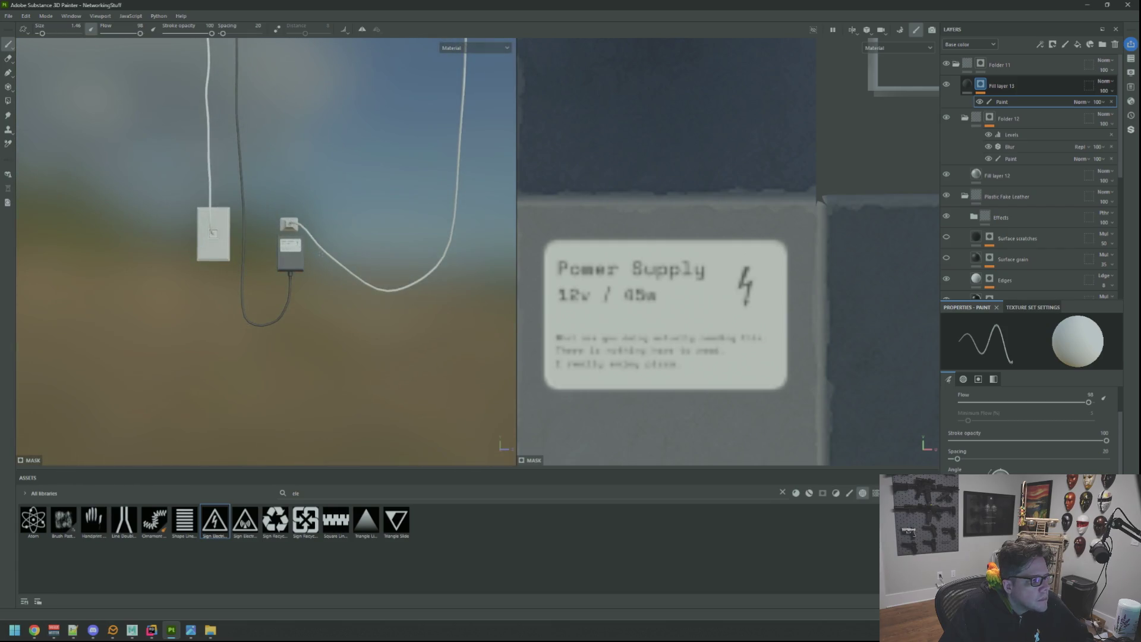
scroll(down, 3)
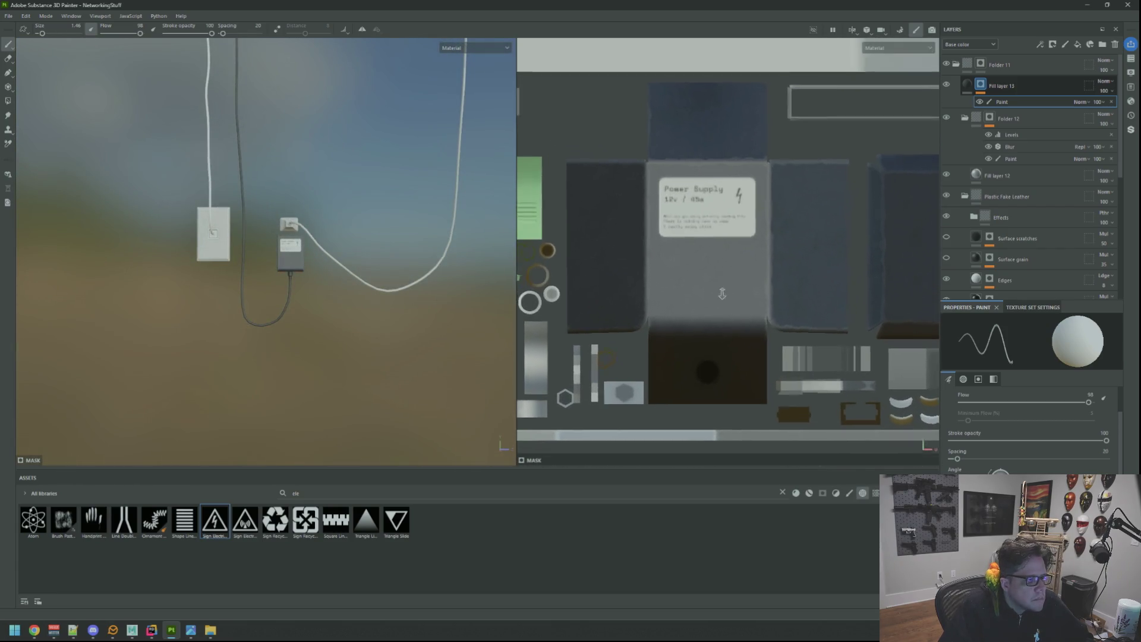
Close the 2D texture view with F2, leaving a full-width 3D viewport
drag(722, 294, 710, 275)
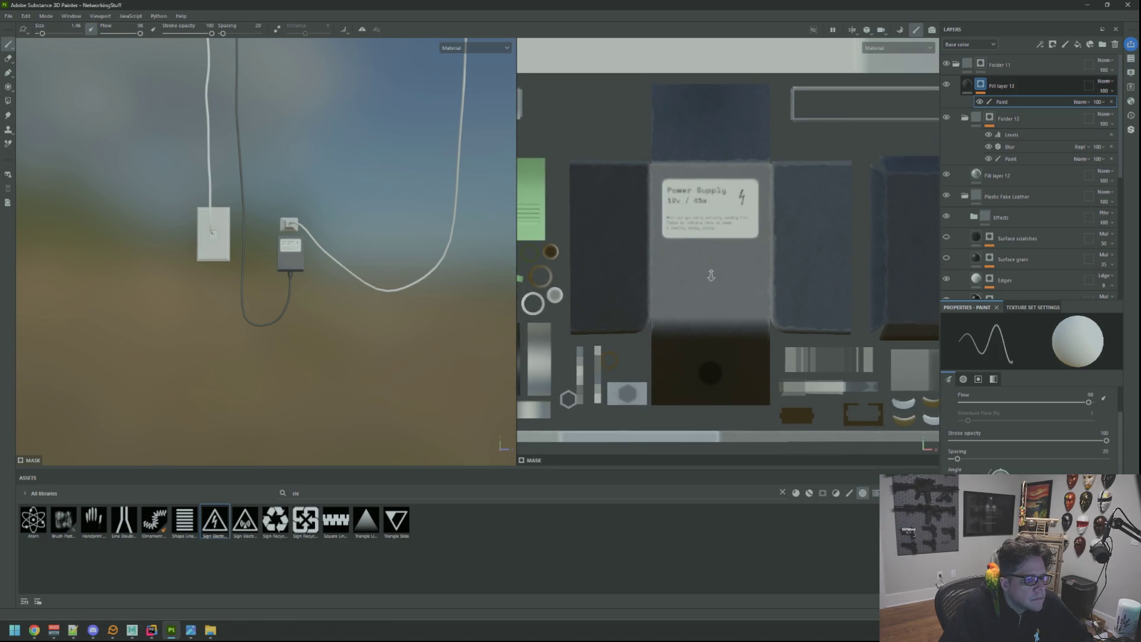
drag(380, 261, 364, 295)
key(F2)
drag(501, 318, 518, 240)
scroll(up, 3)
scroll(down, 3)
scroll(up, 3)
scroll(down, 3)
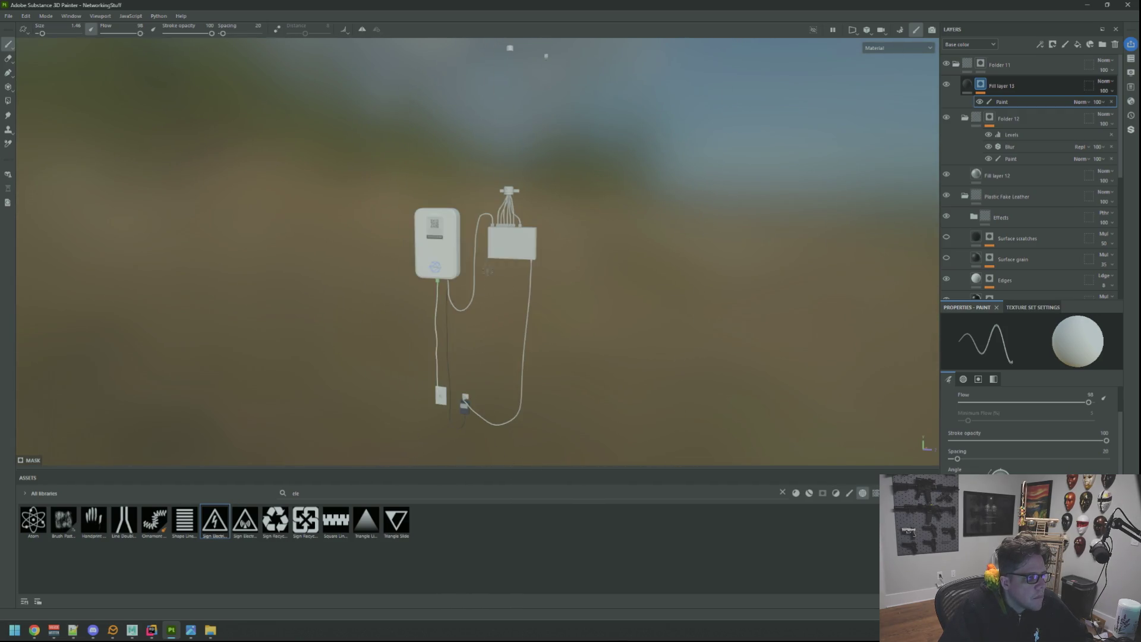
scroll(up, 3)
scroll(down, 3)
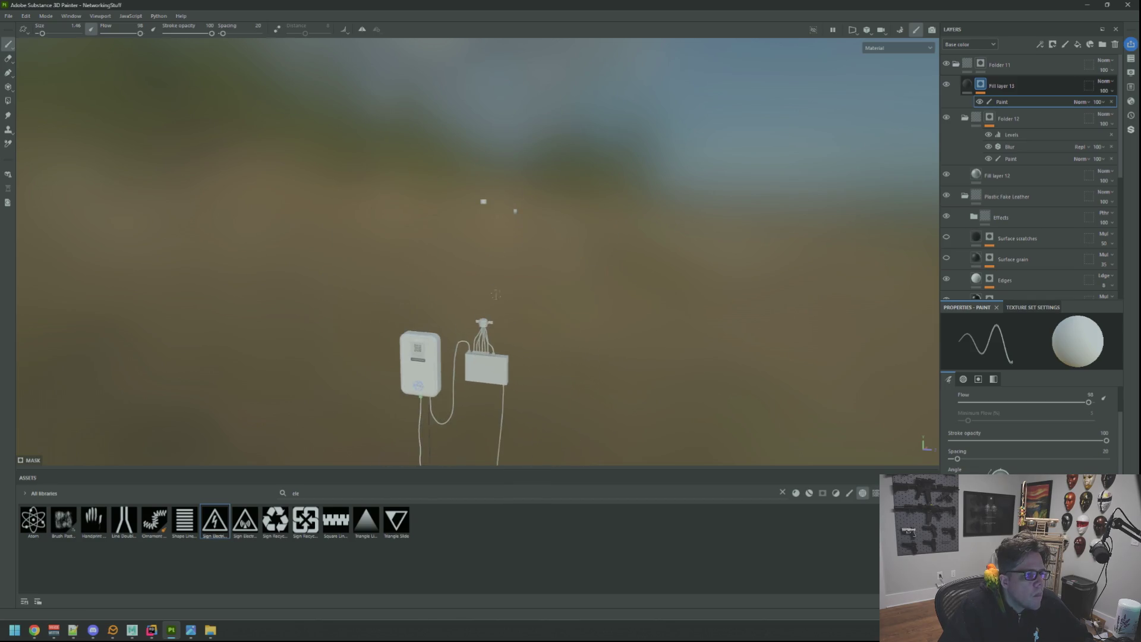
scroll(up, 3)
scroll(up, 3)
Orbit up and frame the whole modem, router and cable setup with F
drag(476, 348, 505, 268)
scroll(up, 3)
key(f)
scroll(up, 3)
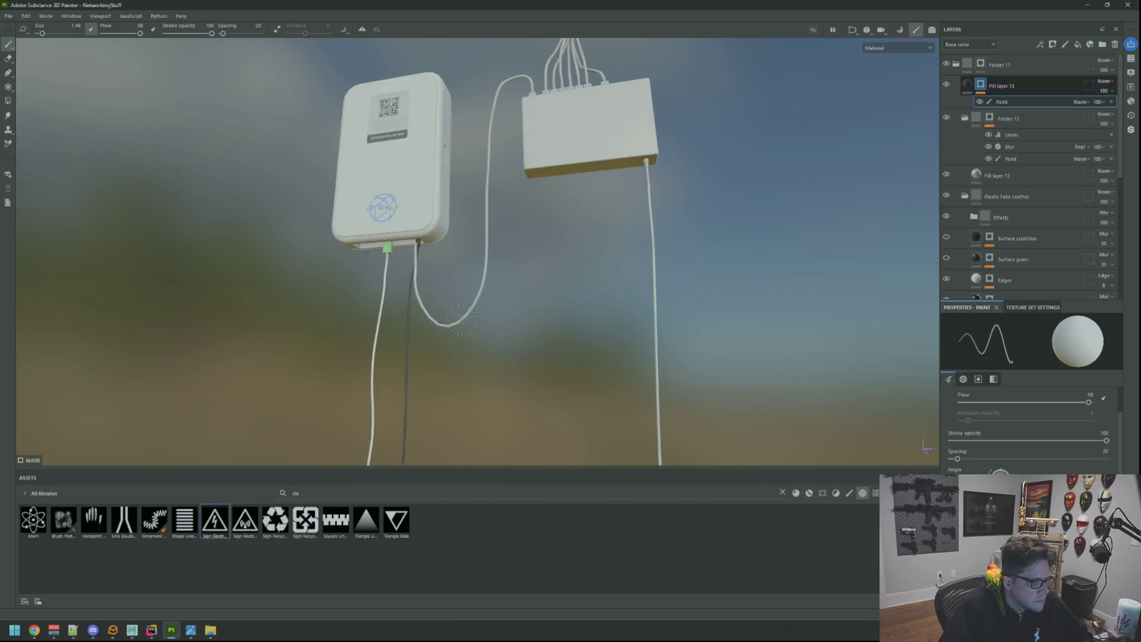
scroll(down, 3)
scroll(up, 3)
scroll(up, 3)
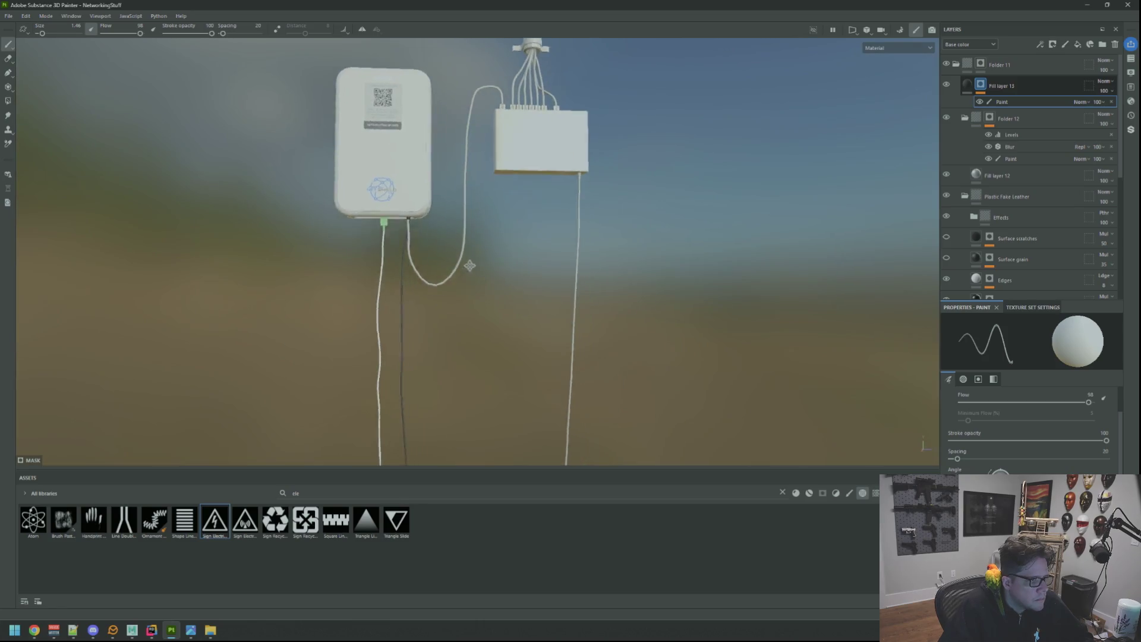
scroll(down, 3)
scroll(up, 3)
Orbit down toward the cables and re-frame the modem, switch and cable hub
drag(500, 263, 519, 288)
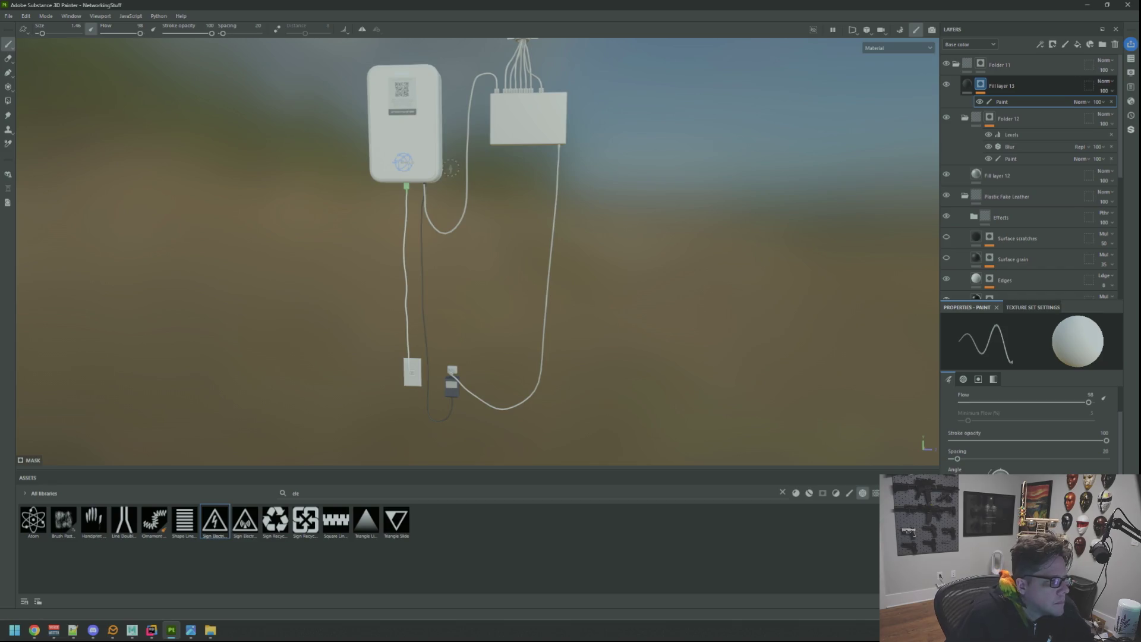
scroll(up, 3)
scroll(up, 3)
scroll(down, 3)
drag(476, 173, 516, 152)
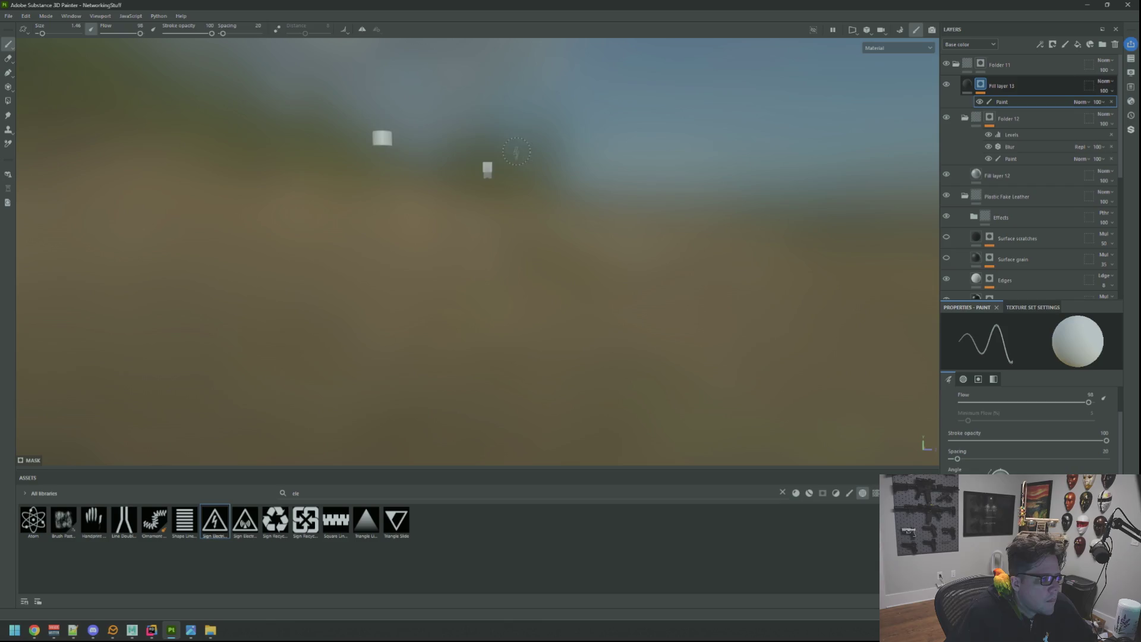
key(f)
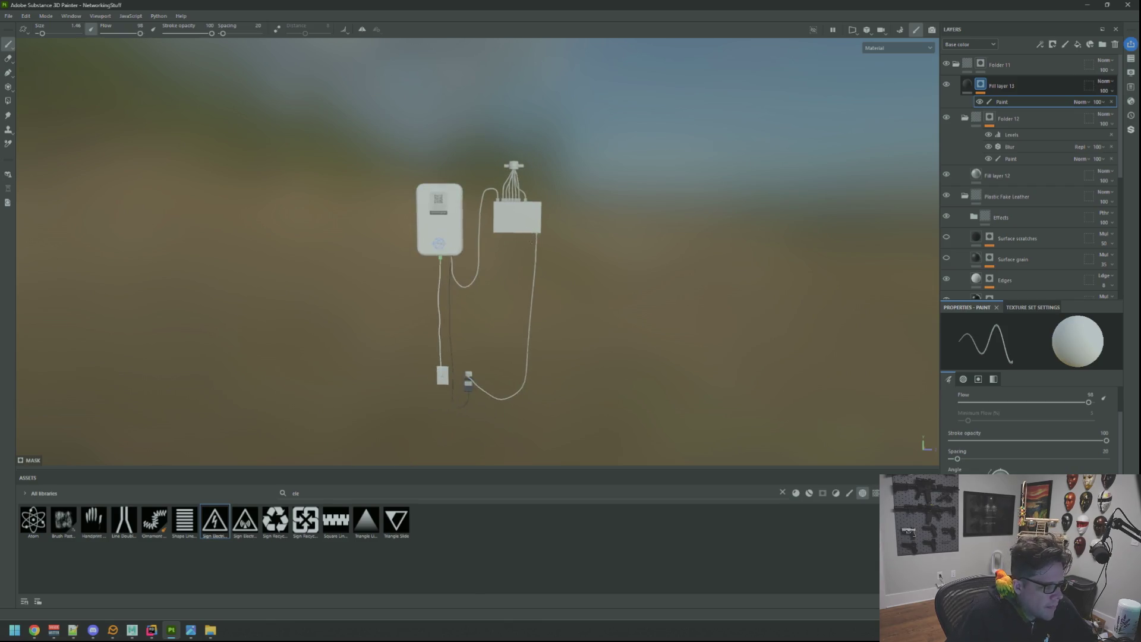
scroll(up, 3)
key(f)
scroll(up, 3)
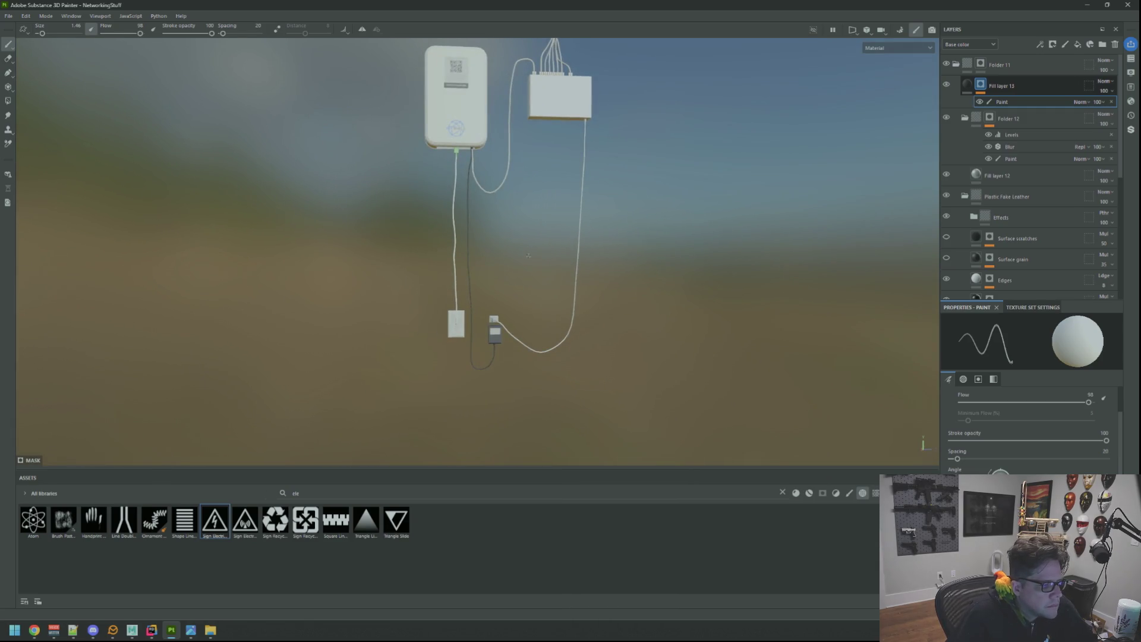
Rotate the environment lighting, then recentre and zoom the camera in on the scene
drag(527, 250, 414, 272)
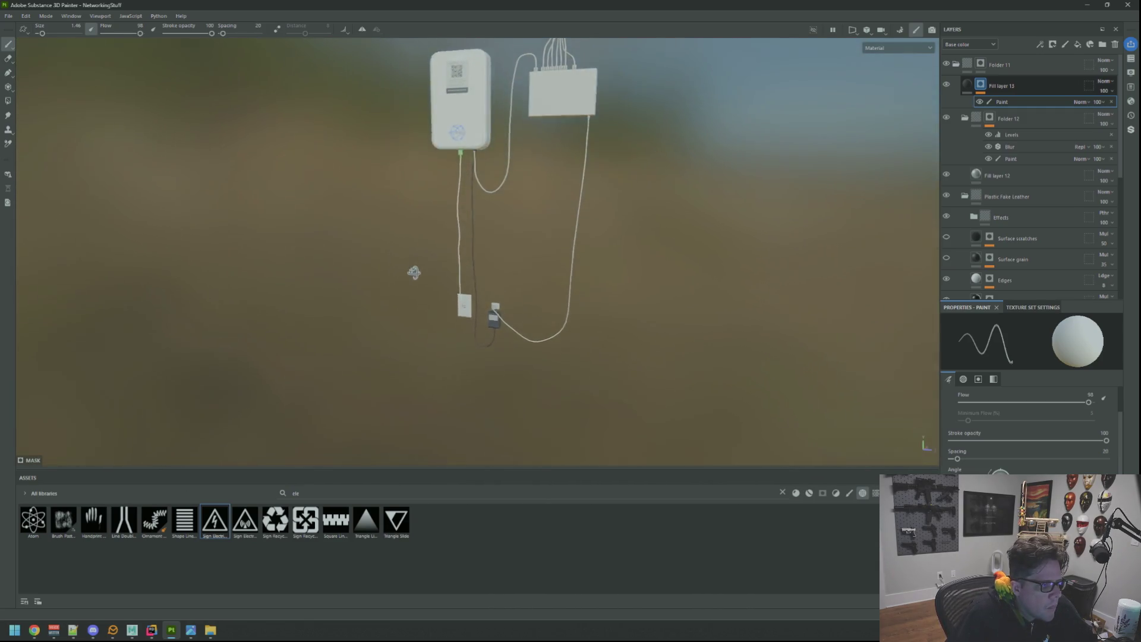
drag(413, 272, 324, 374)
key(f)
scroll(down, 3)
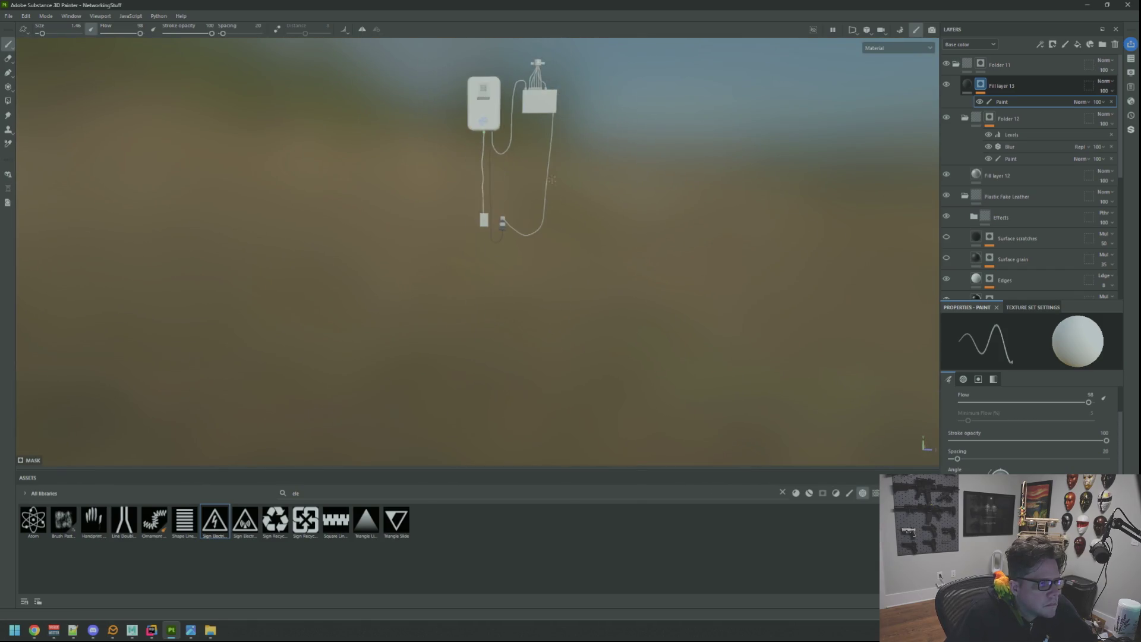
drag(551, 179, 533, 223)
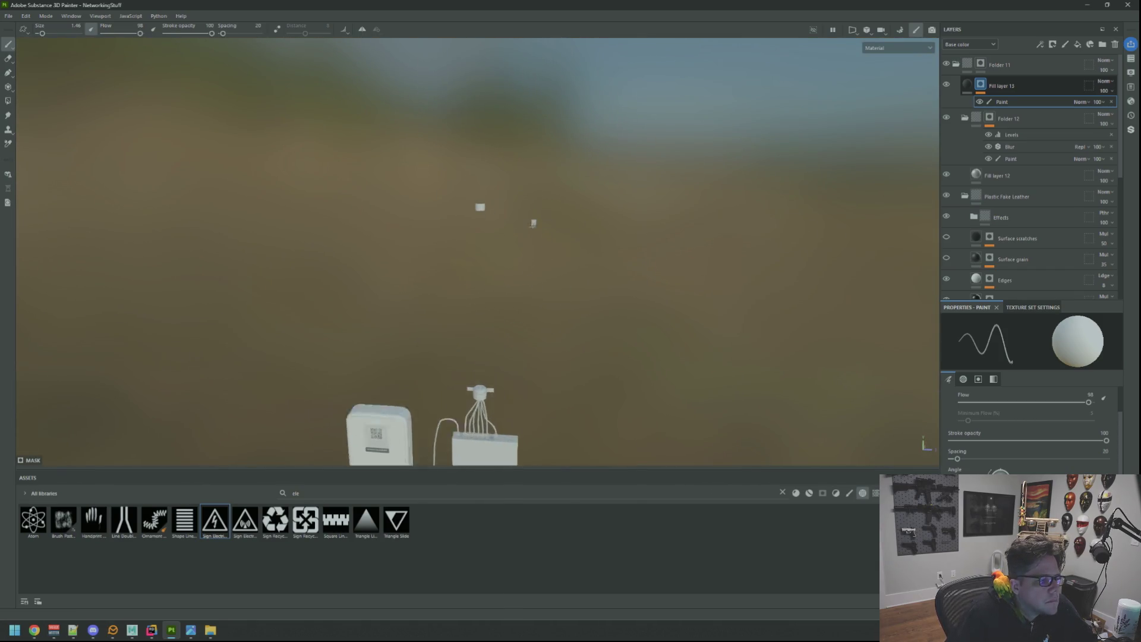
drag(533, 223, 743, 261)
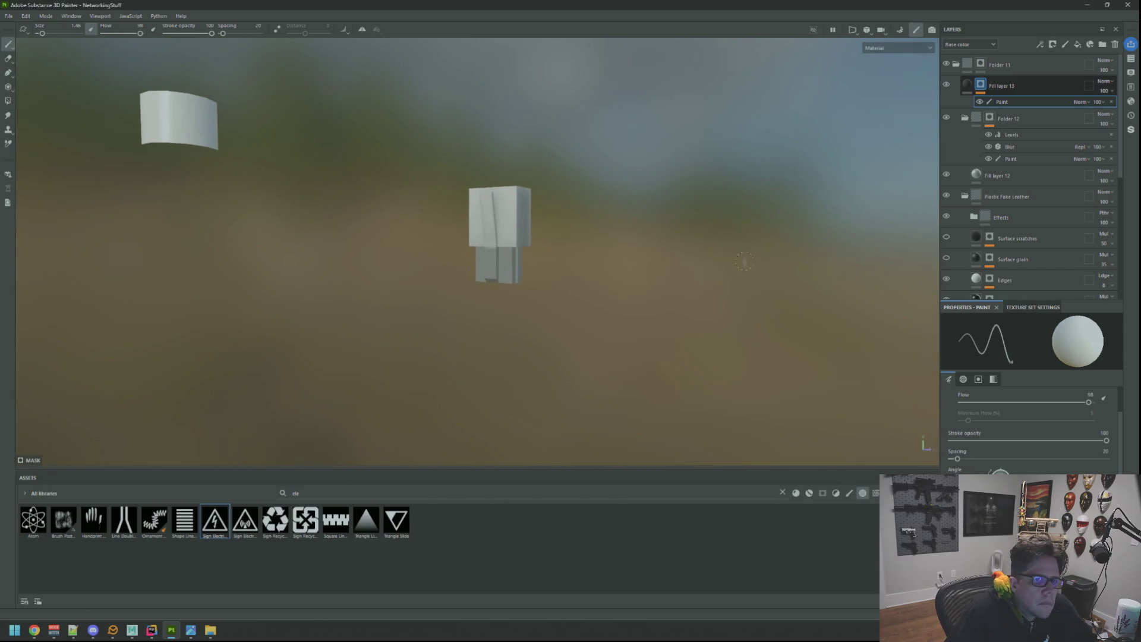
Add Folder 13 with a mask, containing a new red Fill layer 14
click(1102, 44)
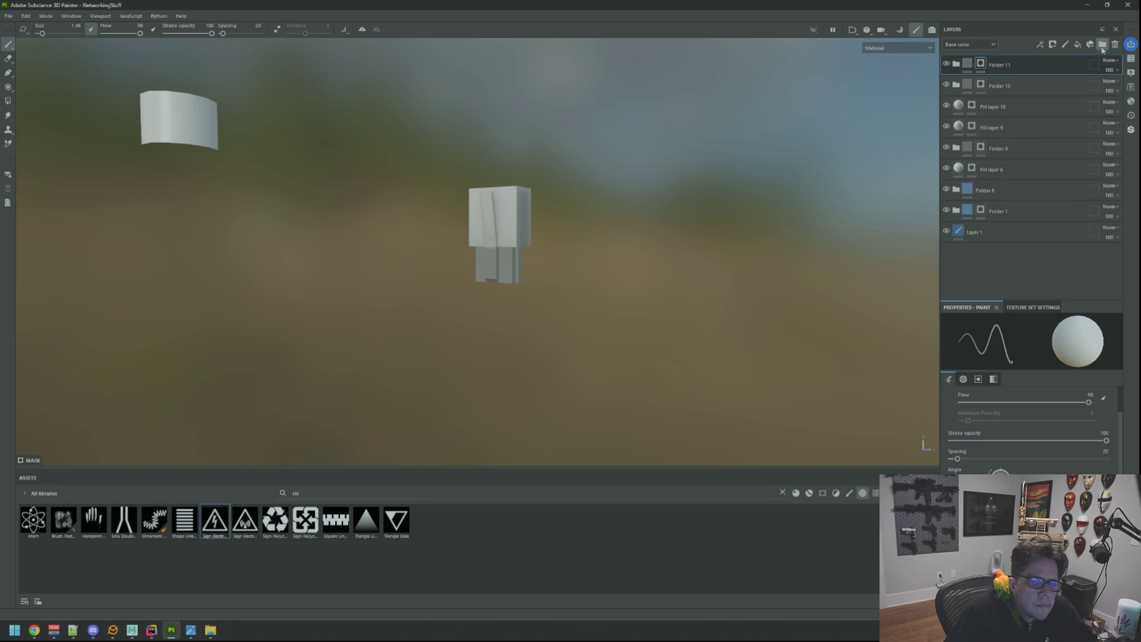
right_click(1010, 64)
click(1032, 77)
click(1077, 44)
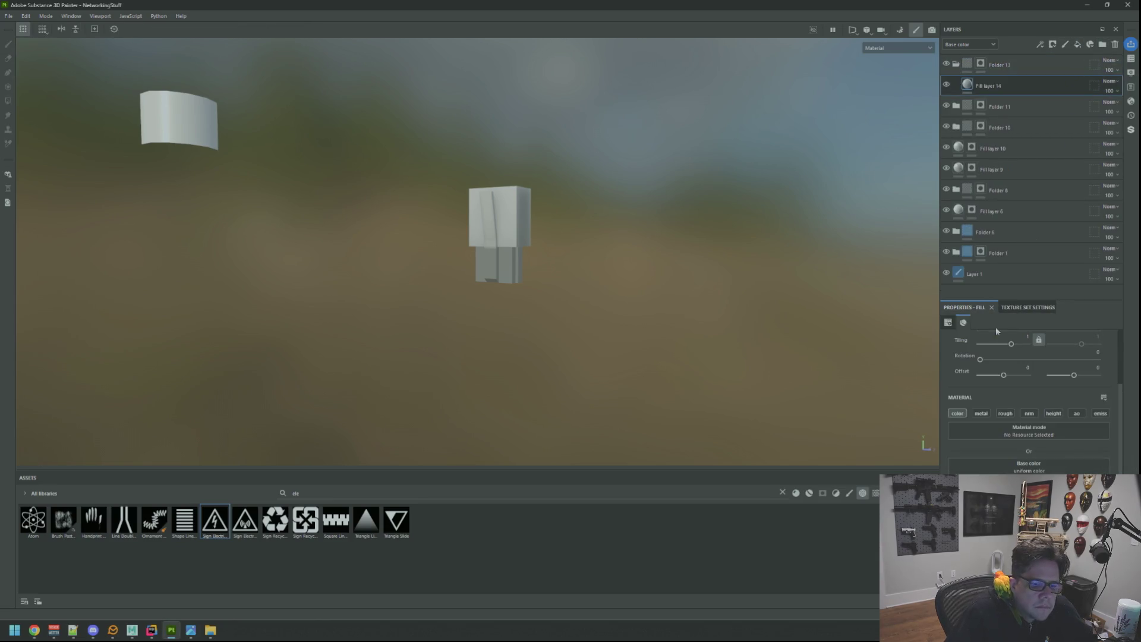
click(1028, 467)
click(925, 358)
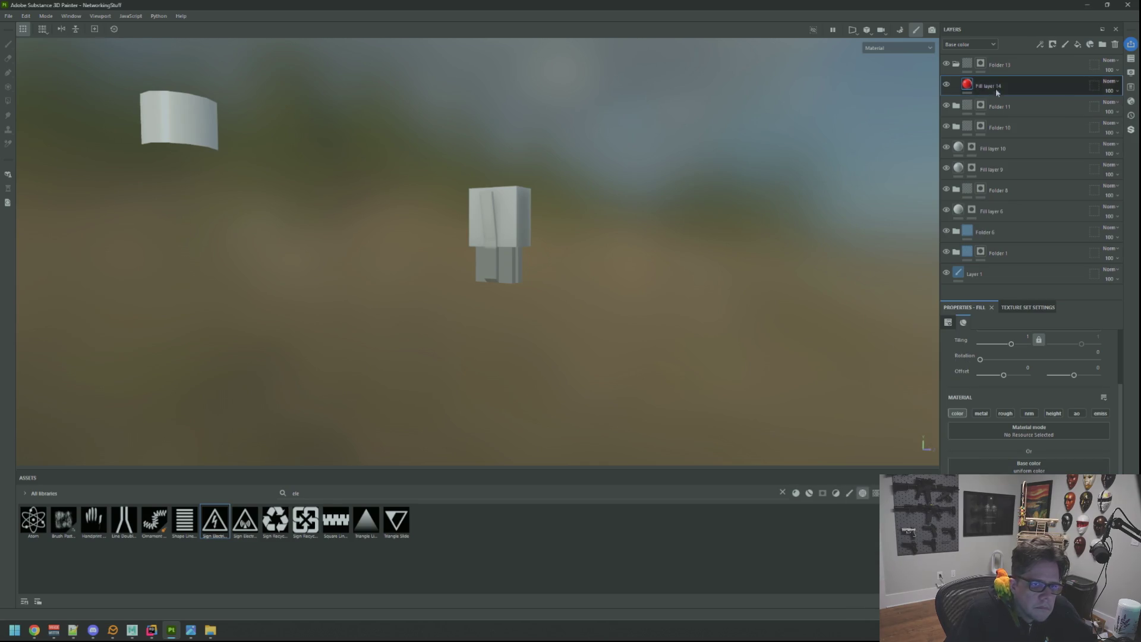
Polygon-fill the model's faces into Folder 13's mask
right_click(985, 69)
click(617, 179)
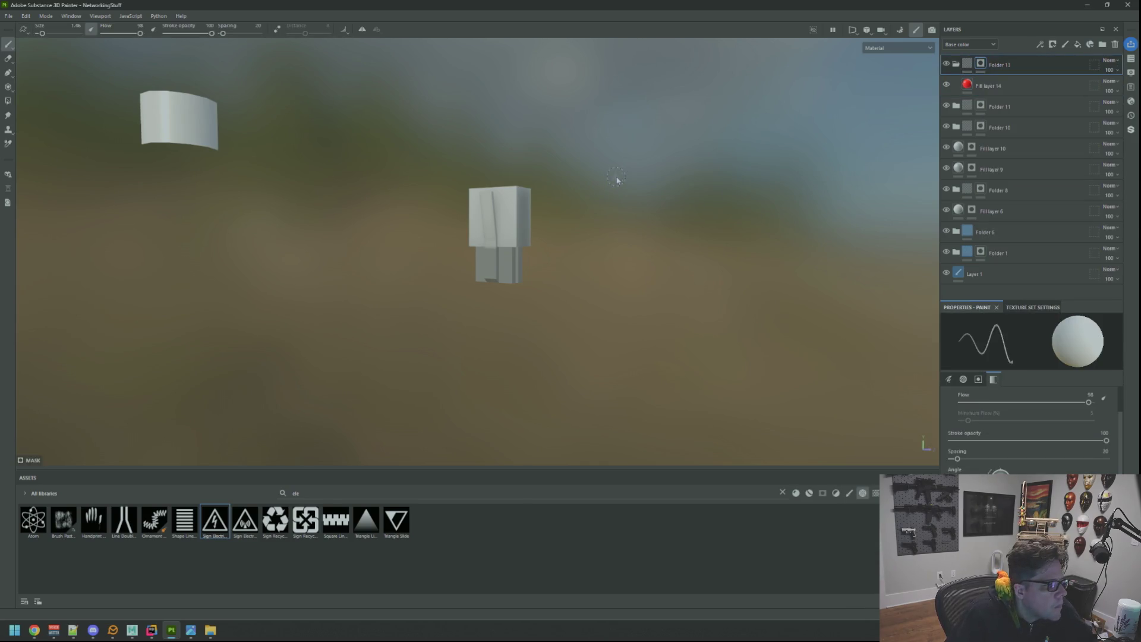
click(8, 101)
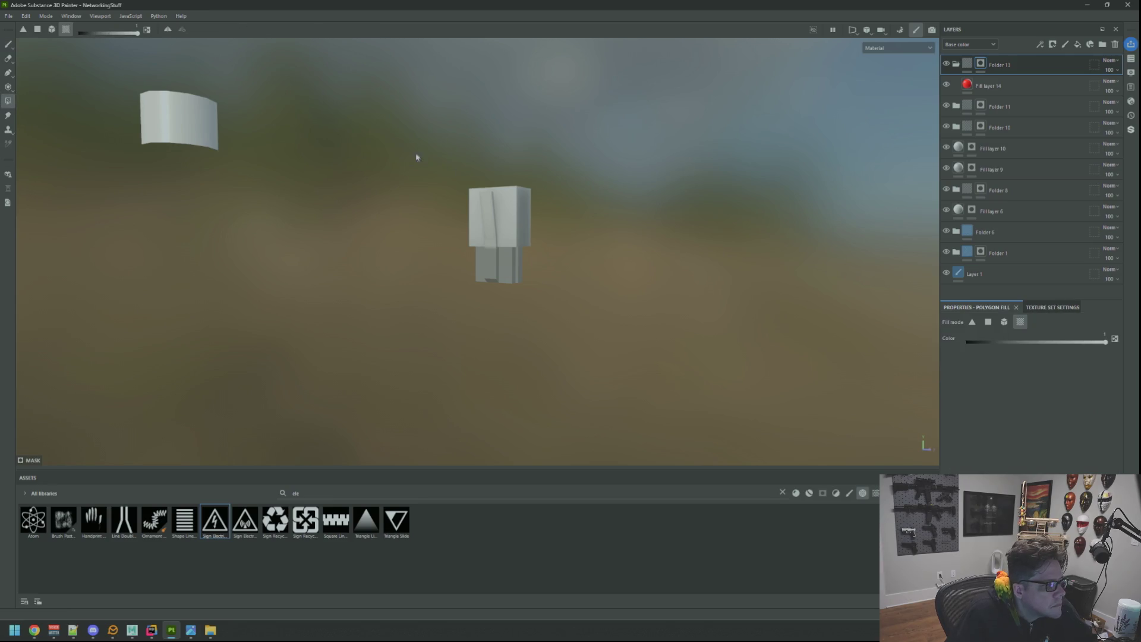
drag(410, 149, 593, 323)
key(f)
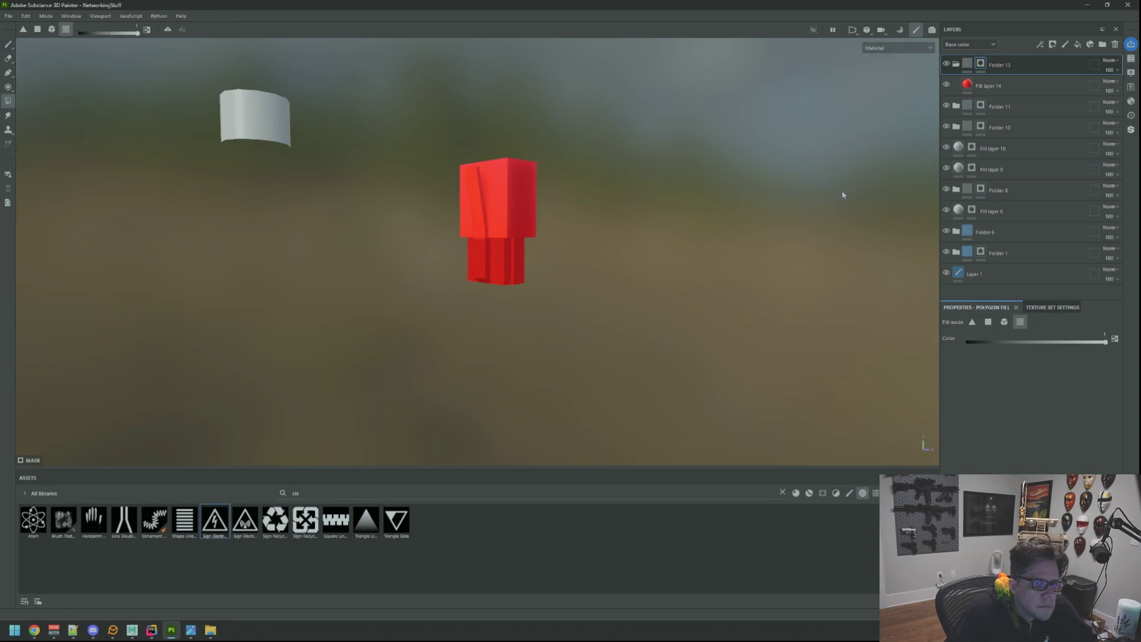
click(986, 85)
click(1102, 46)
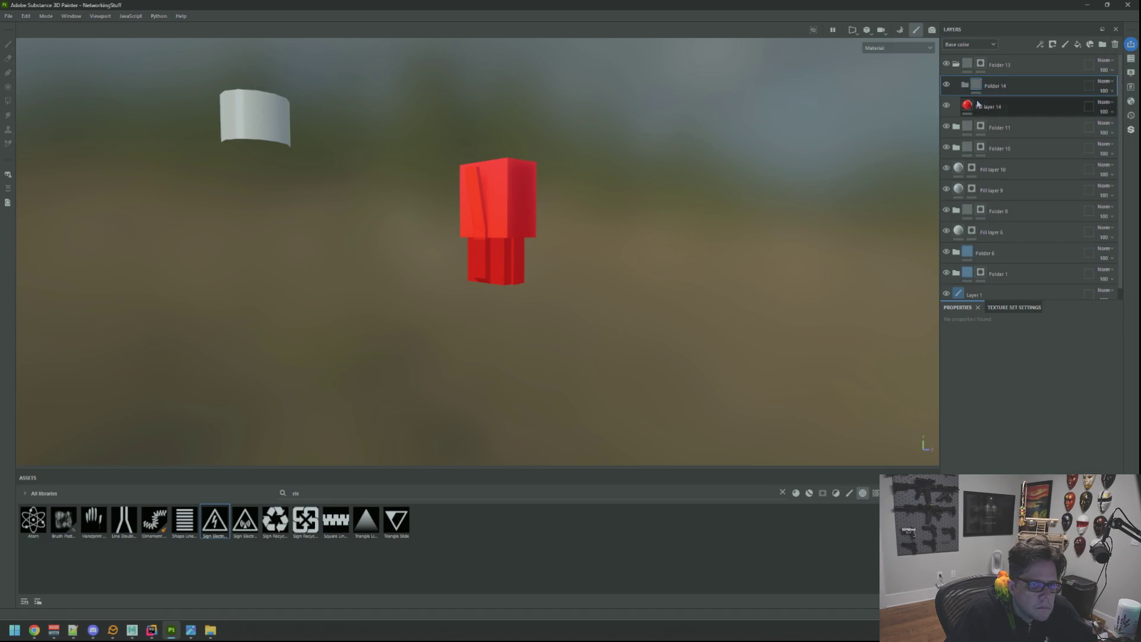
key(ctrl+z)
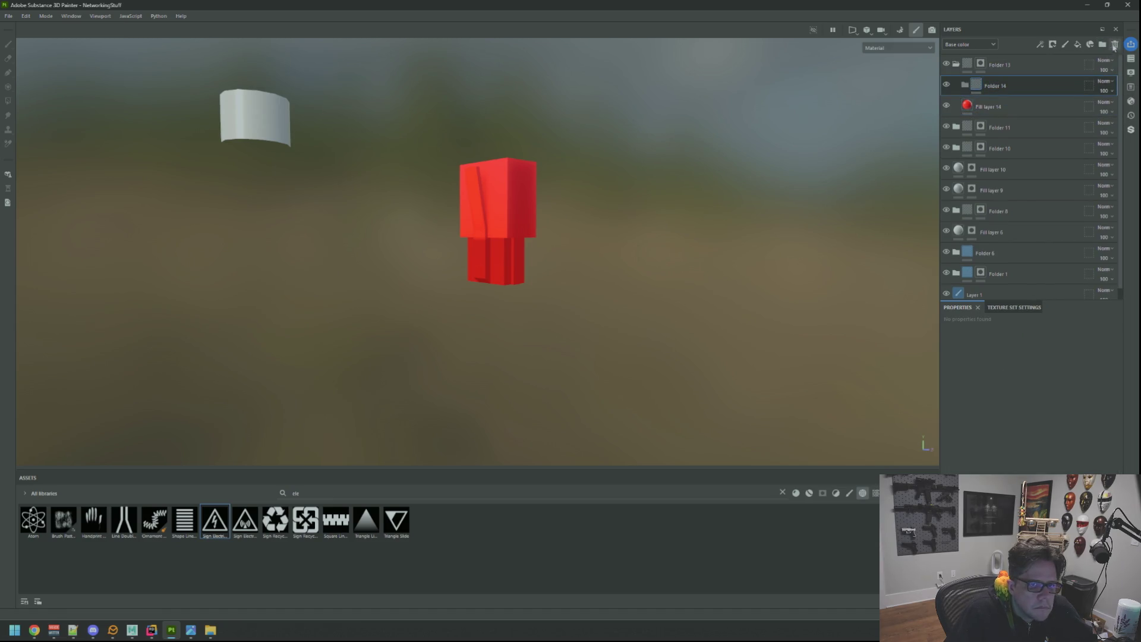
Give Fill layer 14 a black mask and polygon-fill the connector's faces to reveal it
right_click(997, 84)
click(1022, 92)
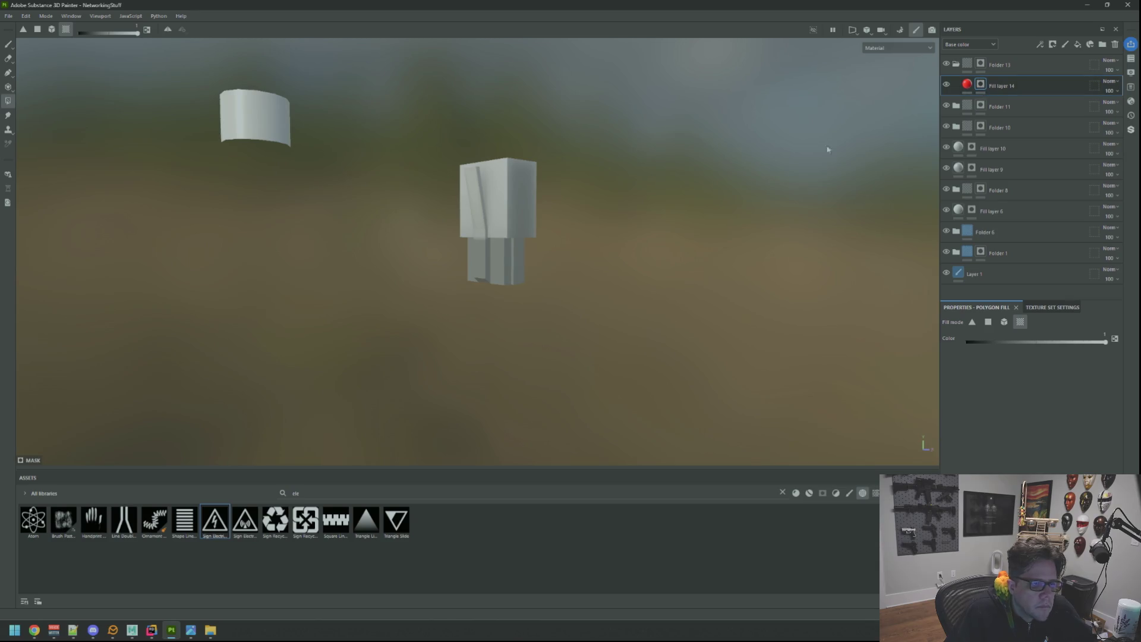
scroll(up, 3)
click(463, 222)
click(499, 218)
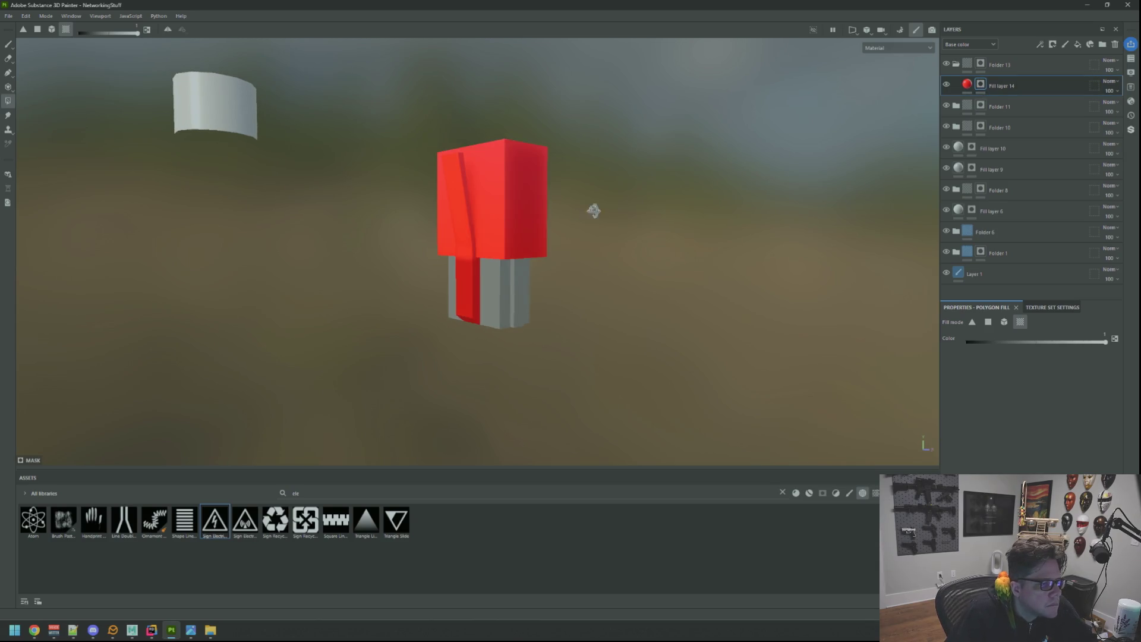
drag(593, 212, 515, 190)
drag(533, 140, 820, 219)
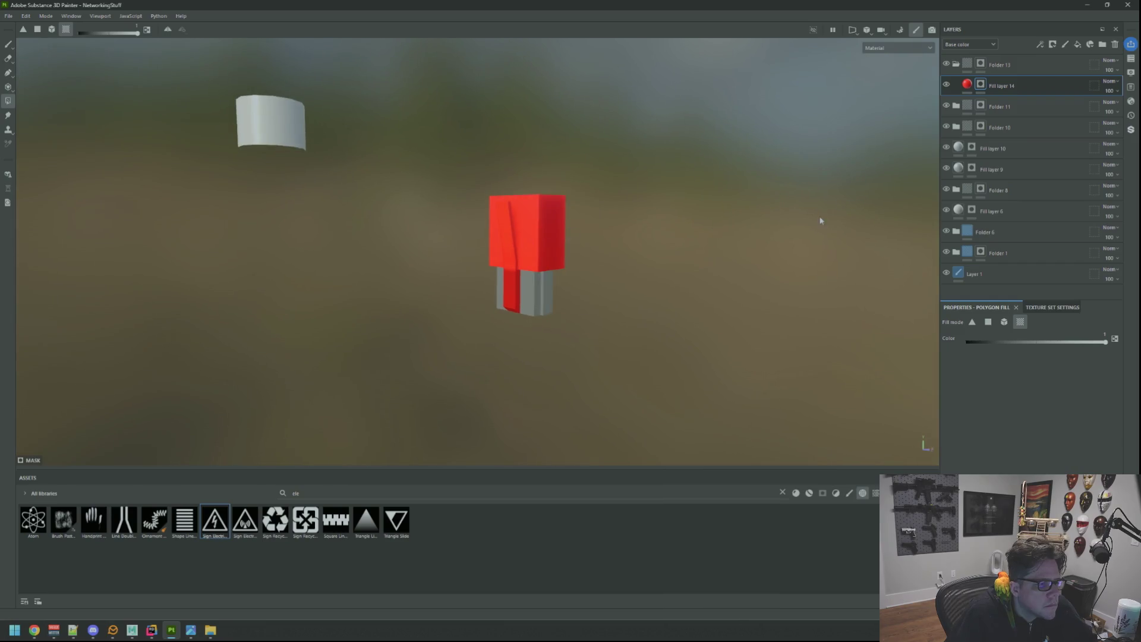
Change Fill layer 14's base colour from red to light blue
click(969, 86)
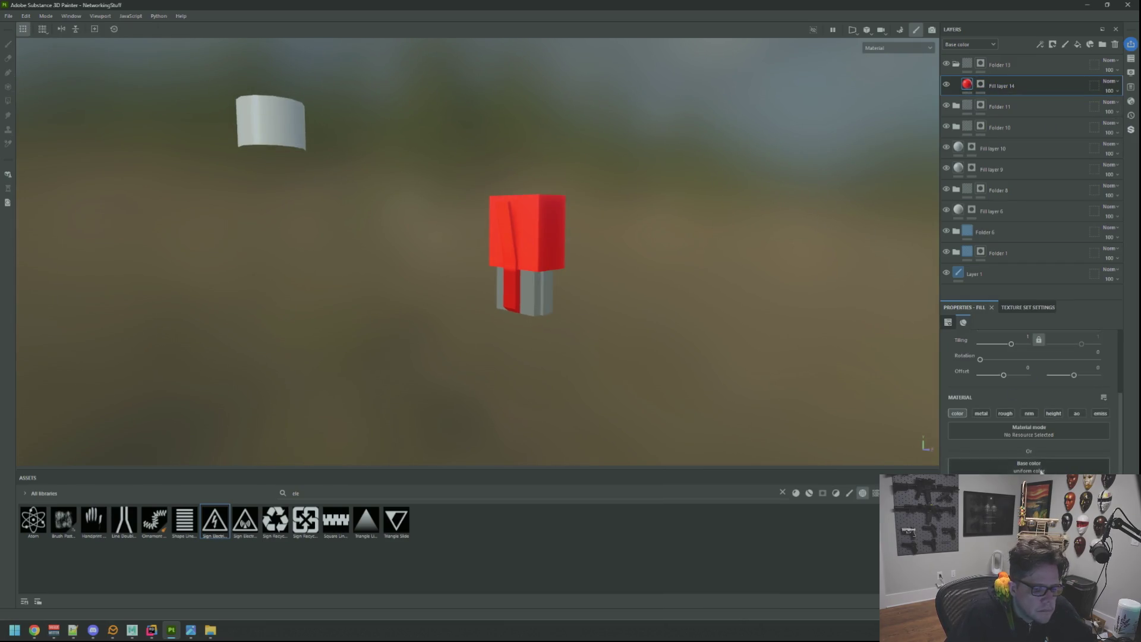
click(1029, 467)
drag(956, 343, 958, 367)
click(898, 339)
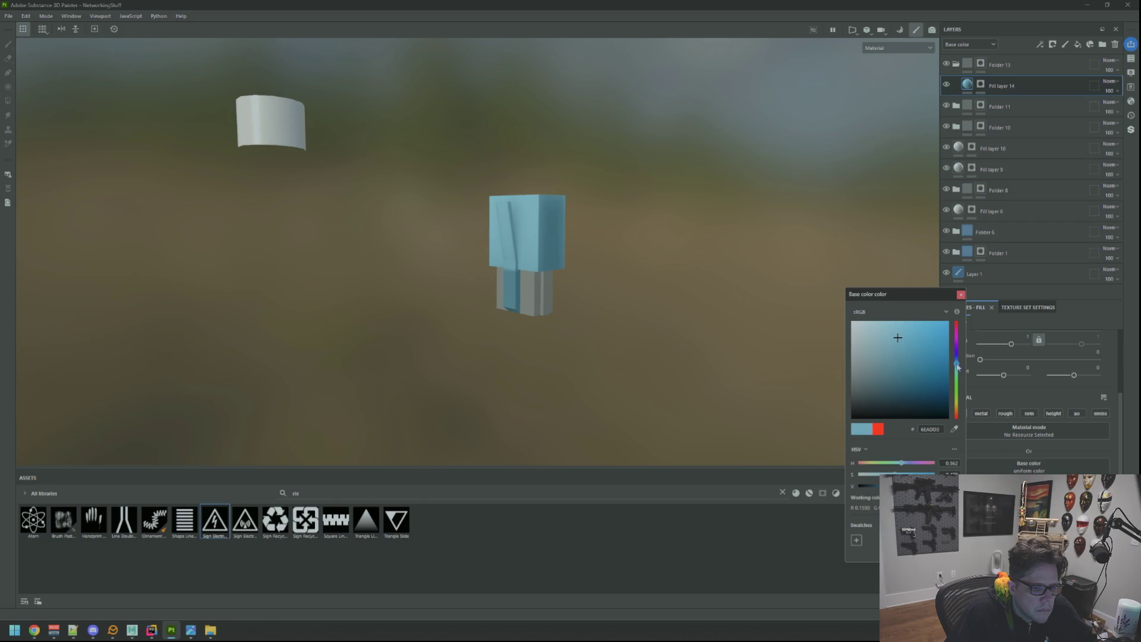
Darken Fill layer 14's blue in the colour picker, checking the router's connectors from several angles
drag(919, 323, 928, 342)
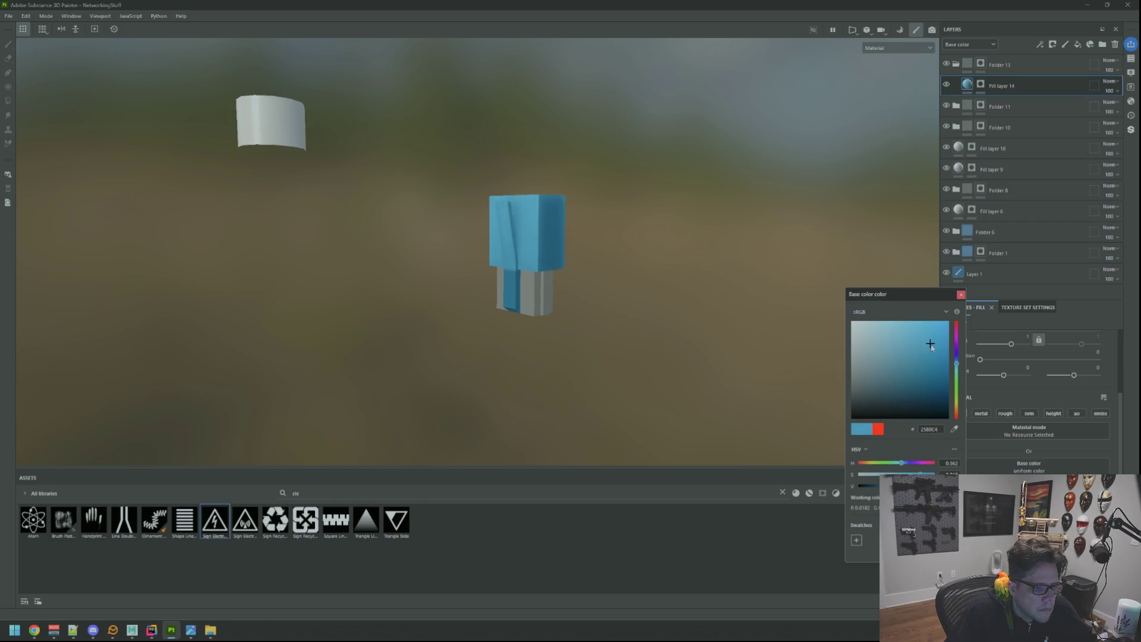
drag(562, 269, 548, 268)
scroll(up, 3)
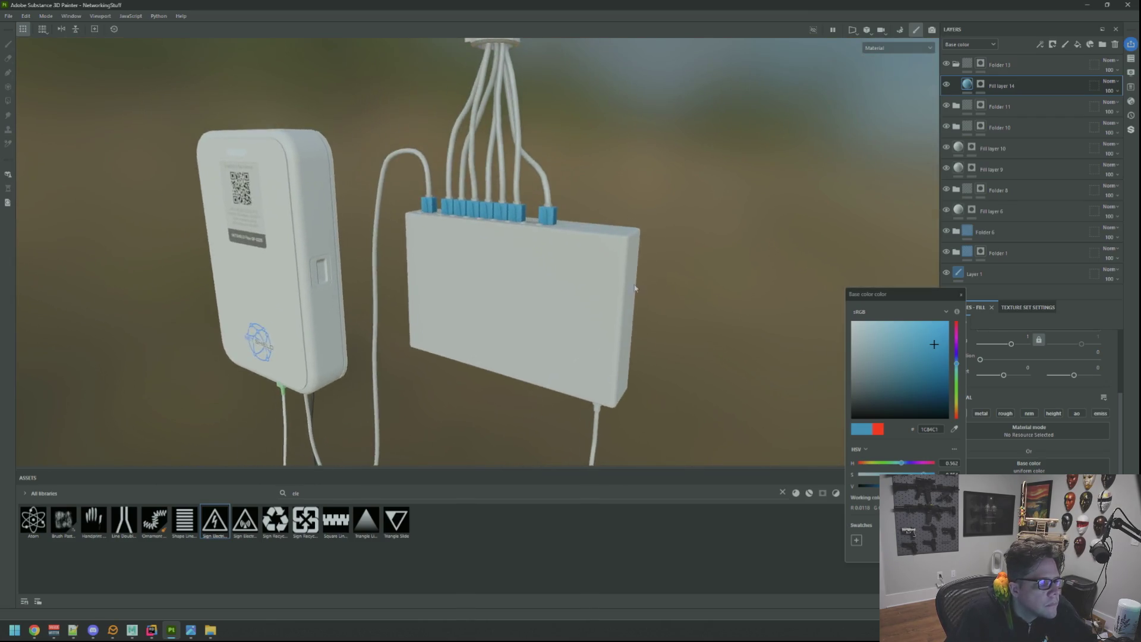
drag(482, 227, 537, 233)
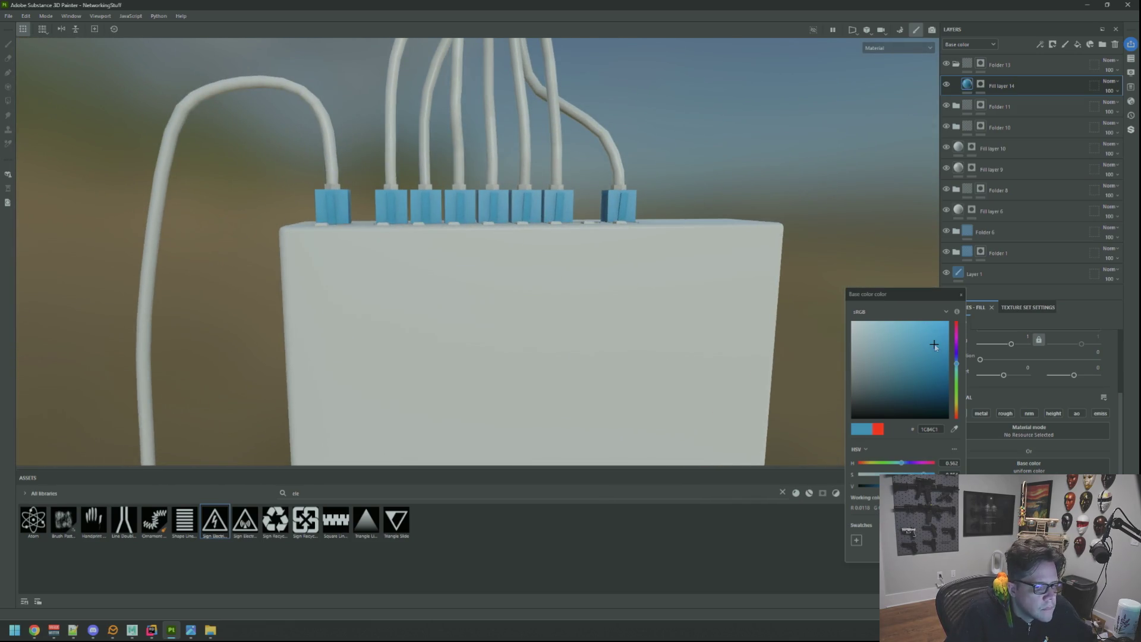
drag(934, 346, 947, 350)
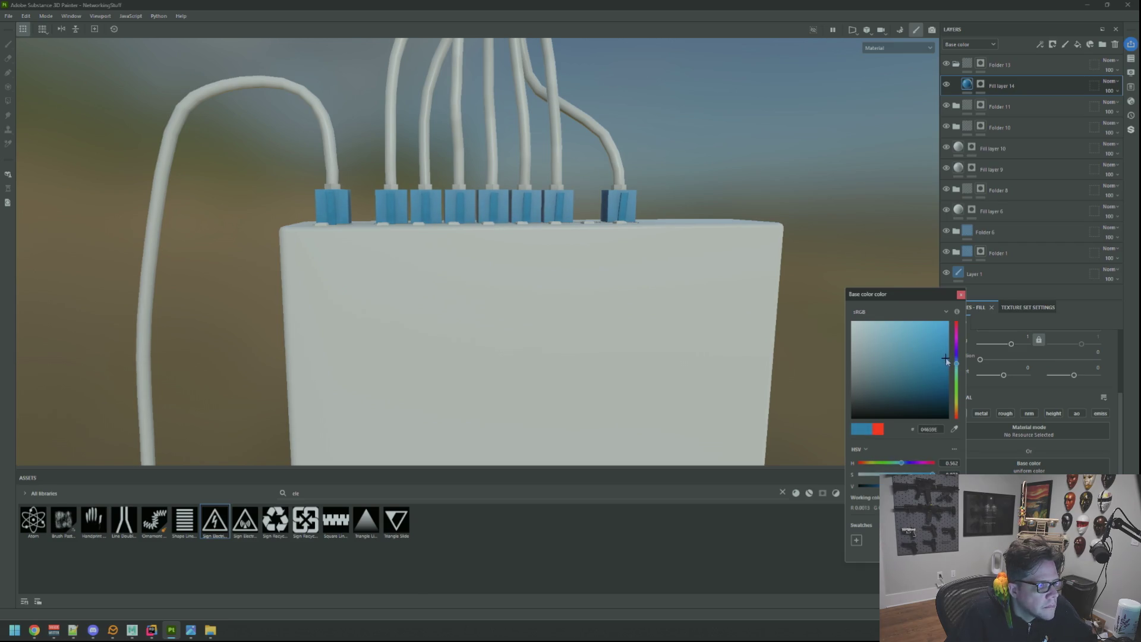
scroll(down, 3)
drag(653, 267, 516, 271)
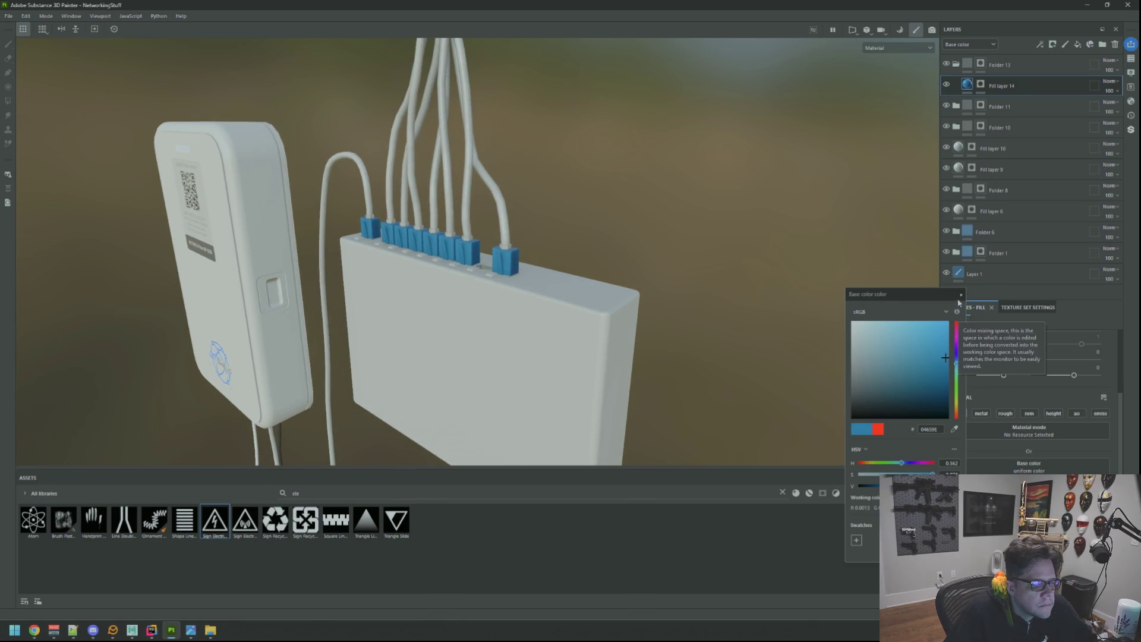
click(960, 294)
scroll(down, 3)
drag(618, 229, 654, 268)
scroll(up, 3)
click(979, 66)
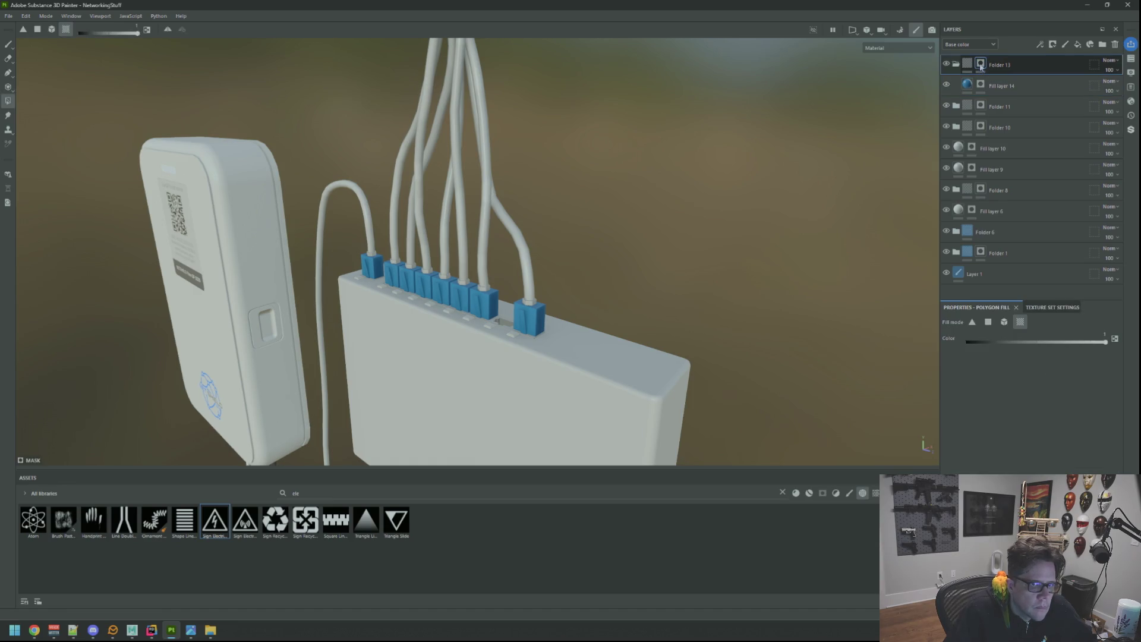
scroll(up, 3)
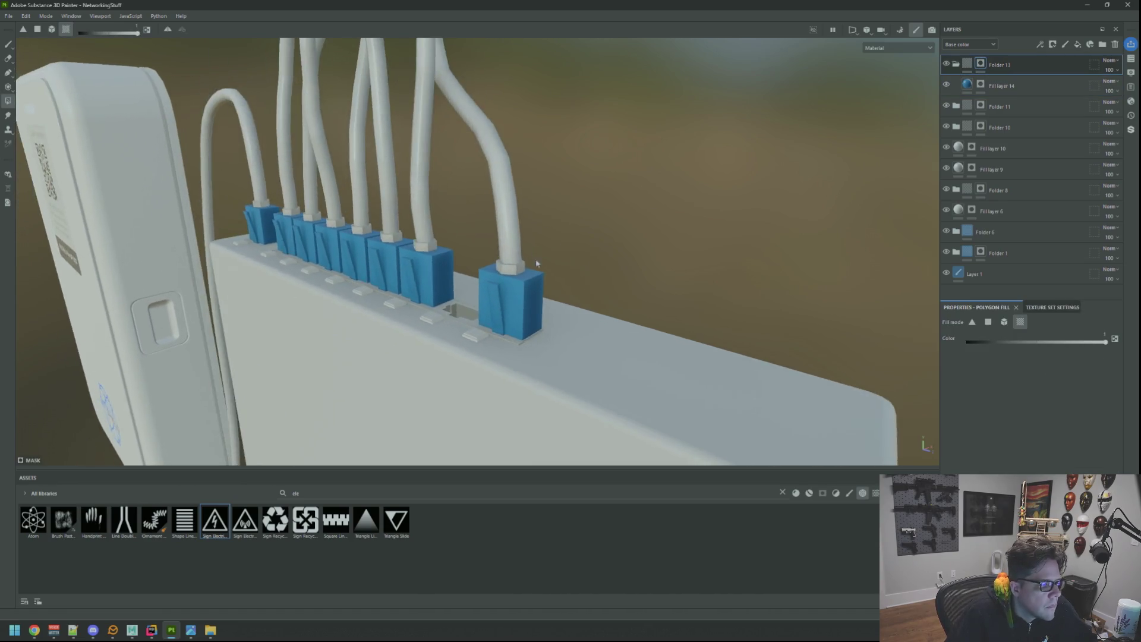
drag(537, 263, 479, 237)
scroll(up, 3)
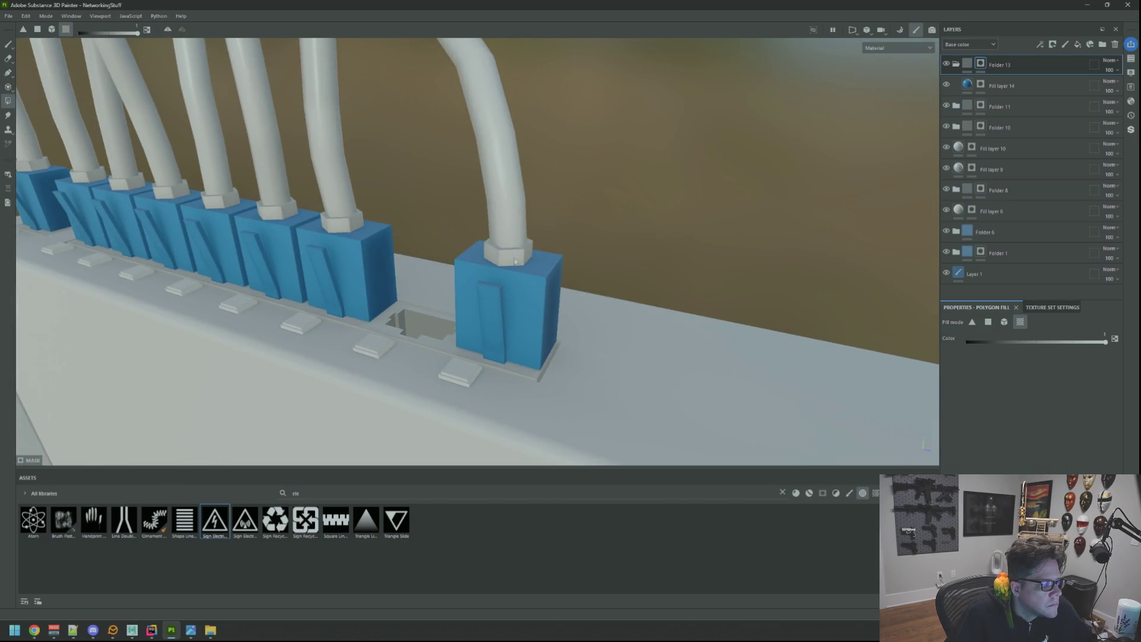
drag(516, 257, 515, 259)
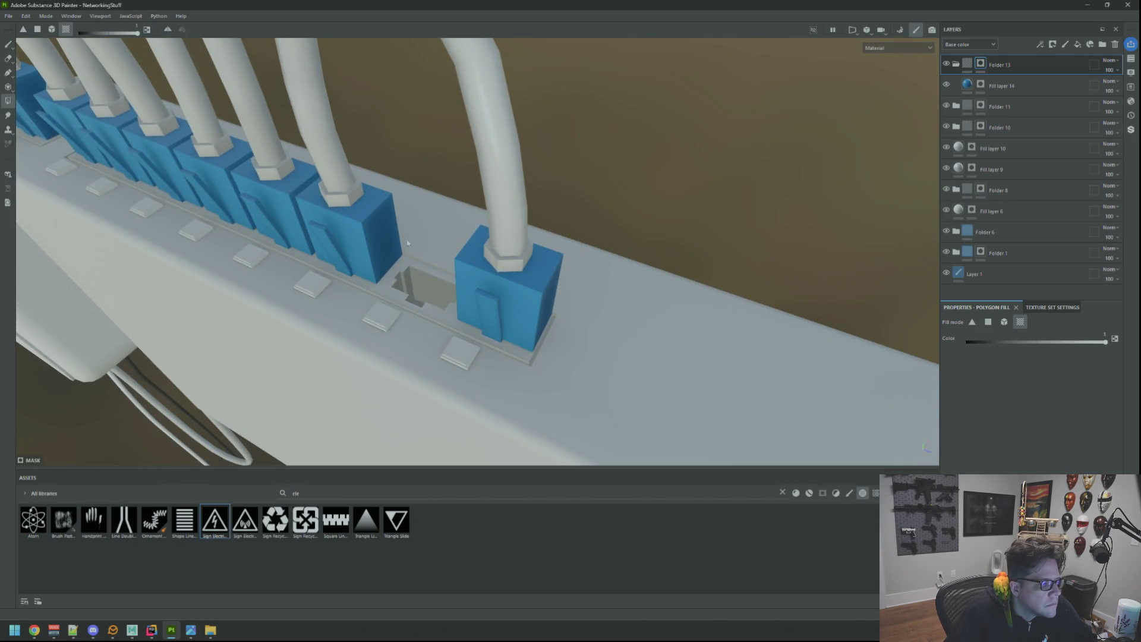
scroll(down, 3)
click(980, 88)
scroll(up, 3)
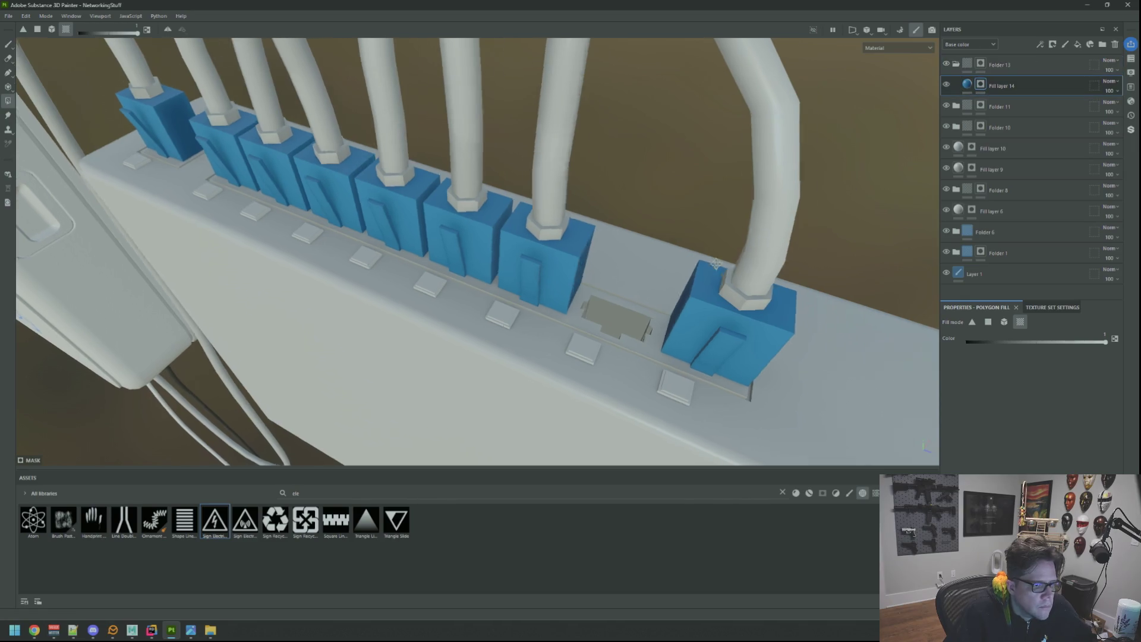
scroll(down, 3)
drag(665, 276, 567, 253)
scroll(down, 3)
scroll(up, 3)
scroll(down, 3)
scroll(up, 3)
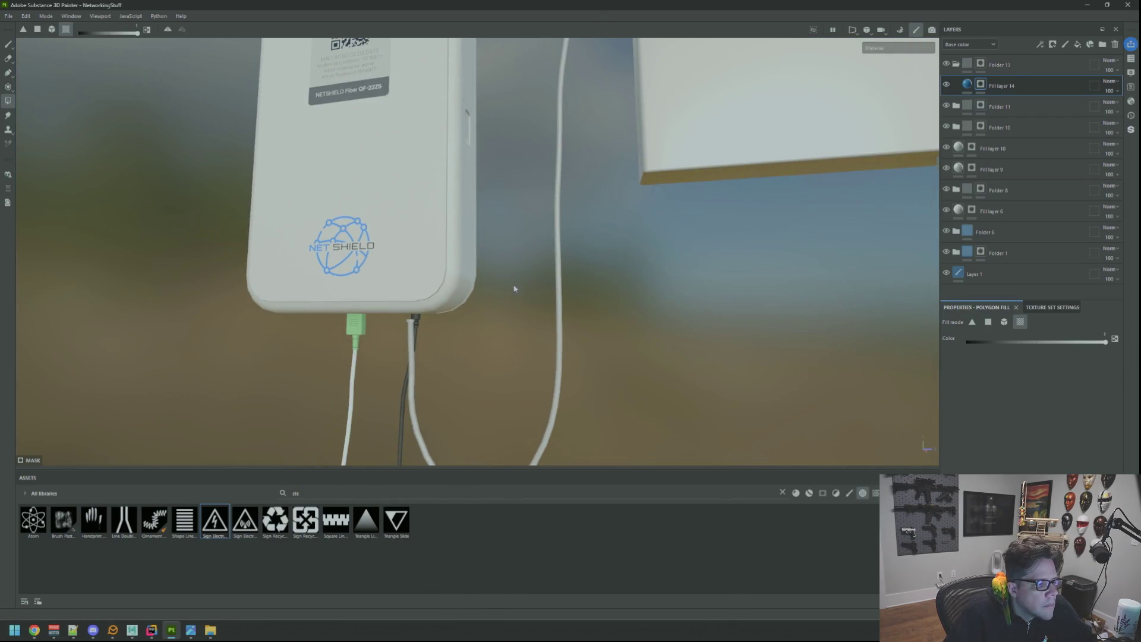
scroll(down, 3)
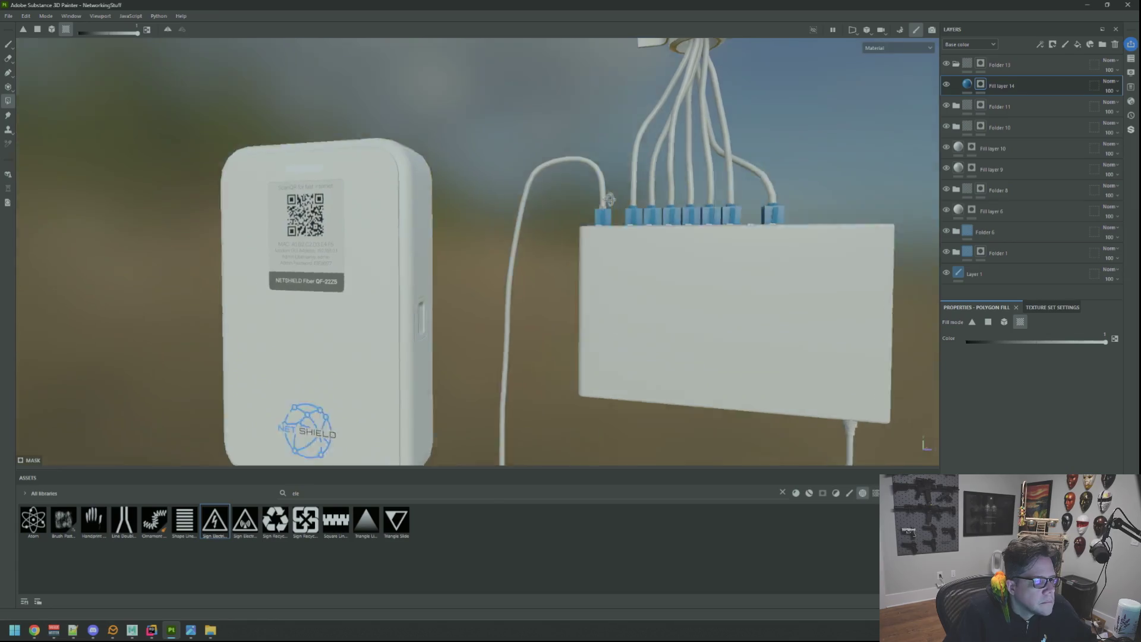
scroll(up, 3)
scroll(up, 3)
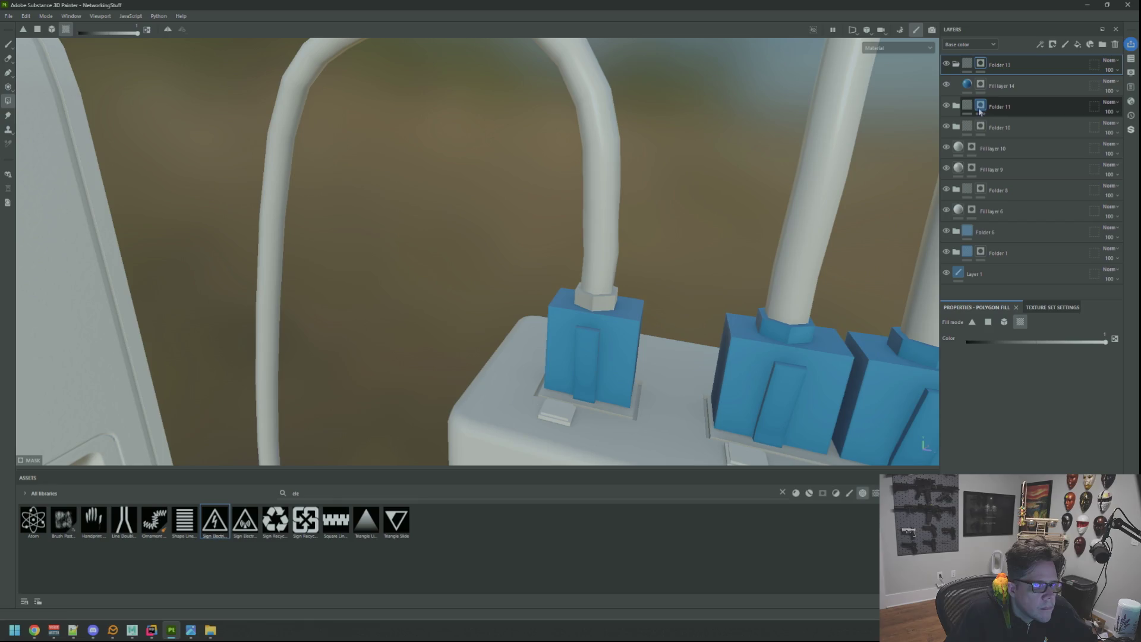
scroll(down, 3)
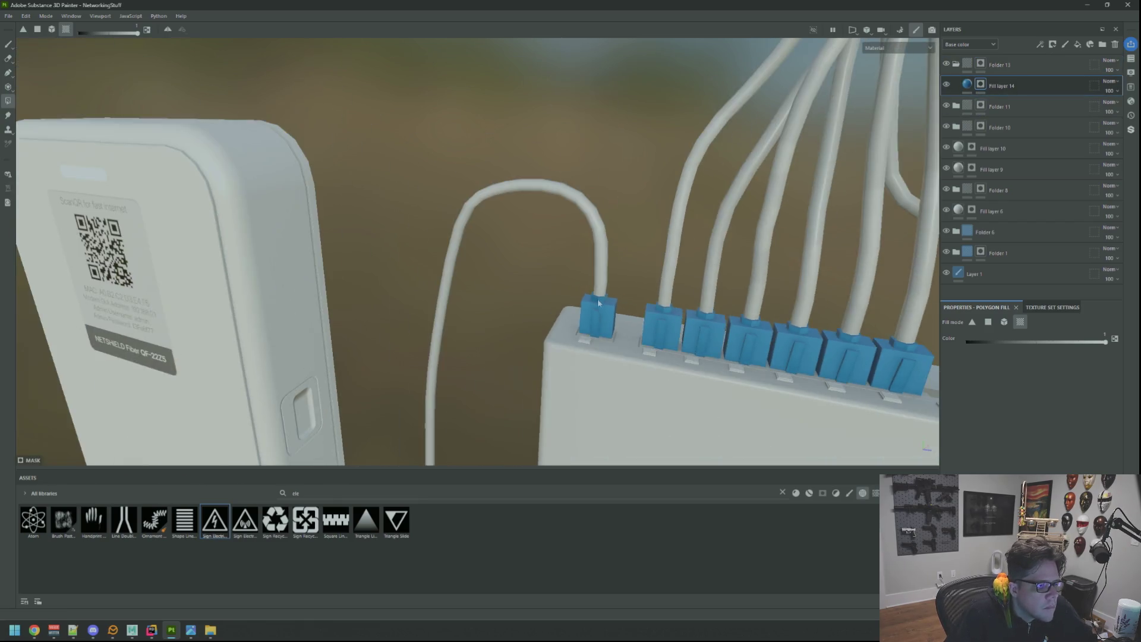
scroll(down, 3)
scroll(up, 3)
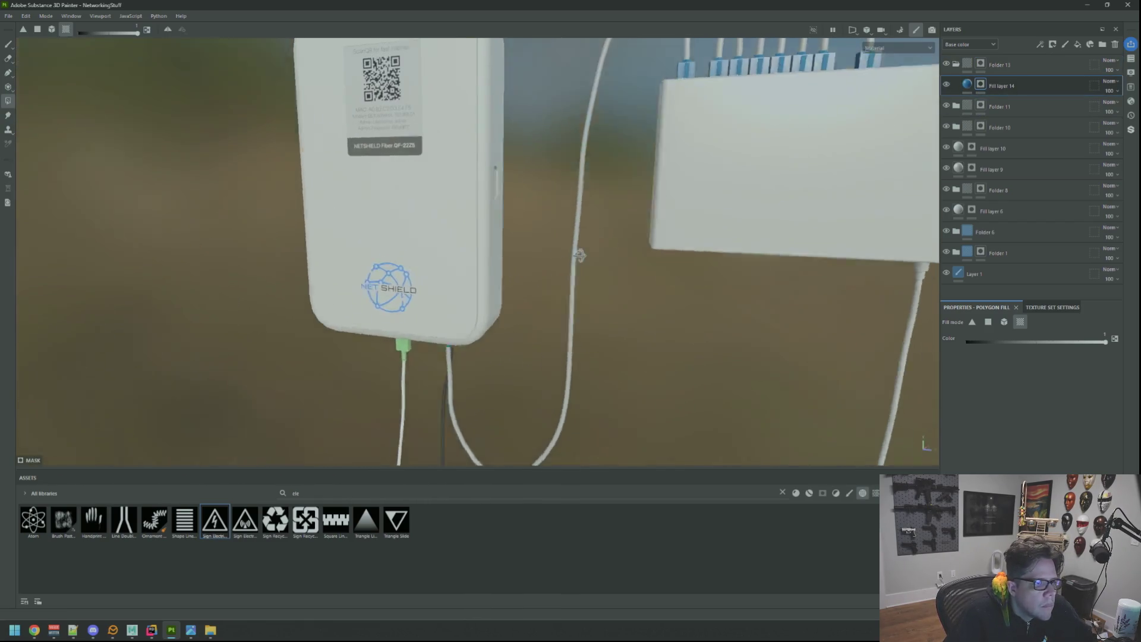
scroll(up, 3)
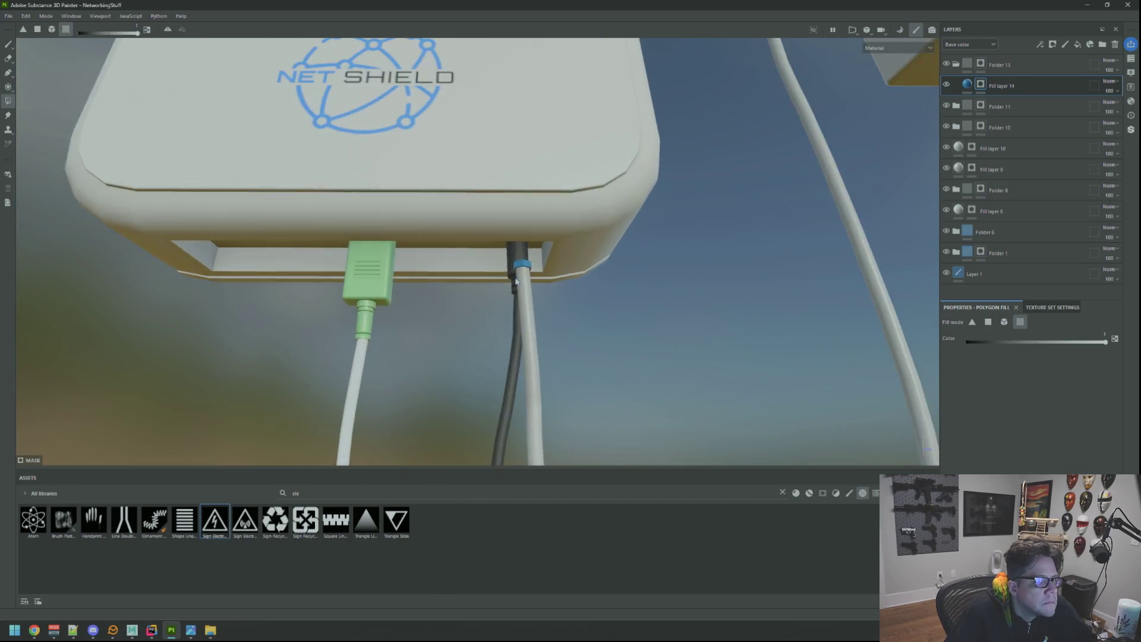
drag(559, 276, 569, 261)
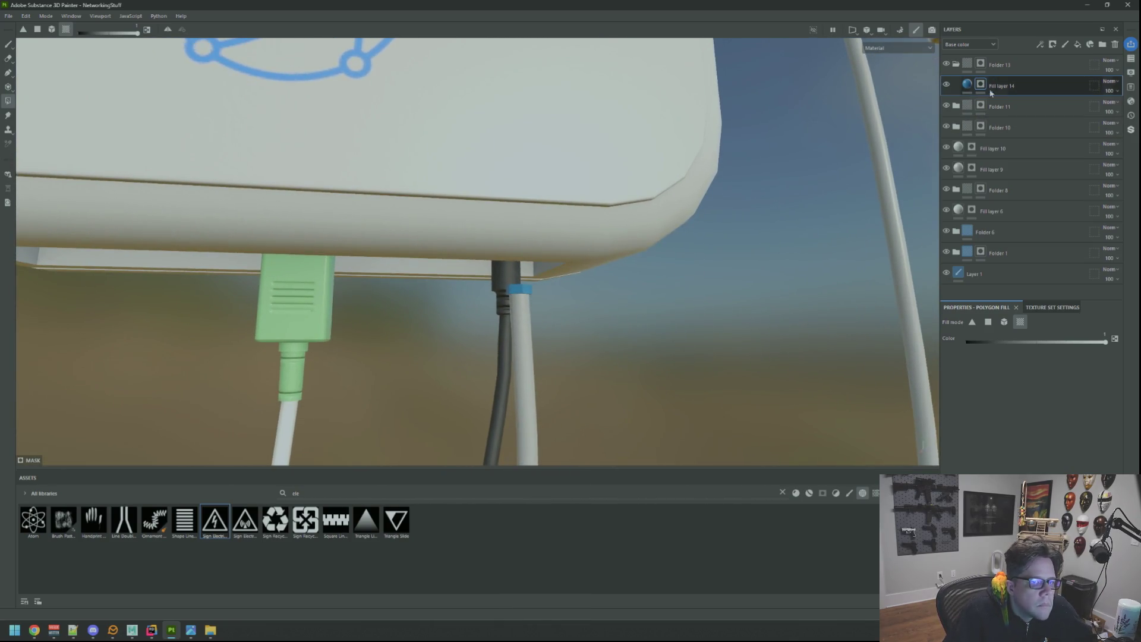
scroll(down, 3)
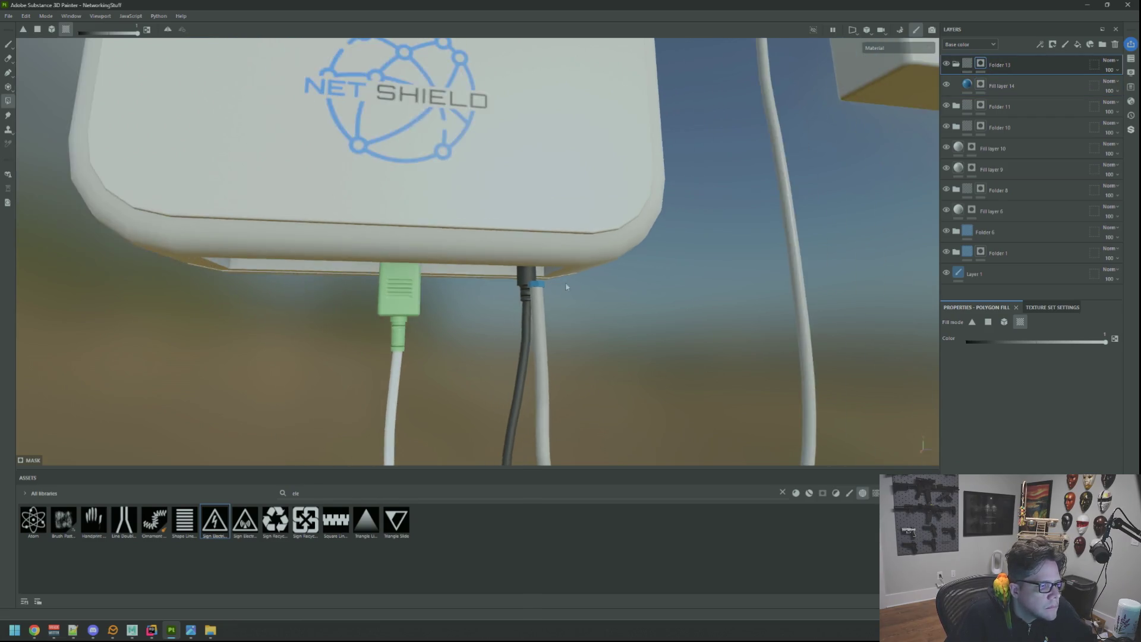
drag(542, 293, 531, 300)
scroll(up, 3)
scroll(down, 3)
scroll(down, 3)
scroll(up, 3)
Zoom on the cable hub and bring up Fill layer 14's fill settings
scroll(down, 3)
scroll(up, 3)
scroll(down, 3)
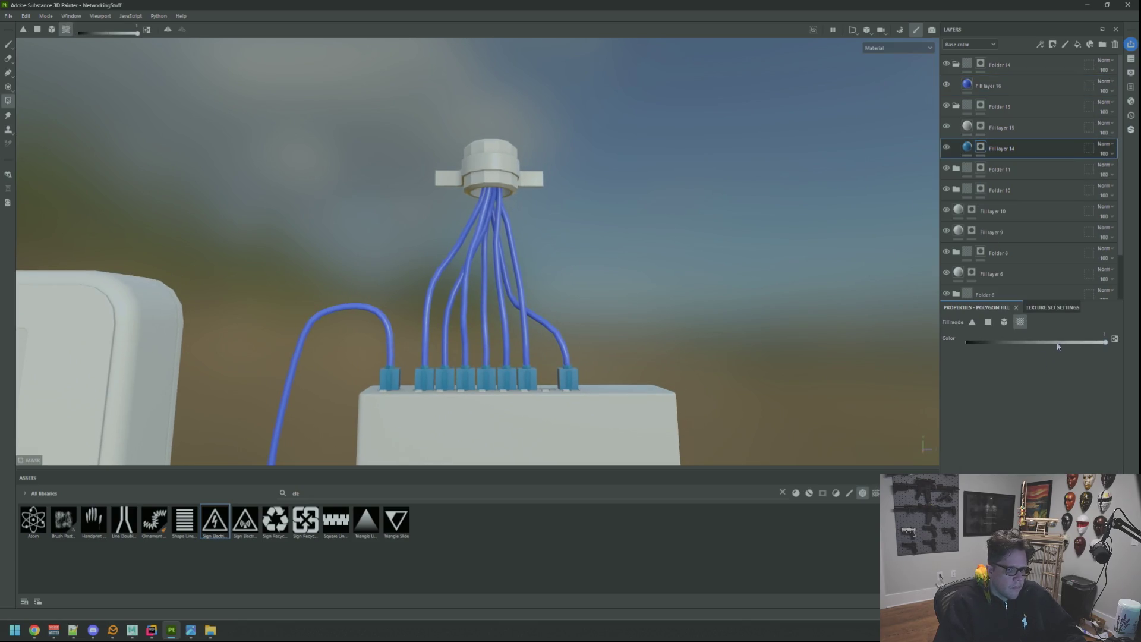
click(968, 148)
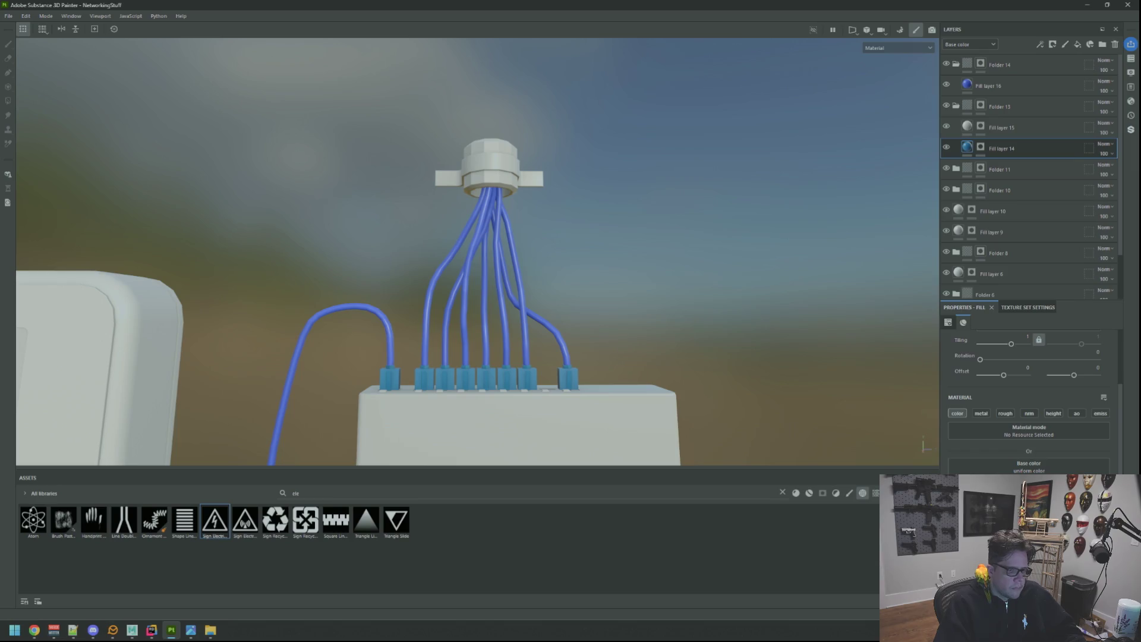
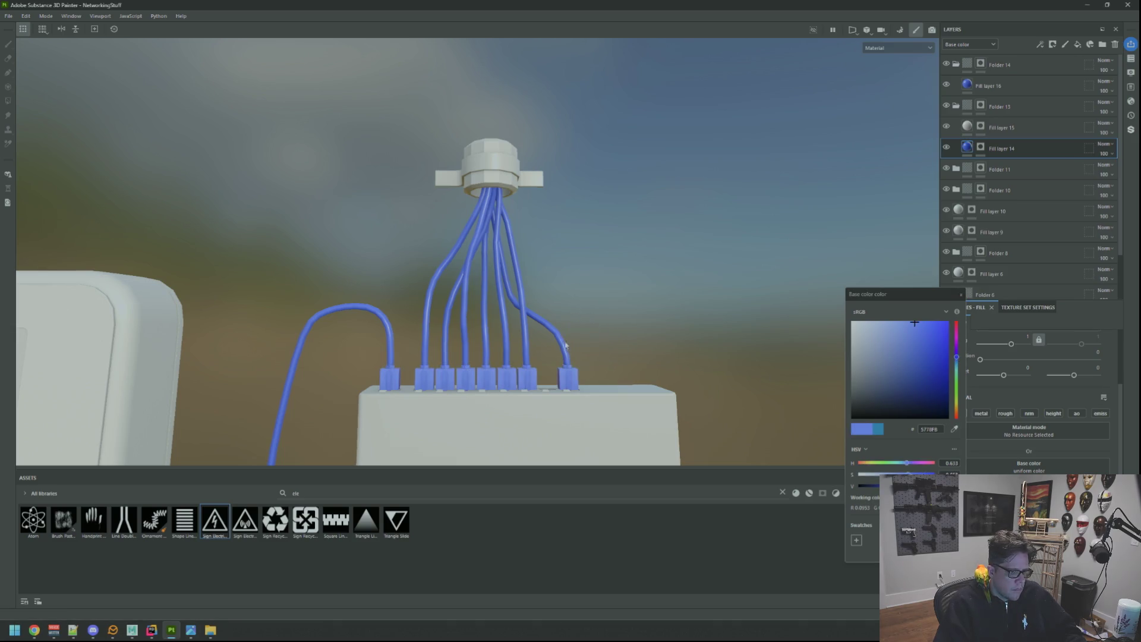
Preview the Base color channel alone, then return to full Material shading
key(c)
drag(601, 333, 606, 305)
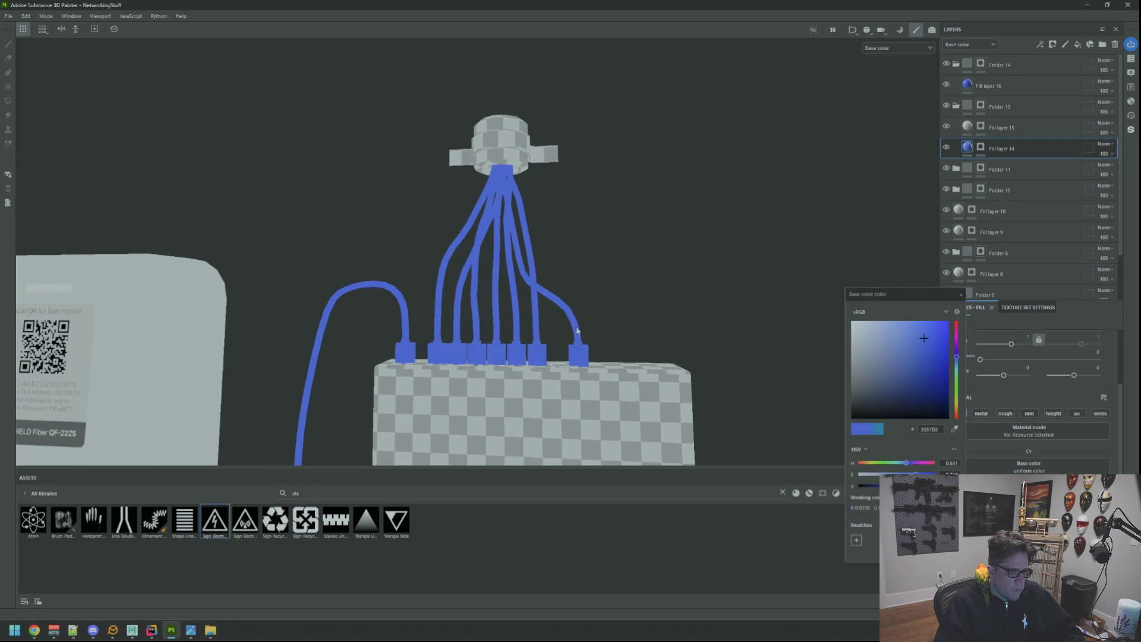
key(m)
Reframe the router and cables from a high oblique angle and close the base colour picker
drag(644, 310, 574, 324)
drag(574, 324, 773, 319)
click(960, 295)
drag(618, 196, 606, 308)
scroll(down, 3)
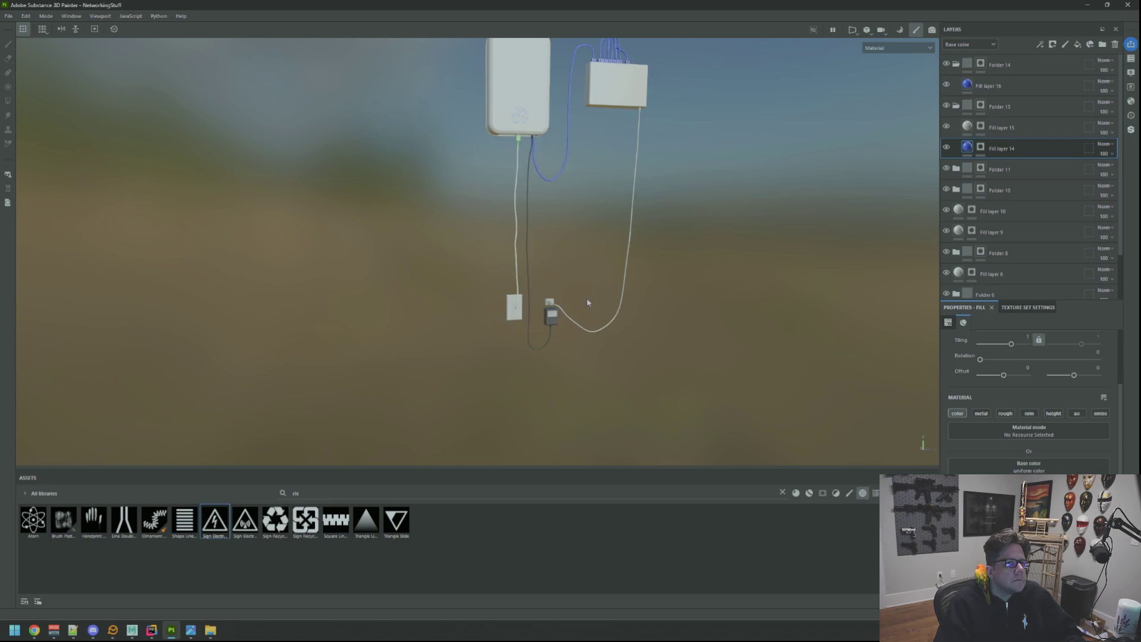
drag(593, 277, 558, 276)
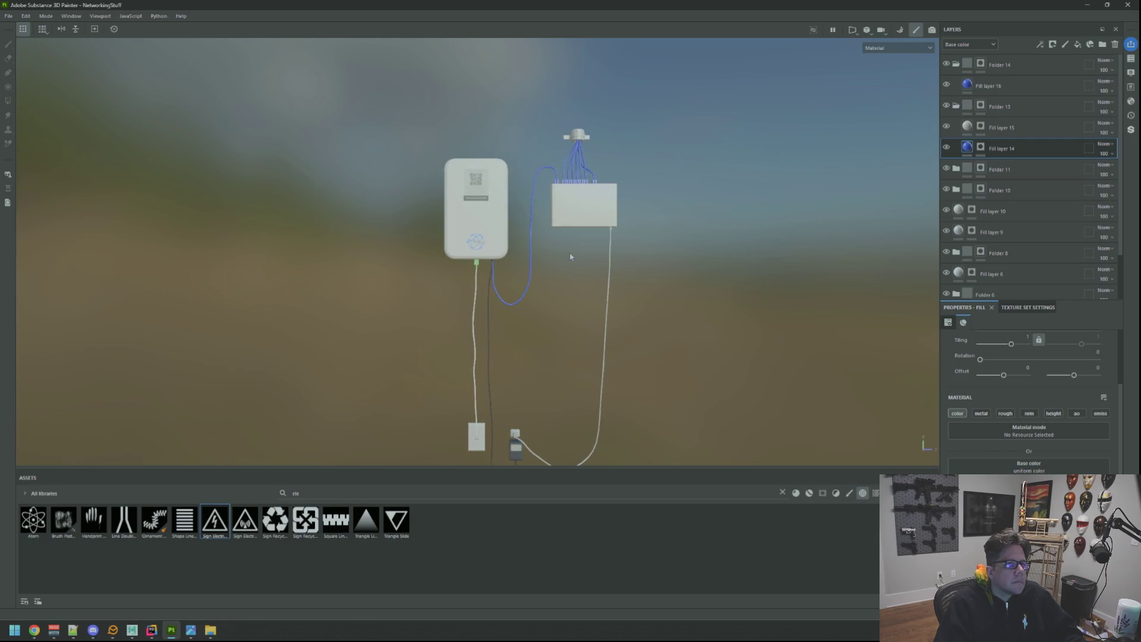
scroll(up, 3)
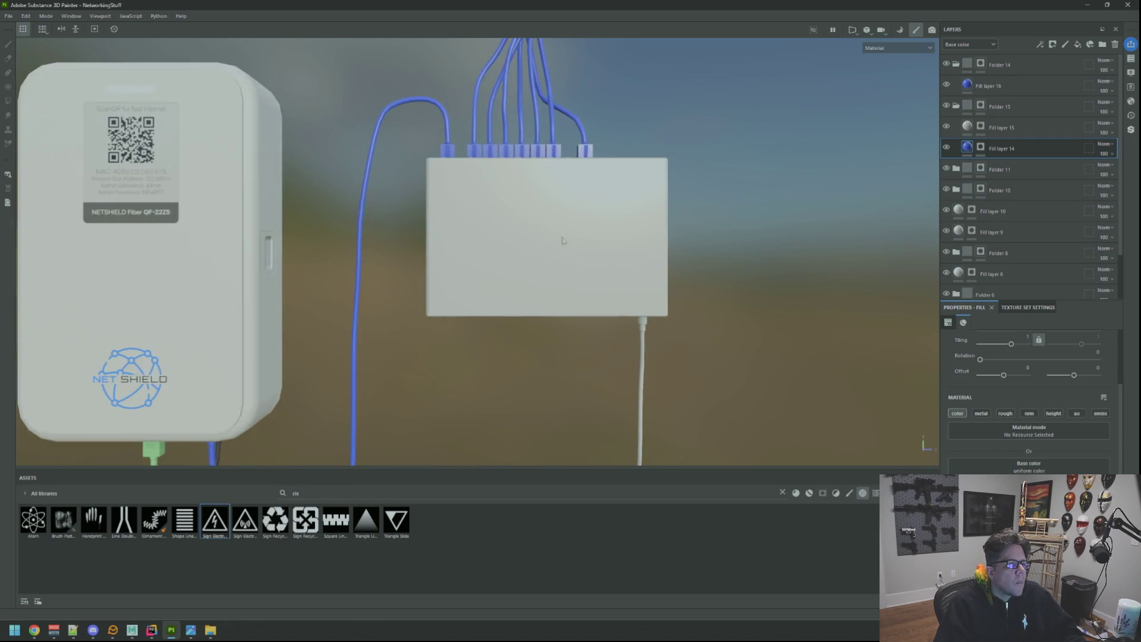
scroll(down, 3)
scroll(up, 3)
drag(562, 240, 501, 316)
scroll(up, 3)
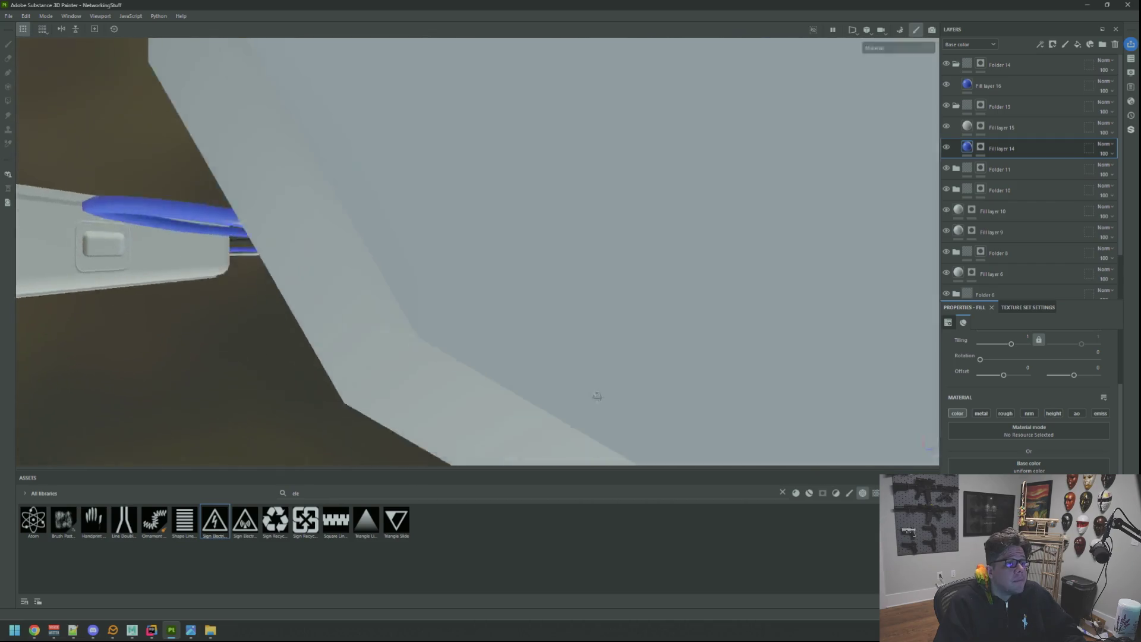
scroll(down, 3)
drag(613, 461, 493, 257)
scroll(down, 3)
scroll(up, 3)
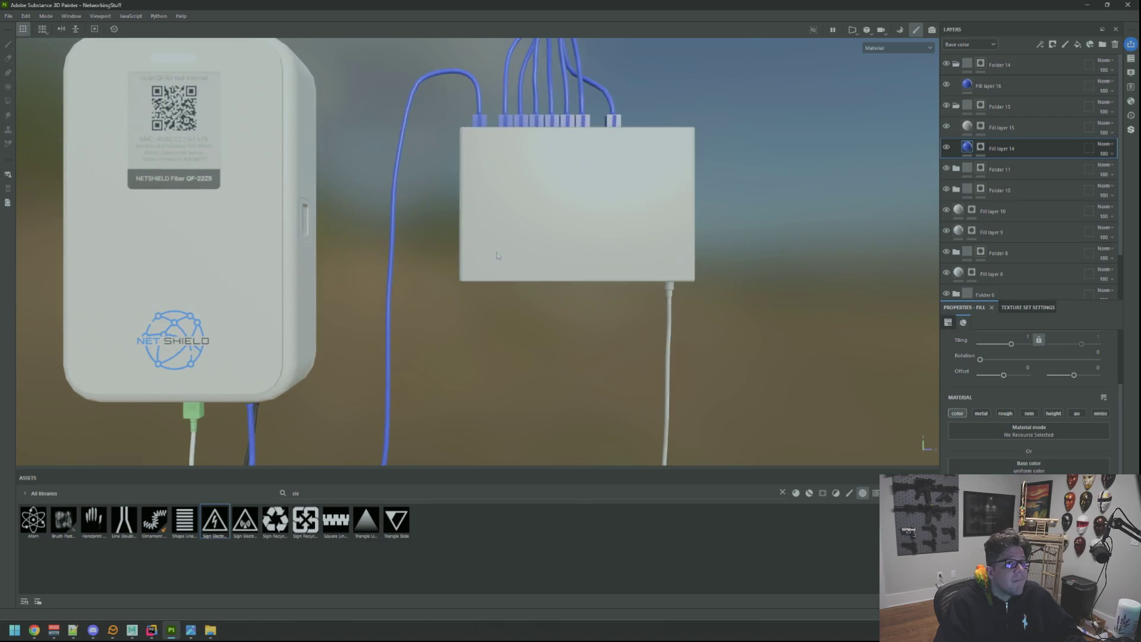
scroll(up, 3)
drag(547, 309, 558, 303)
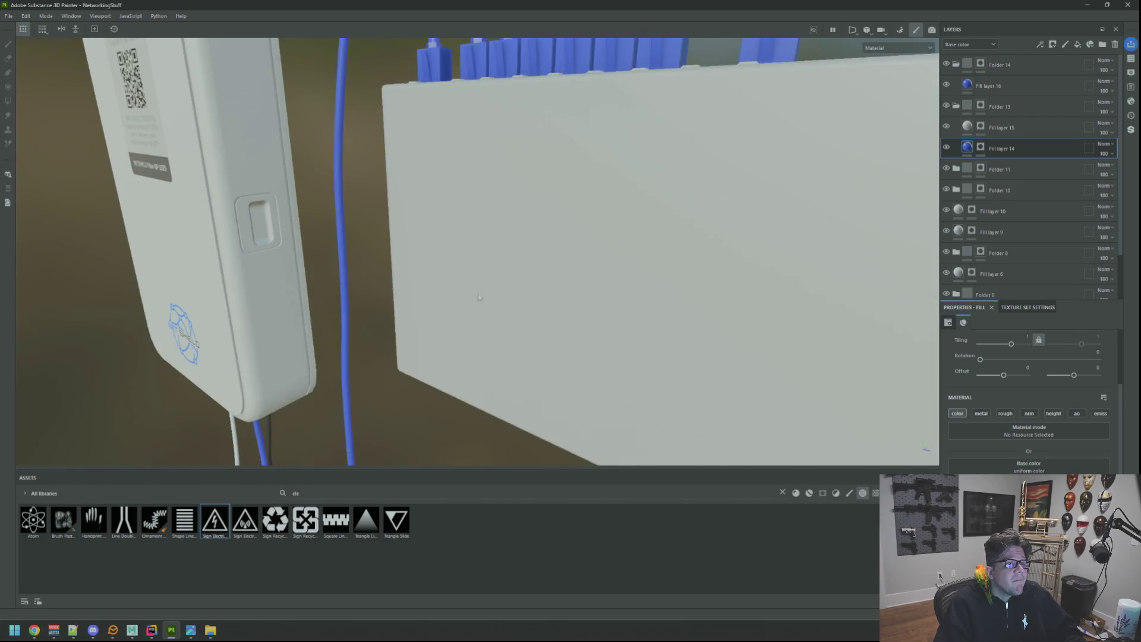
scroll(down, 3)
scroll(up, 3)
scroll(up, 3)
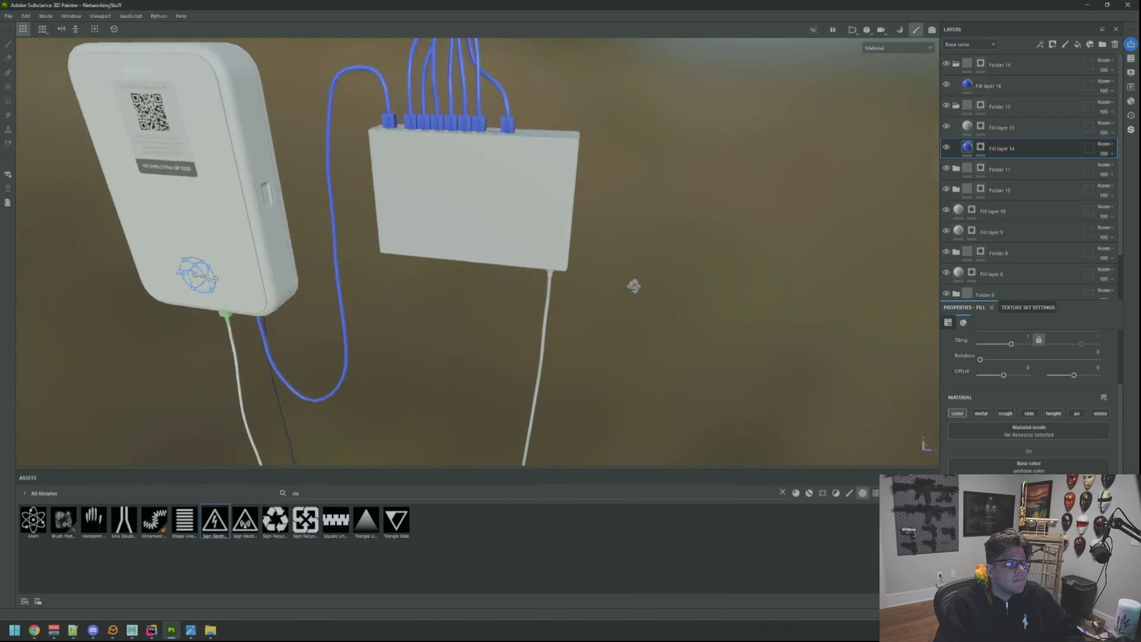
drag(547, 315, 492, 259)
scroll(down, 3)
scroll(up, 3)
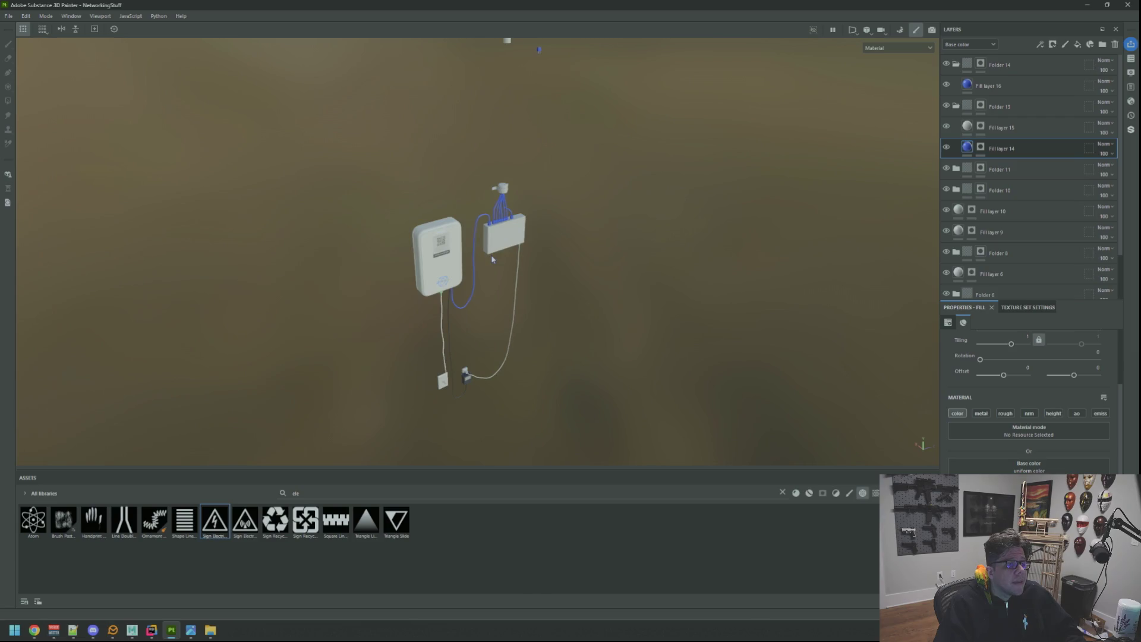
drag(522, 303, 519, 296)
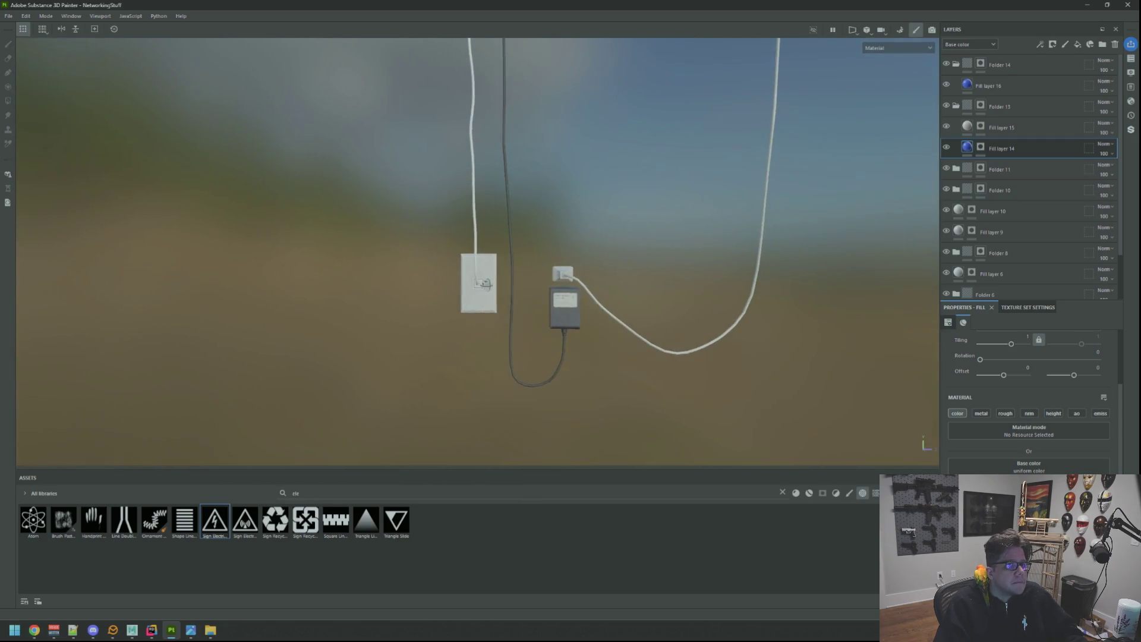
scroll(up, 3)
scroll(down, 3)
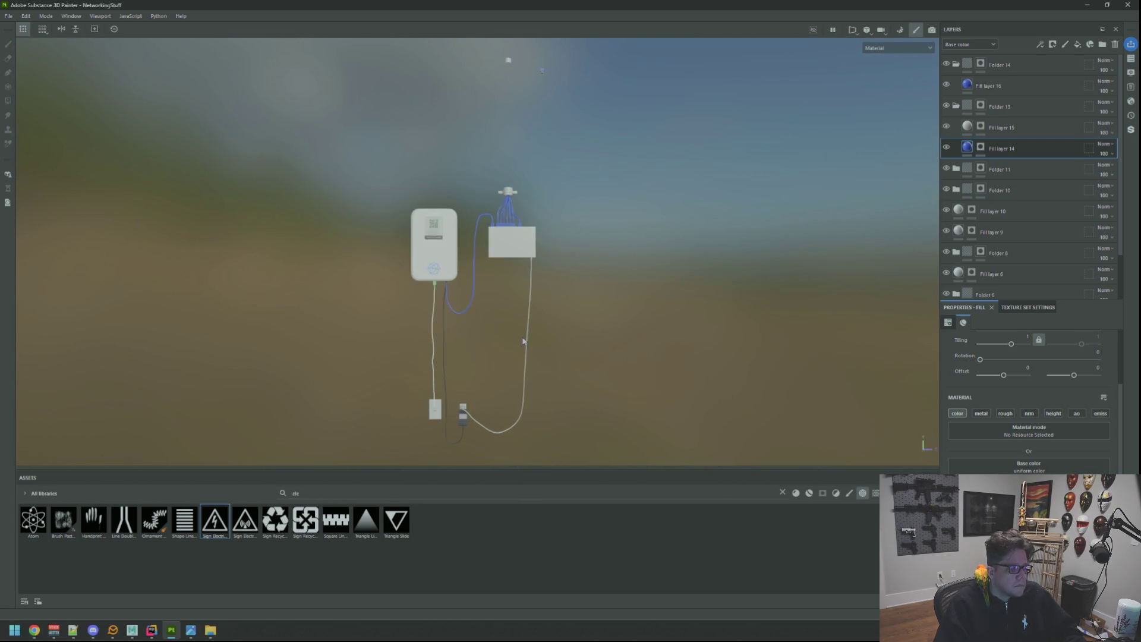
scroll(up, 3)
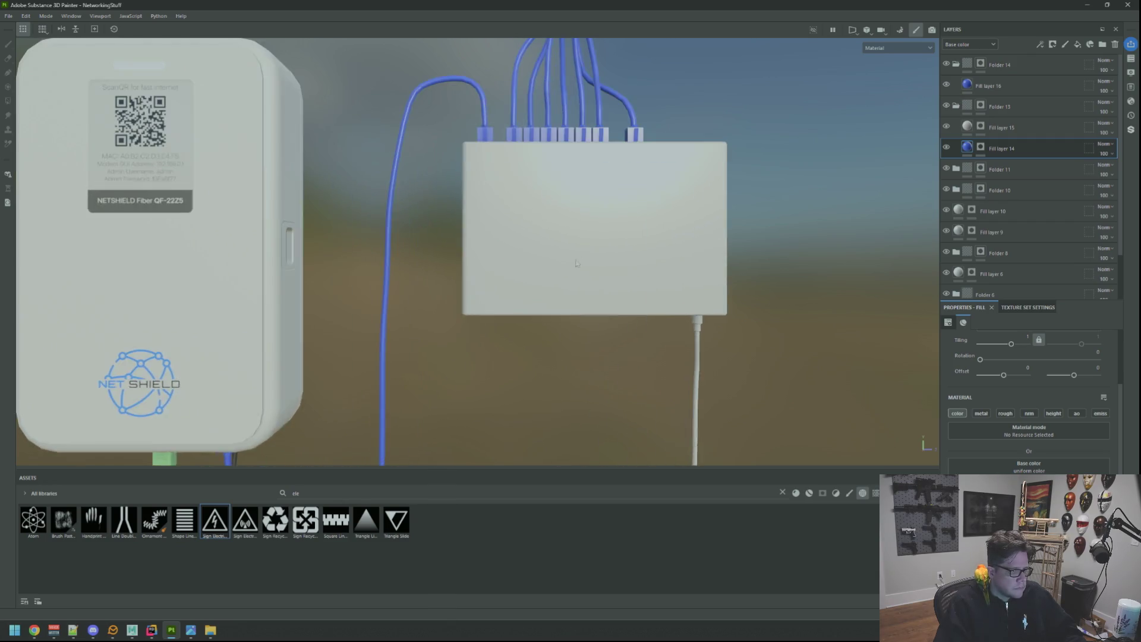
drag(555, 262, 632, 238)
scroll(down, 3)
scroll(up, 3)
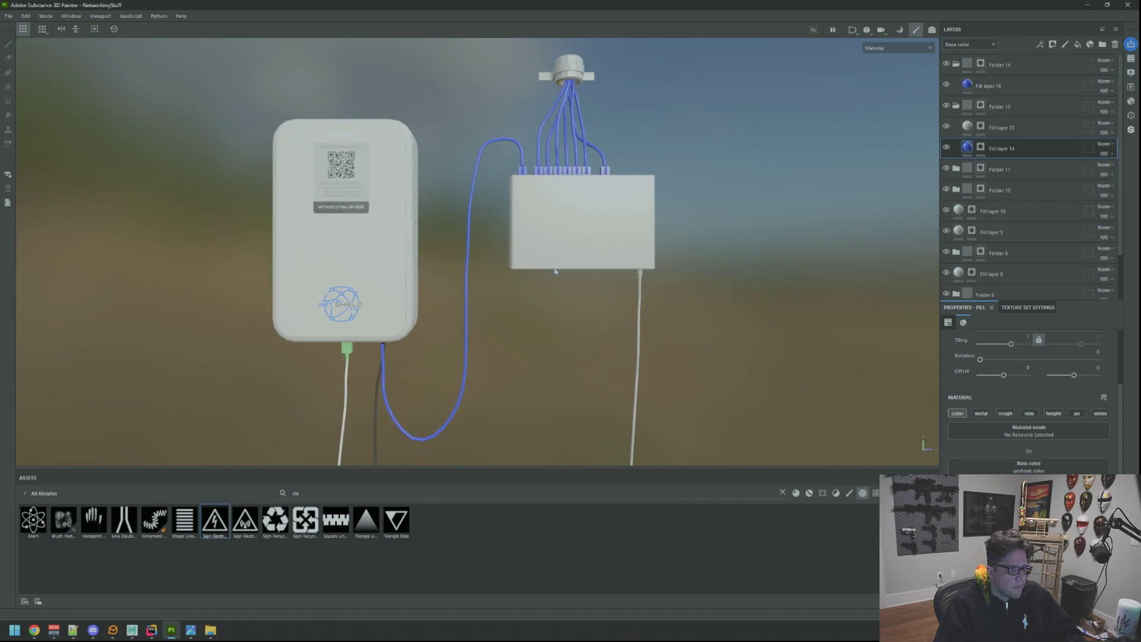
drag(570, 267, 542, 275)
drag(543, 275, 542, 313)
drag(542, 313, 543, 369)
key(f)
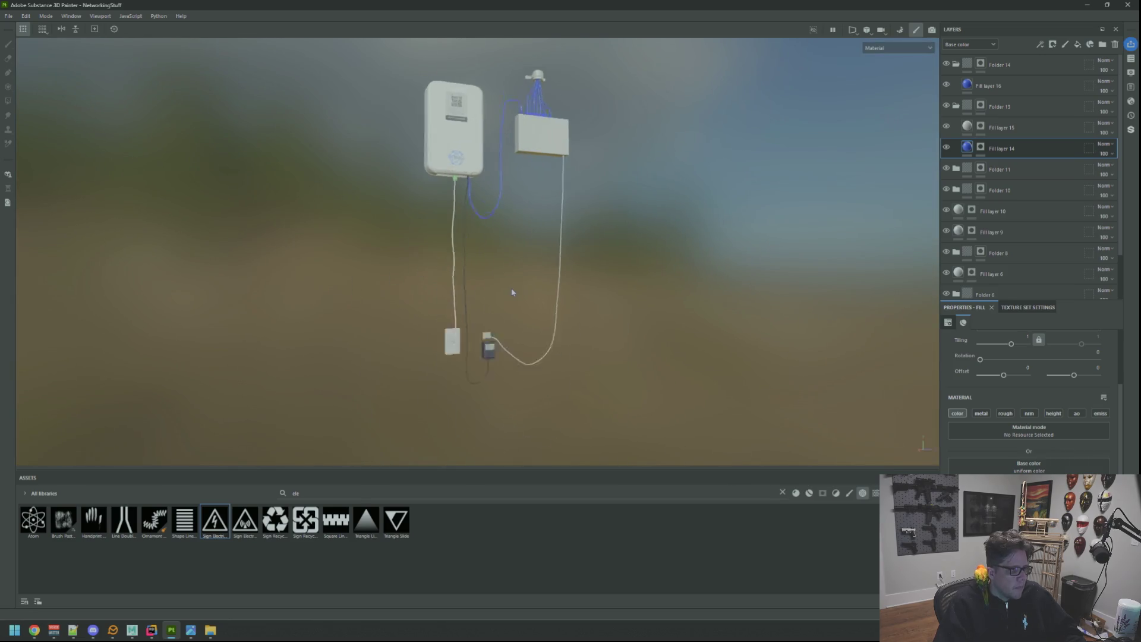
scroll(up, 3)
drag(507, 265, 547, 319)
scroll(down, 3)
scroll(up, 3)
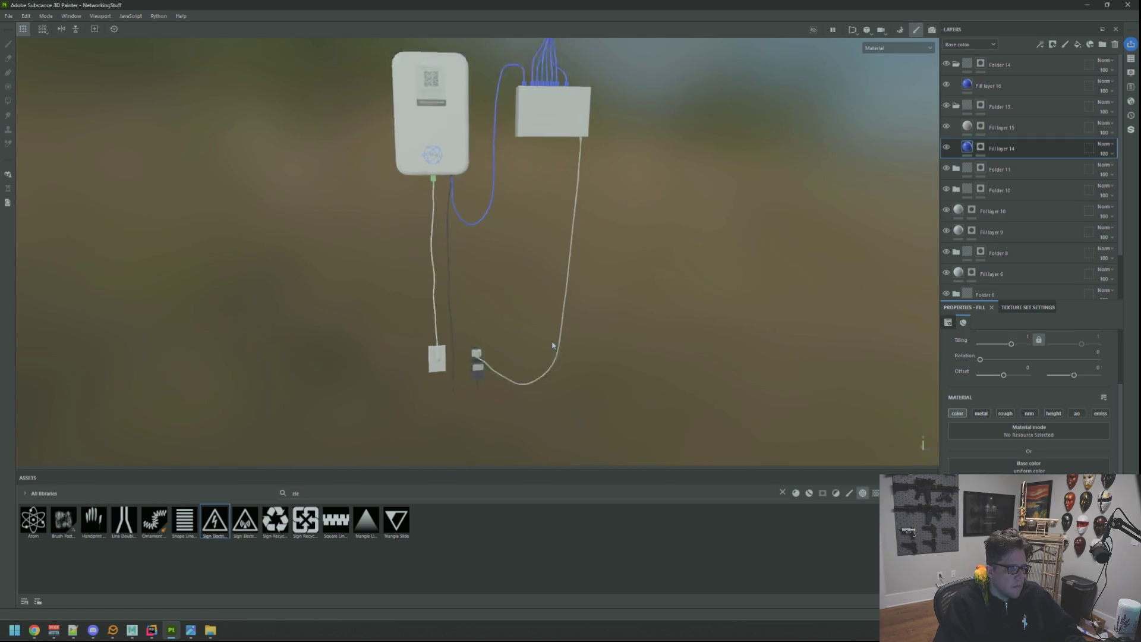
scroll(up, 3)
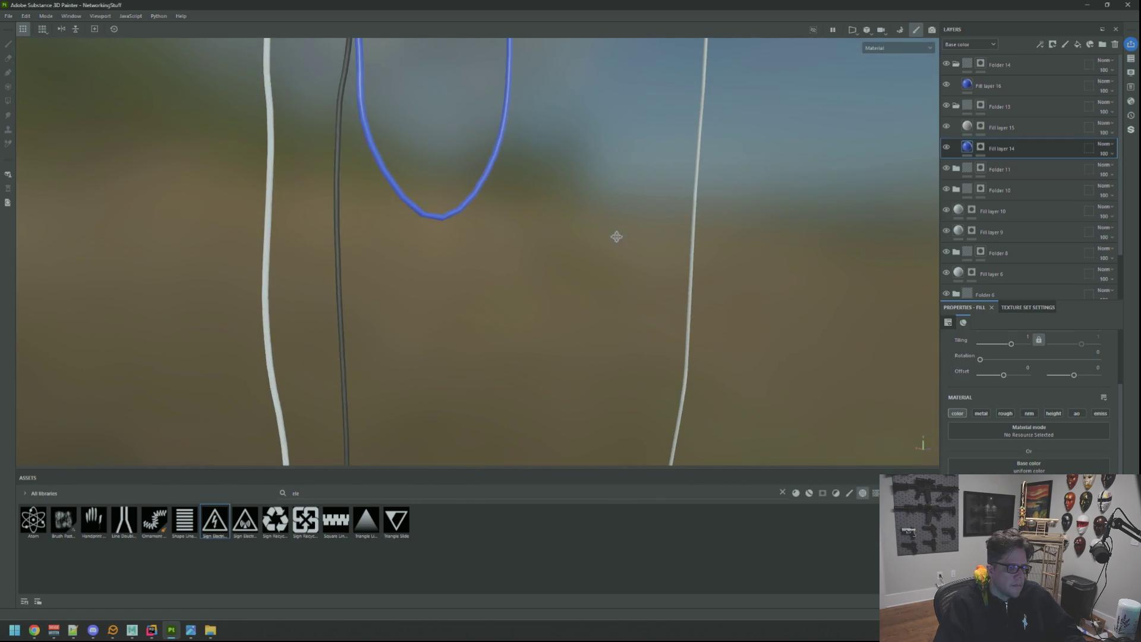
scroll(down, 3)
drag(636, 234, 612, 269)
scroll(up, 3)
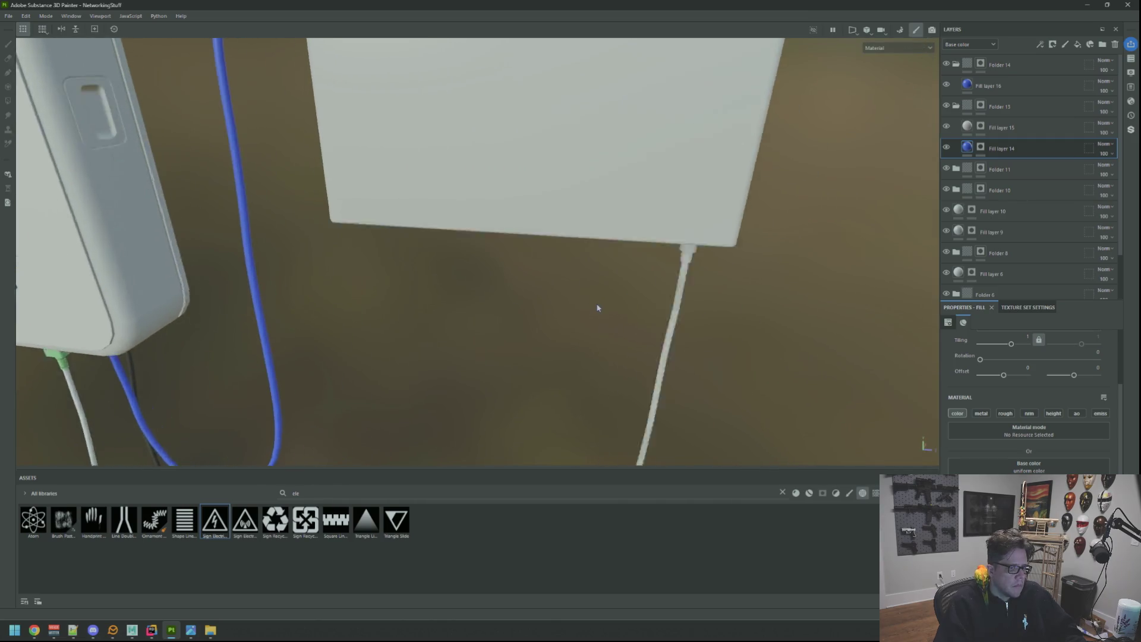
drag(598, 308, 567, 283)
scroll(up, 3)
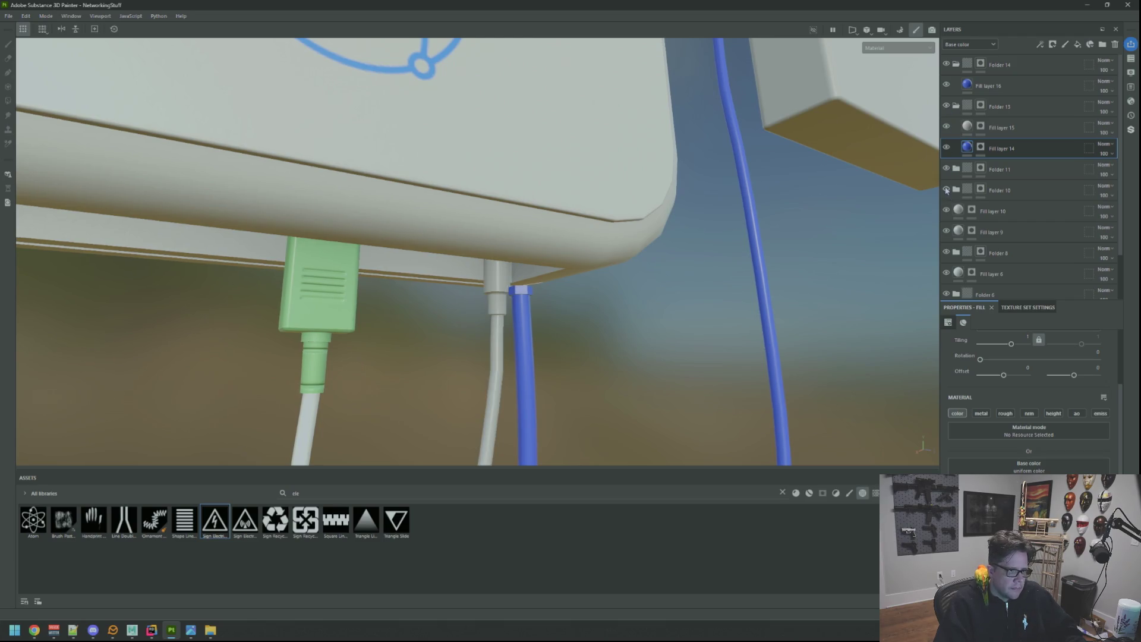
Orbit and zoom around the small box's underside, the wall plate and the adapter
scroll(down, 3)
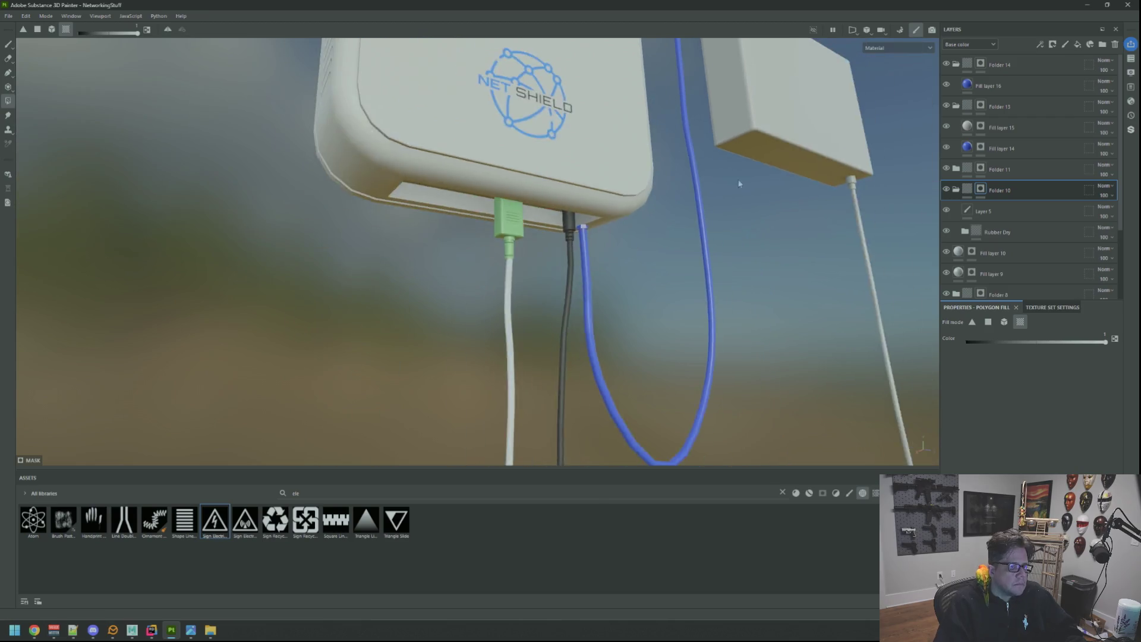
drag(654, 214, 654, 209)
scroll(up, 3)
scroll(up, 3)
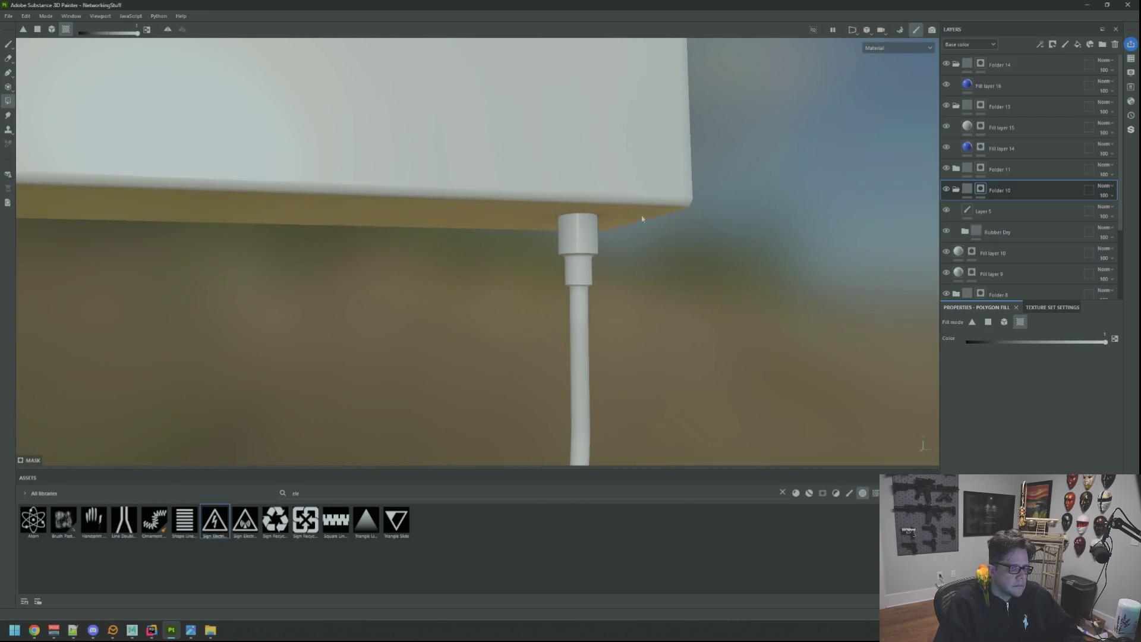
drag(582, 245, 596, 265)
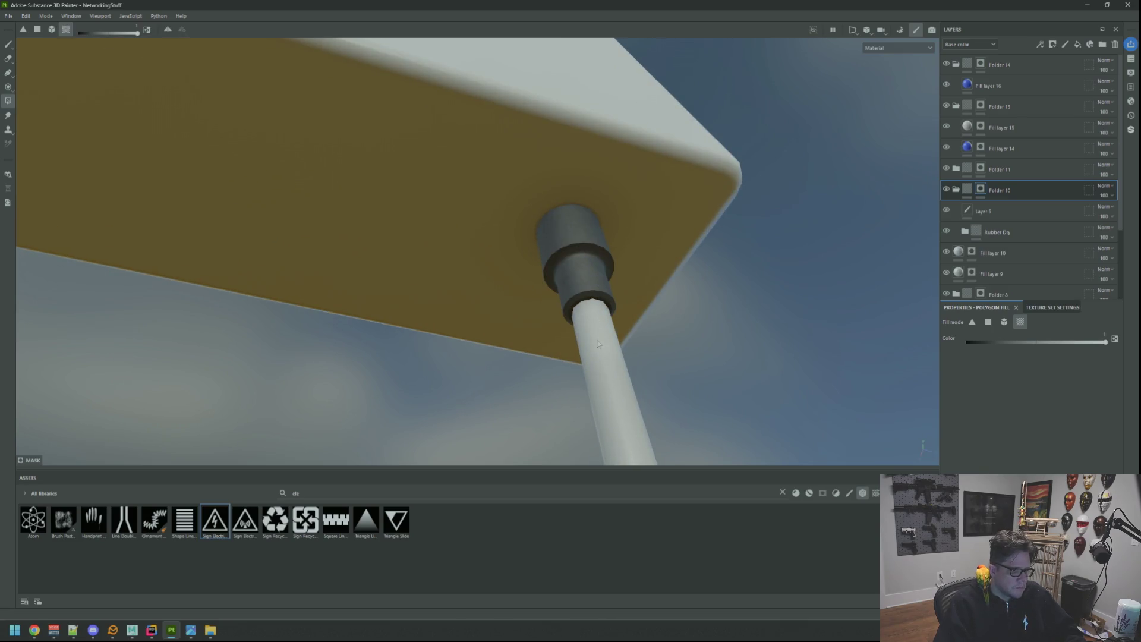
scroll(down, 3)
drag(605, 322, 647, 345)
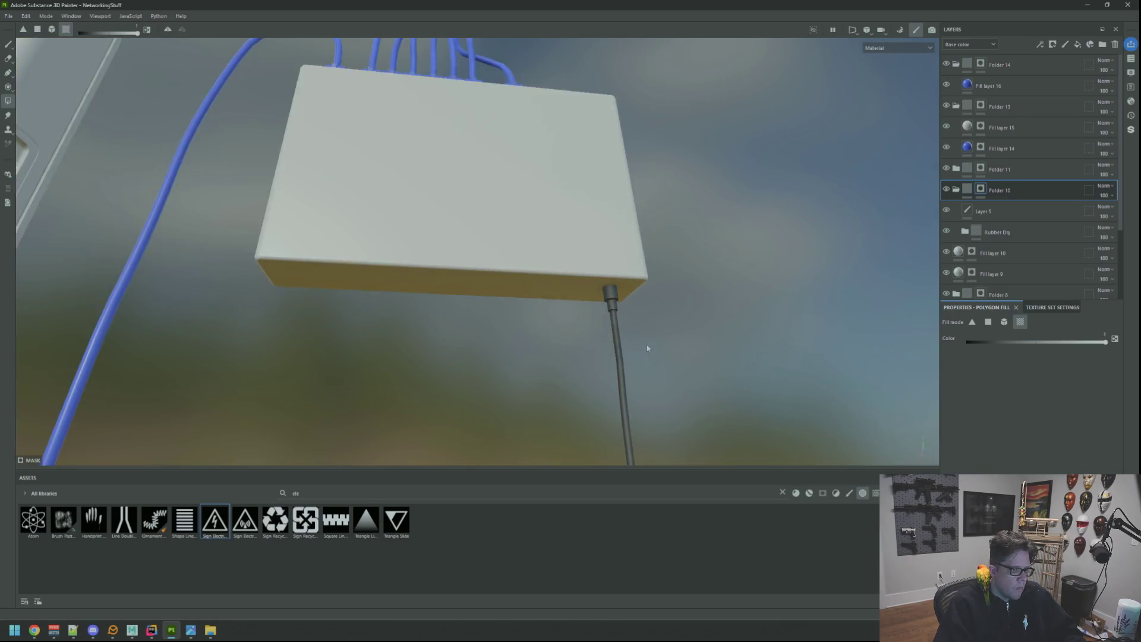
scroll(down, 3)
drag(573, 323, 597, 183)
scroll(up, 3)
scroll(up, 3)
scroll(down, 3)
scroll(up, 3)
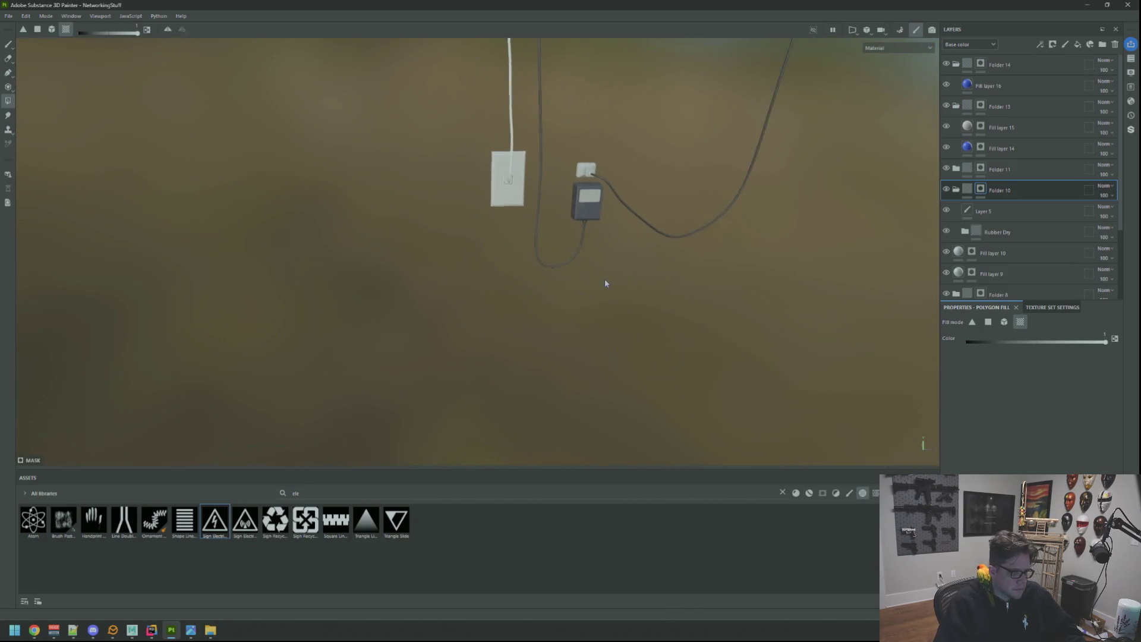
scroll(up, 3)
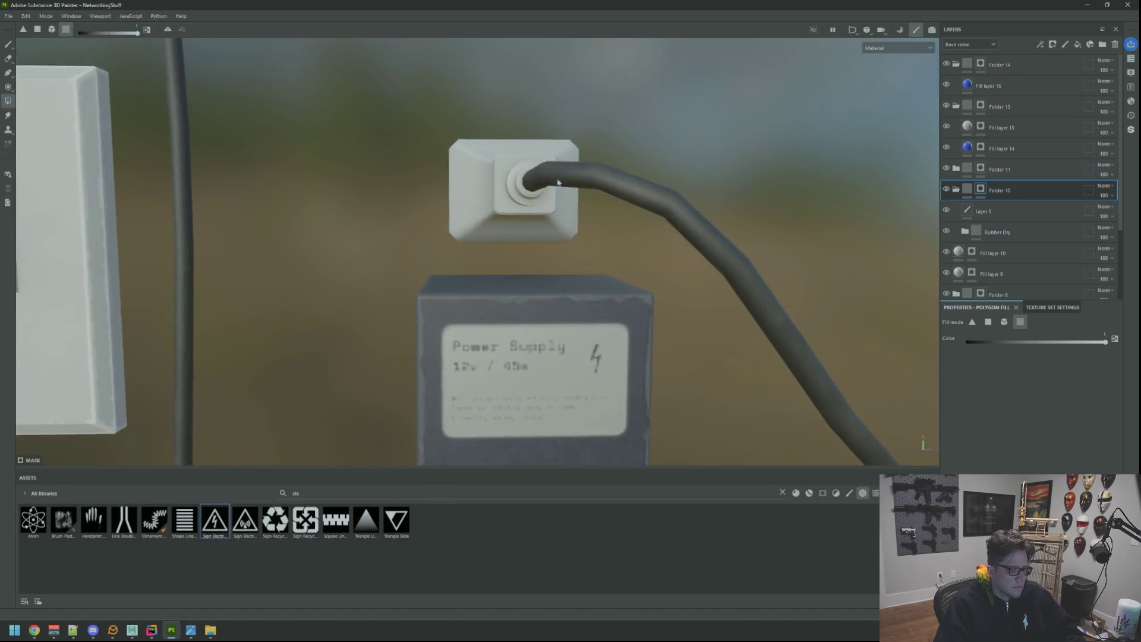
Fill the plug connector's collar ring dark grey
drag(558, 182, 661, 252)
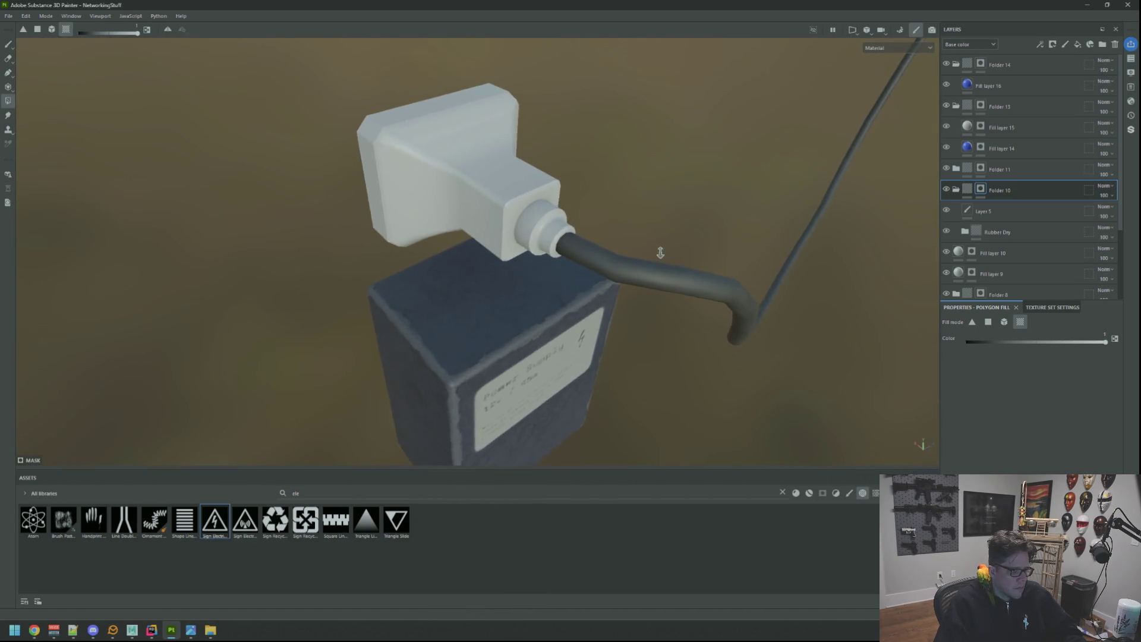
scroll(up, 3)
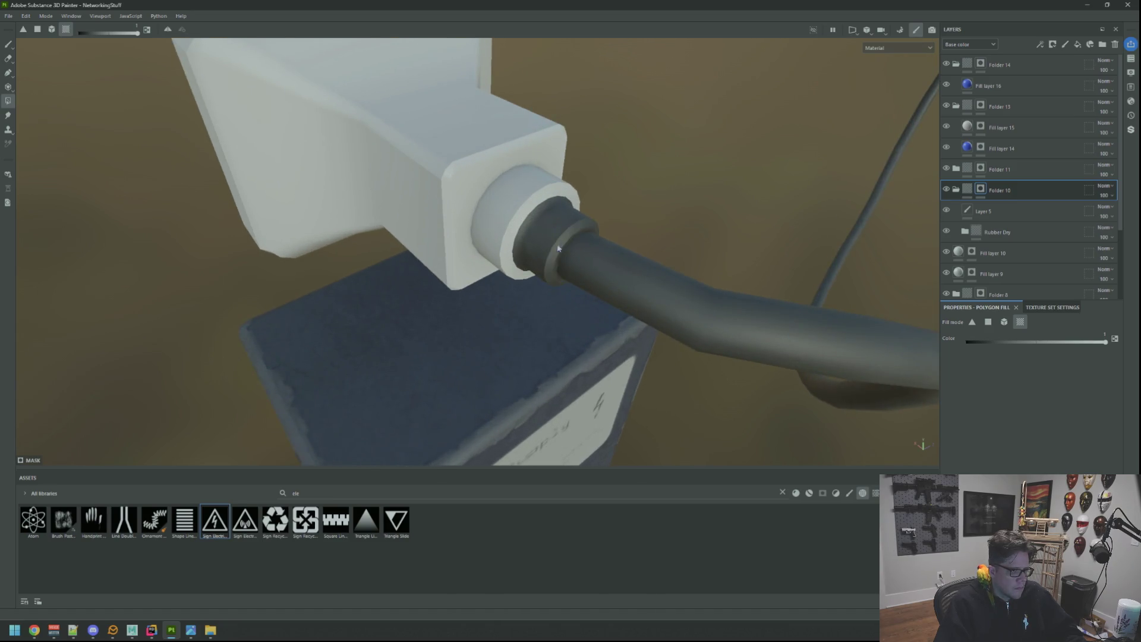
drag(557, 248, 510, 223)
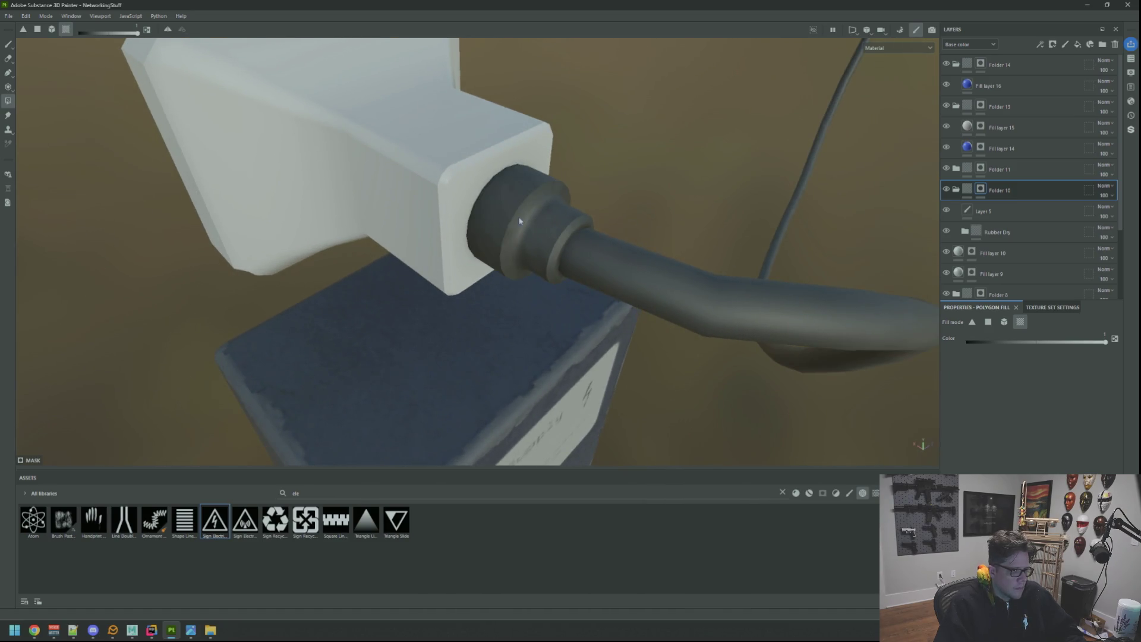
click(469, 197)
Orbit back and close in squarely on the wall box's bottom connector
scroll(down, 3)
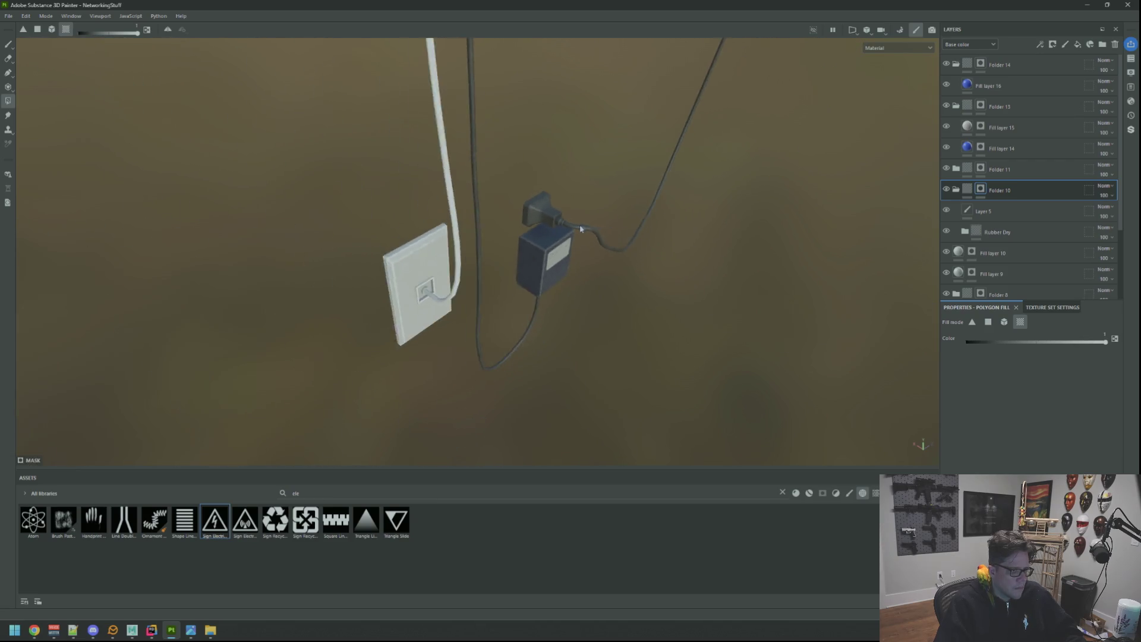
drag(586, 208, 491, 412)
scroll(down, 3)
scroll(up, 3)
scroll(up, 3)
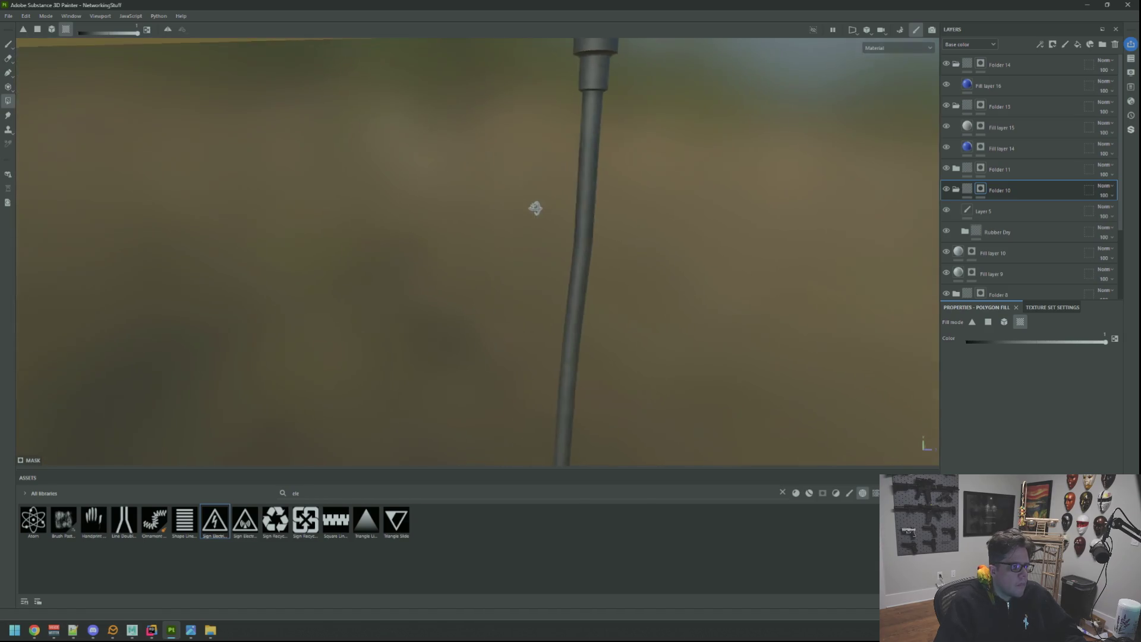
scroll(down, 3)
scroll(up, 3)
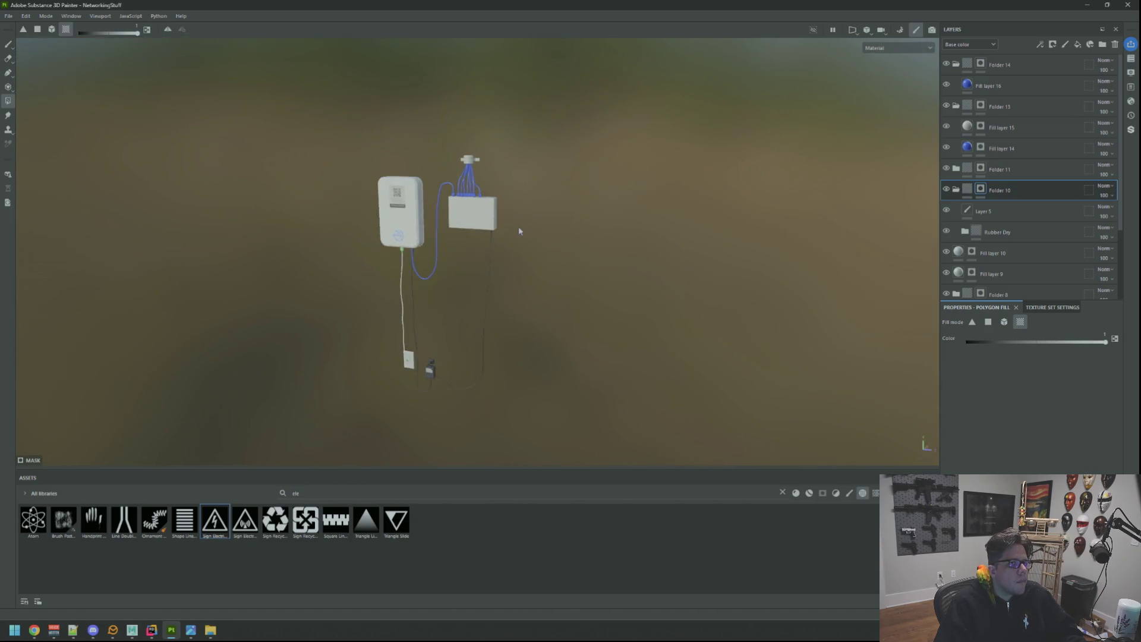
drag(523, 232, 535, 229)
drag(524, 282, 577, 253)
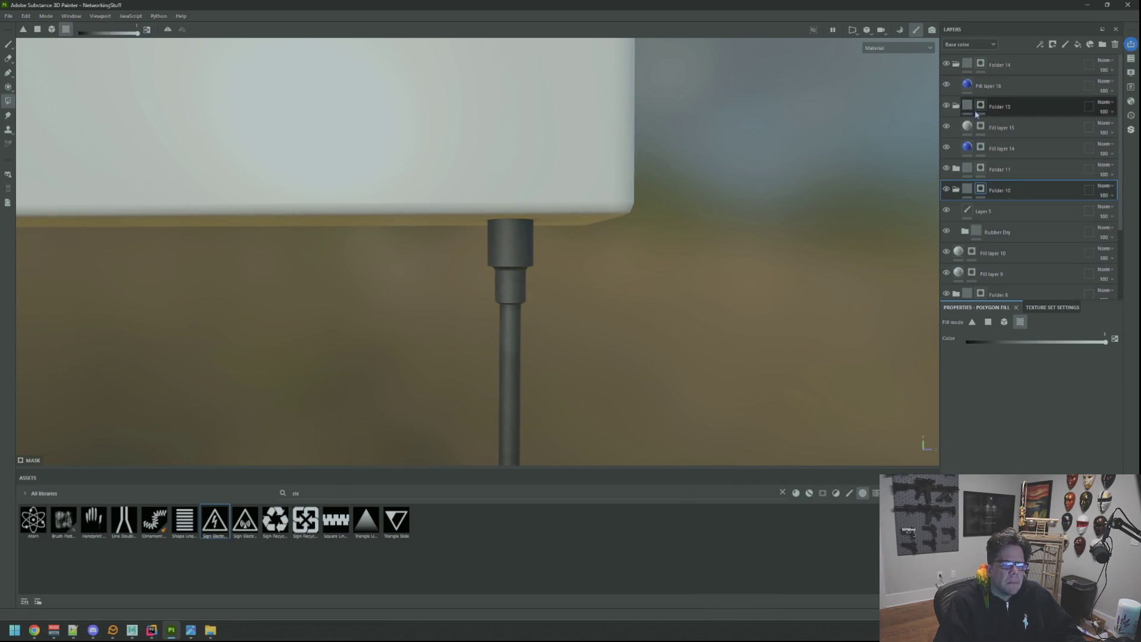
Collapse Folder 13 and Folder 10 and select Layer 5 for painting
click(956, 108)
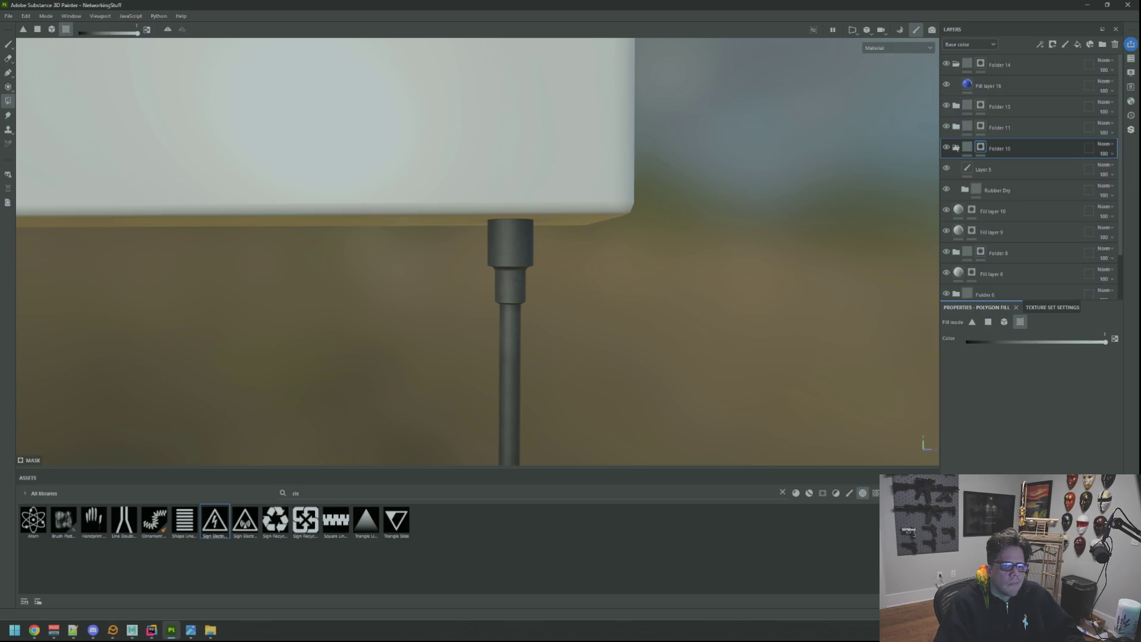
click(956, 148)
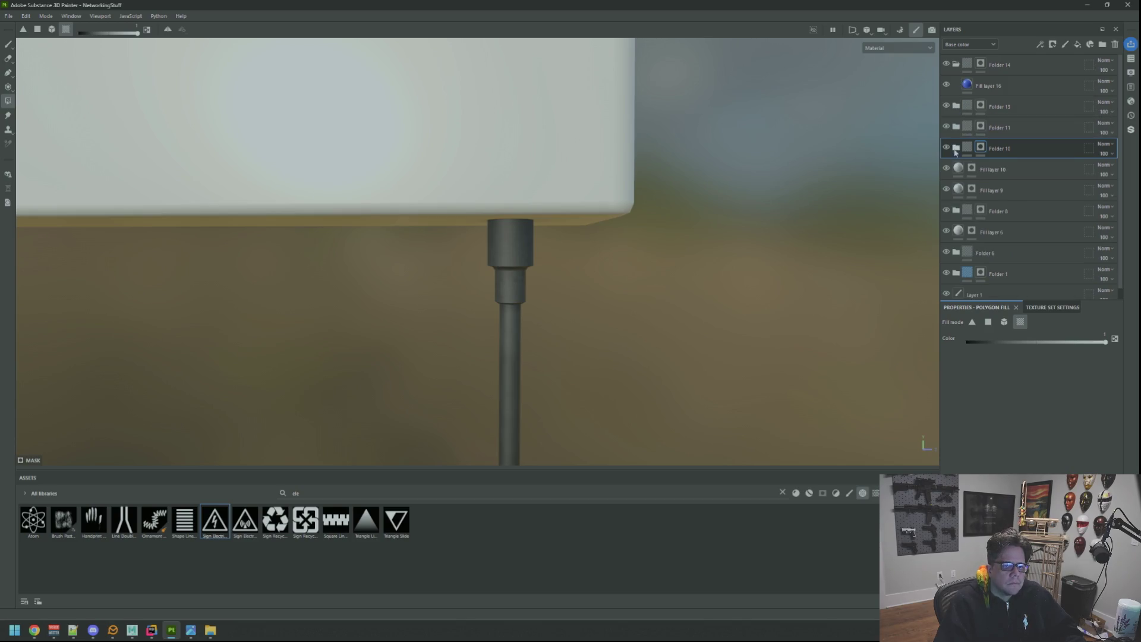
click(990, 173)
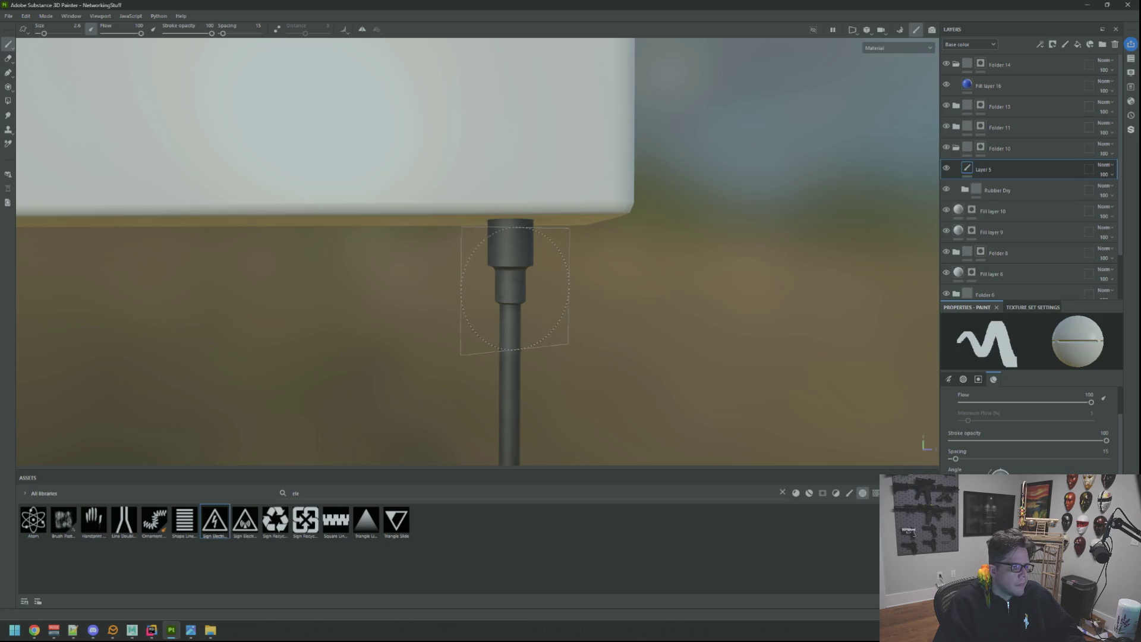
Orbit along the cables to view the power adapter from below
drag(512, 293, 513, 301)
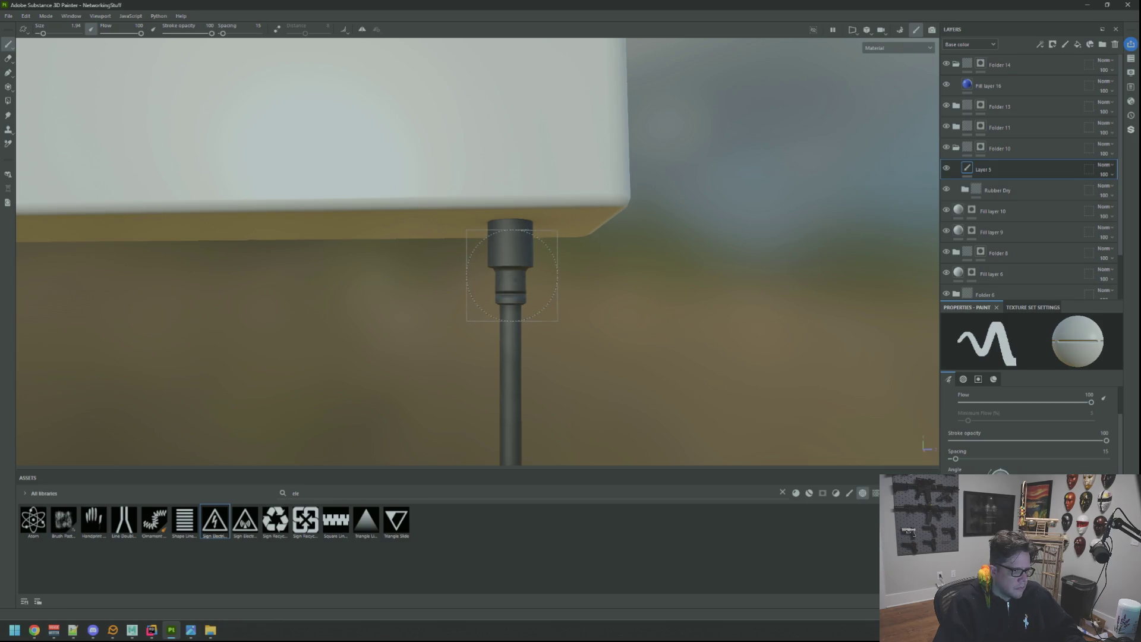
scroll(down, 3)
scroll(up, 3)
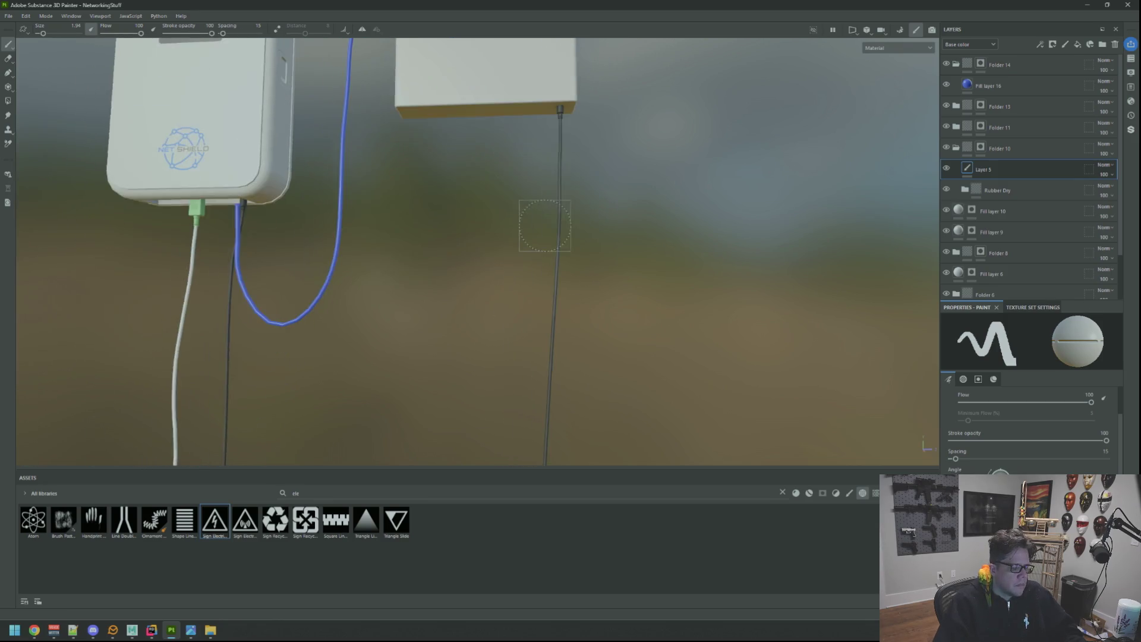
scroll(down, 3)
drag(540, 386, 521, 305)
scroll(down, 3)
scroll(up, 3)
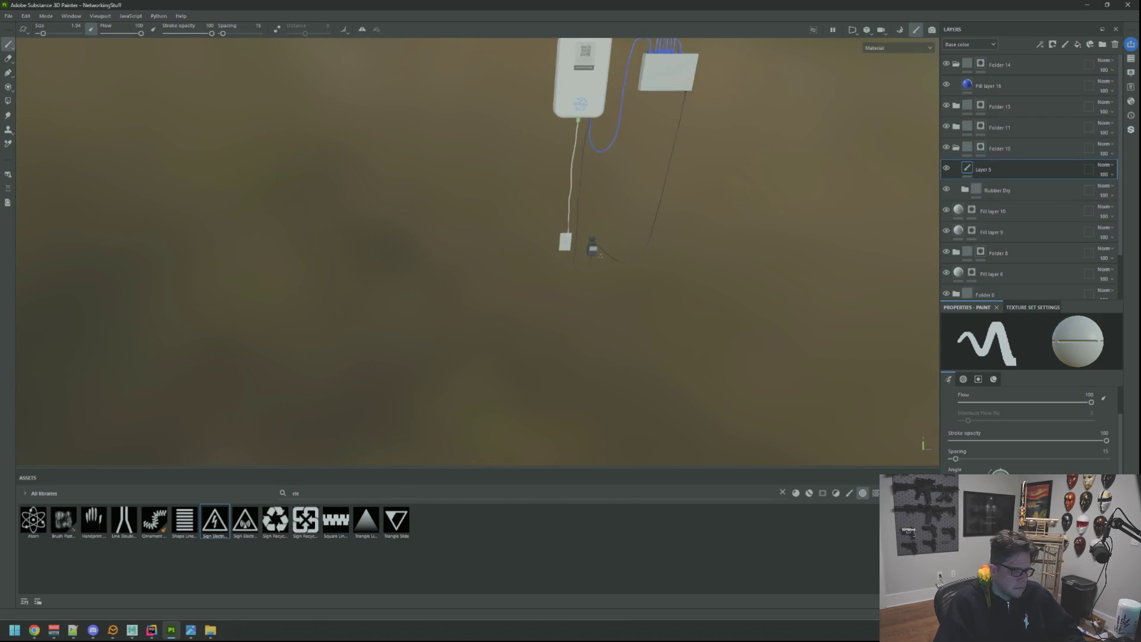
drag(579, 331, 556, 385)
scroll(up, 3)
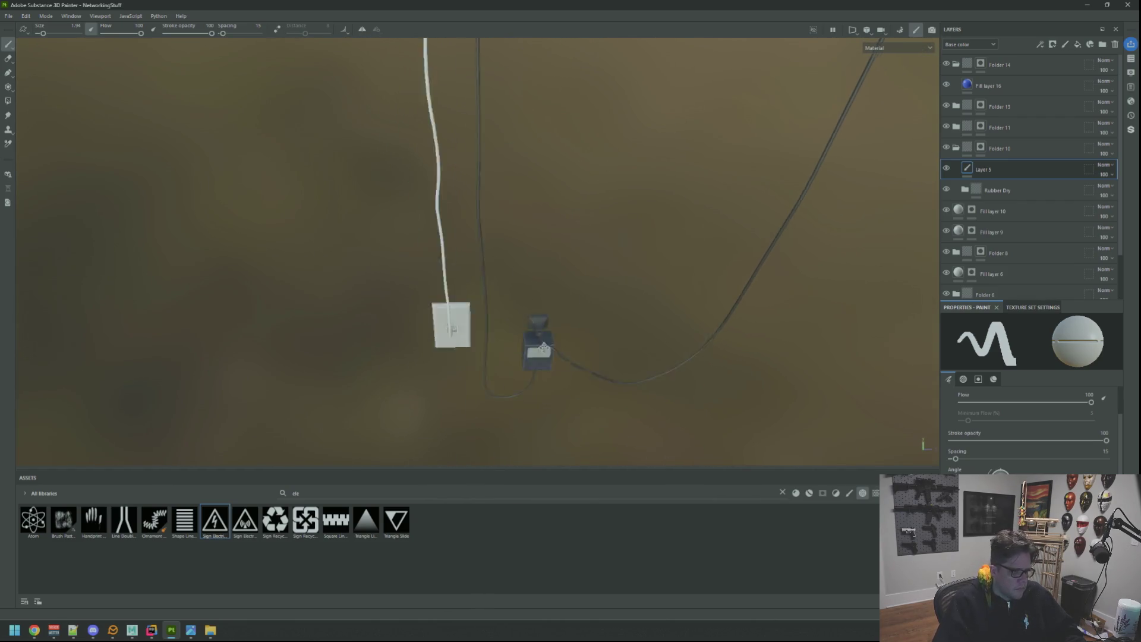
drag(659, 119, 589, 231)
Show the 3D and UV views side by side, set brush size 3.59, and paint strokes across the dark bar
key(F1)
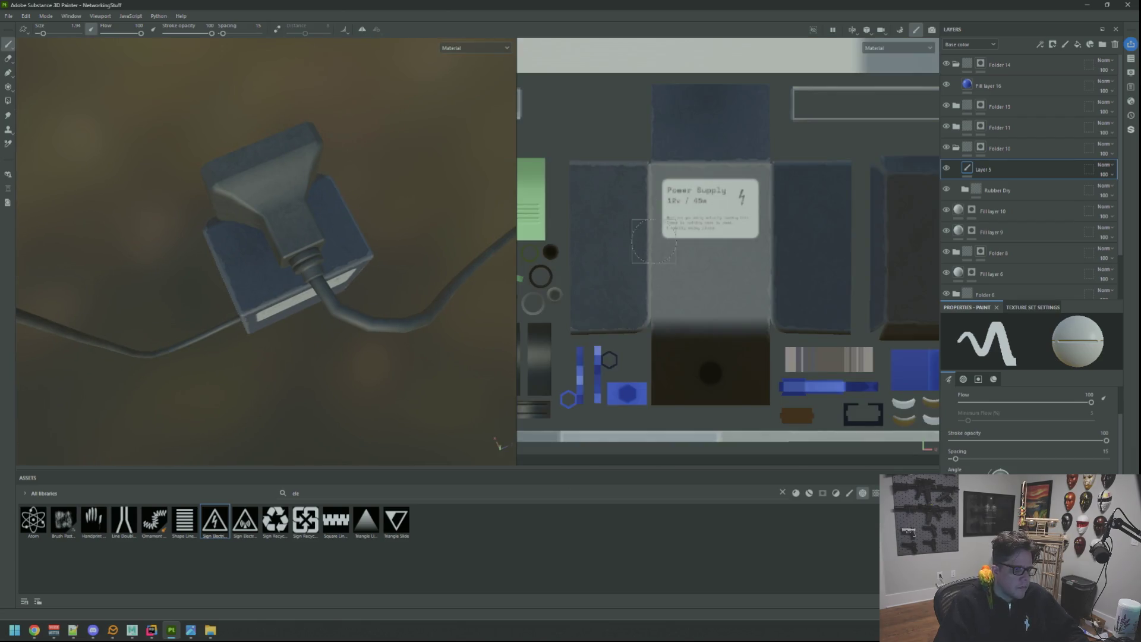
scroll(up, 3)
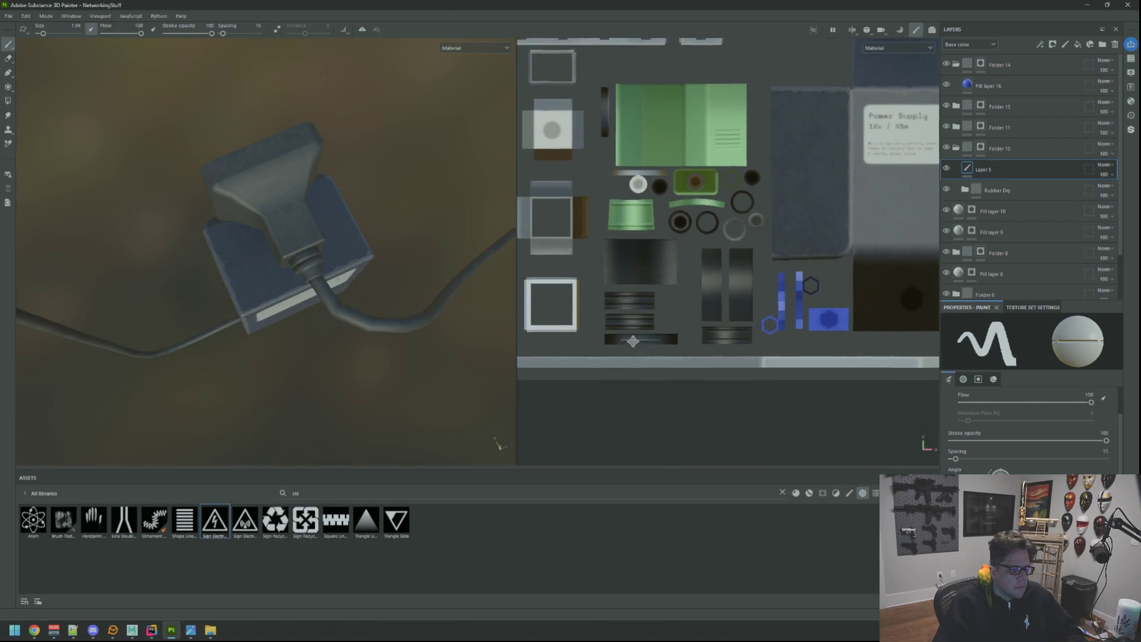
drag(689, 267, 691, 268)
click(692, 267)
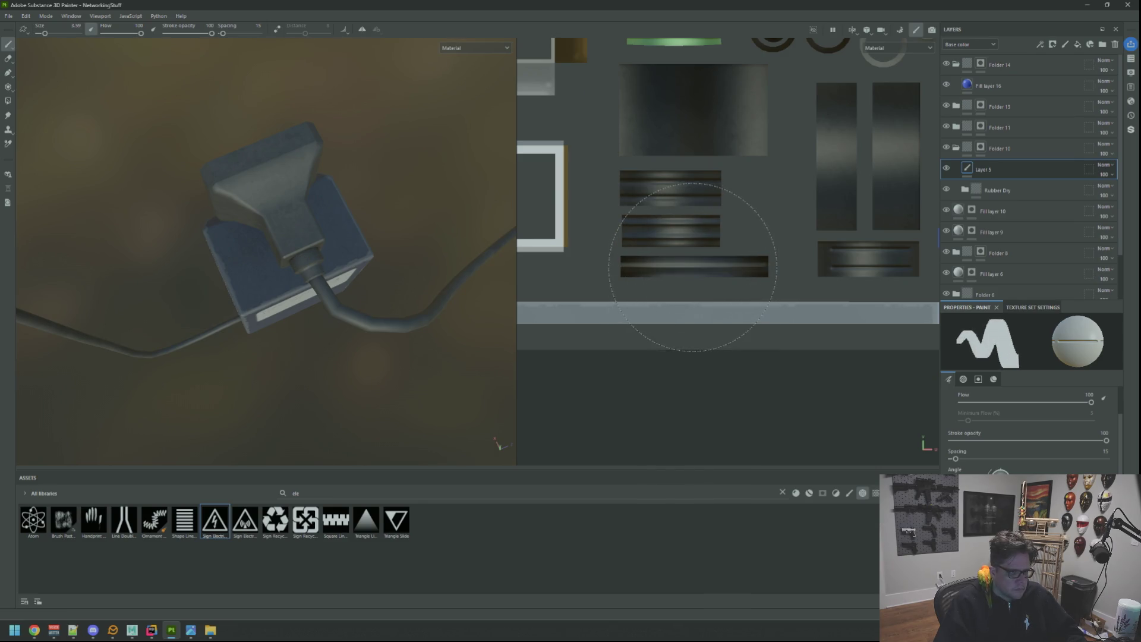
click(692, 271)
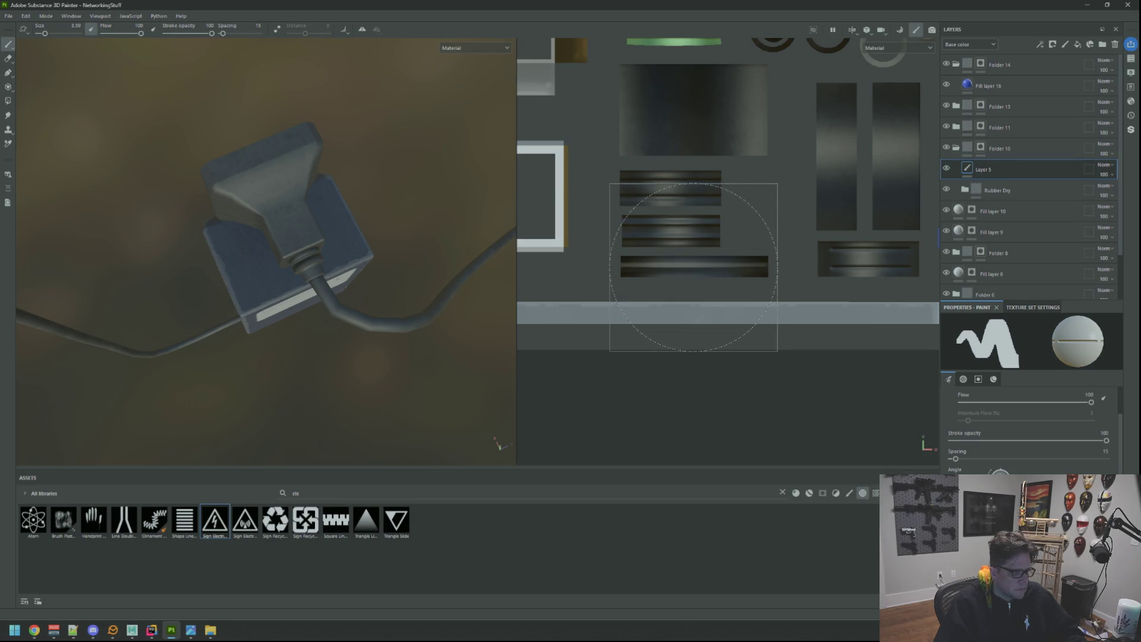
Set the brush material to a normal bevel line at size 3.67 and angle it over the plug neck
scroll(down, 3)
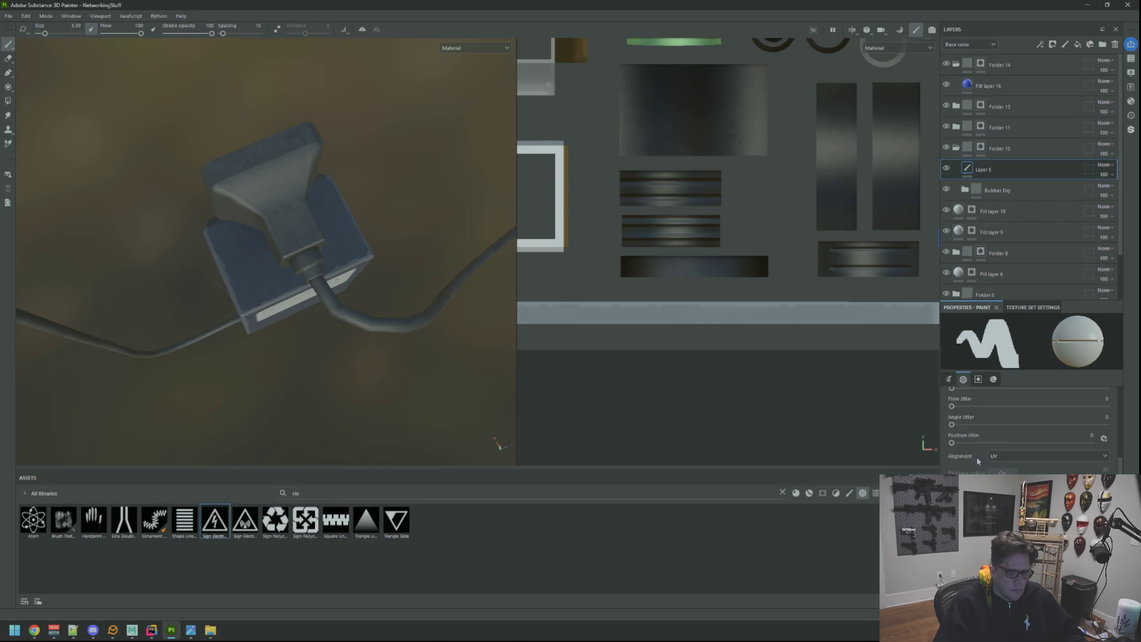
click(993, 379)
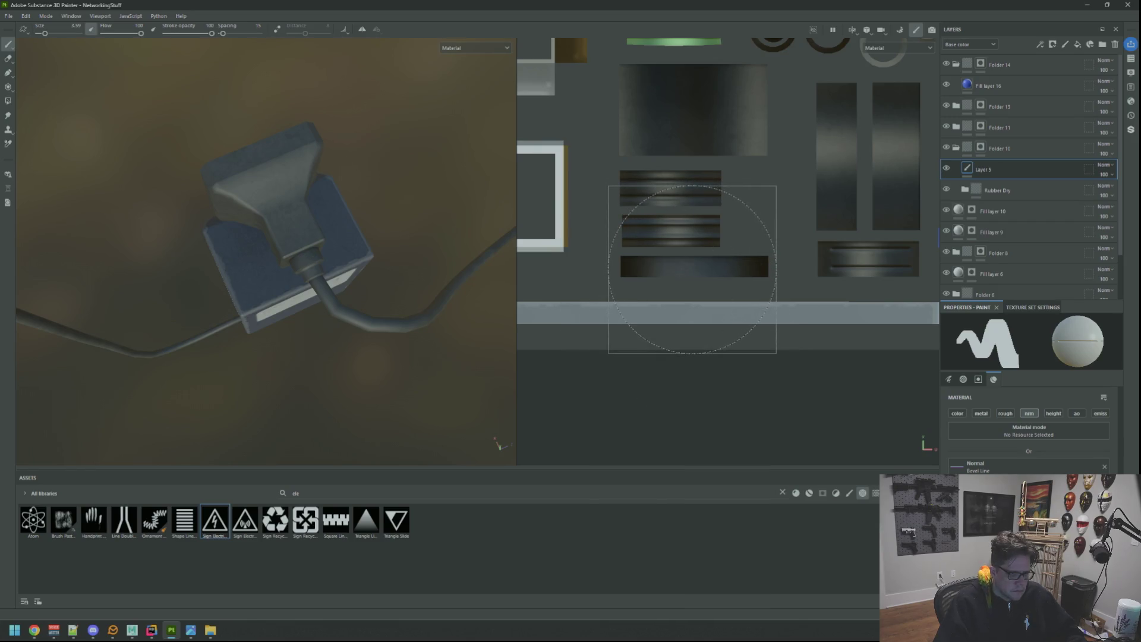
drag(692, 269, 695, 266)
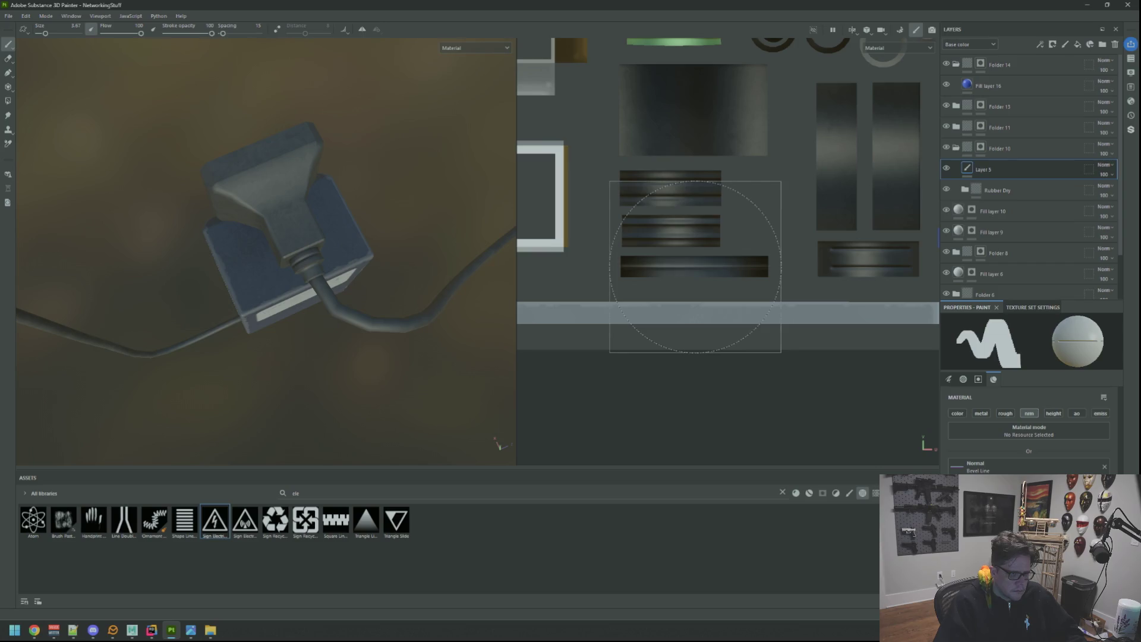
drag(320, 202, 371, 210)
scroll(down, 3)
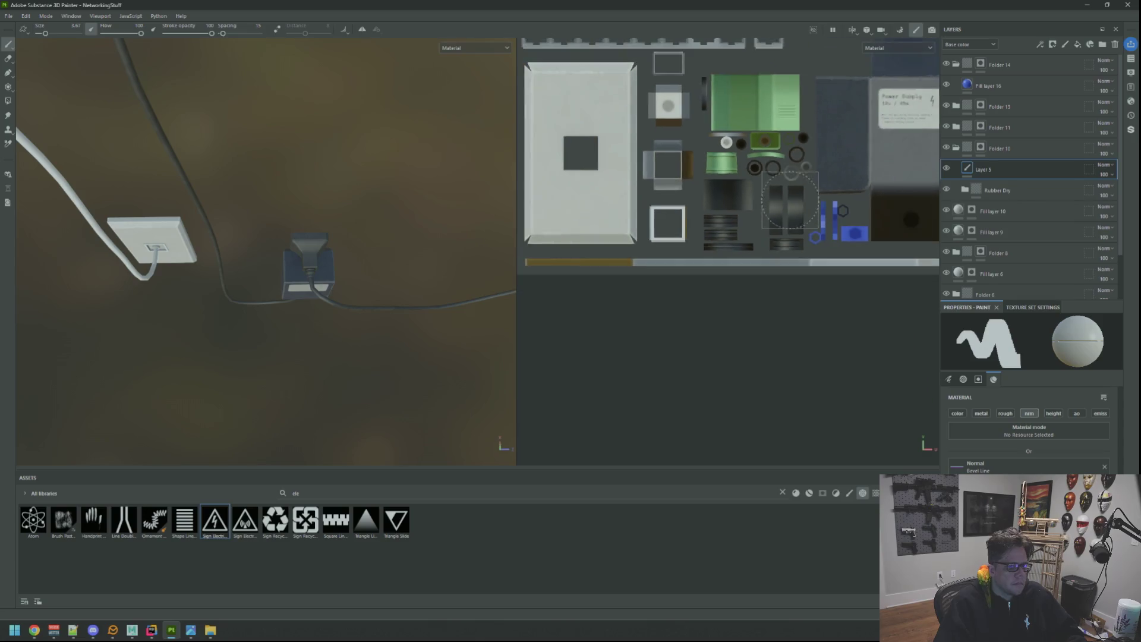
scroll(down, 3)
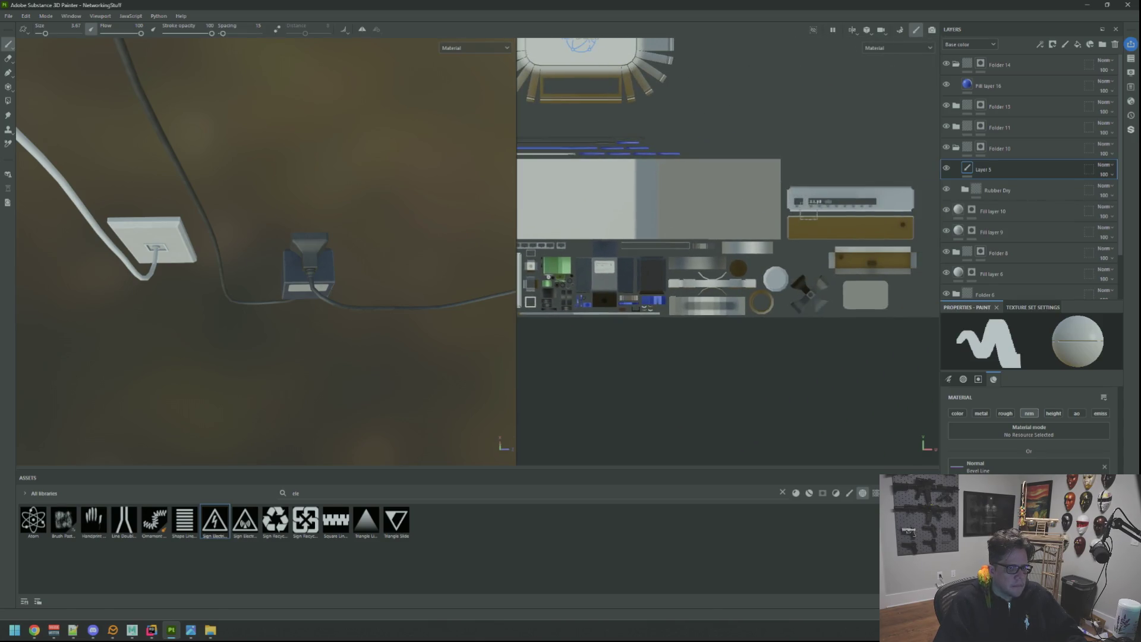
scroll(up, 3)
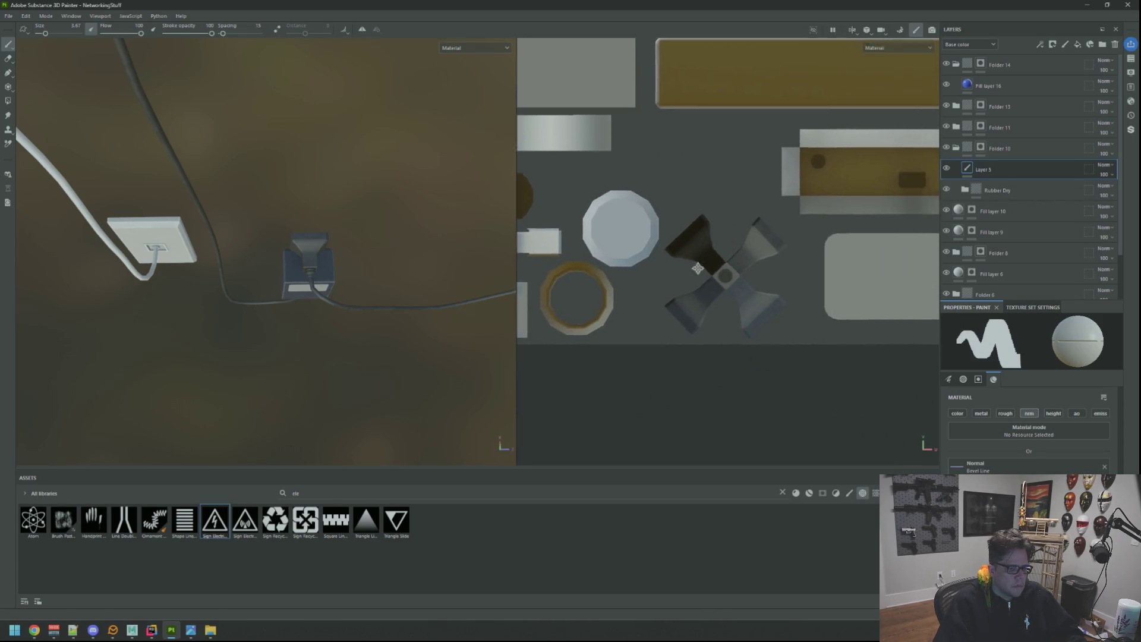
scroll(up, 3)
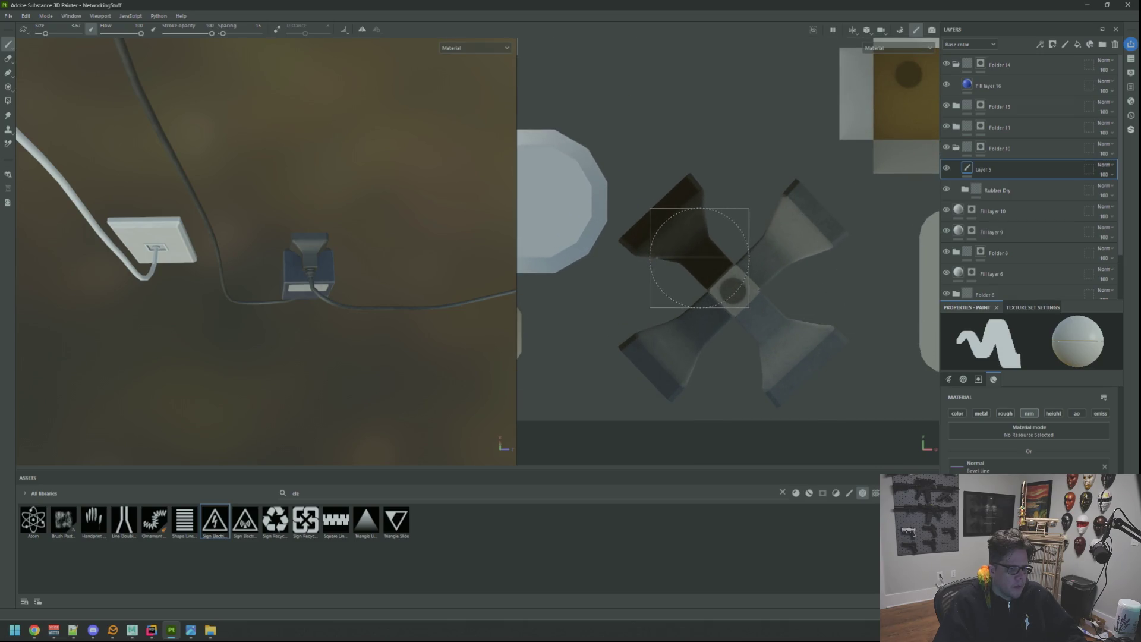
scroll(up, 3)
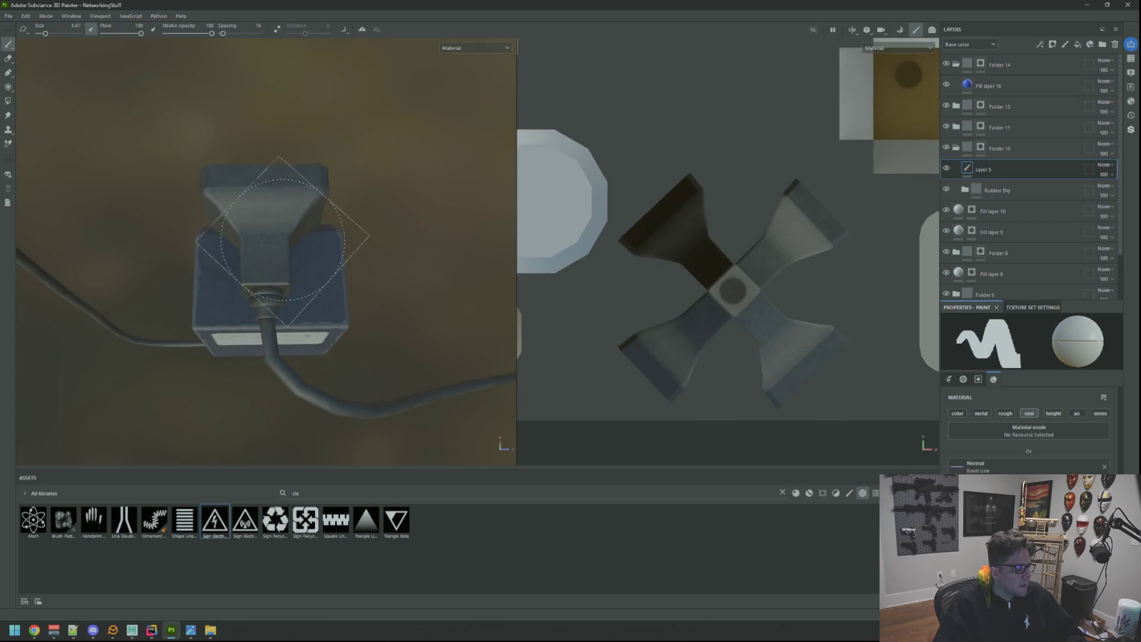
drag(265, 255, 279, 252)
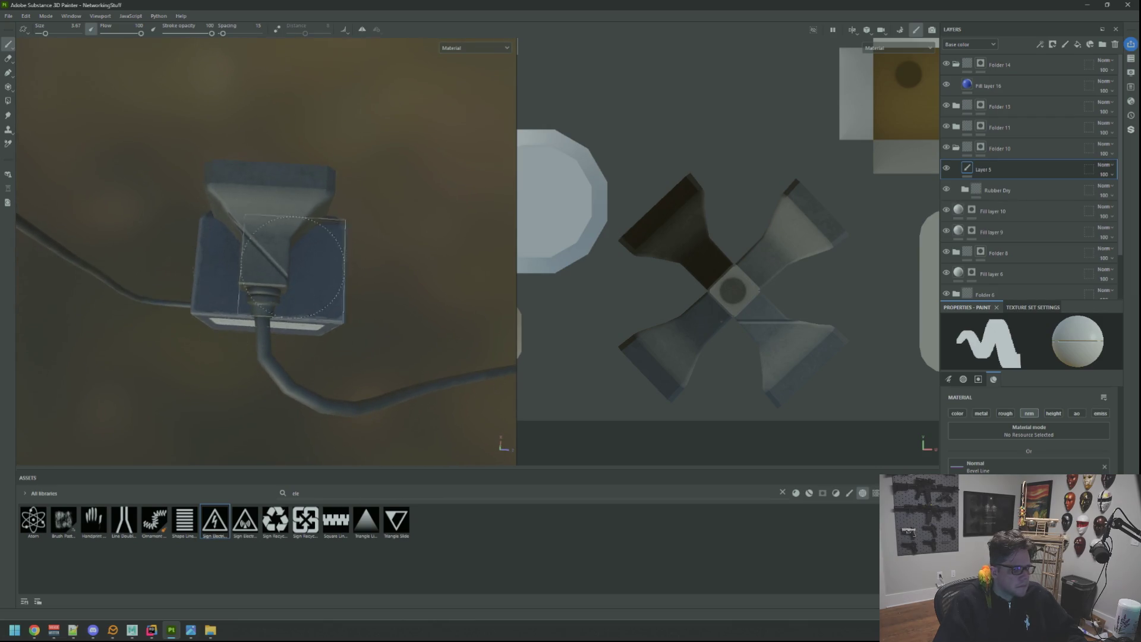
scroll(up, 3)
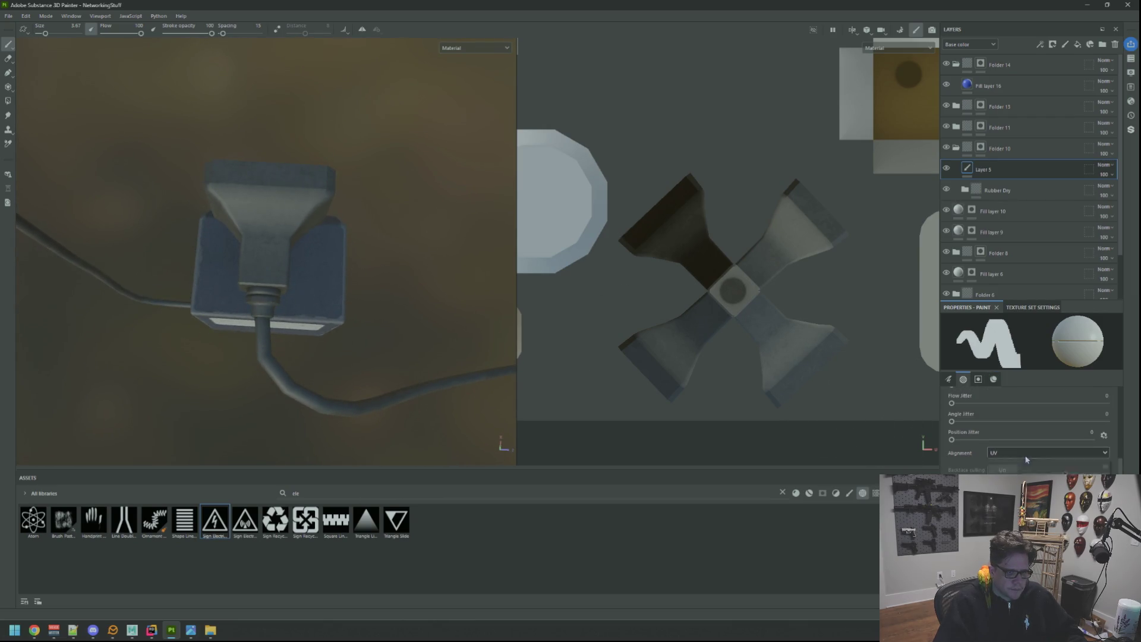
Set the brush alignment to Tangent | Planar, then frame the whole device assembly
click(1026, 458)
click(1026, 484)
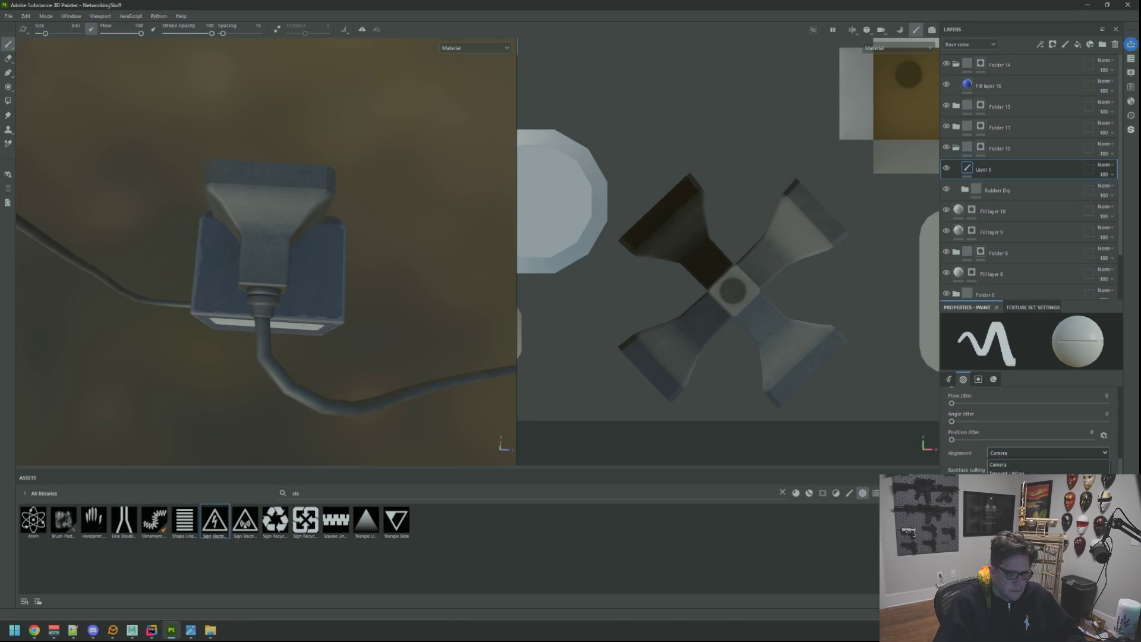
click(1010, 480)
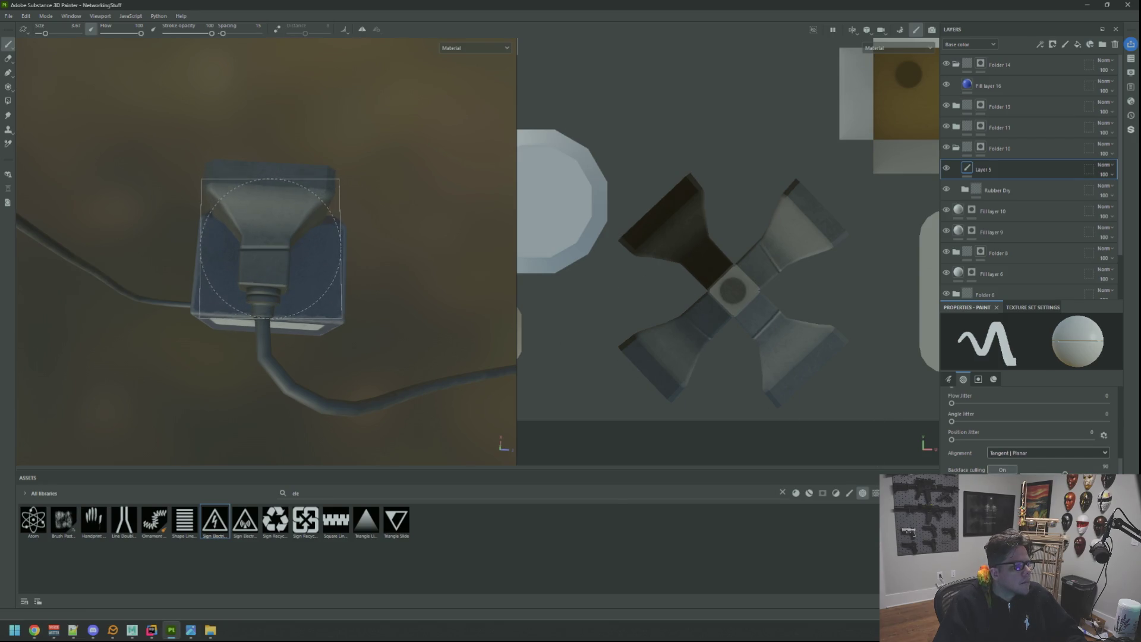
drag(270, 262, 282, 287)
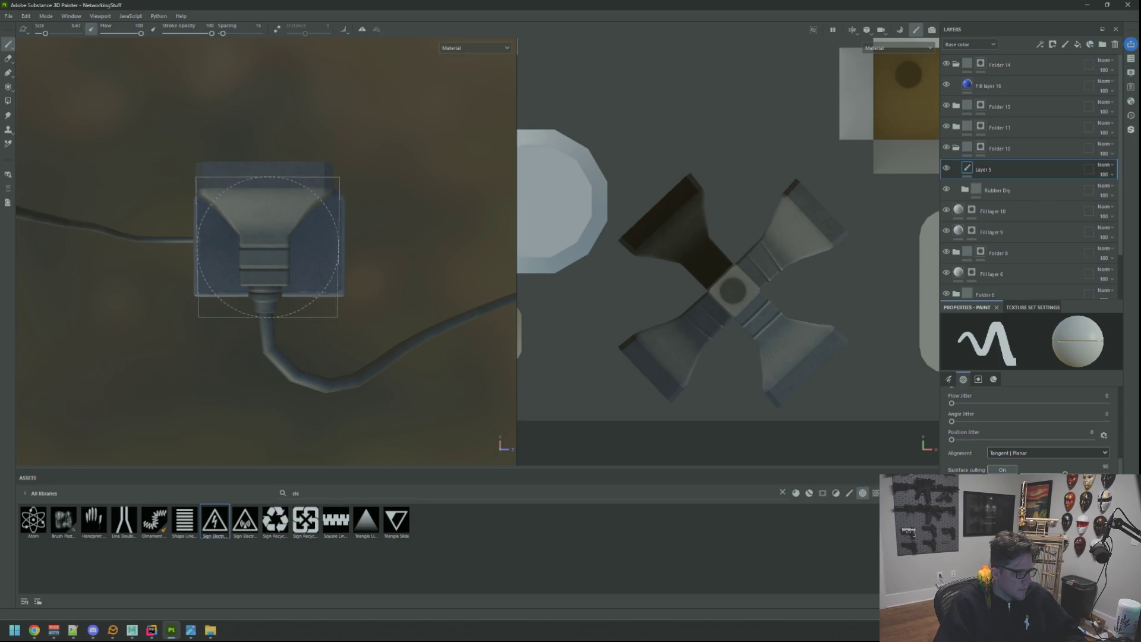
scroll(down, 3)
drag(293, 254, 329, 258)
scroll(up, 3)
scroll(up, 3)
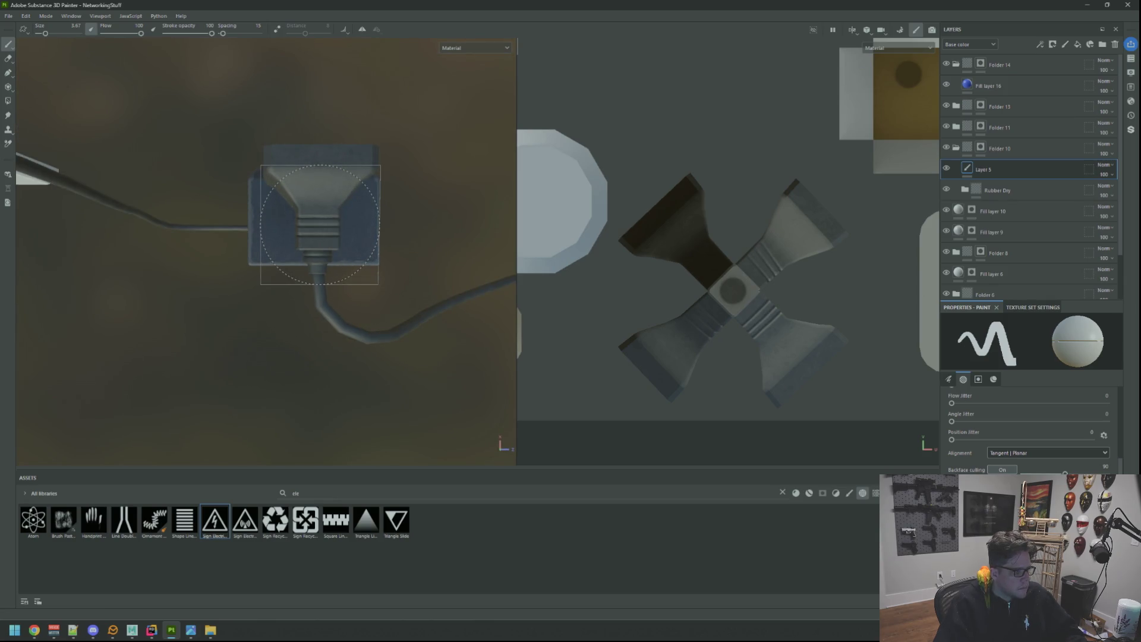
key(f)
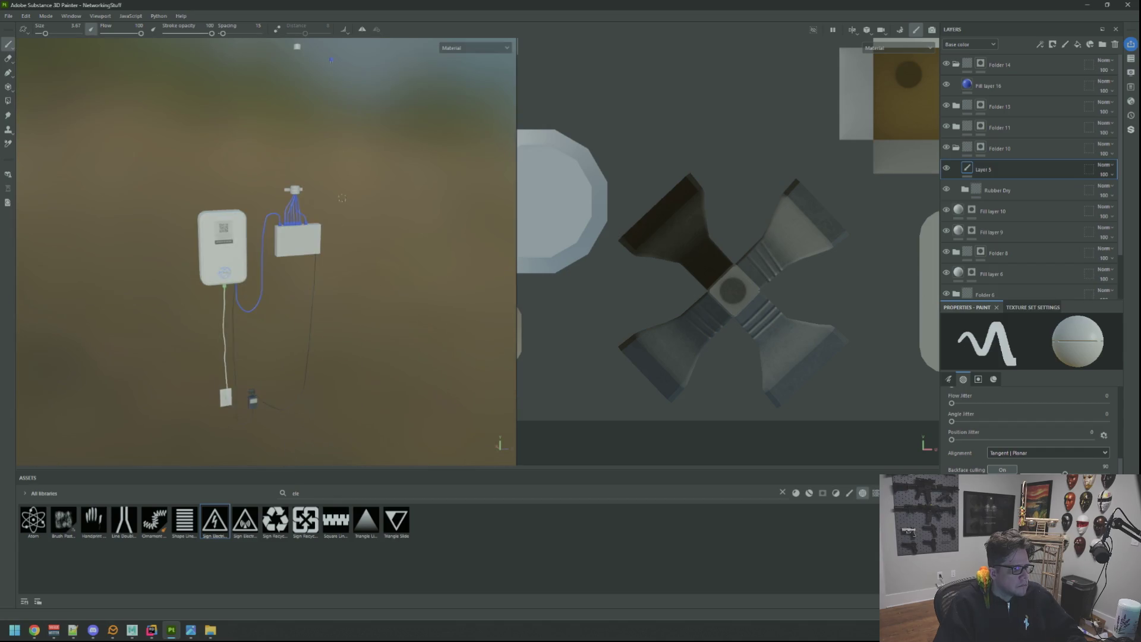
Pan and zoom to inspect the cables and wall plug from a new angle
scroll(up, 3)
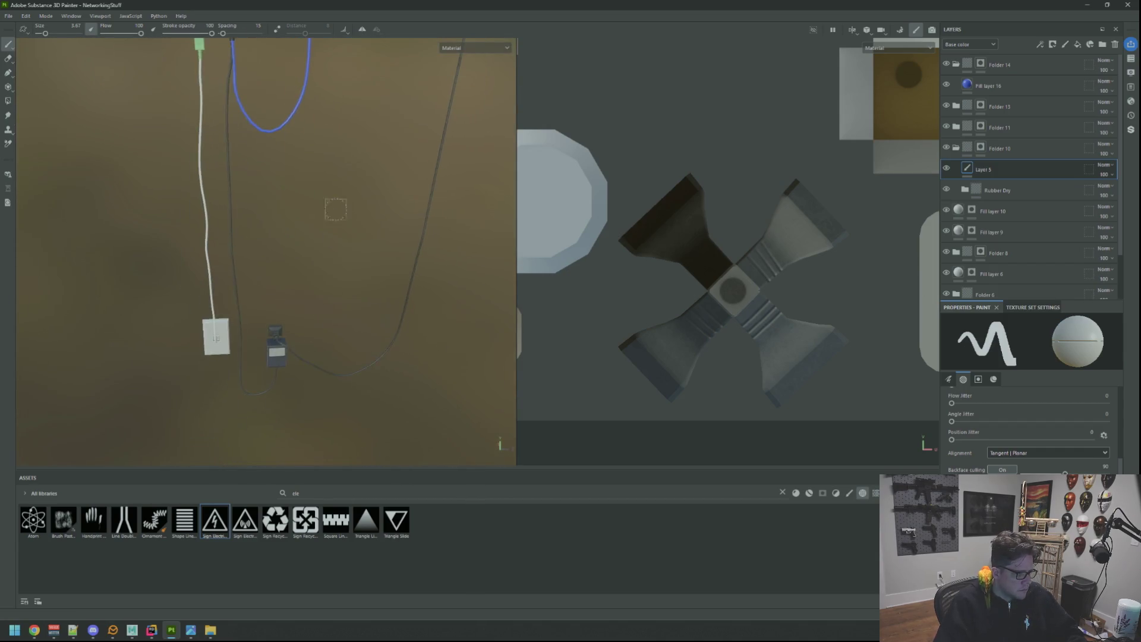
drag(335, 209, 293, 285)
scroll(up, 3)
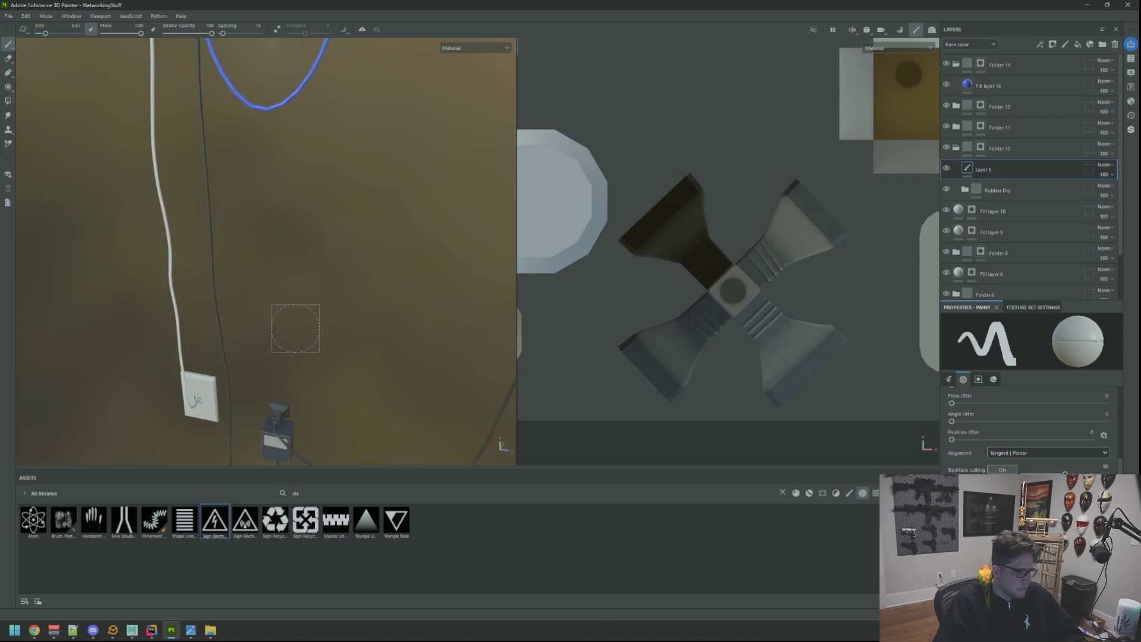
drag(295, 328, 321, 400)
scroll(up, 3)
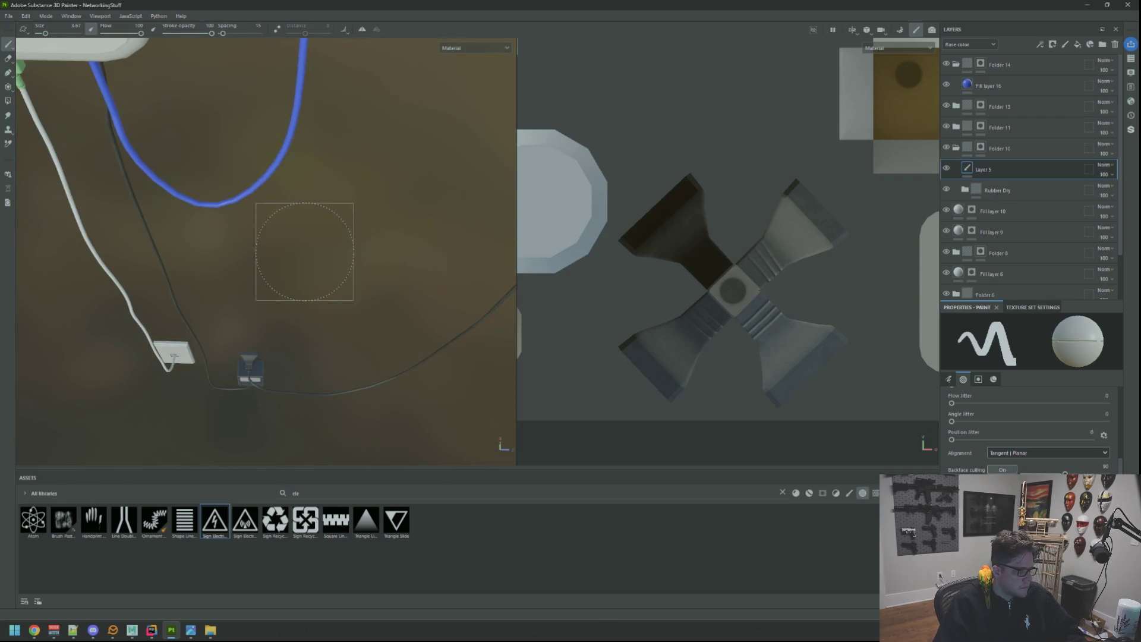
scroll(down, 3)
scroll(up, 3)
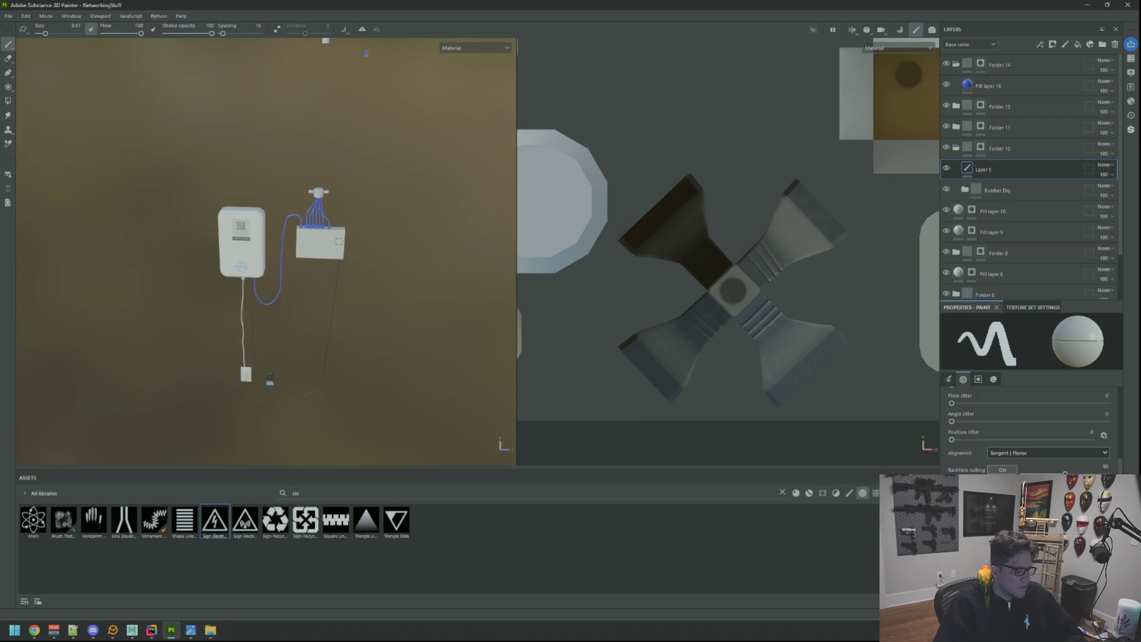
scroll(up, 3)
scroll(down, 3)
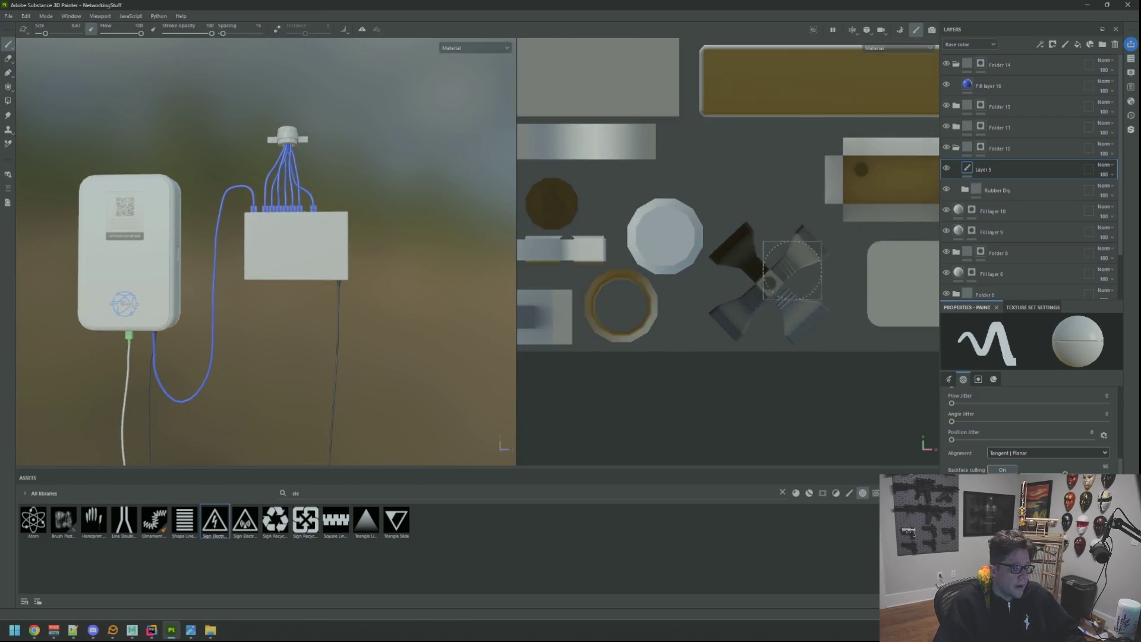
scroll(down, 3)
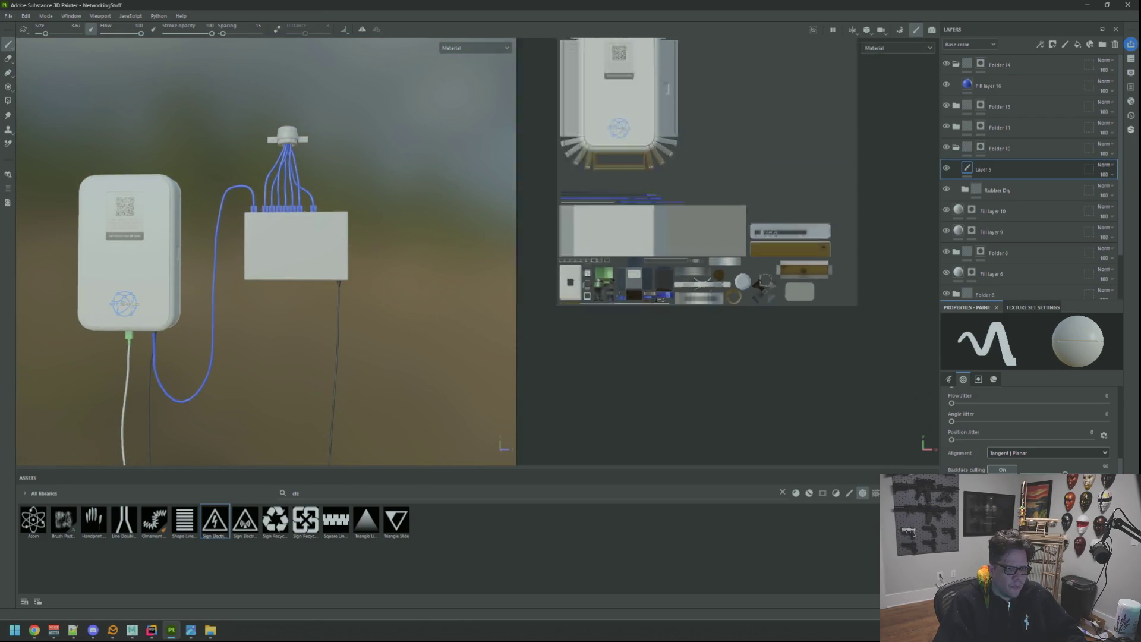
scroll(up, 3)
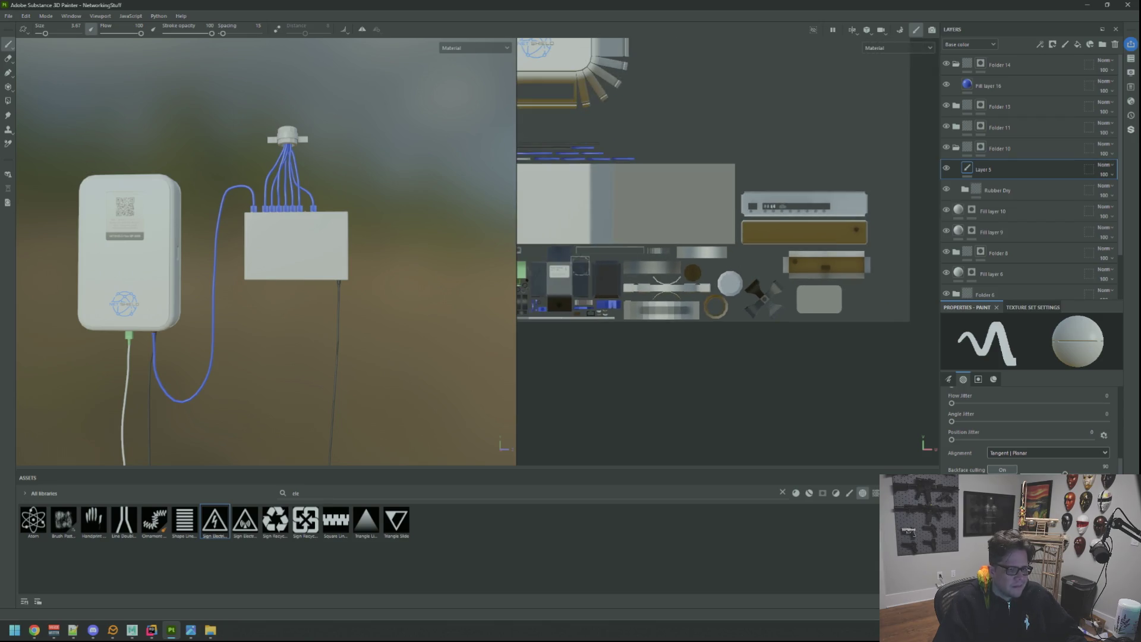
Switch to the single 3D viewport and zoom in on the cables at the wall plate
key(F2)
drag(473, 247, 548, 285)
scroll(up, 3)
scroll(down, 3)
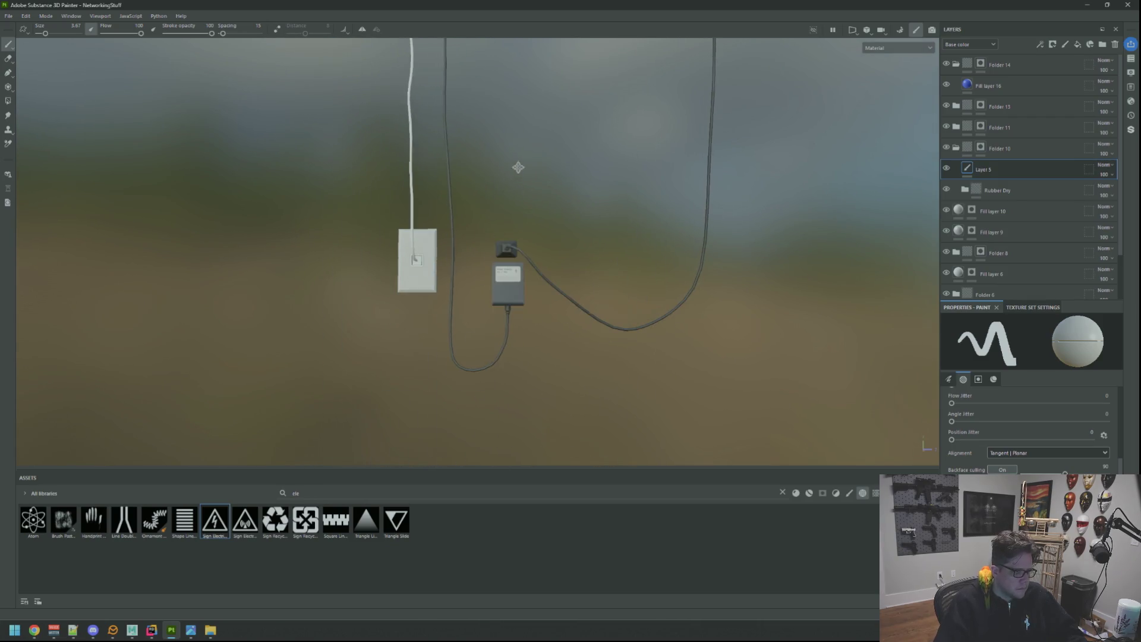
scroll(up, 3)
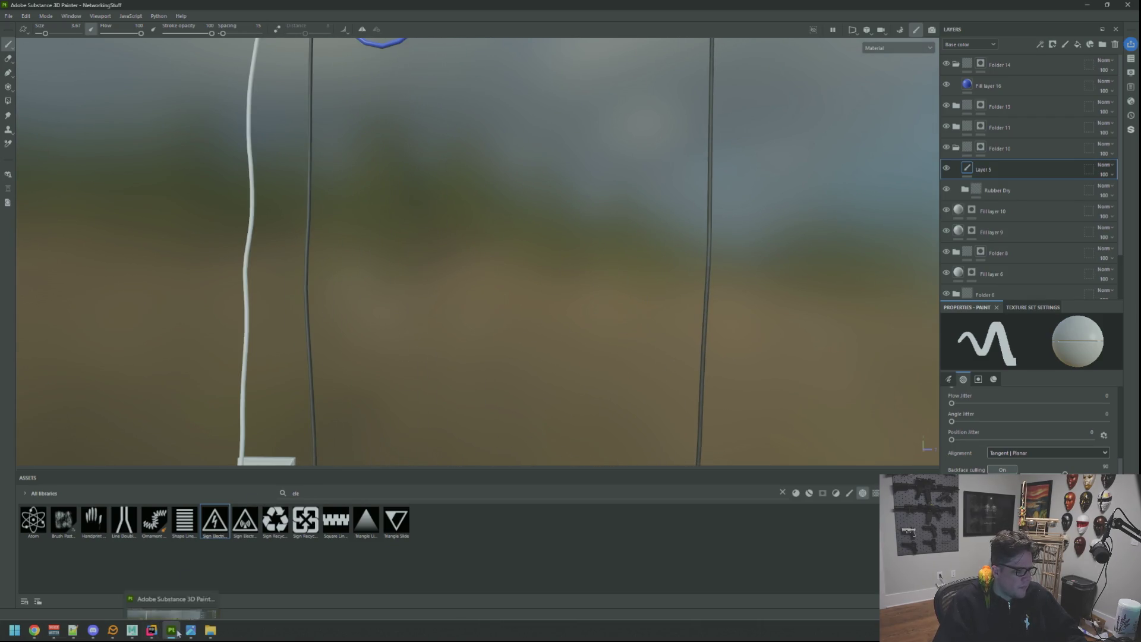
Switch to Maya and bring the cable, box and outlet into close view
click(132, 630)
scroll(down, 3)
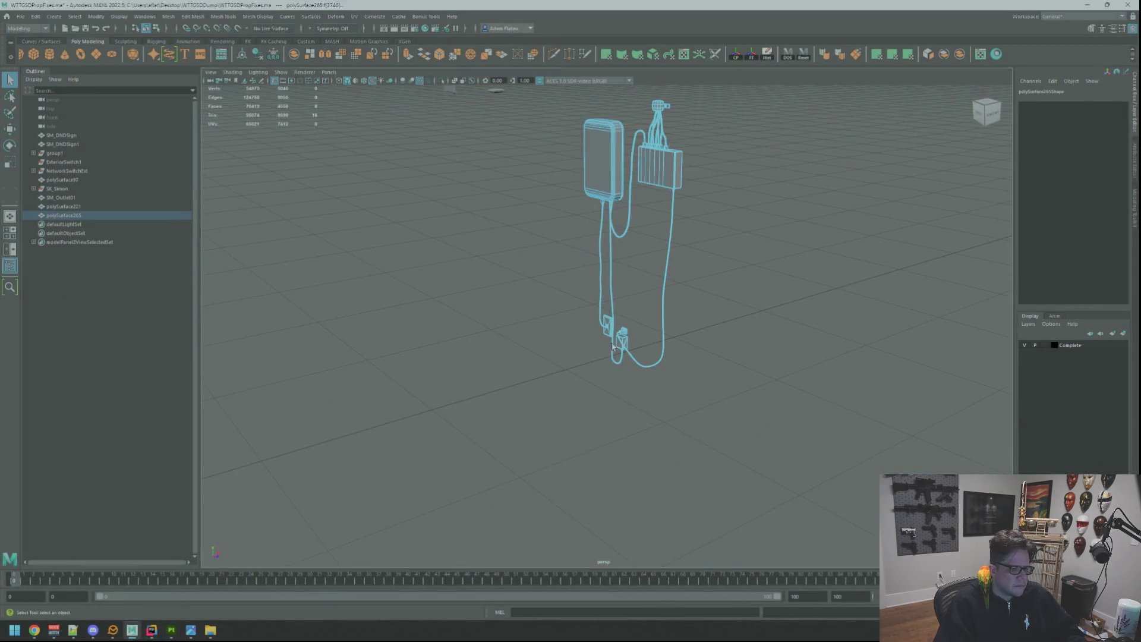
drag(612, 347, 642, 327)
scroll(down, 3)
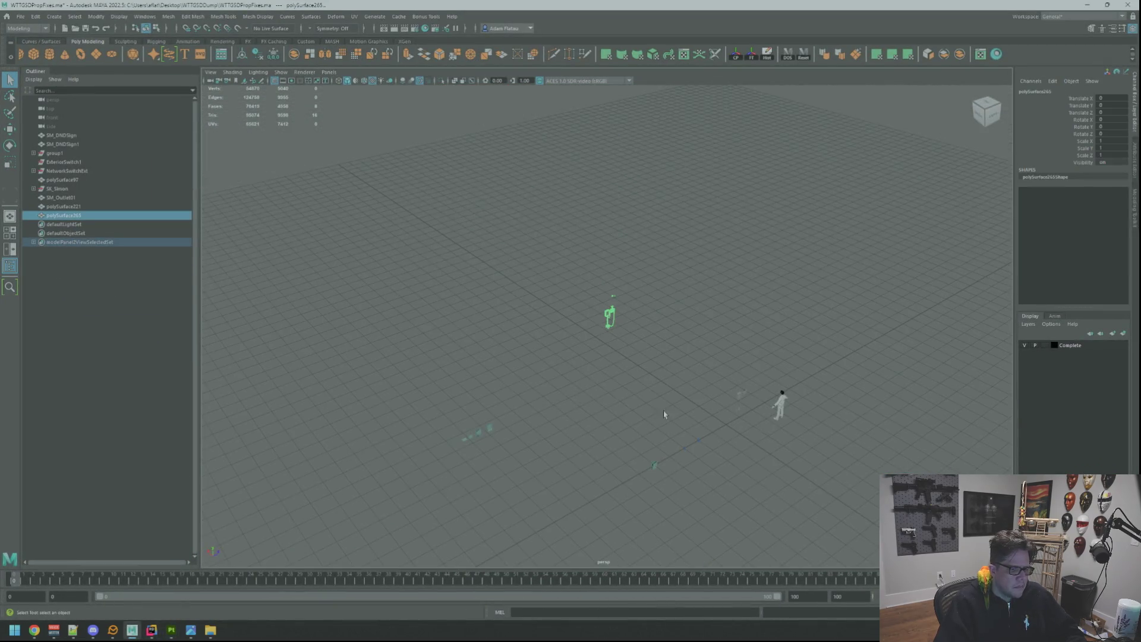
scroll(up, 3)
drag(697, 412, 614, 376)
scroll(up, 3)
drag(613, 376, 527, 340)
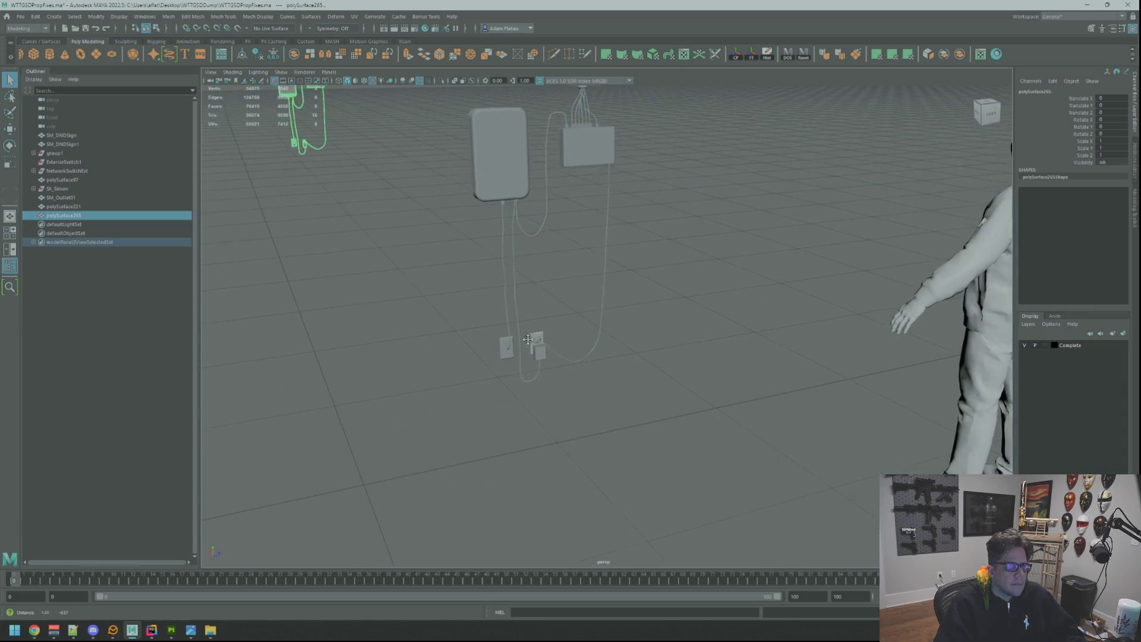
drag(528, 339, 565, 397)
Select polySurface221 and frame its plug end close up
click(449, 323)
key(f)
click(564, 396)
key(f)
drag(565, 396, 552, 392)
drag(553, 392, 556, 378)
key(F8)
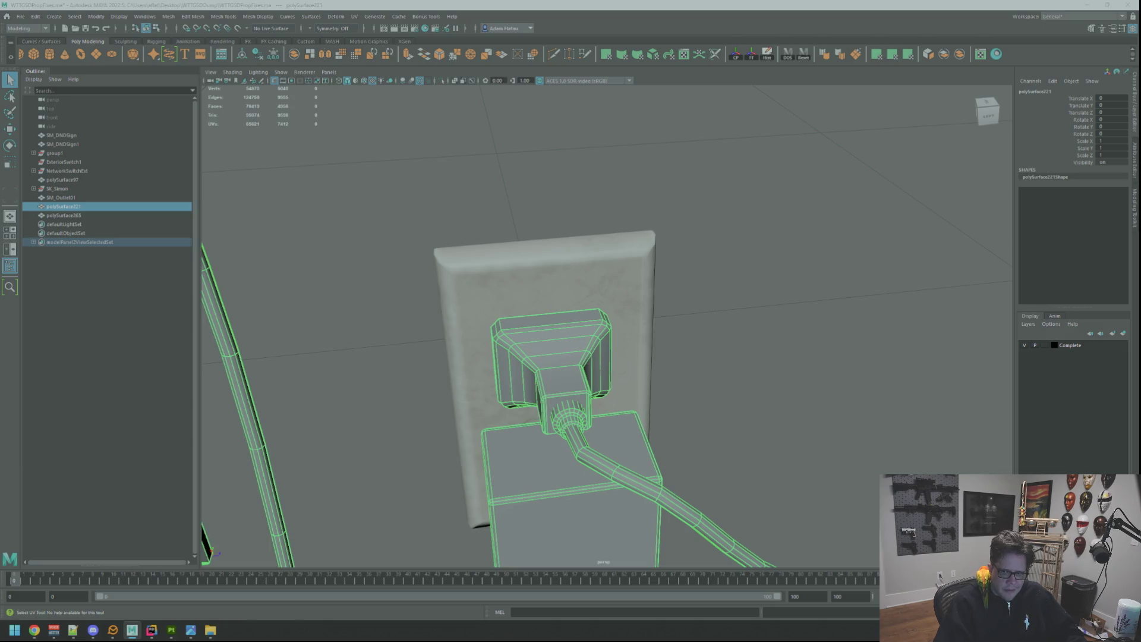
Inspect polySurface221's faces in component mode, then return to object mode
key(F8)
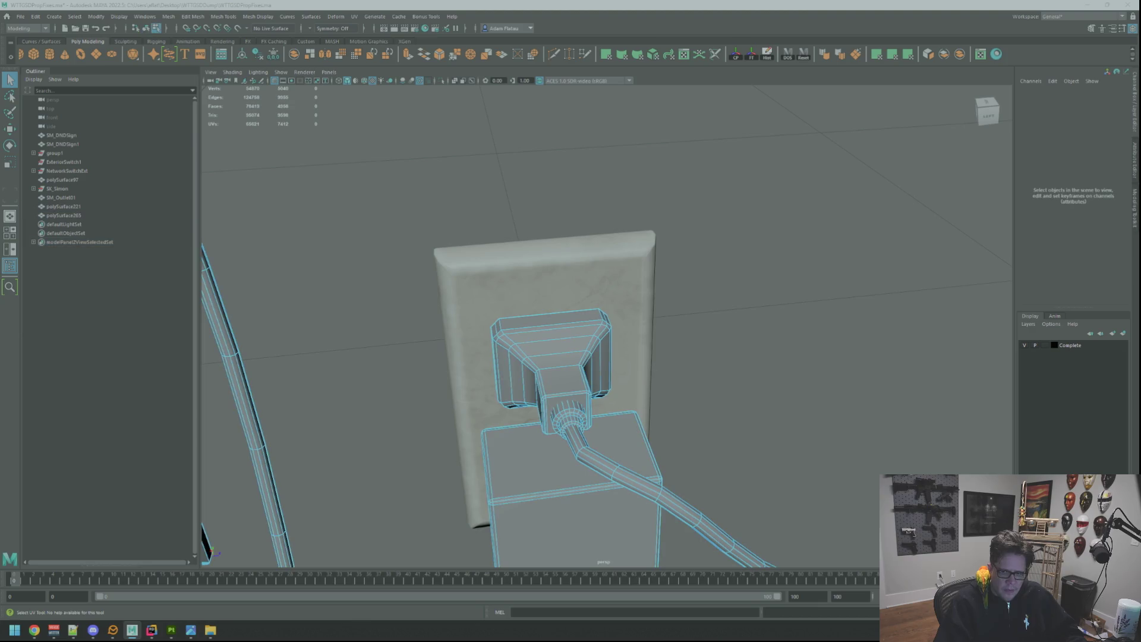
key(f)
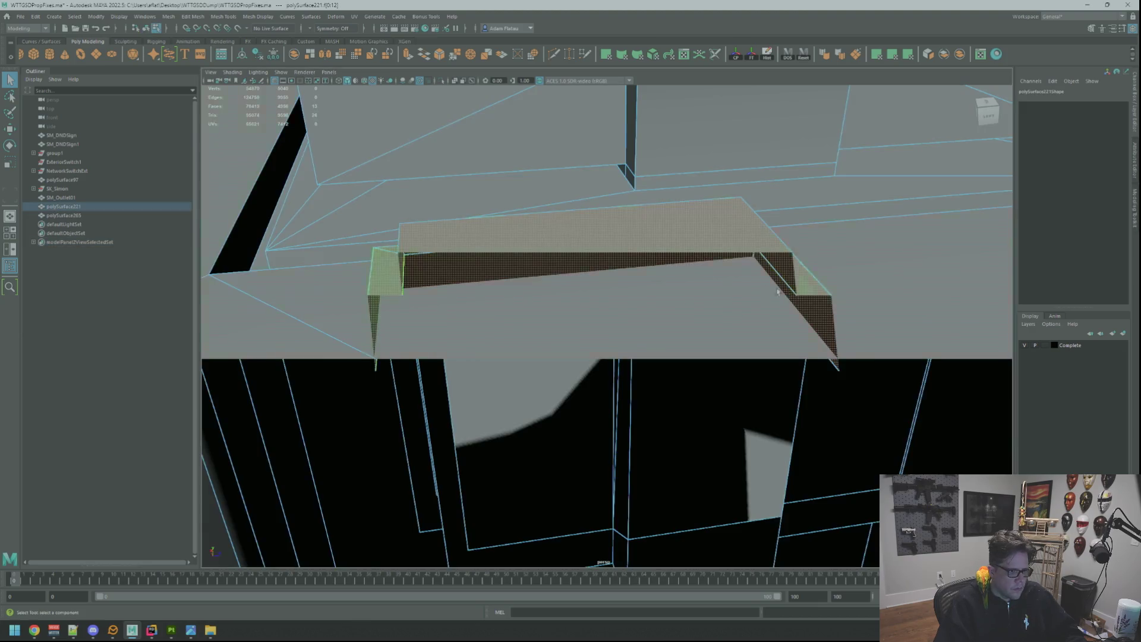
scroll(down, 3)
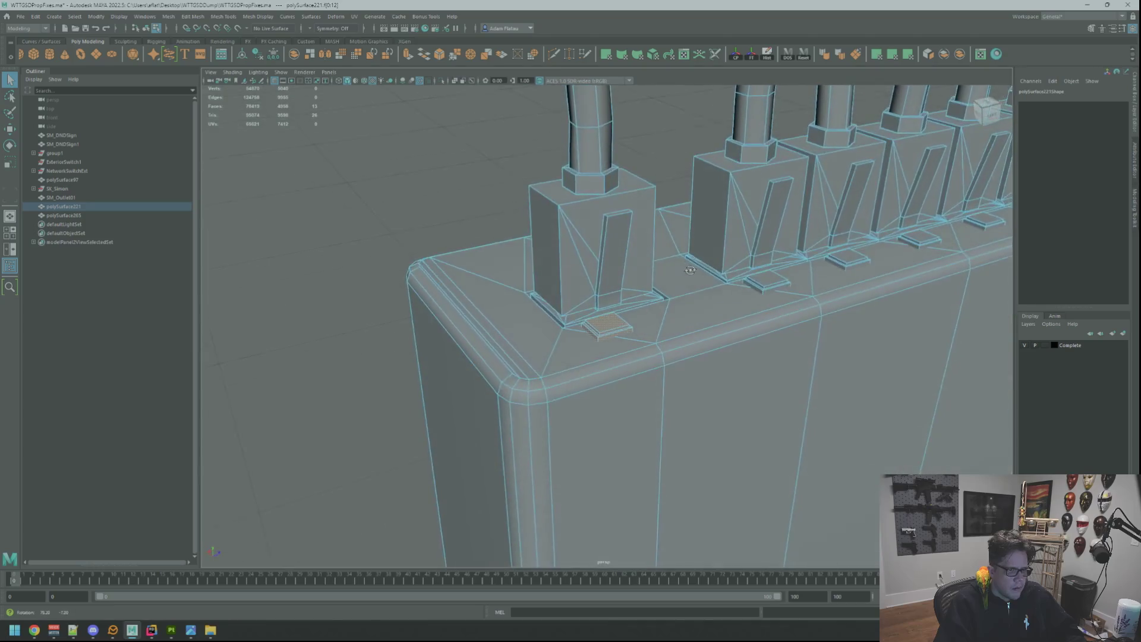
scroll(down, 3)
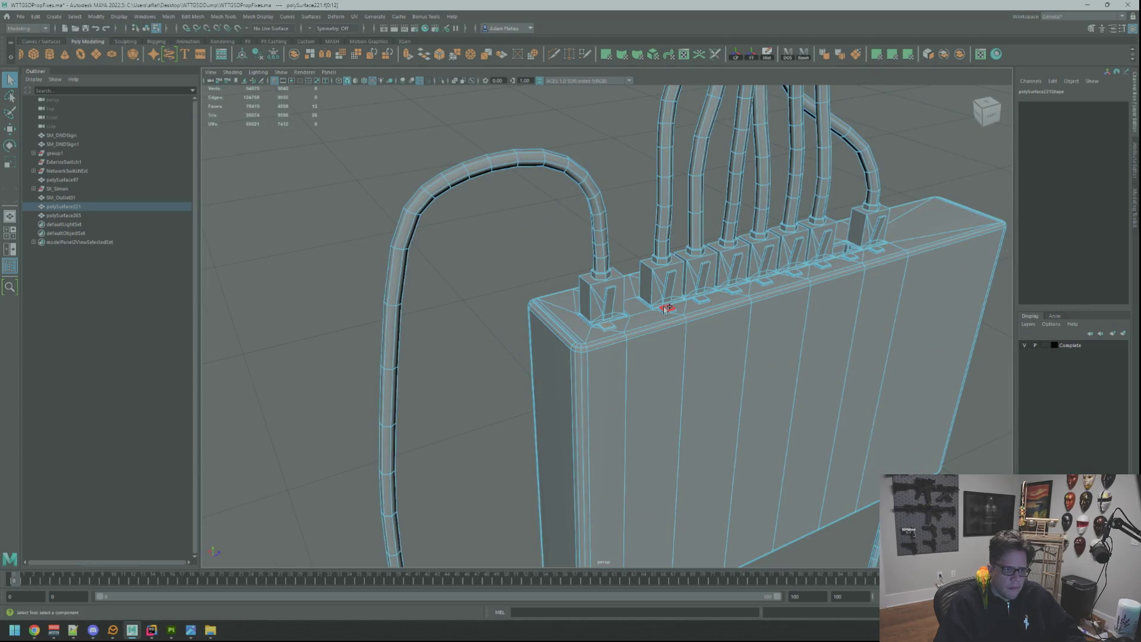
scroll(down, 3)
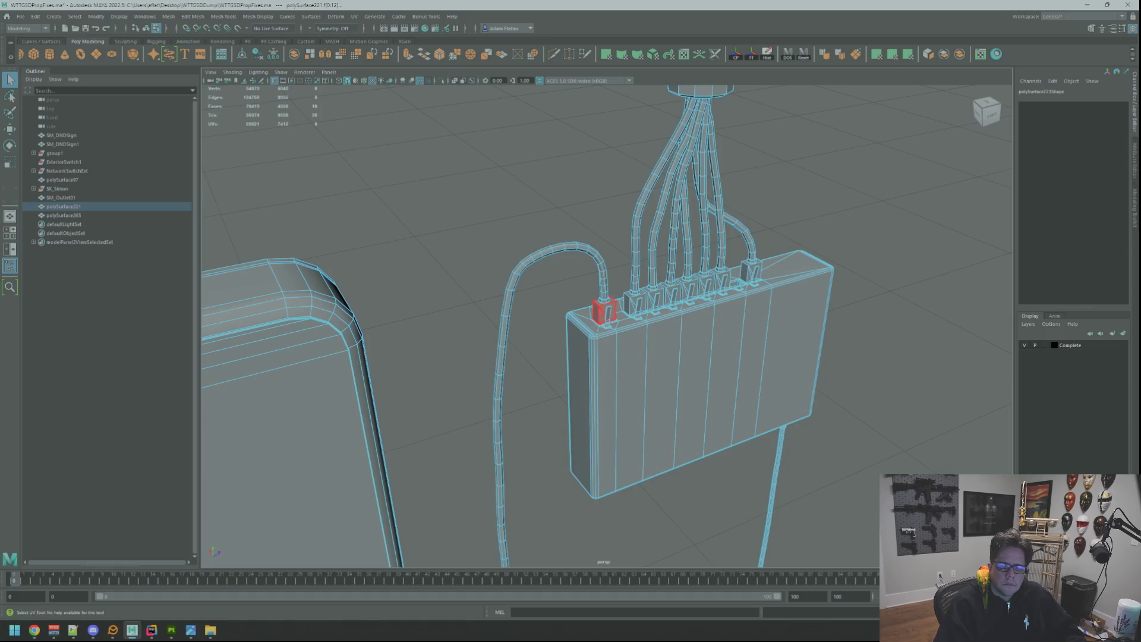
key(F8)
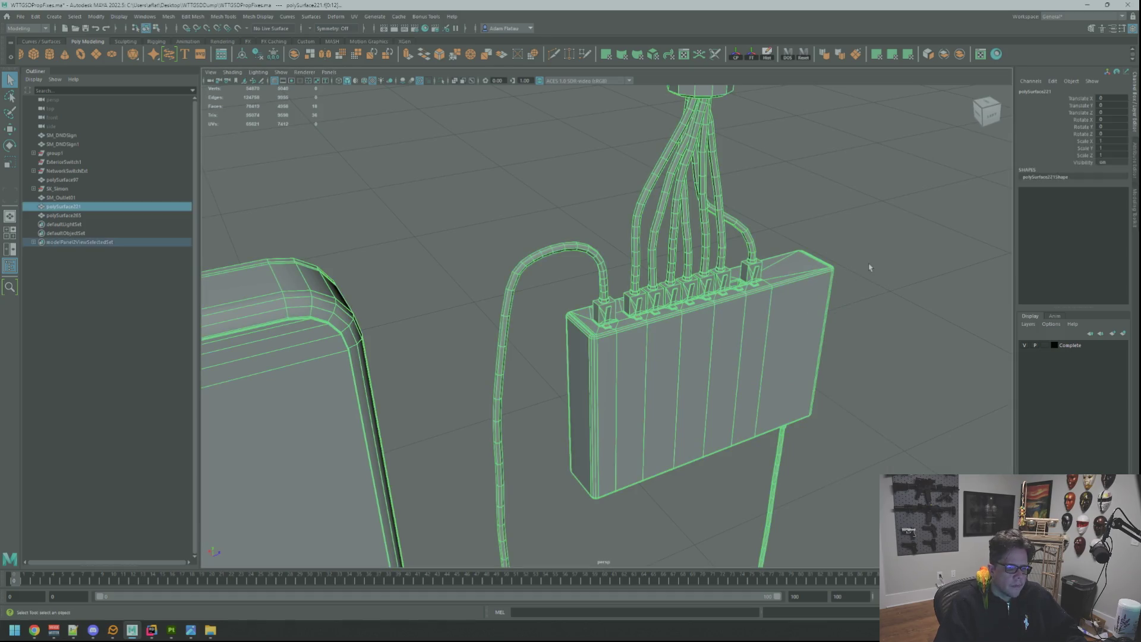
scroll(down, 3)
Add polySurface265 to the selection and open the UV Editor for both meshes
key(ctrl+1)
drag(526, 273, 557, 238)
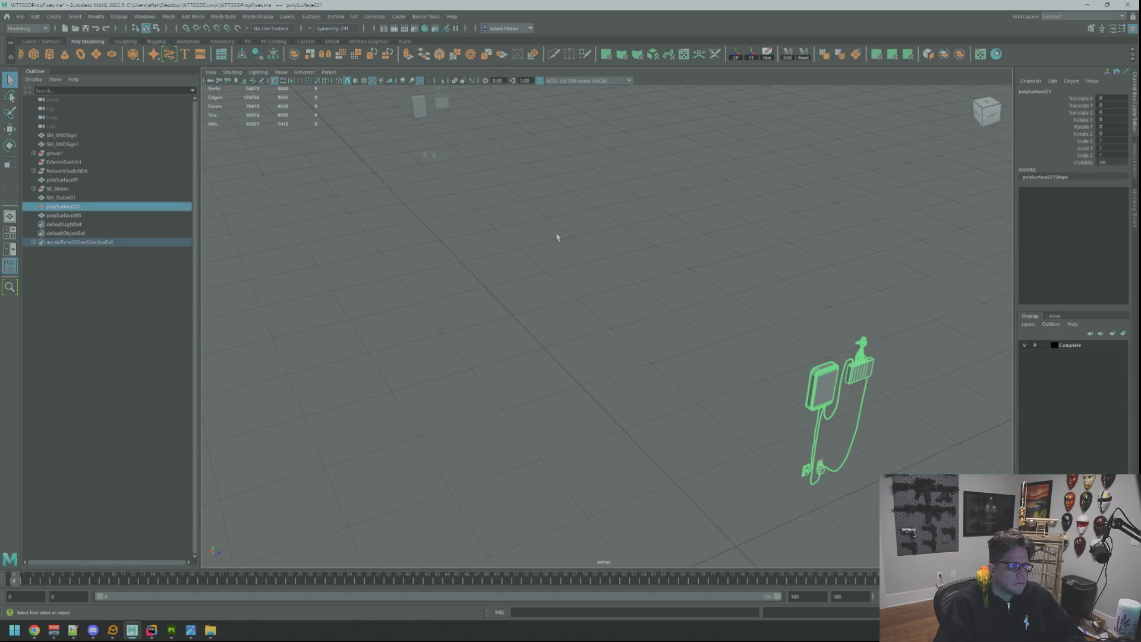
click(430, 114)
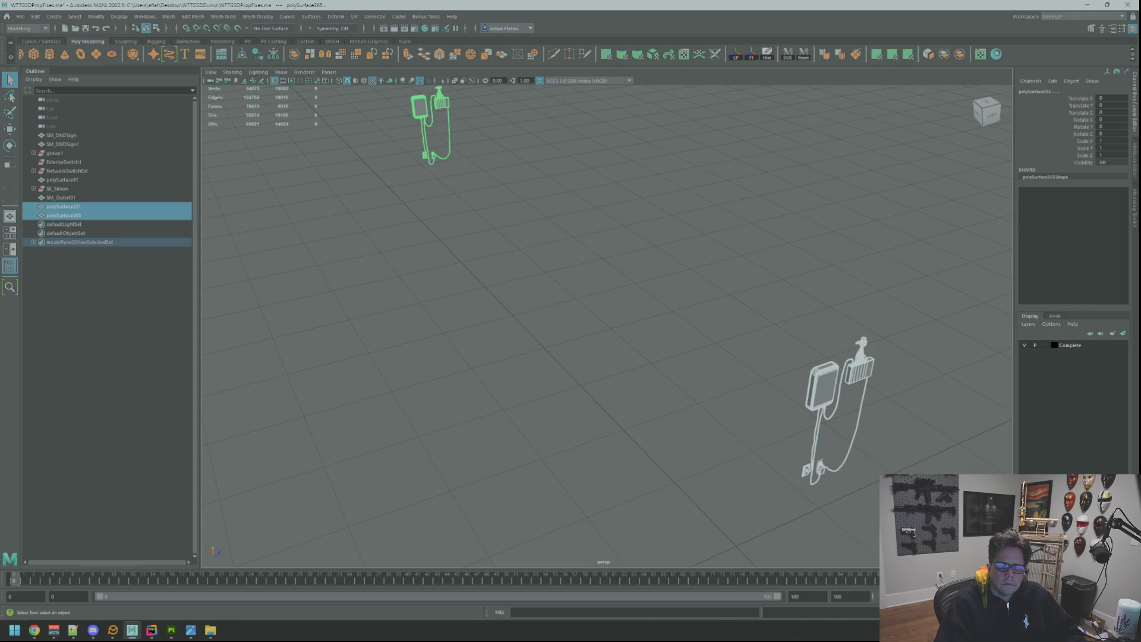
drag(631, 127, 410, 97)
Switch to UV selection and frame a UV shell of polySurface265
scroll(down, 3)
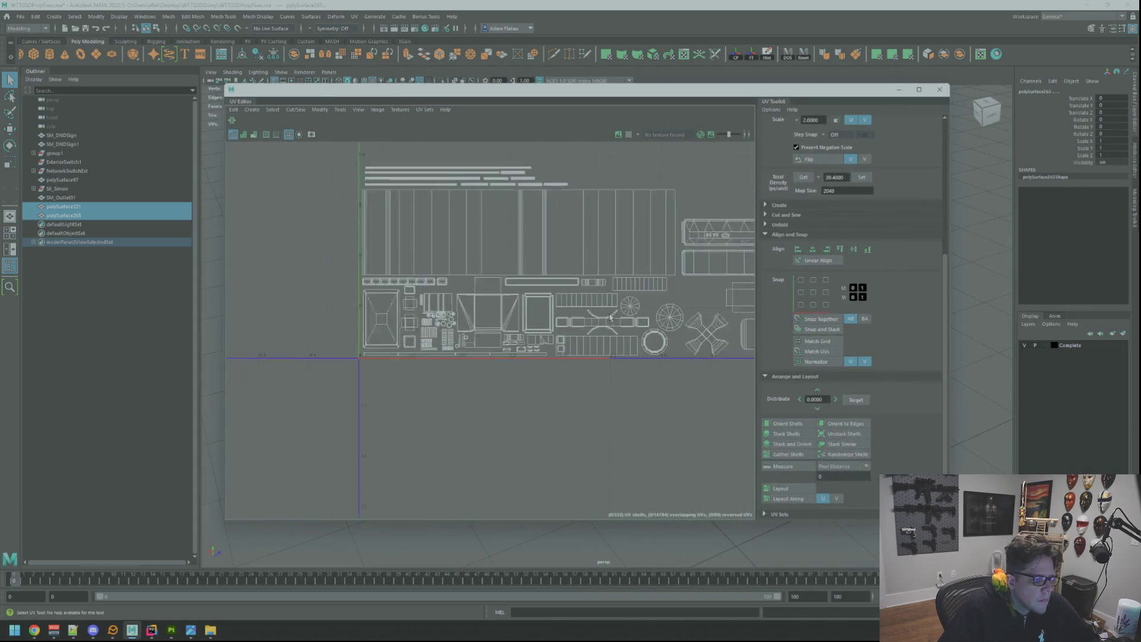
scroll(up, 3)
key(super)
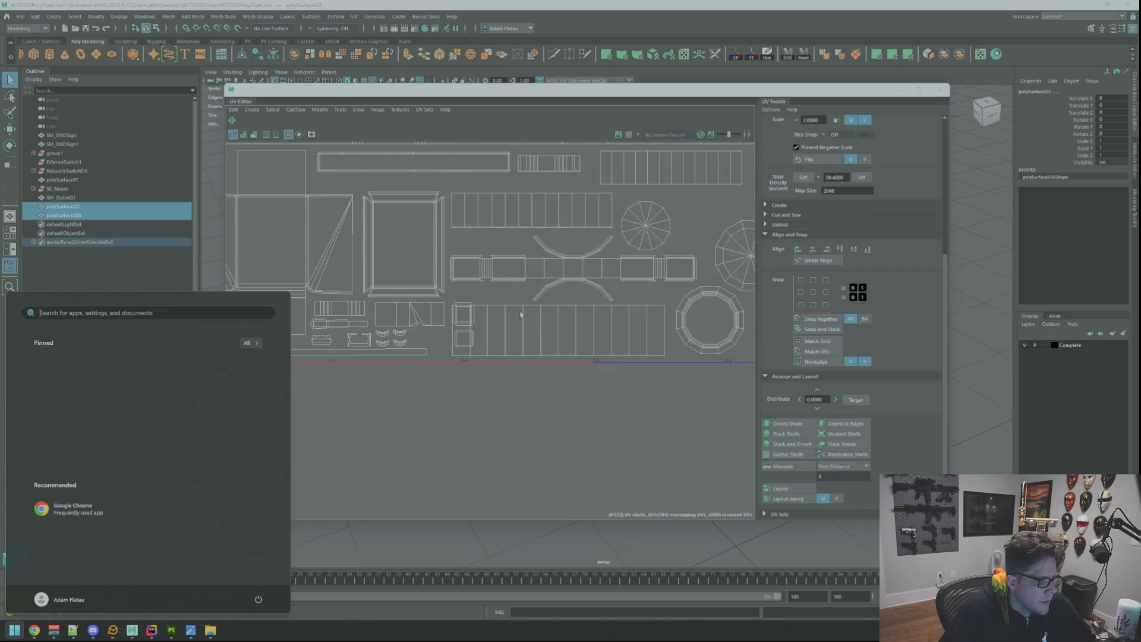
scroll(up, 3)
key(super)
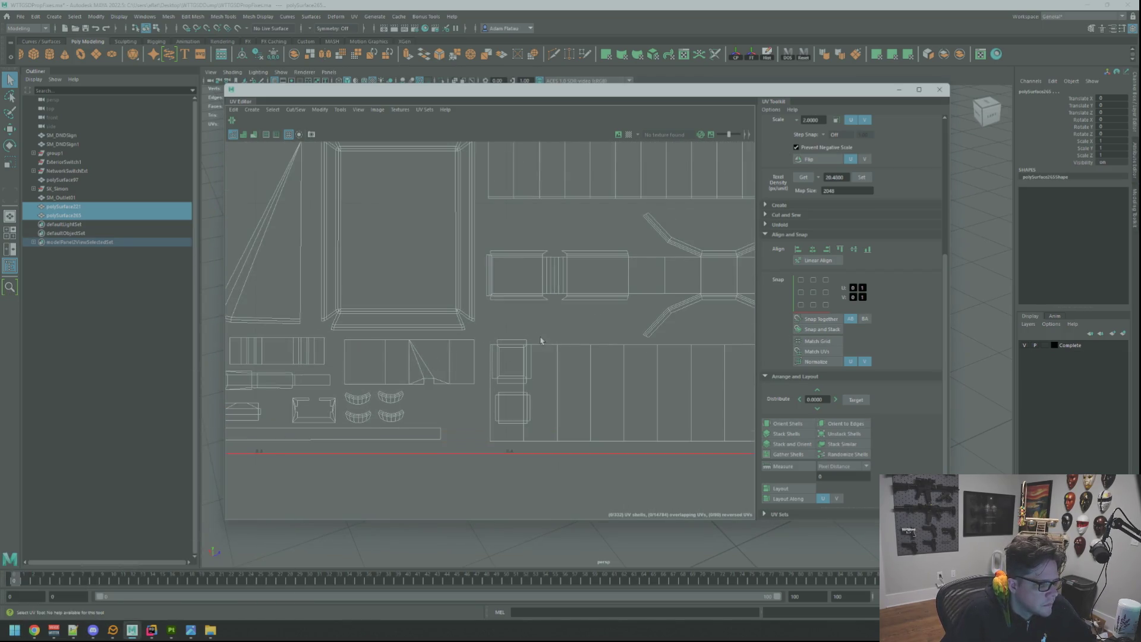
drag(523, 330, 507, 323)
click(559, 387)
scroll(down, 3)
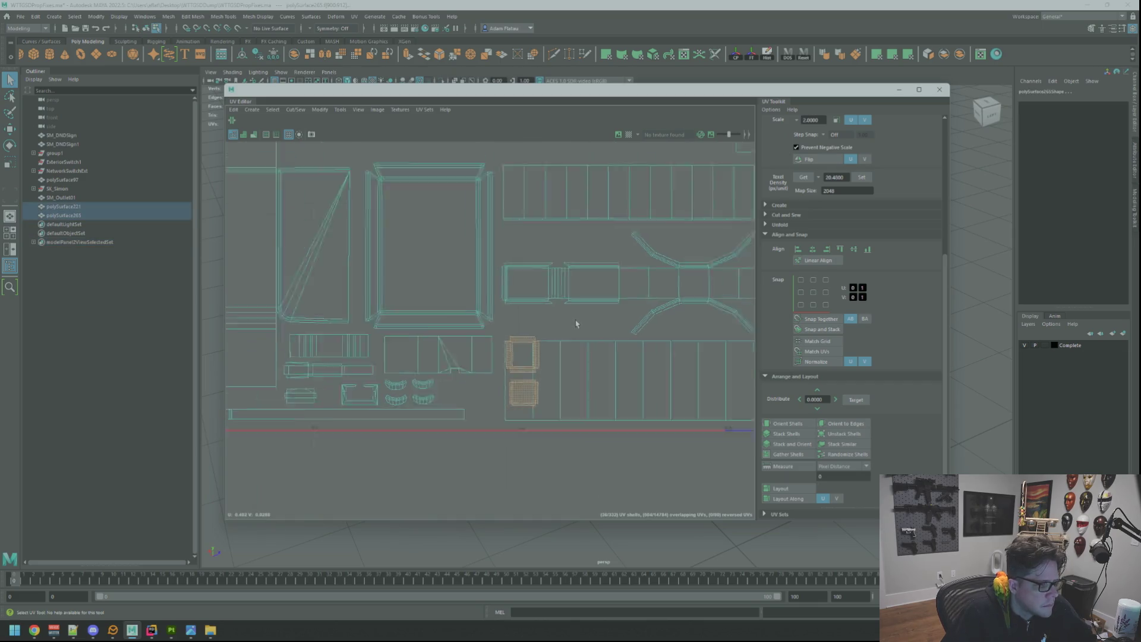
scroll(down, 3)
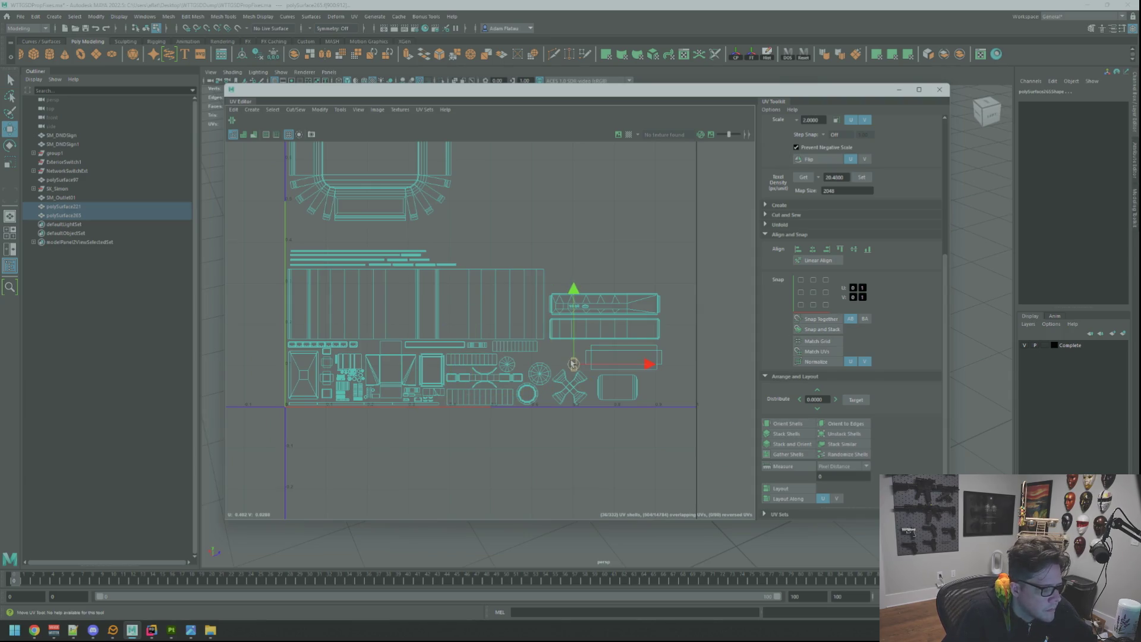
key(f)
Select only the lower UV shell, clear the selection, and close the UV Editor
scroll(down, 3)
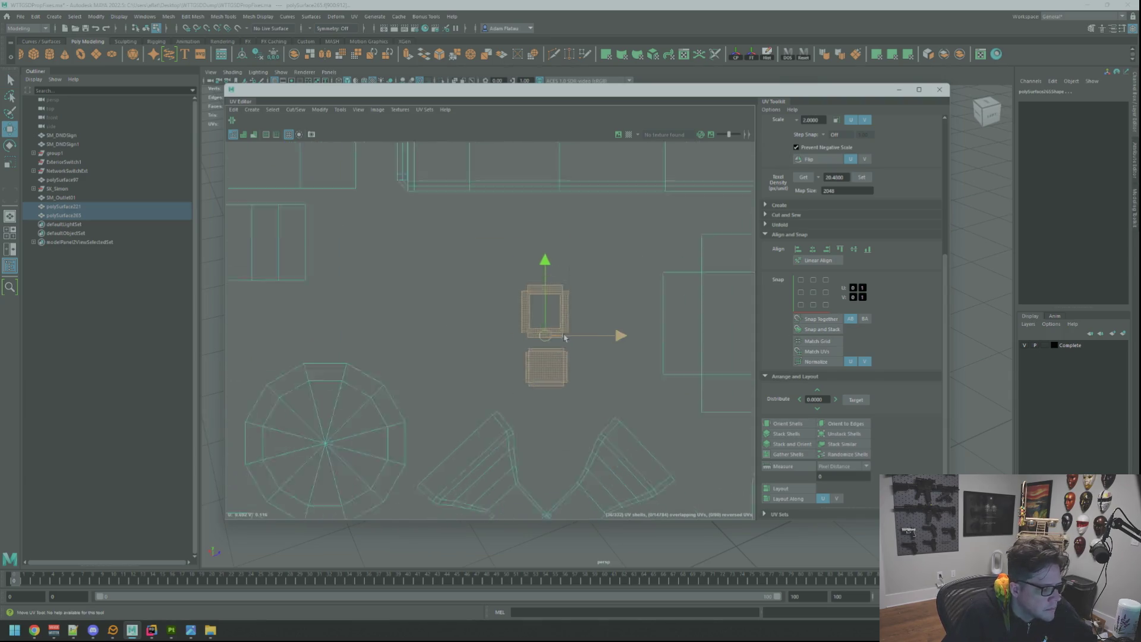
scroll(up, 3)
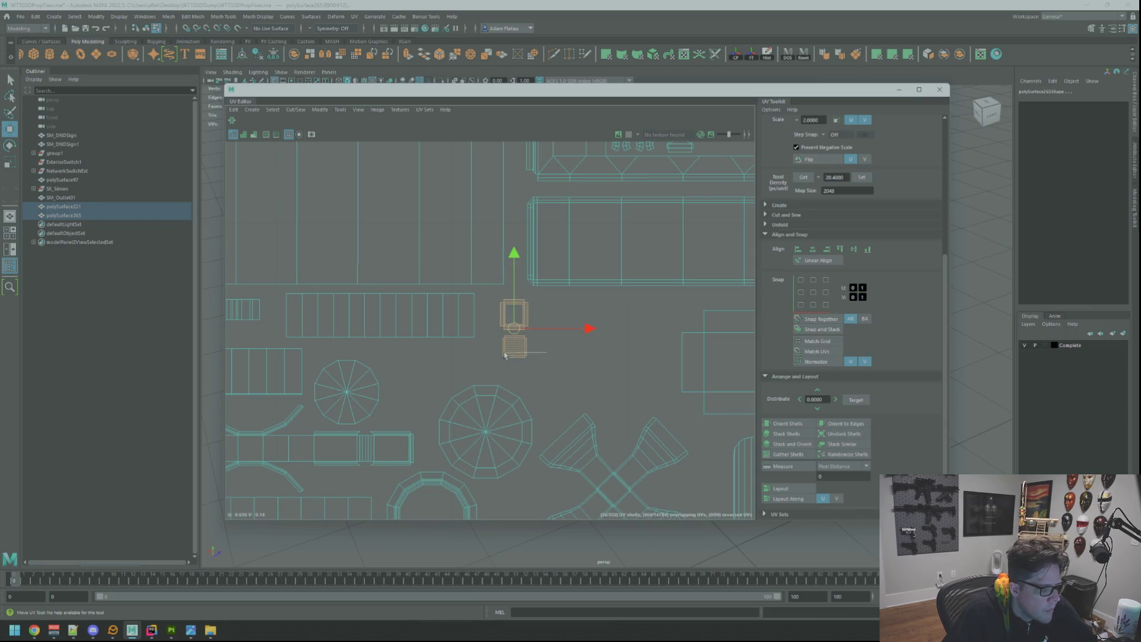
click(505, 354)
click(564, 309)
scroll(down, 3)
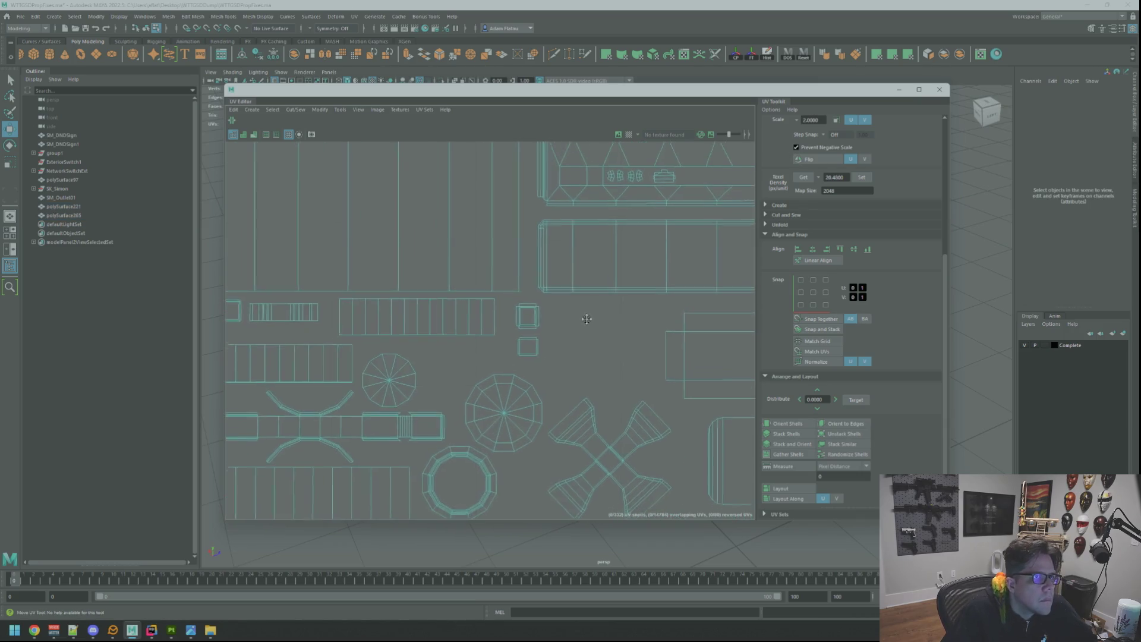
scroll(up, 3)
scroll(up, 3)
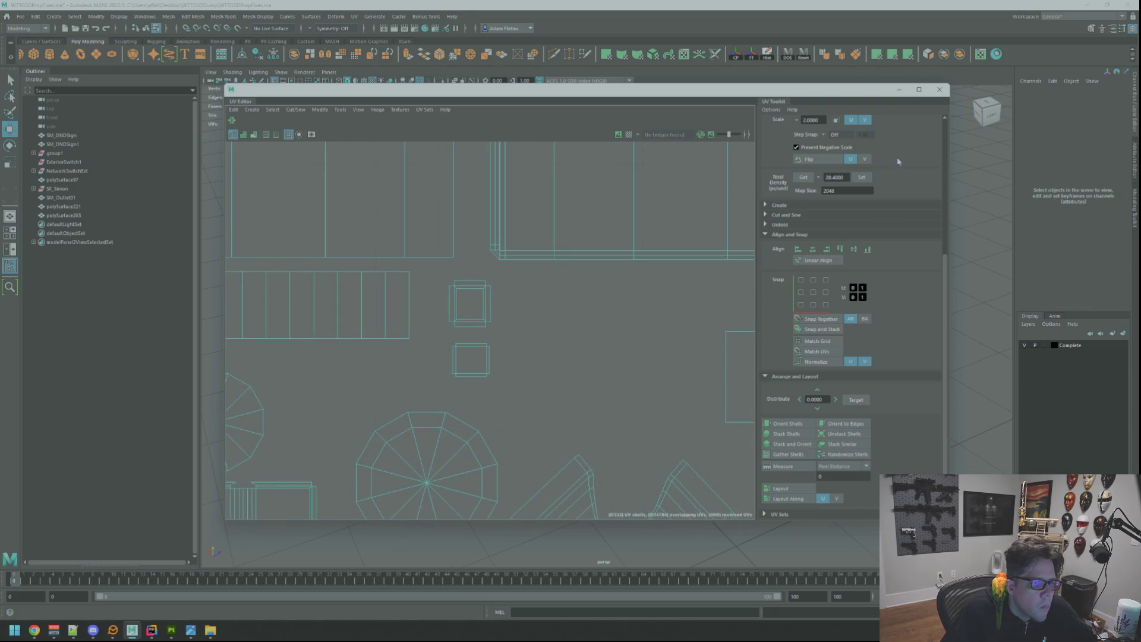
click(940, 90)
In Maya, select polySurface265 and frame the networking assembly in the view
key(q)
drag(667, 208, 557, 186)
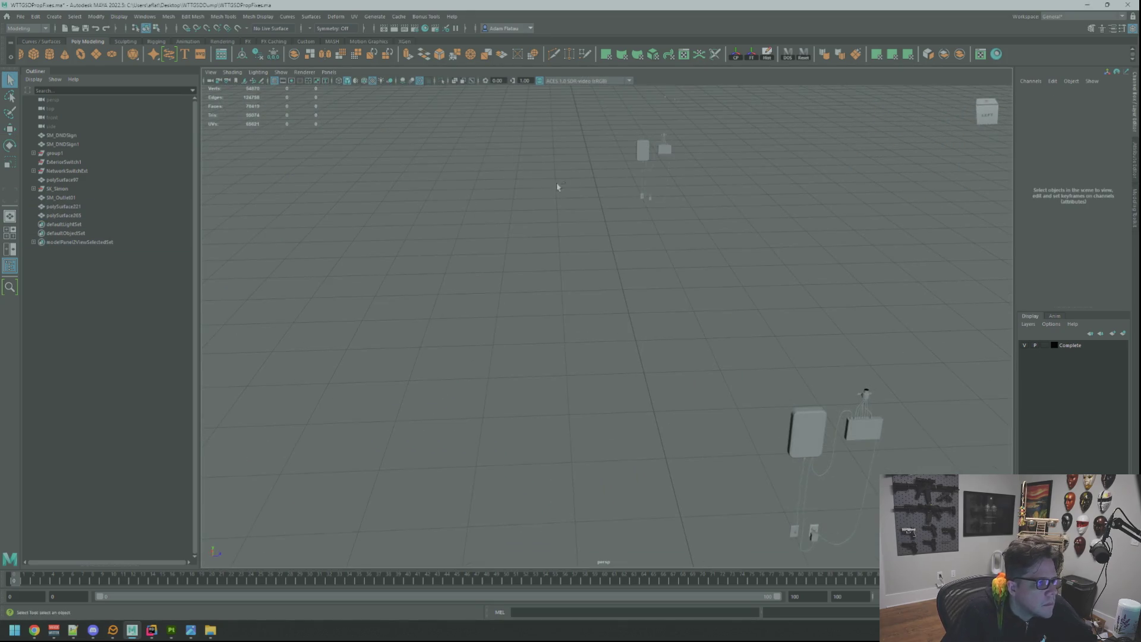
click(648, 163)
key(f)
drag(657, 196, 741, 239)
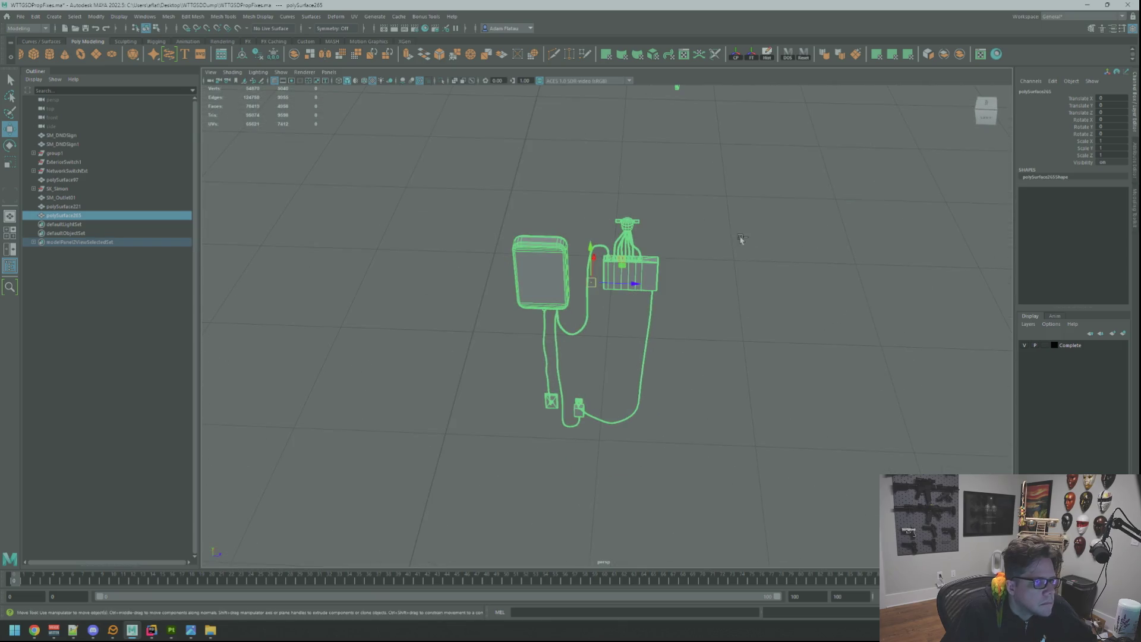
key(w)
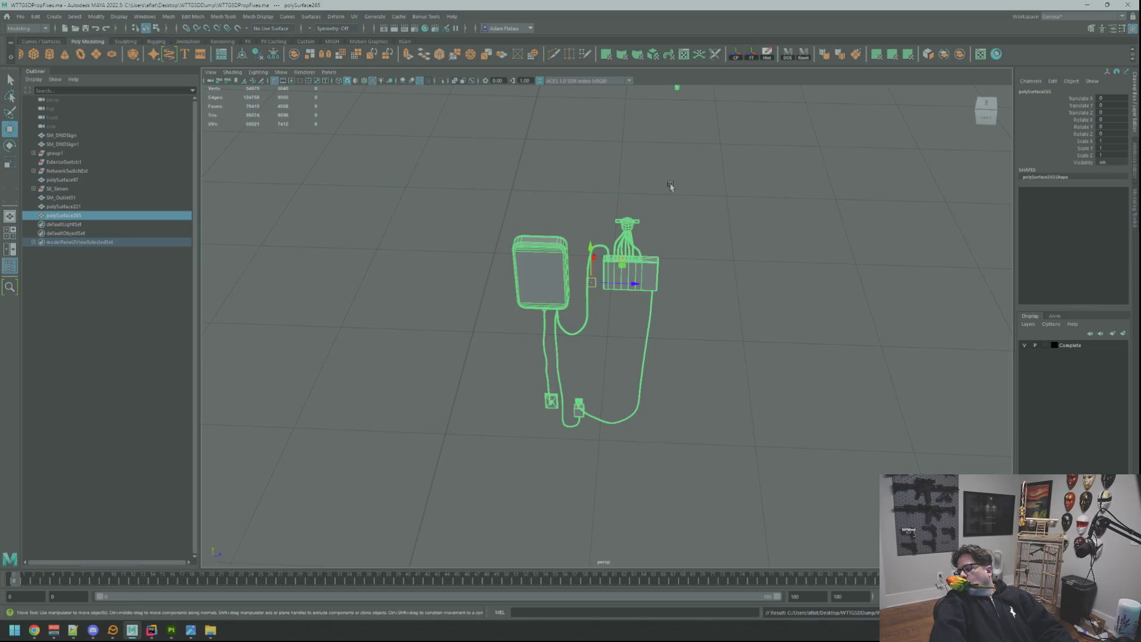
drag(658, 290, 667, 153)
drag(667, 153, 778, 319)
drag(778, 319, 725, 272)
scroll(down, 3)
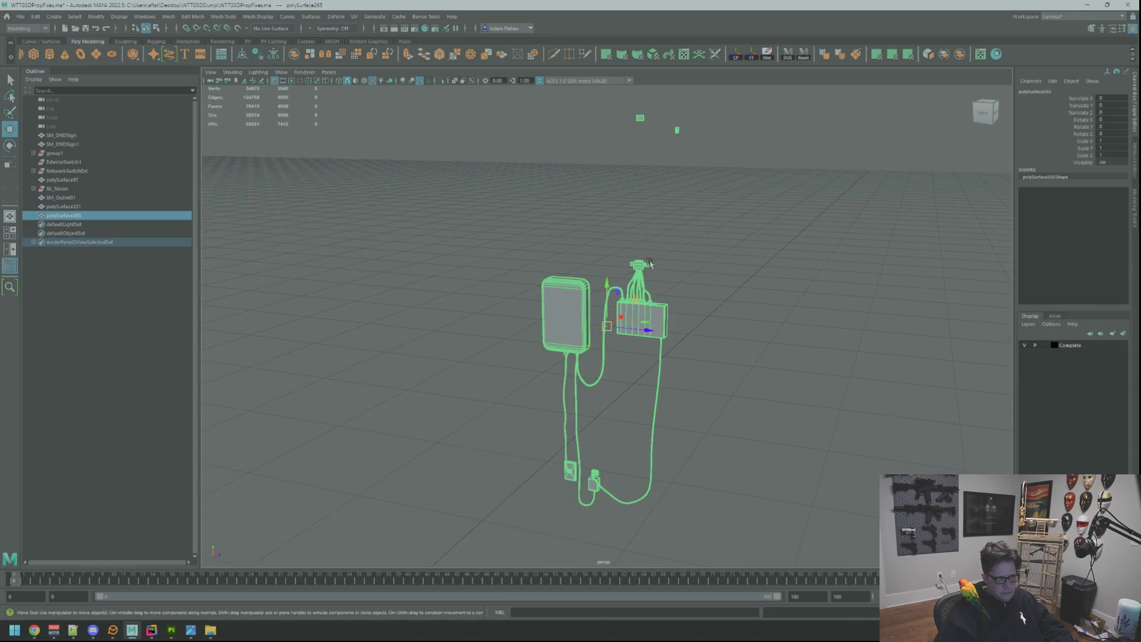
Export the selection over WTTGSDNetworkingStuff.fbx, confirming the overwrite, and return to Substance Painter
key(ctrl+shift+e)
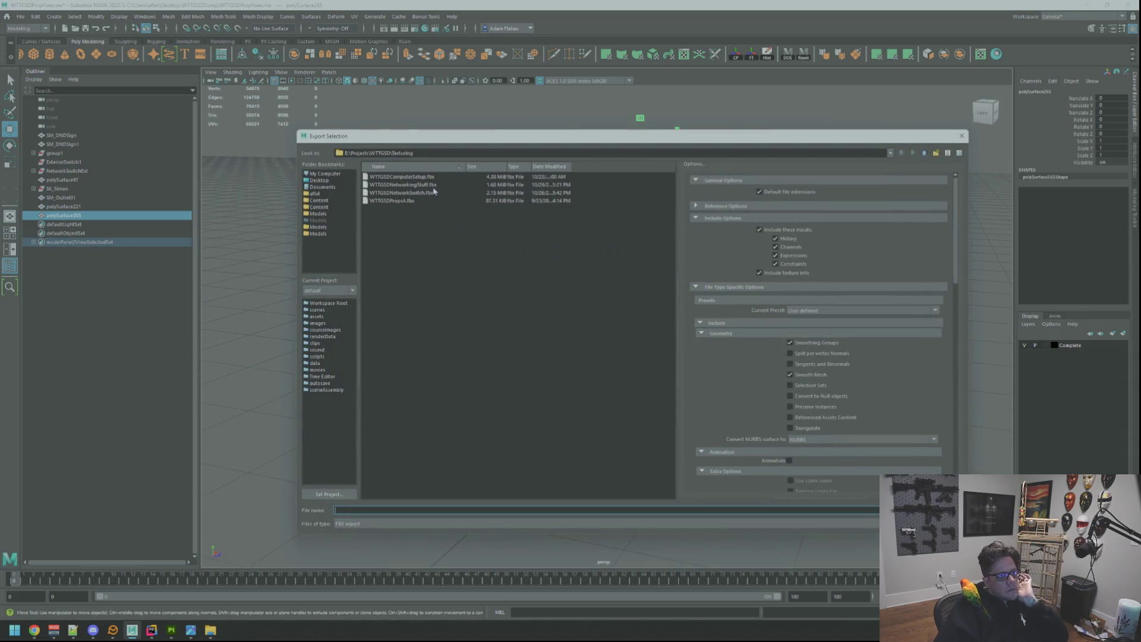
click(434, 187)
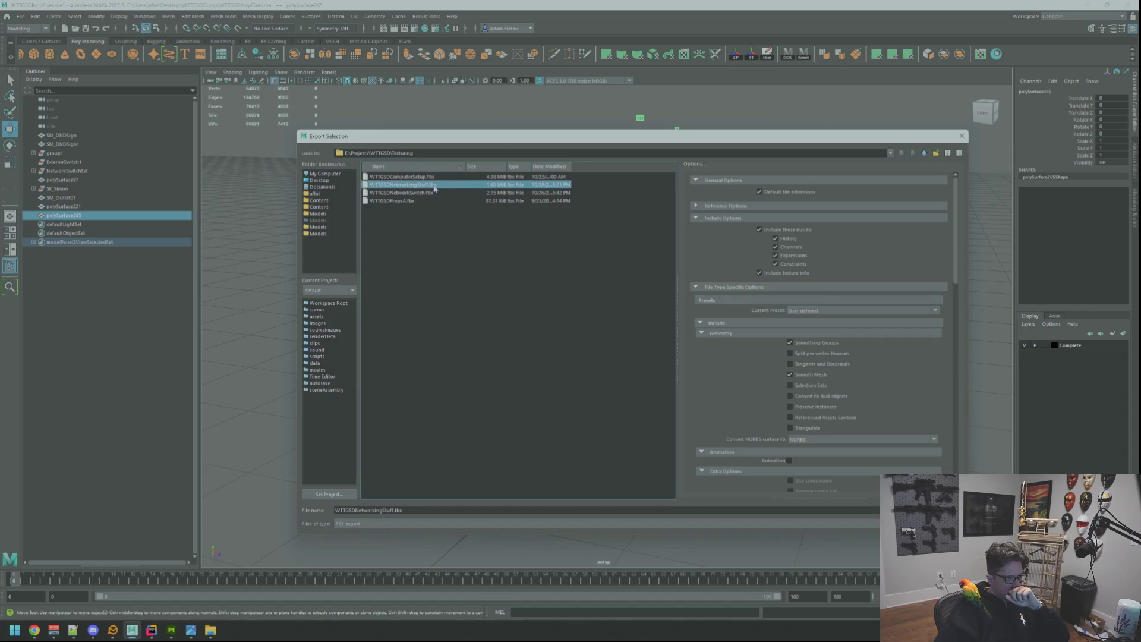
double_click(435, 186)
click(613, 348)
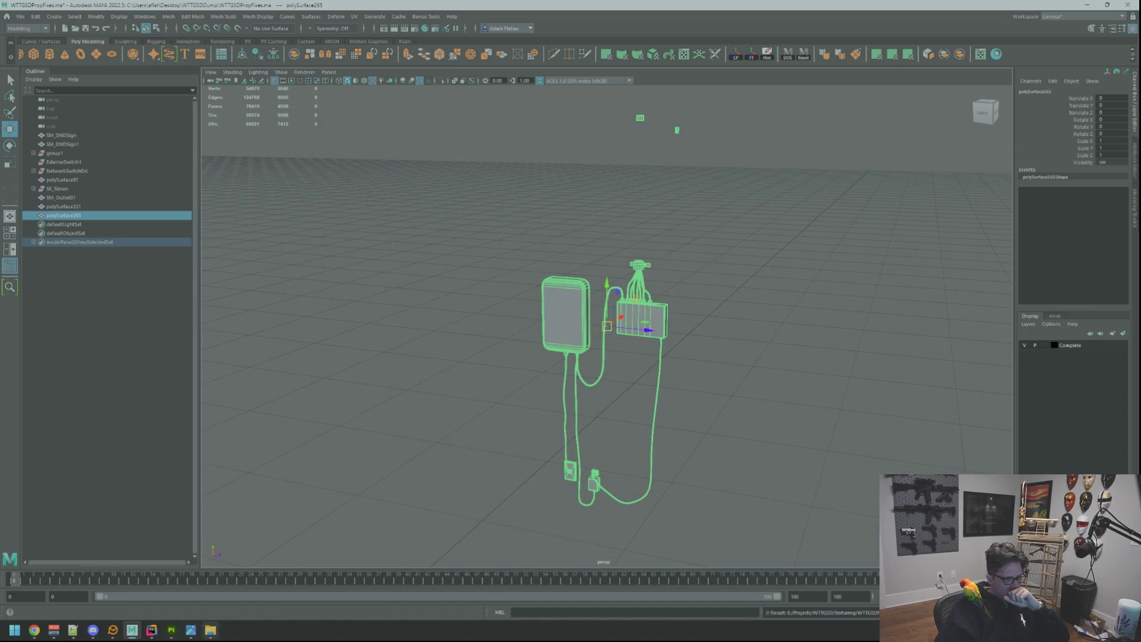
click(172, 630)
In Project configuration, reload the mesh from the updated WTTGSDNetworkingStuff.fbx and confirm with OK
key(f)
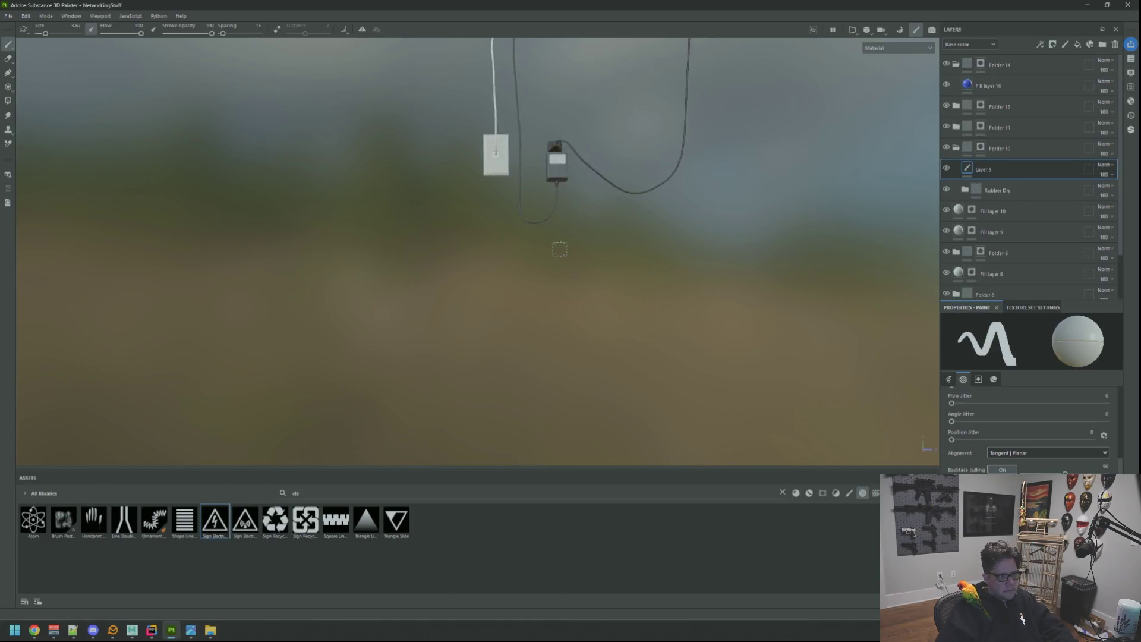
scroll(up, 3)
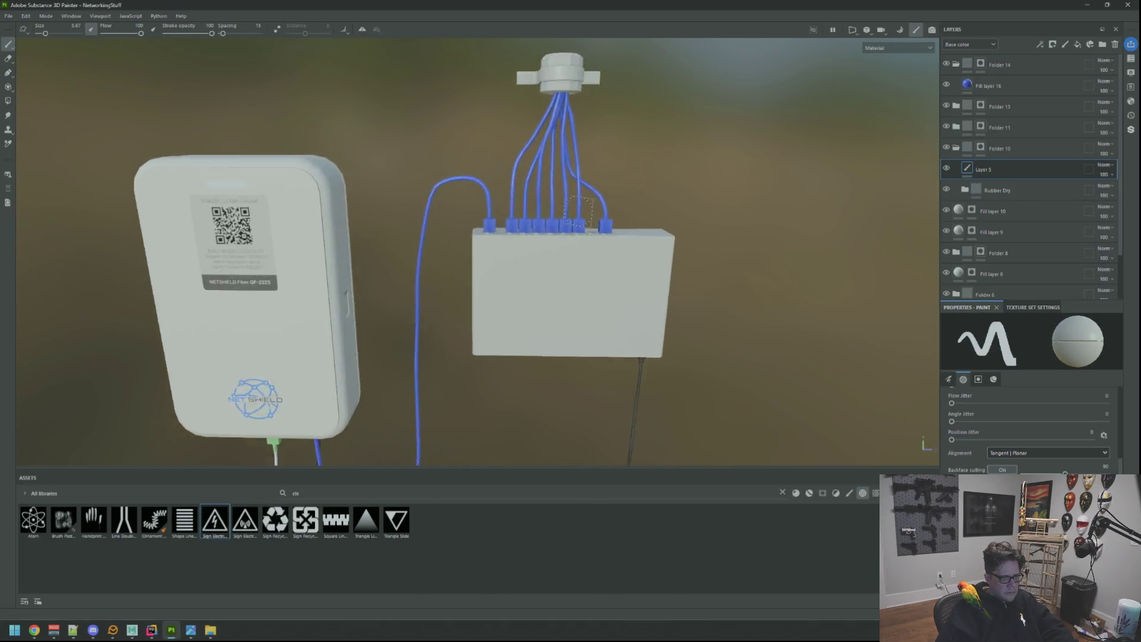
drag(543, 286, 531, 322)
key(f)
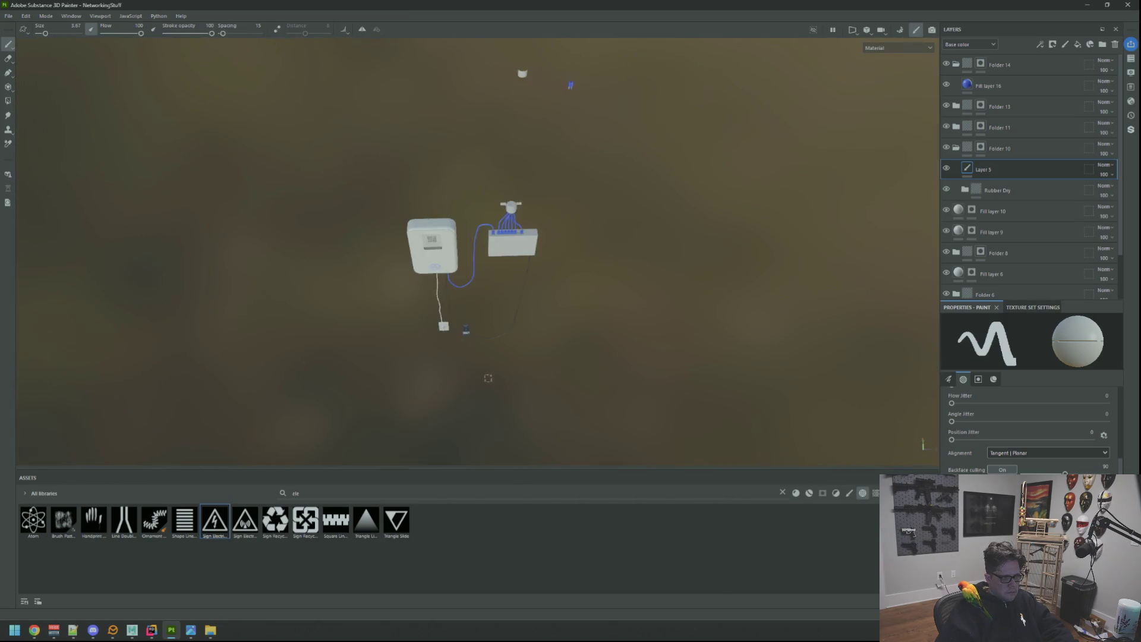
scroll(up, 3)
drag(501, 273, 491, 263)
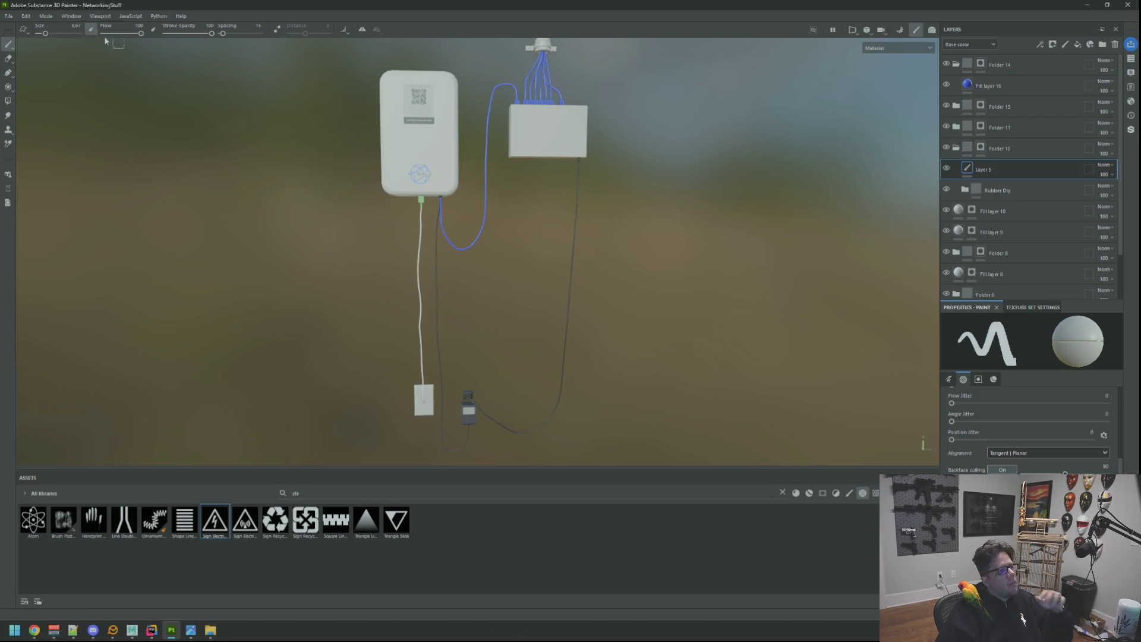
click(27, 16)
click(59, 59)
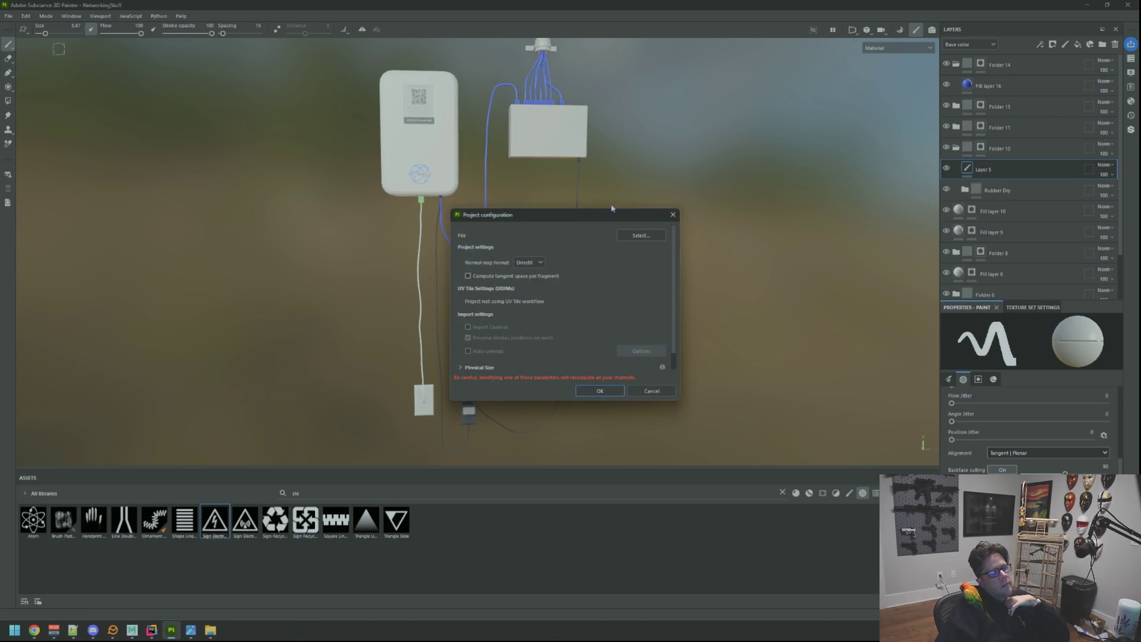
click(624, 235)
double_click(588, 305)
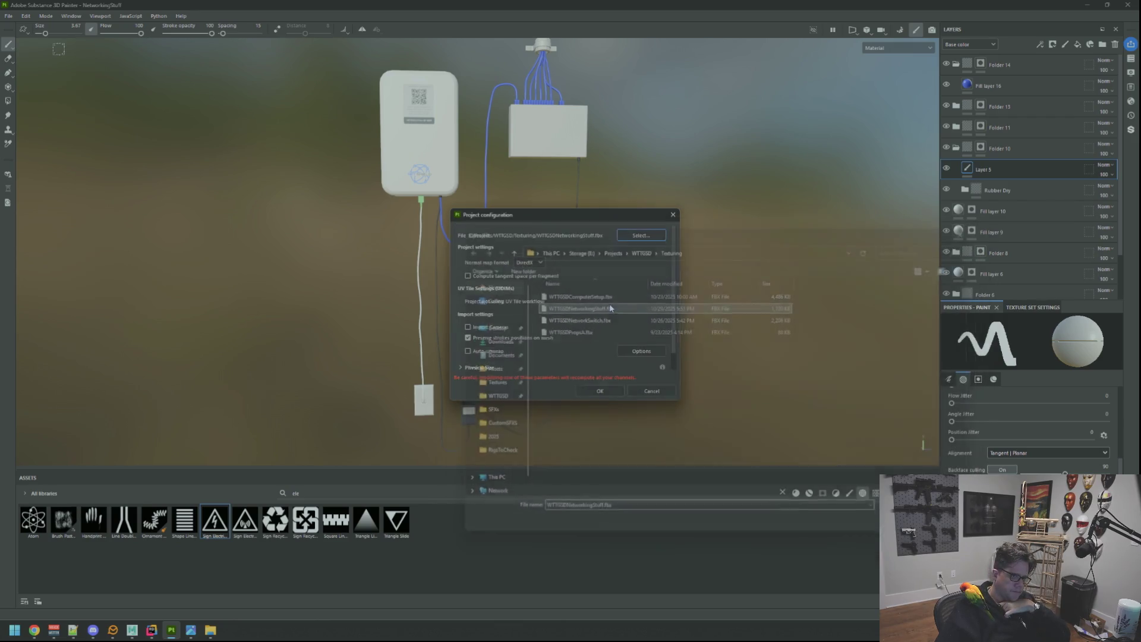
click(600, 391)
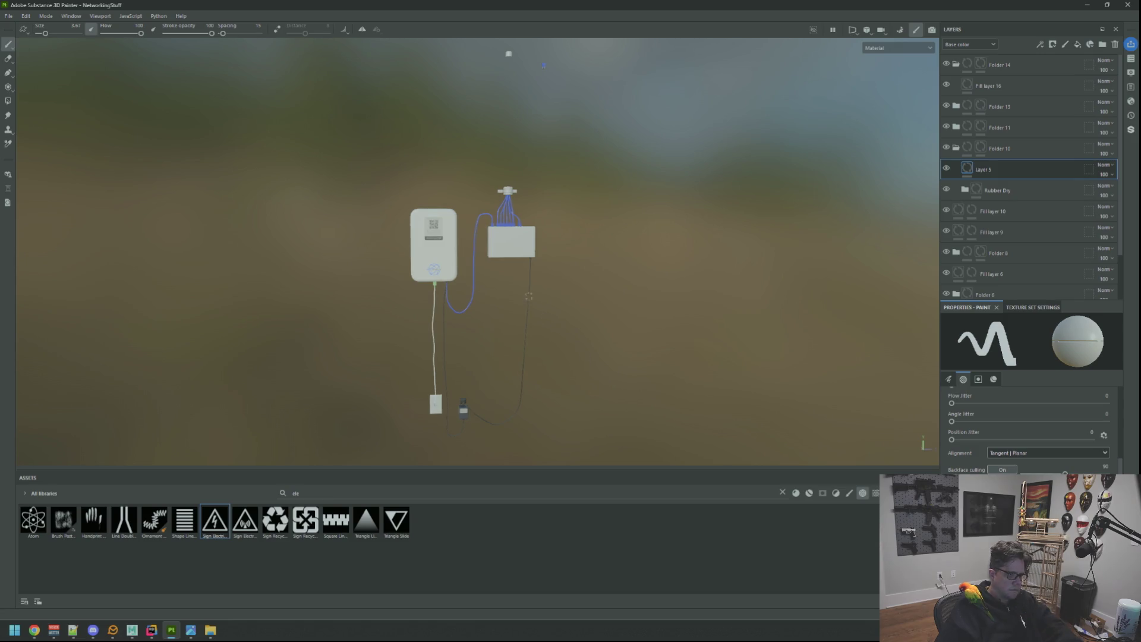
Switch to Bake Mesh Maps mode to view NetworkingMat's 2048 mesh map bake
scroll(up, 3)
drag(542, 65, 531, 225)
scroll(up, 3)
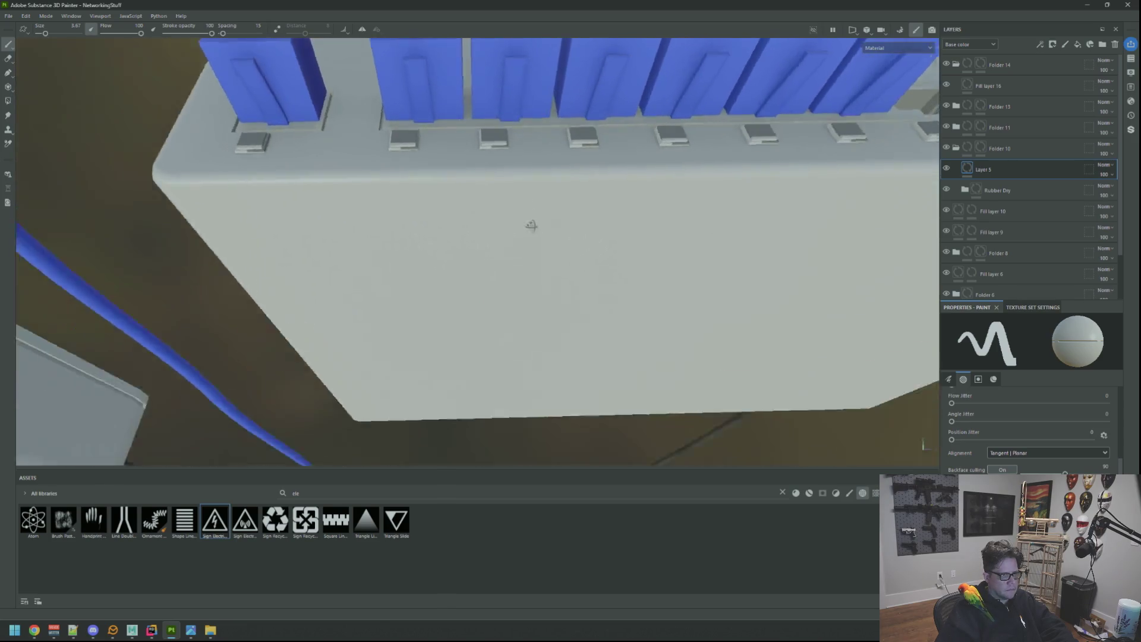
scroll(down, 3)
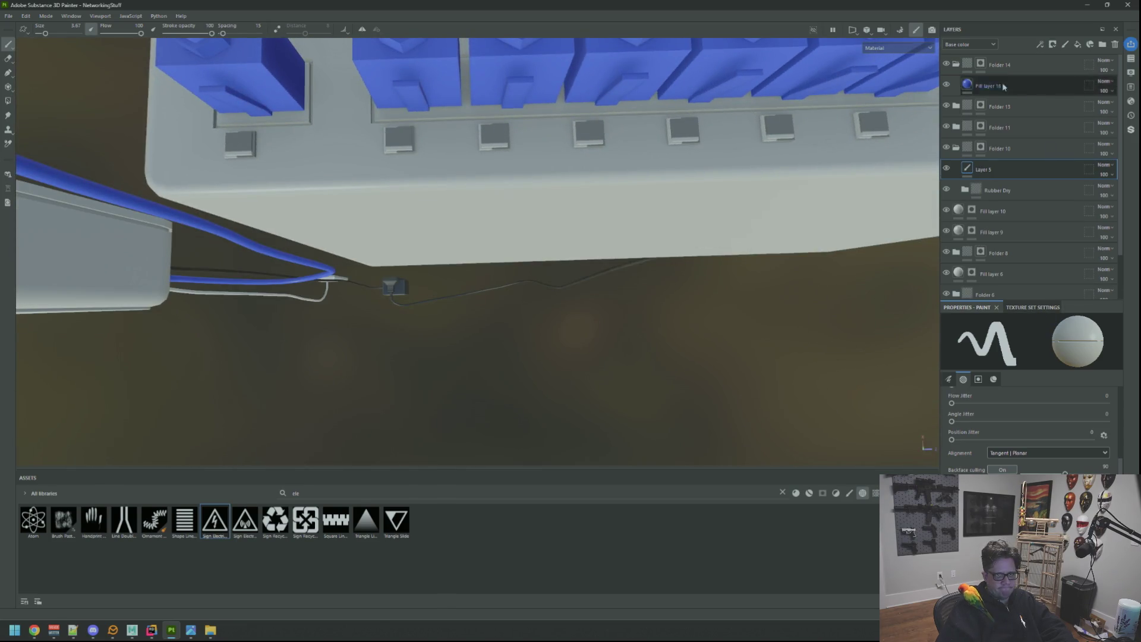
click(900, 34)
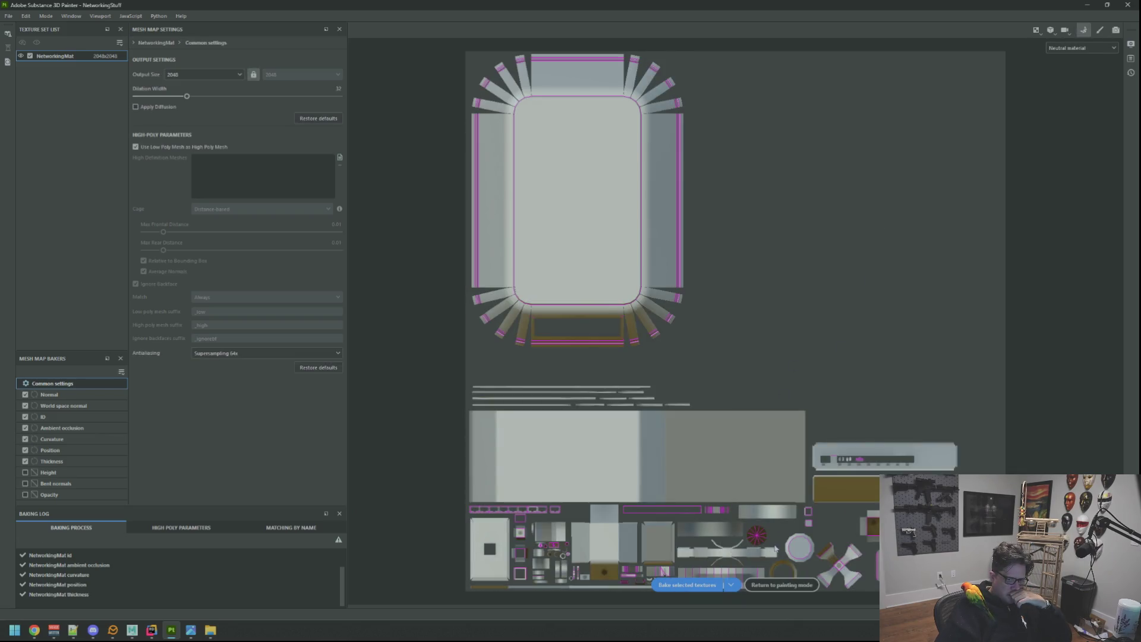
Return to painting mode and show NetworkingMat's texture set mesh map settings
click(771, 586)
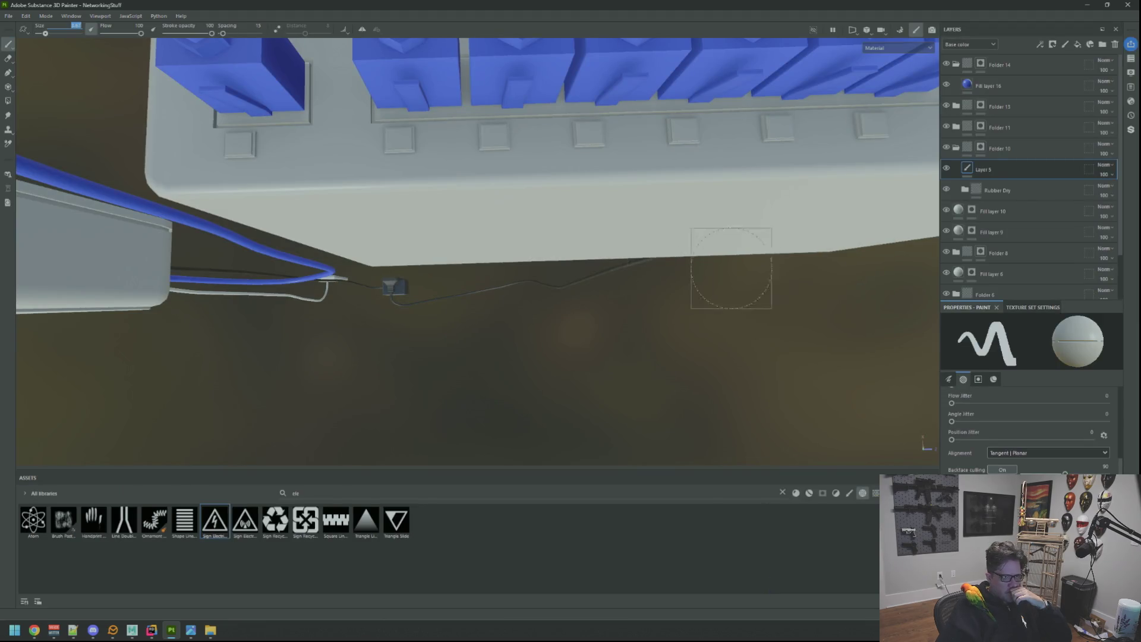
click(1034, 307)
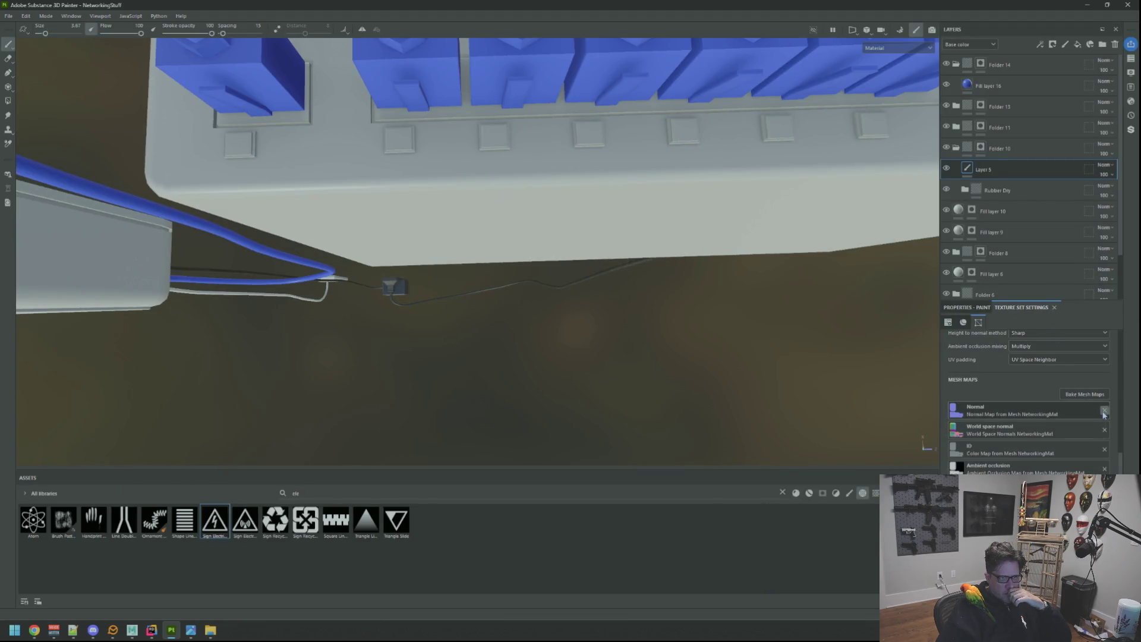
drag(695, 223, 732, 154)
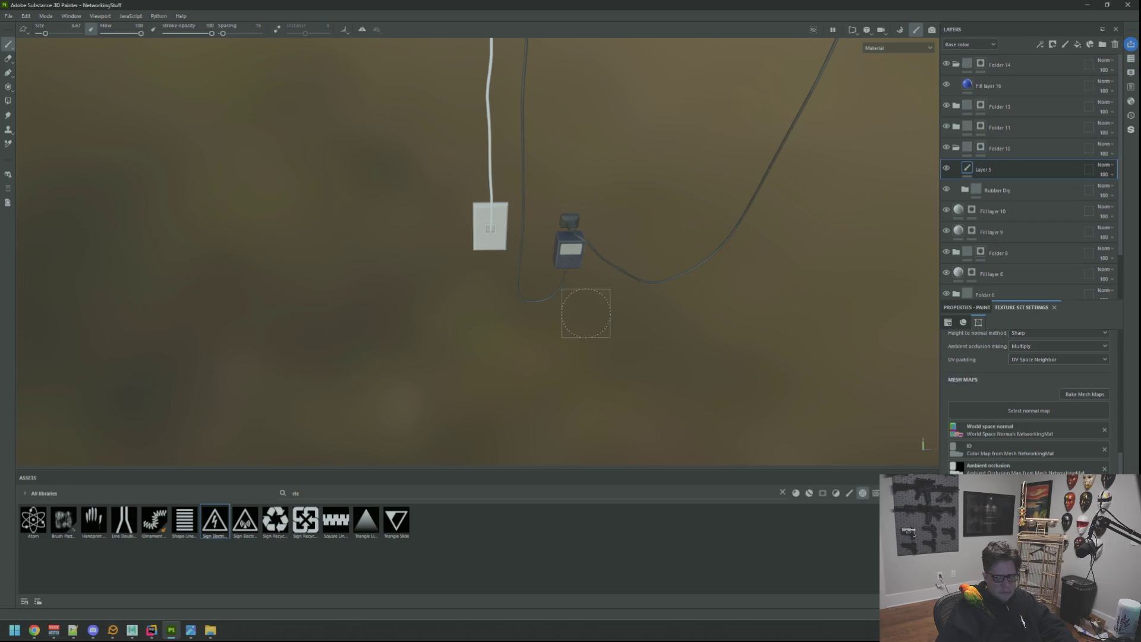
drag(585, 313, 702, 102)
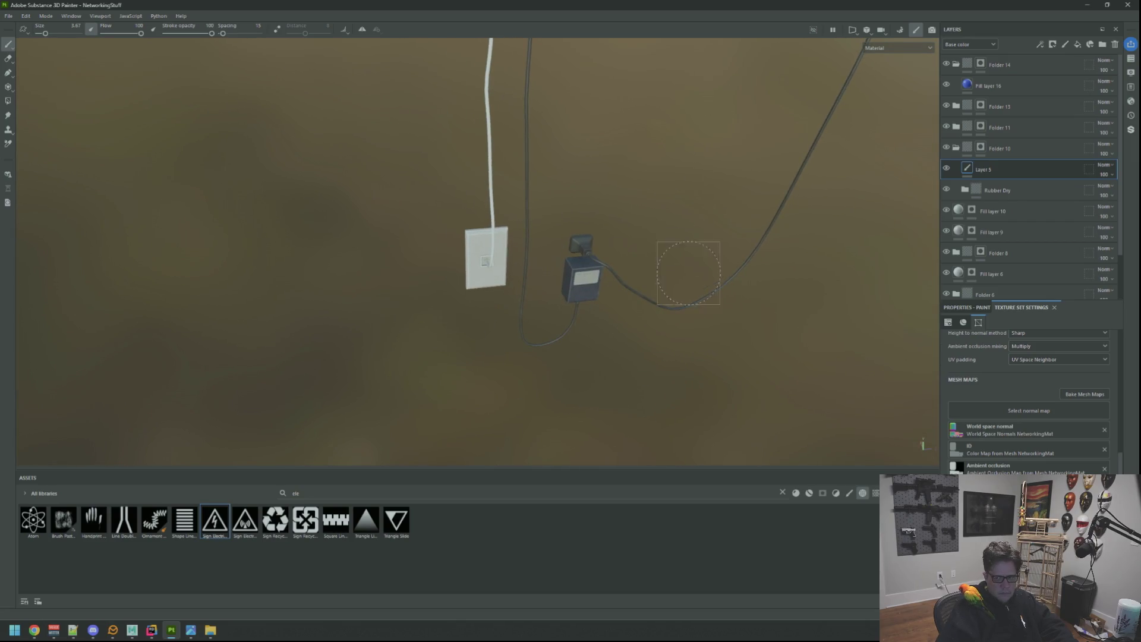
drag(688, 273, 633, 297)
scroll(up, 3)
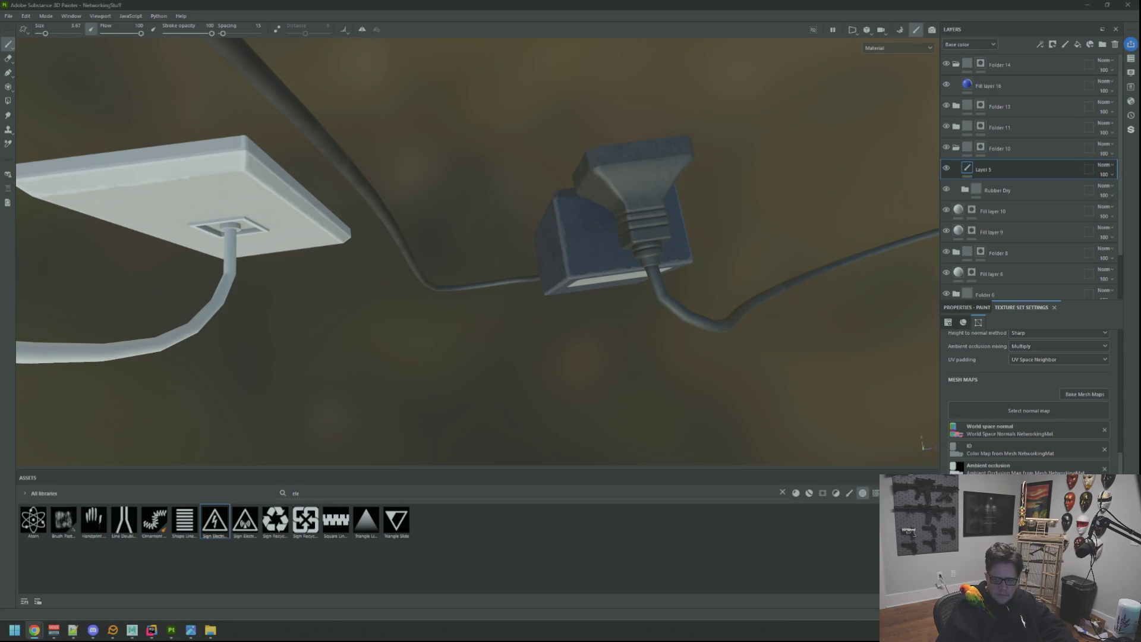
drag(862, 308, 722, 116)
scroll(down, 3)
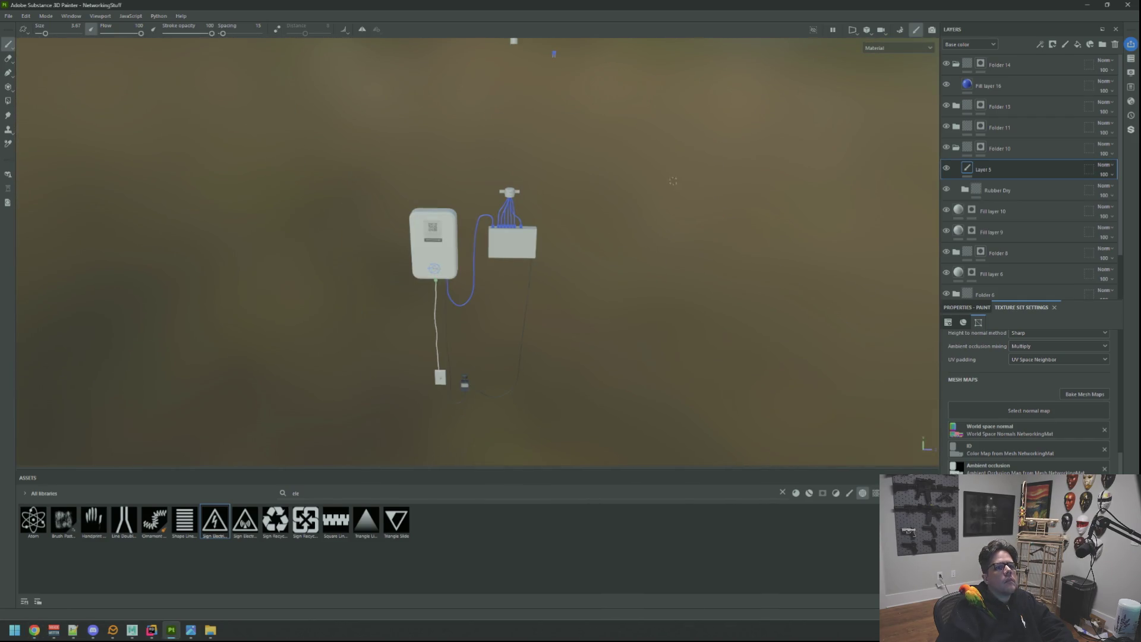
drag(617, 216, 614, 209)
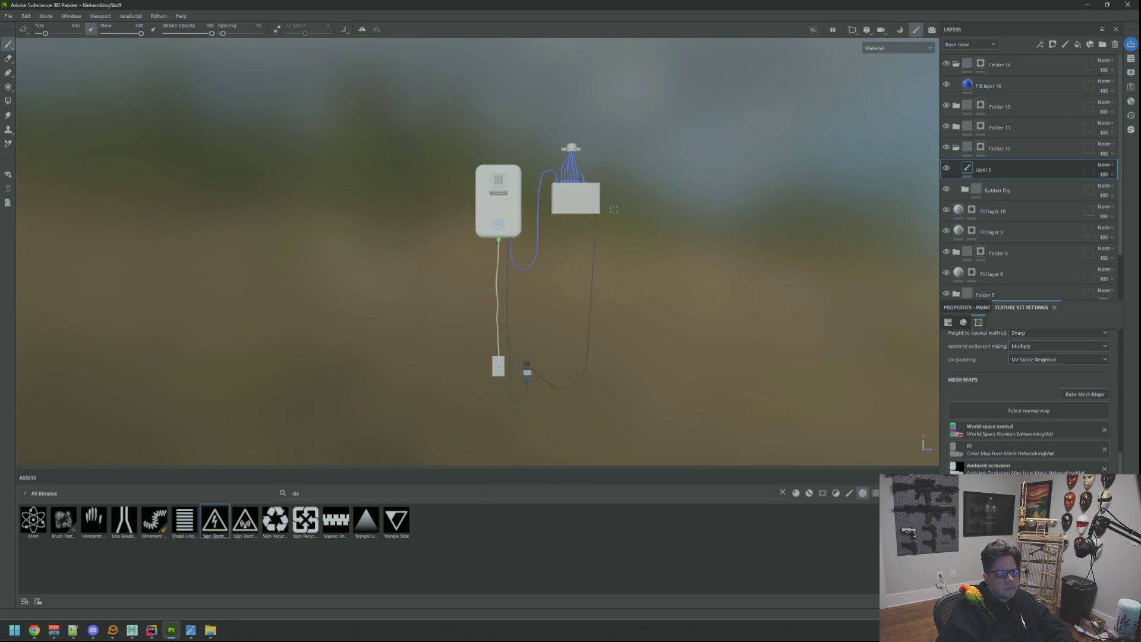
scroll(up, 3)
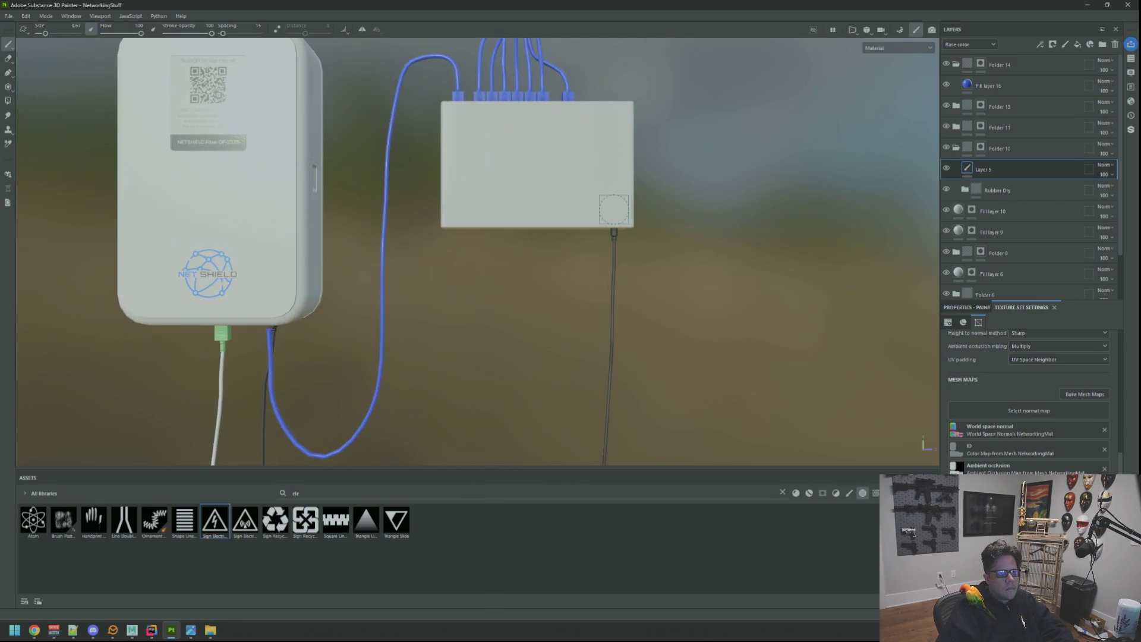
drag(621, 229, 819, 221)
key(f)
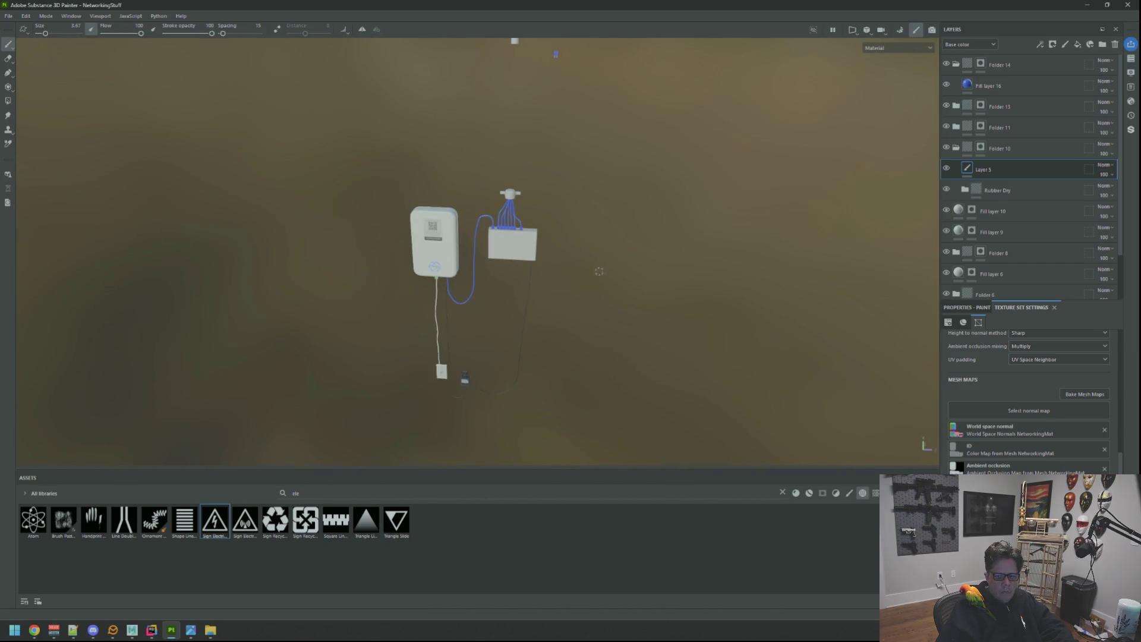
scroll(up, 3)
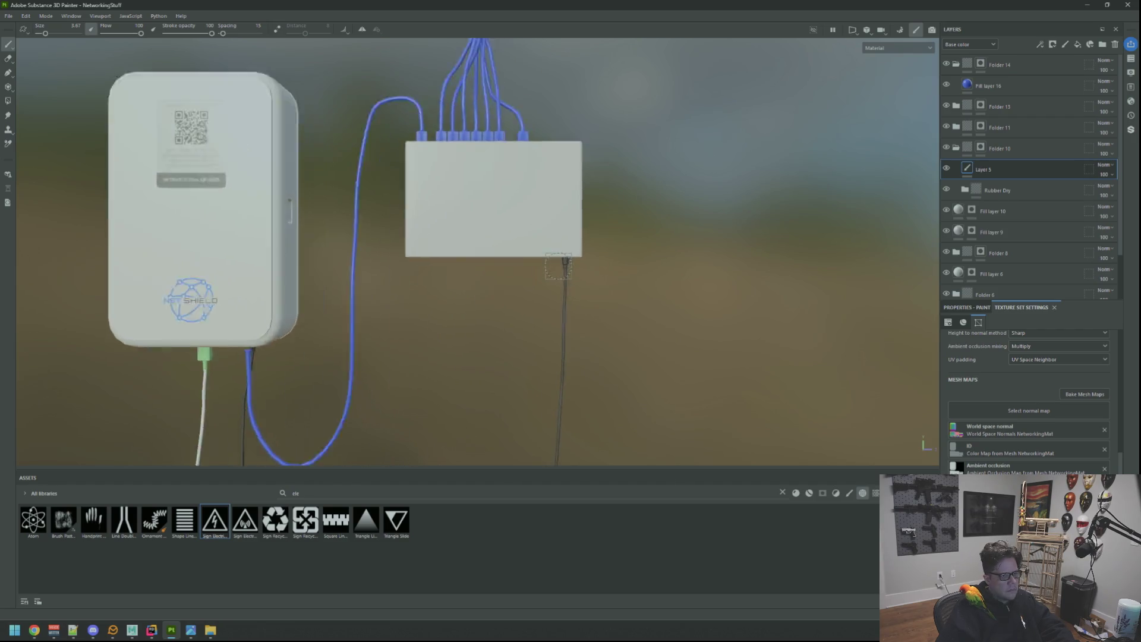
drag(558, 266, 858, 357)
key(f)
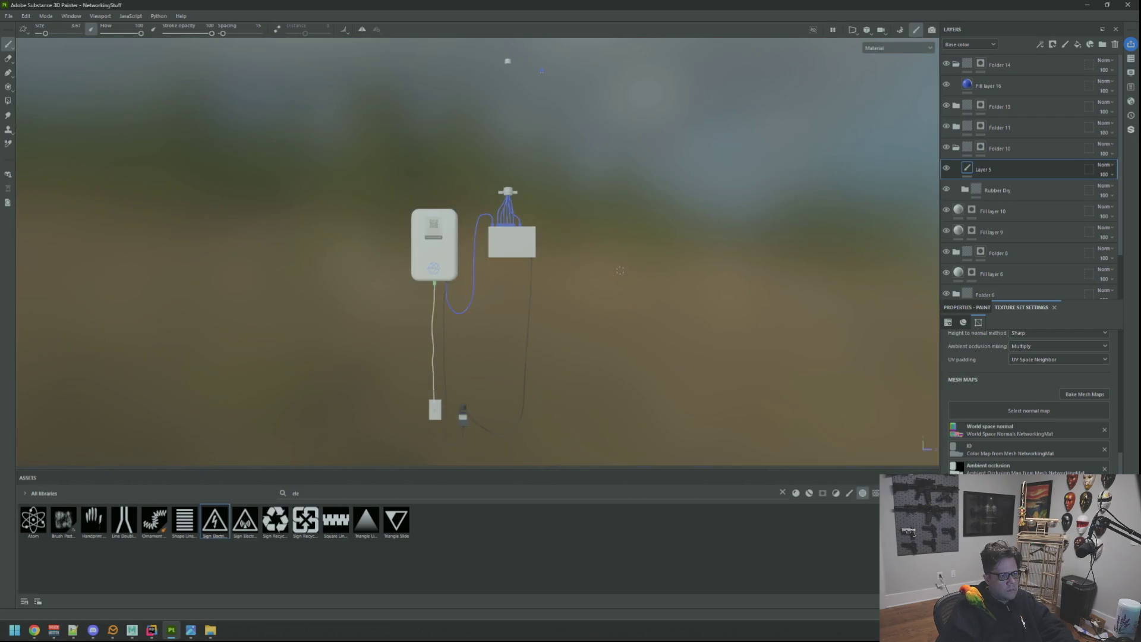
scroll(up, 3)
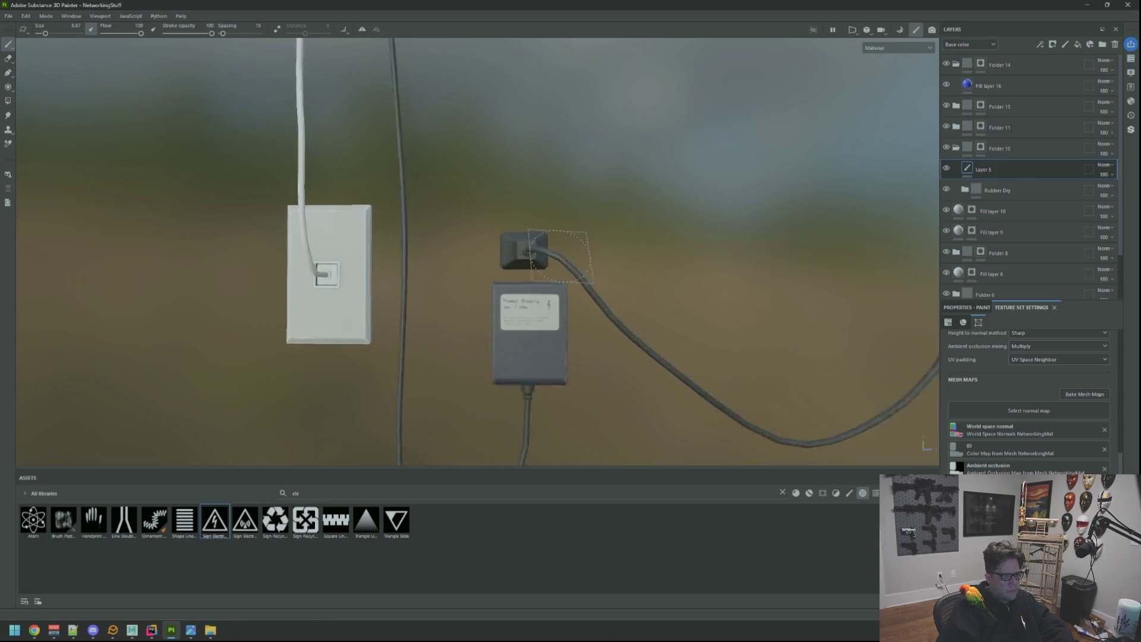
drag(558, 255, 593, 208)
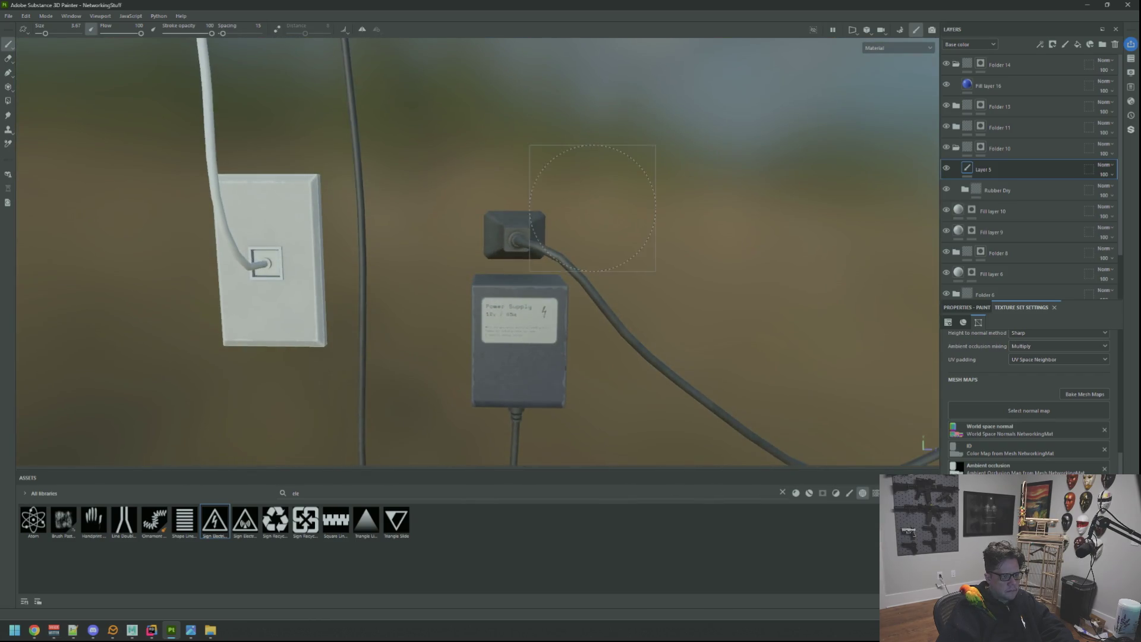
drag(612, 285, 645, 240)
scroll(down, 3)
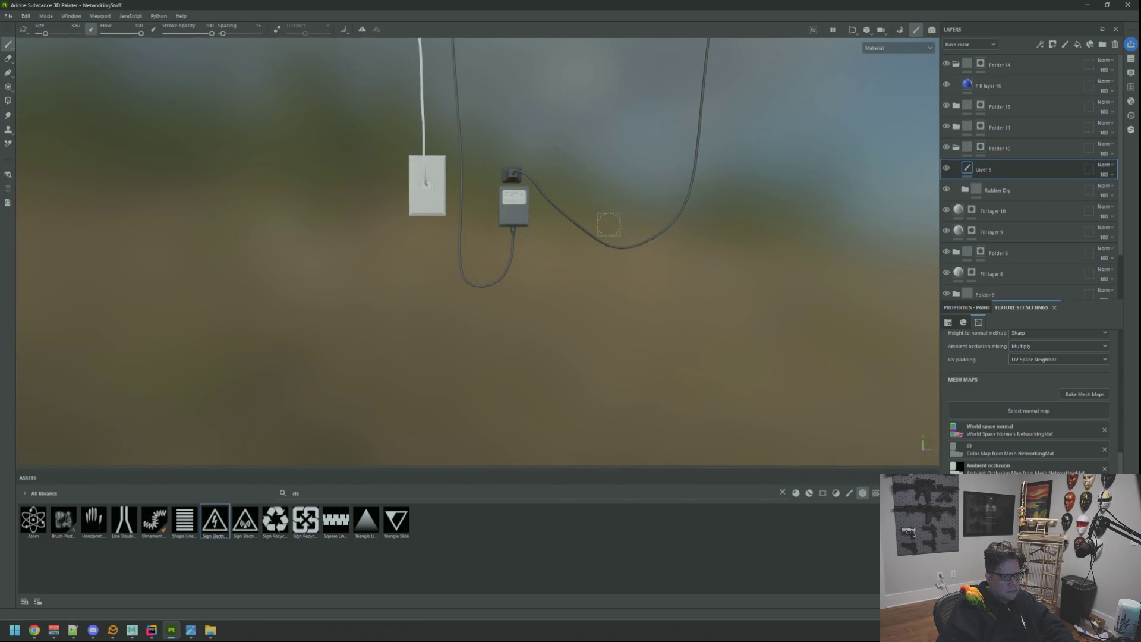
drag(620, 178, 603, 204)
scroll(up, 3)
scroll(down, 3)
scroll(up, 3)
scroll(down, 3)
scroll(up, 3)
scroll(down, 3)
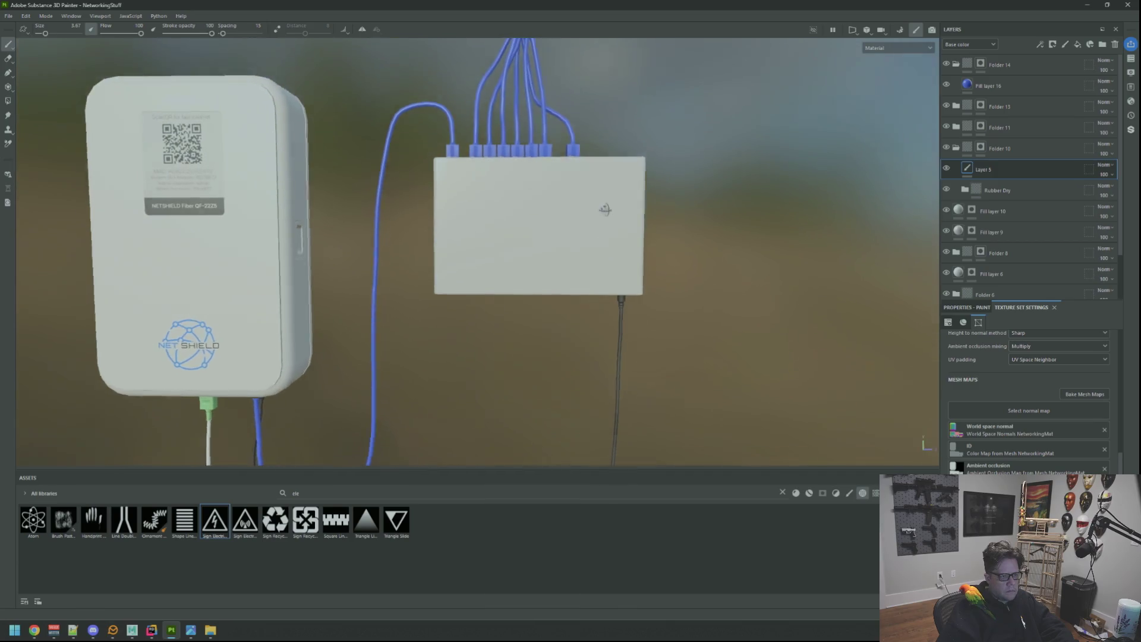
scroll(up, 3)
scroll(down, 3)
drag(593, 247, 553, 256)
scroll(down, 3)
scroll(up, 3)
scroll(down, 3)
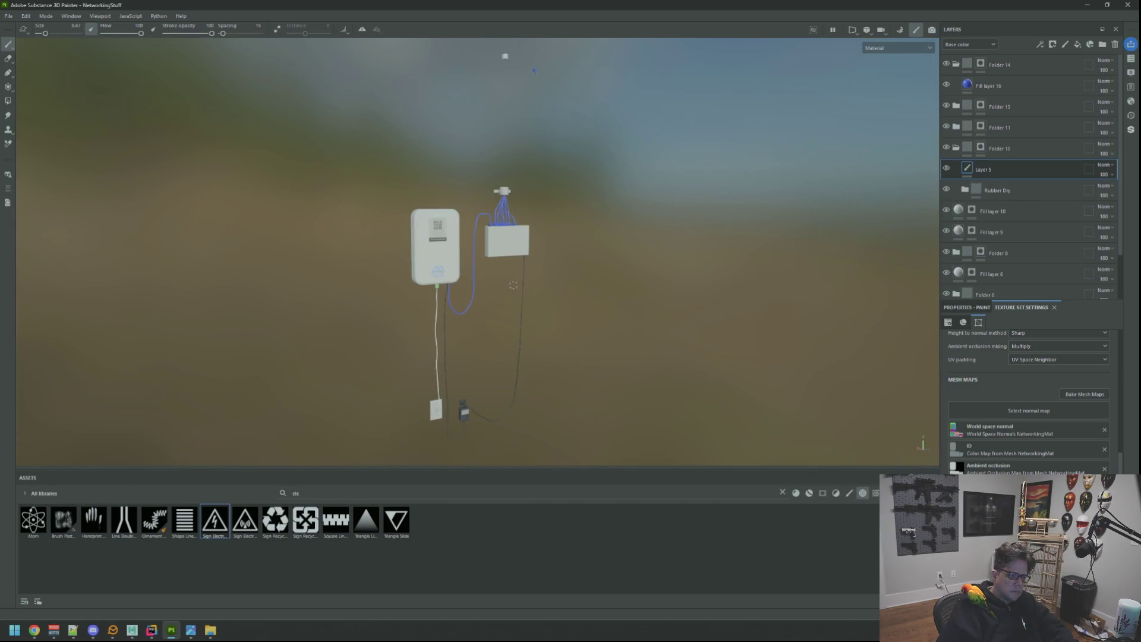
scroll(down, 3)
scroll(up, 3)
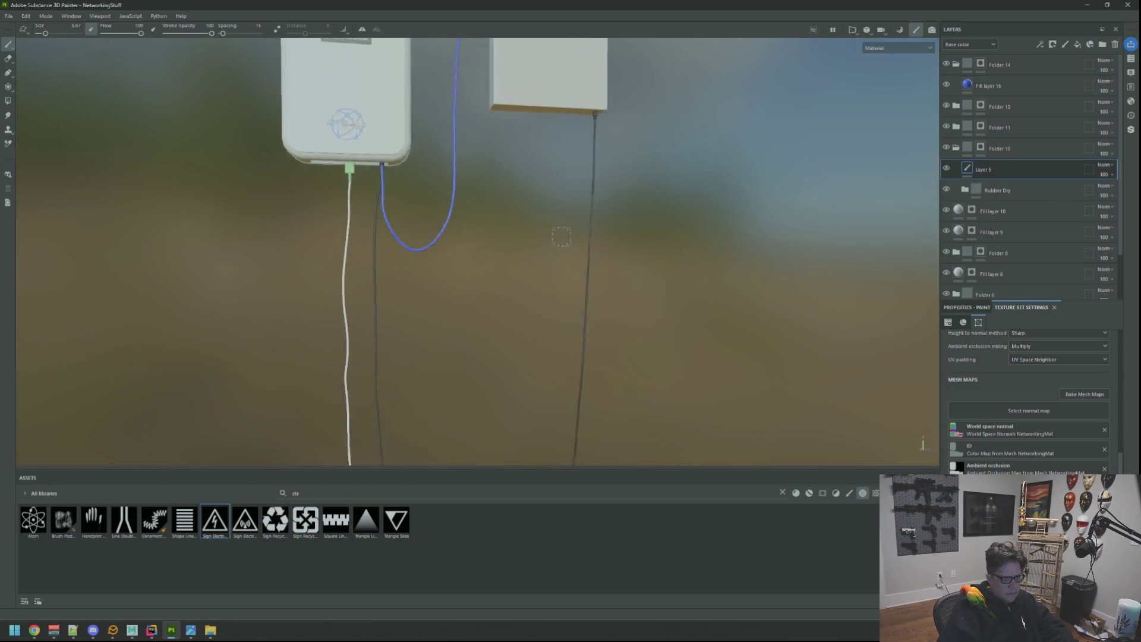
drag(564, 222, 497, 288)
scroll(up, 3)
scroll(down, 3)
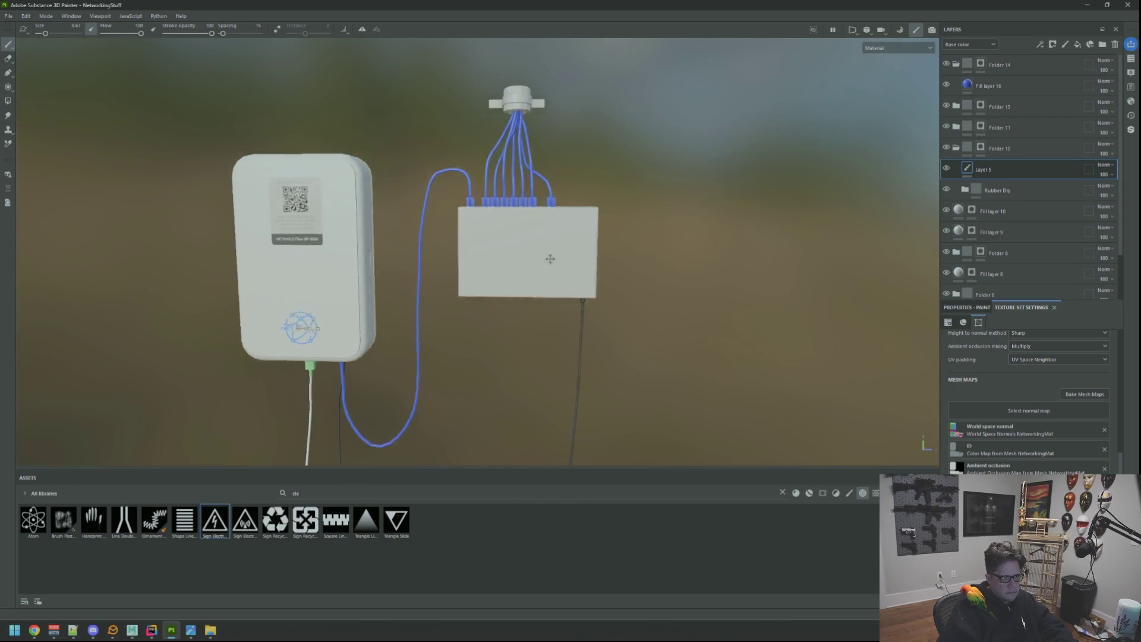
drag(571, 213, 553, 243)
scroll(up, 3)
scroll(down, 3)
scroll(up, 3)
scroll(up, 3)
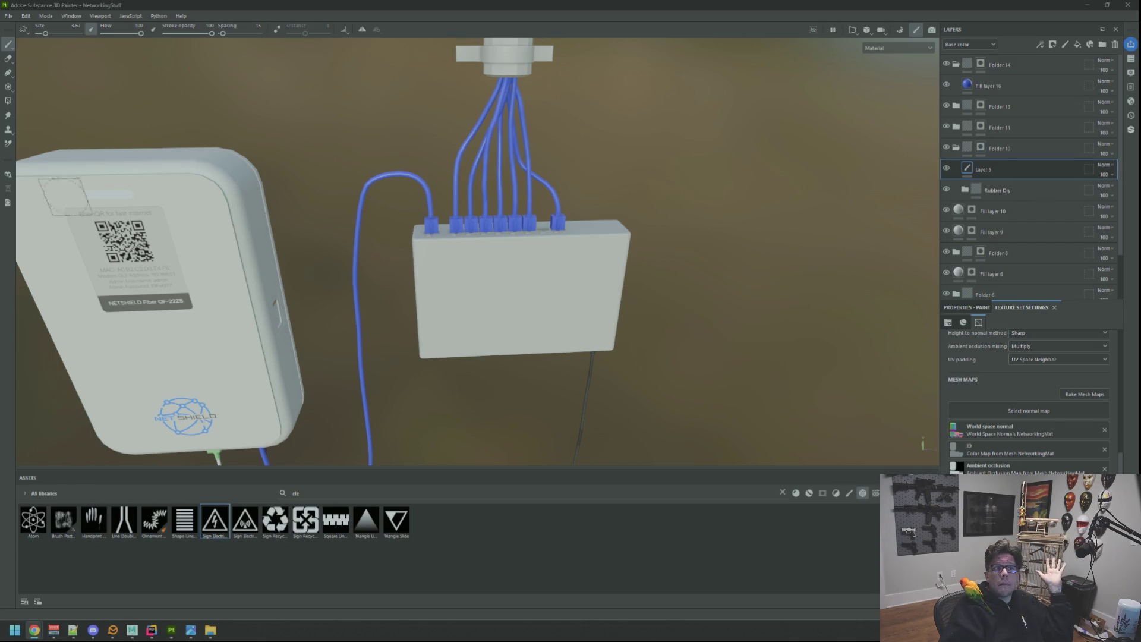
drag(518, 237, 539, 218)
drag(630, 355, 570, 125)
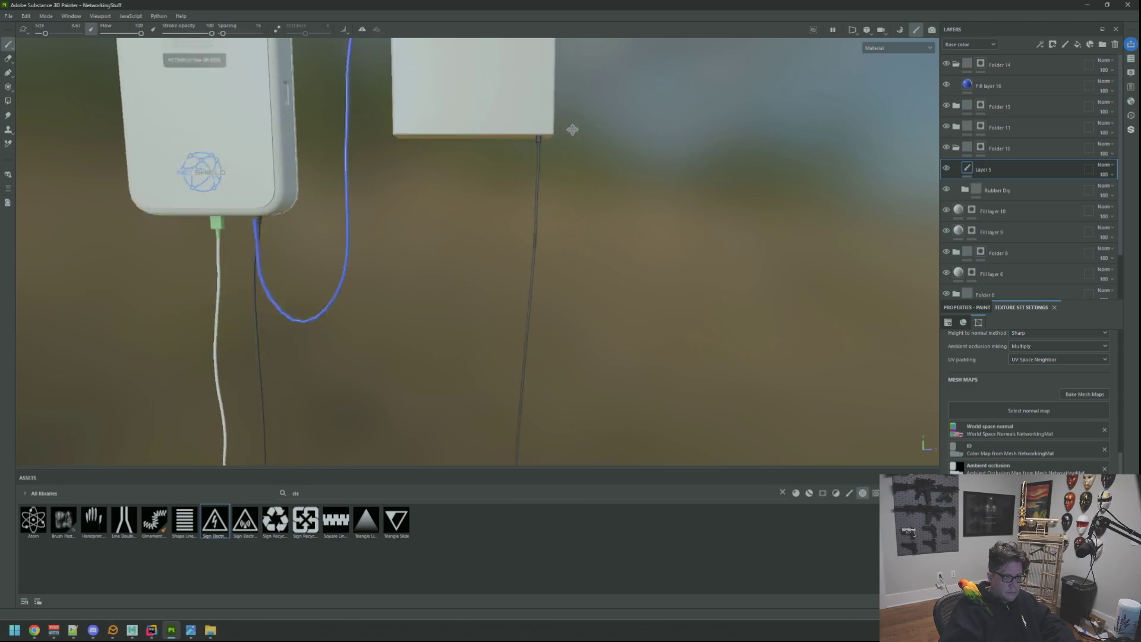
scroll(up, 3)
scroll(down, 3)
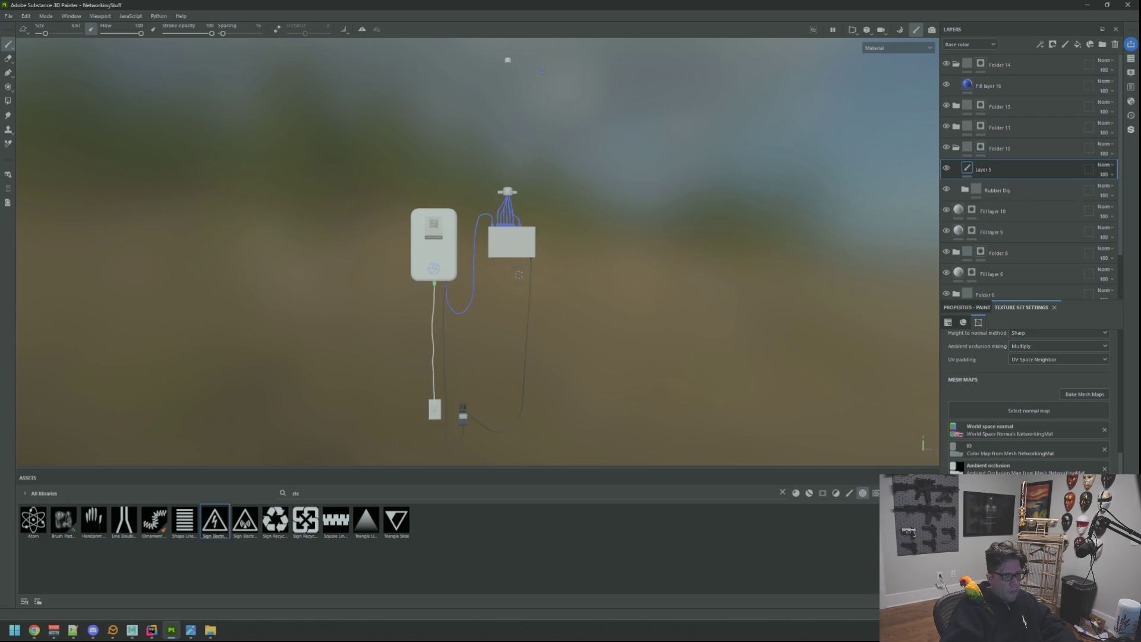
drag(507, 56, 484, 184)
scroll(up, 3)
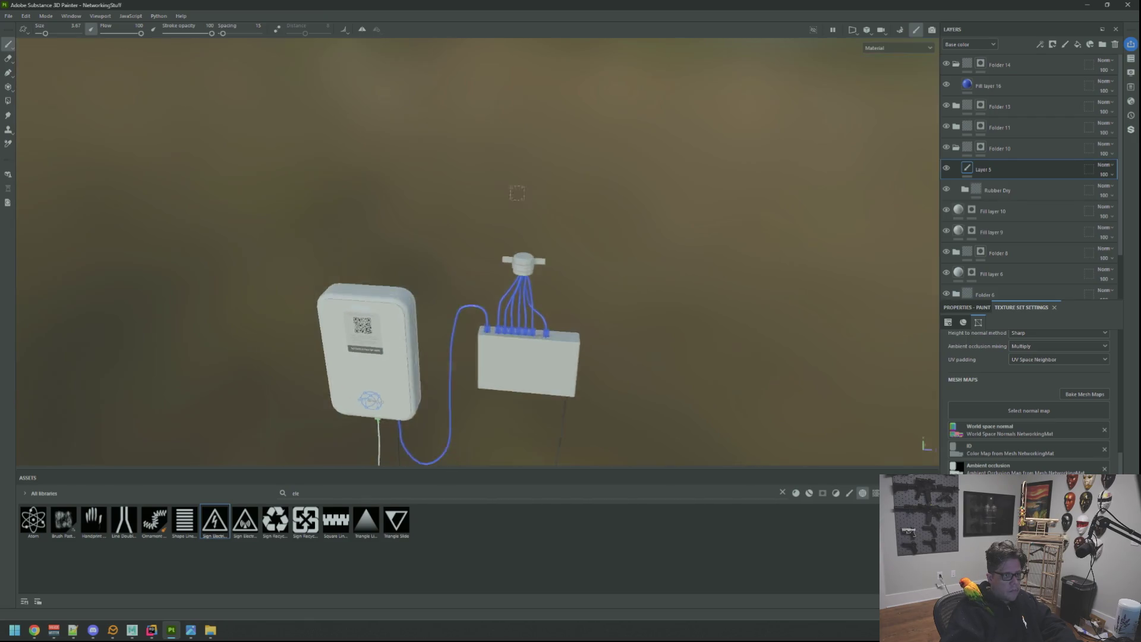
scroll(down, 3)
key(f)
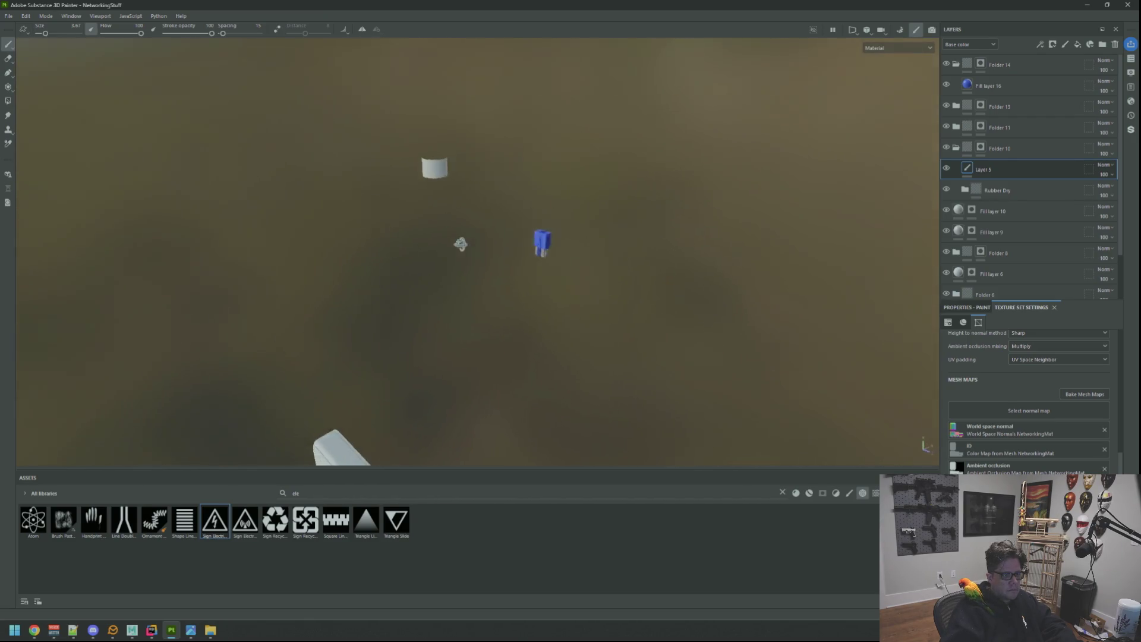
drag(481, 256, 697, 293)
scroll(up, 3)
scroll(up, 3)
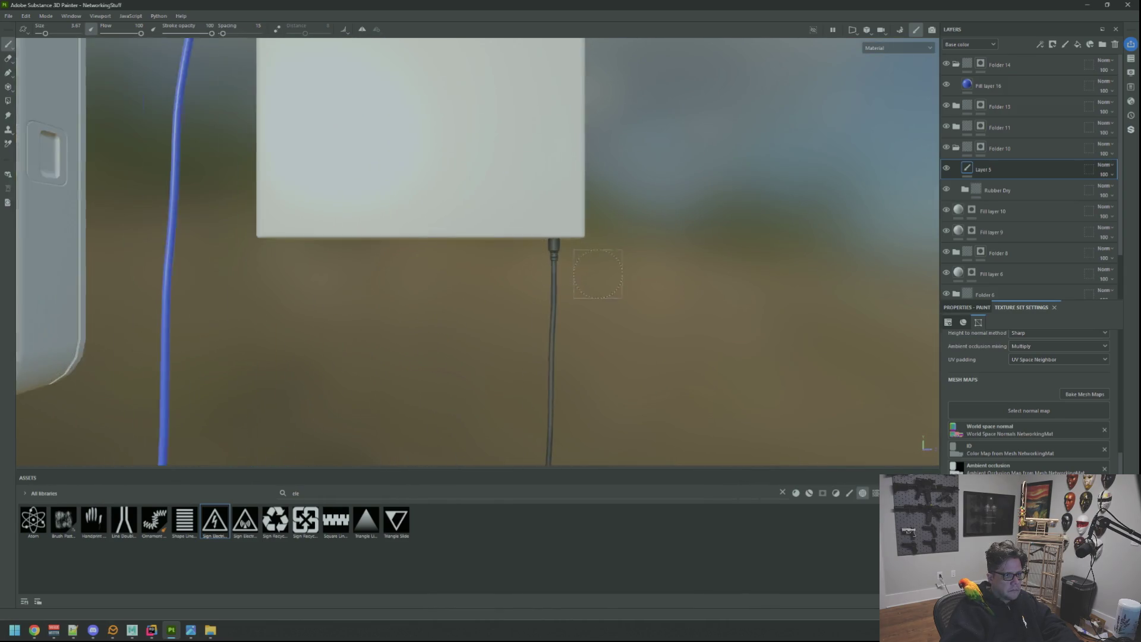
drag(596, 311, 612, 240)
scroll(down, 3)
scroll(up, 3)
drag(612, 240, 520, 226)
drag(533, 125, 536, 202)
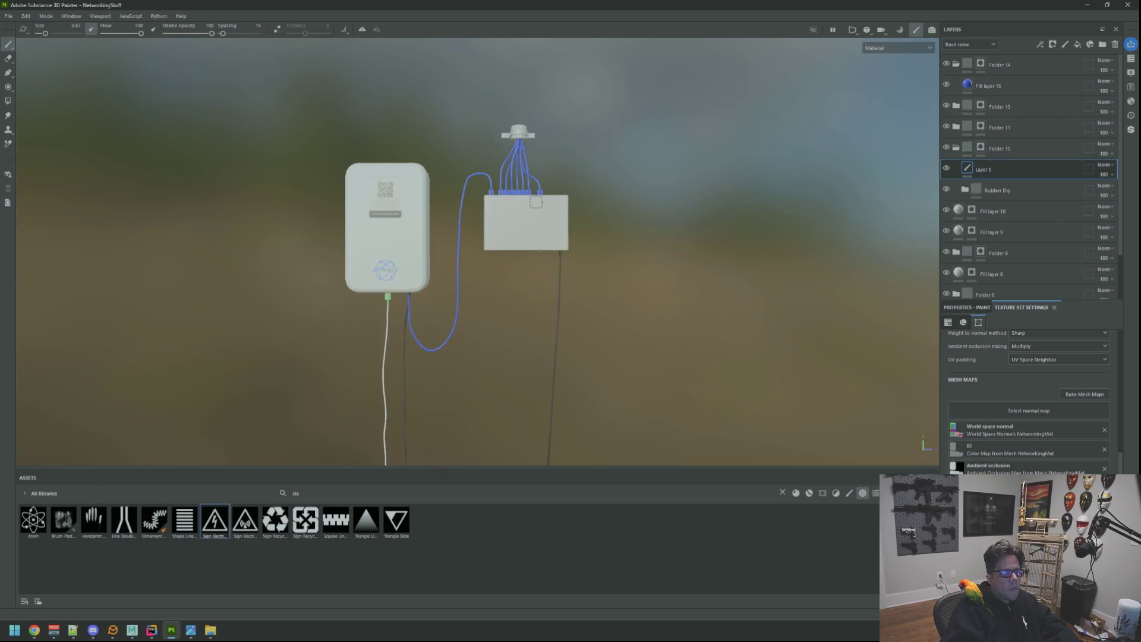
scroll(up, 3)
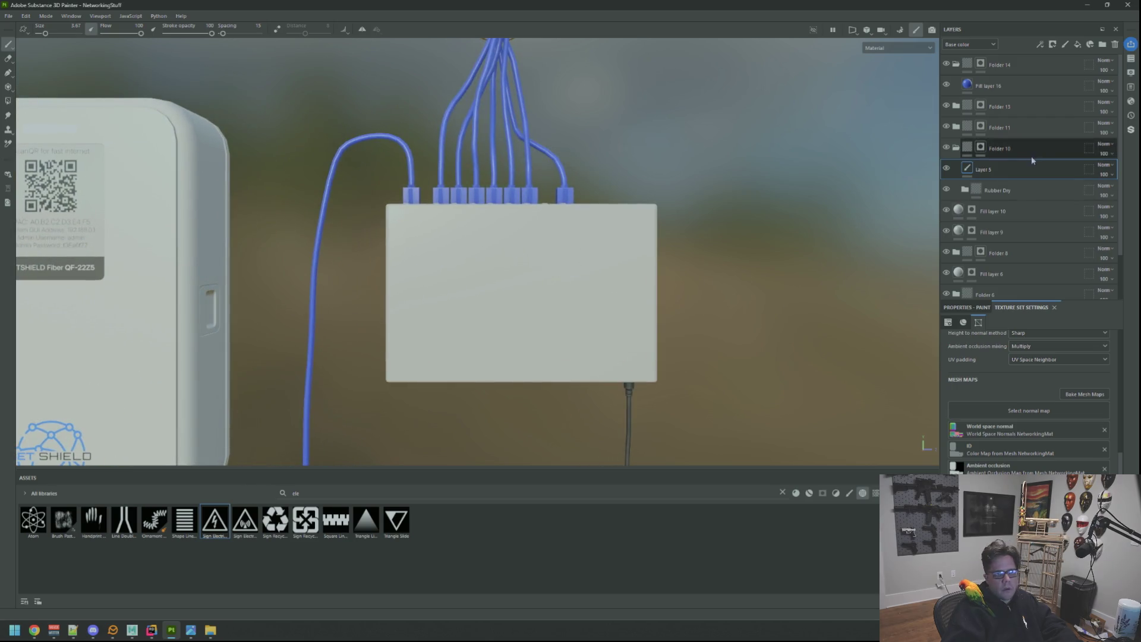
Collapse the layer folders and add a new folder with a fill layer at the top
click(955, 64)
click(956, 127)
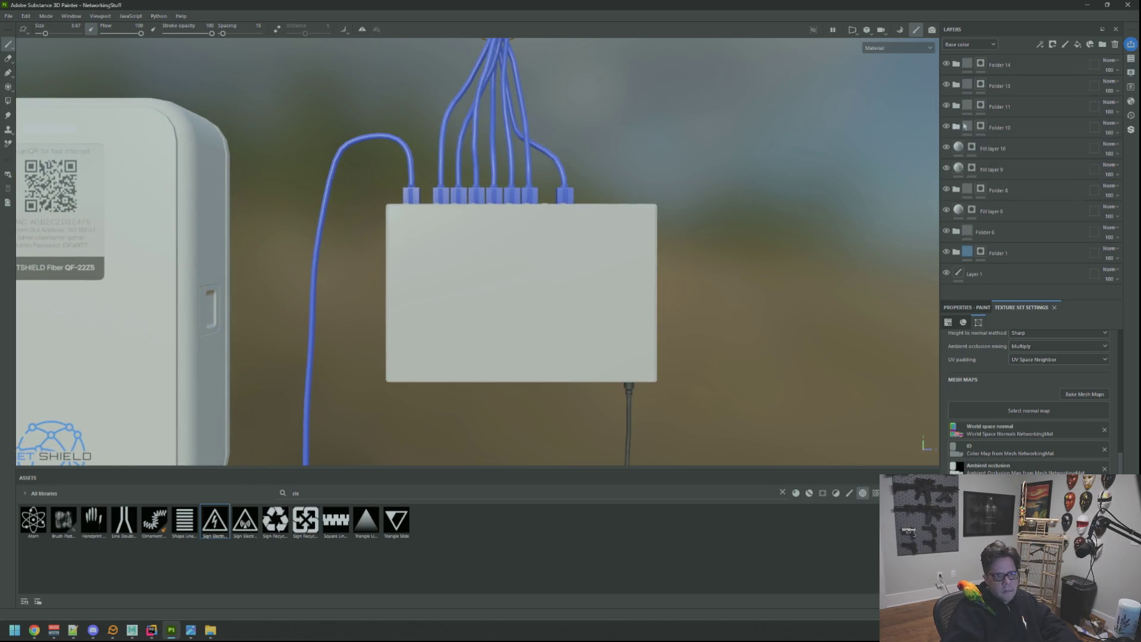
click(1062, 71)
click(1101, 45)
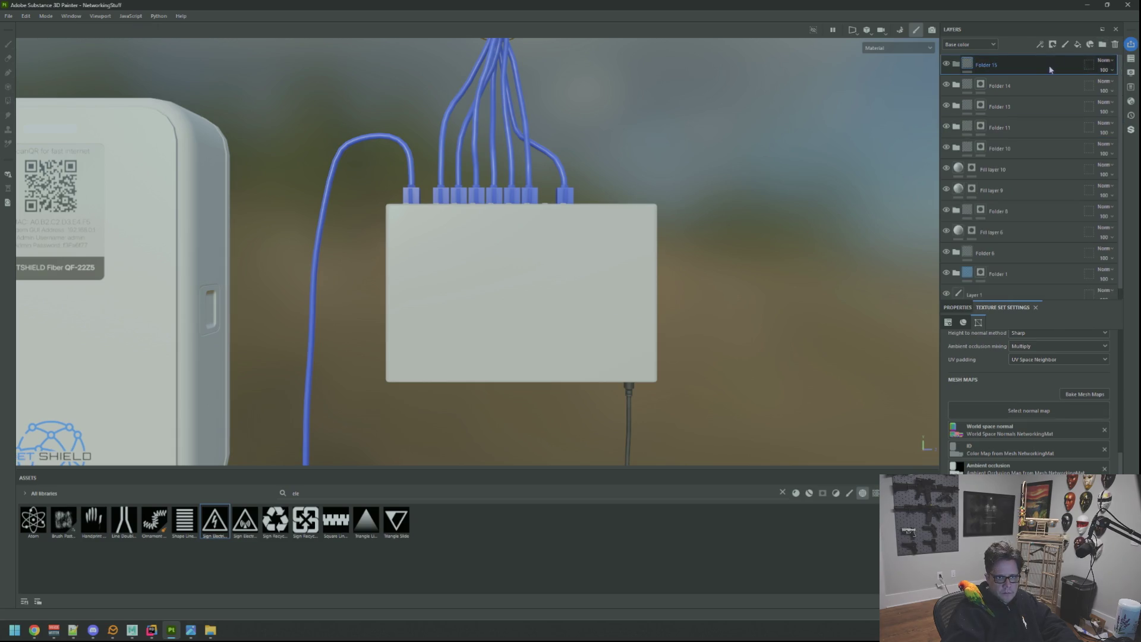
click(1077, 45)
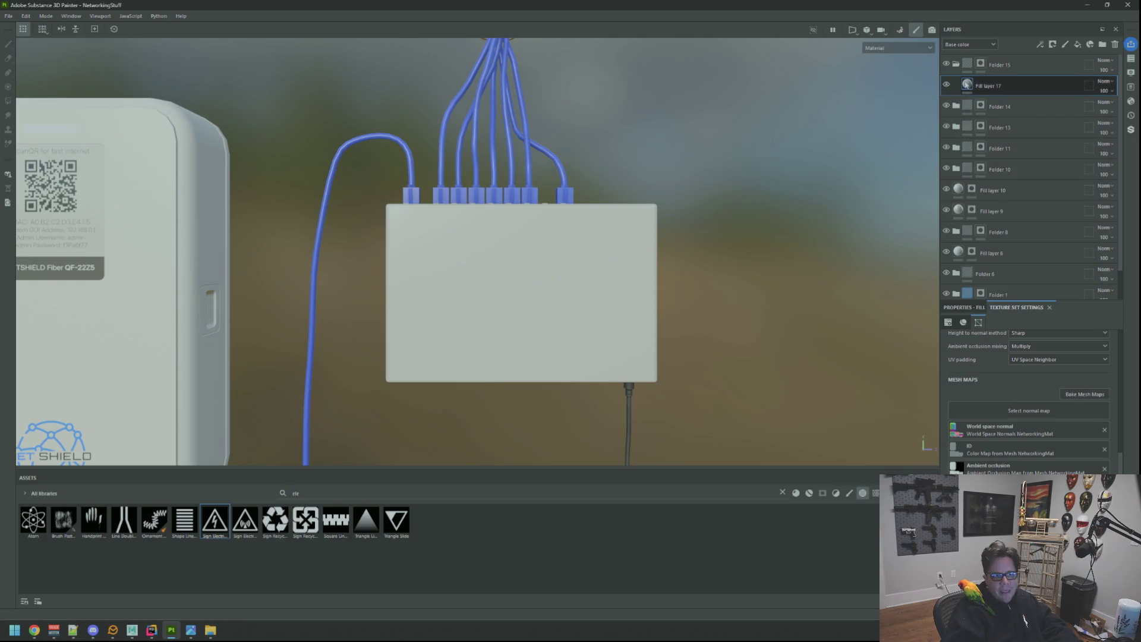
Set Fill layer 17's base colour to red and select Folder 15's mask
drag(965, 85, 980, 313)
click(962, 310)
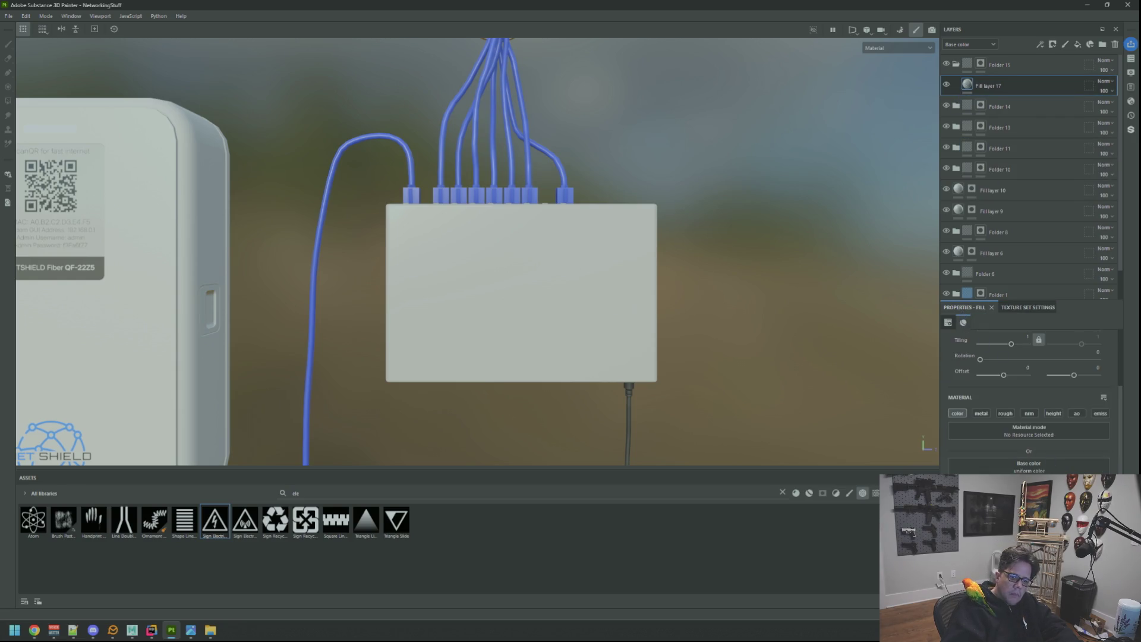
click(1028, 466)
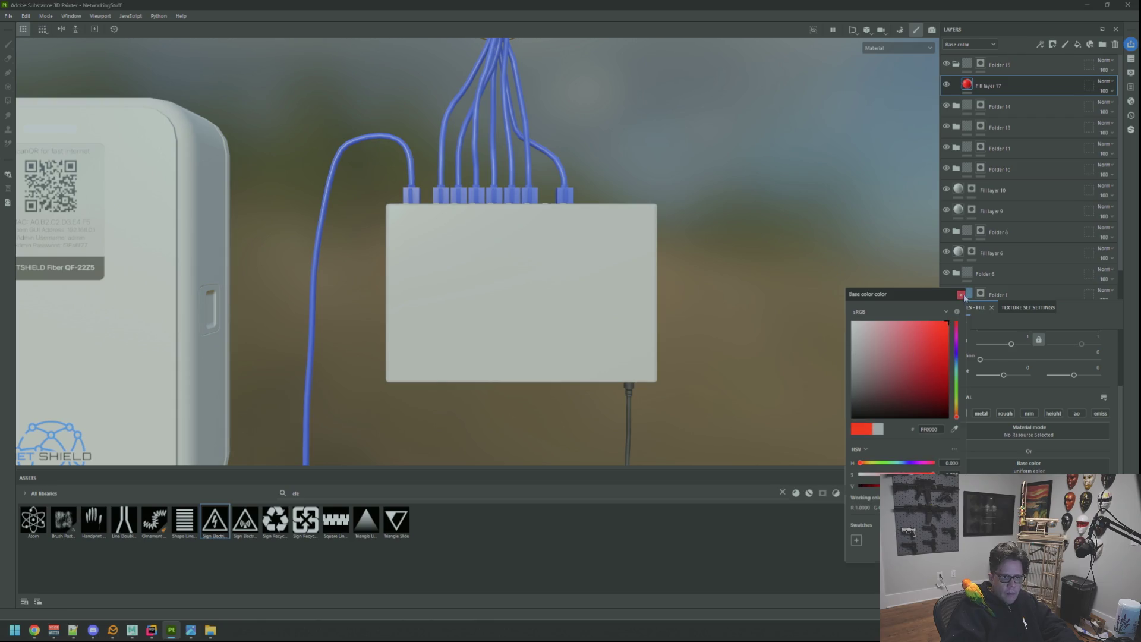
click(961, 294)
key(f)
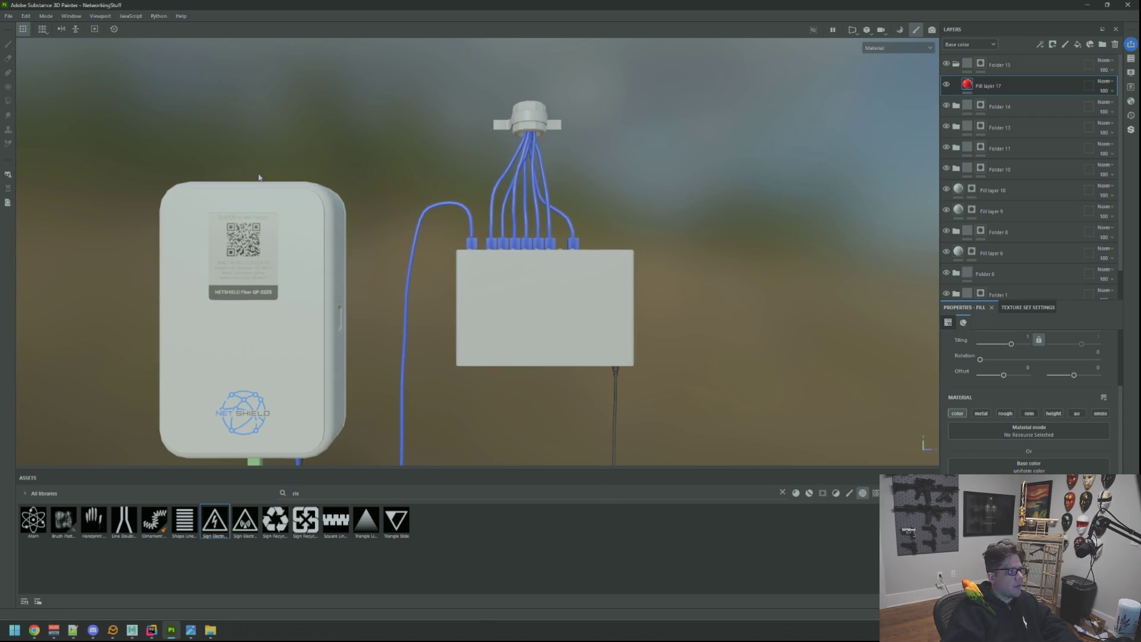
click(981, 64)
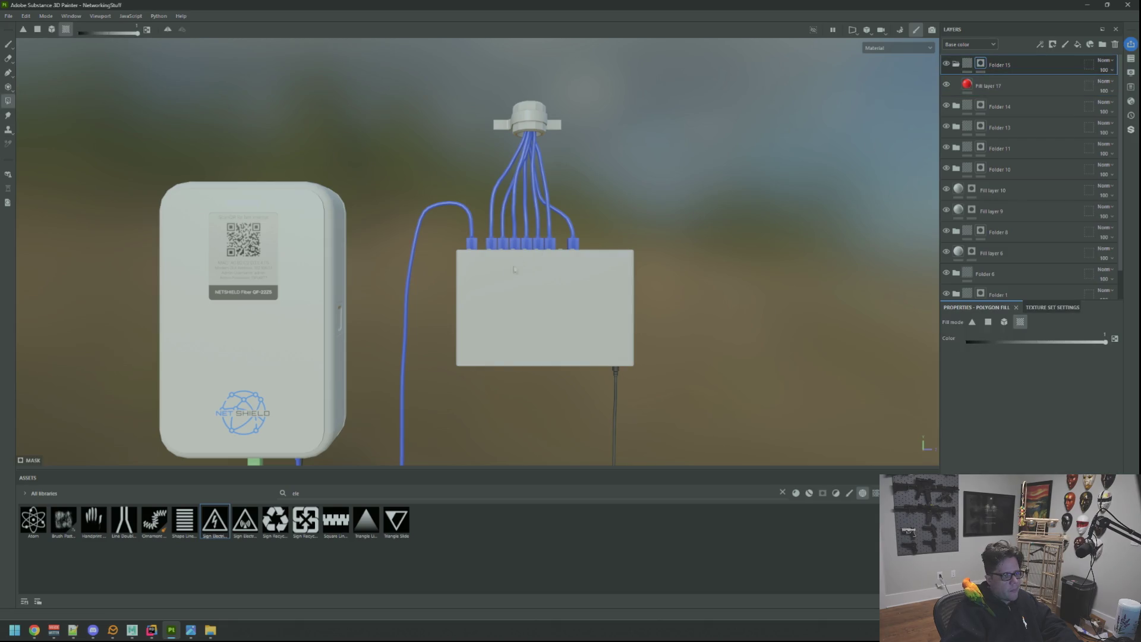
Polygon-fill the switch's front face and the grey pad border into the mask
click(453, 285)
drag(657, 273, 516, 243)
scroll(up, 3)
drag(554, 273, 846, 236)
scroll(up, 3)
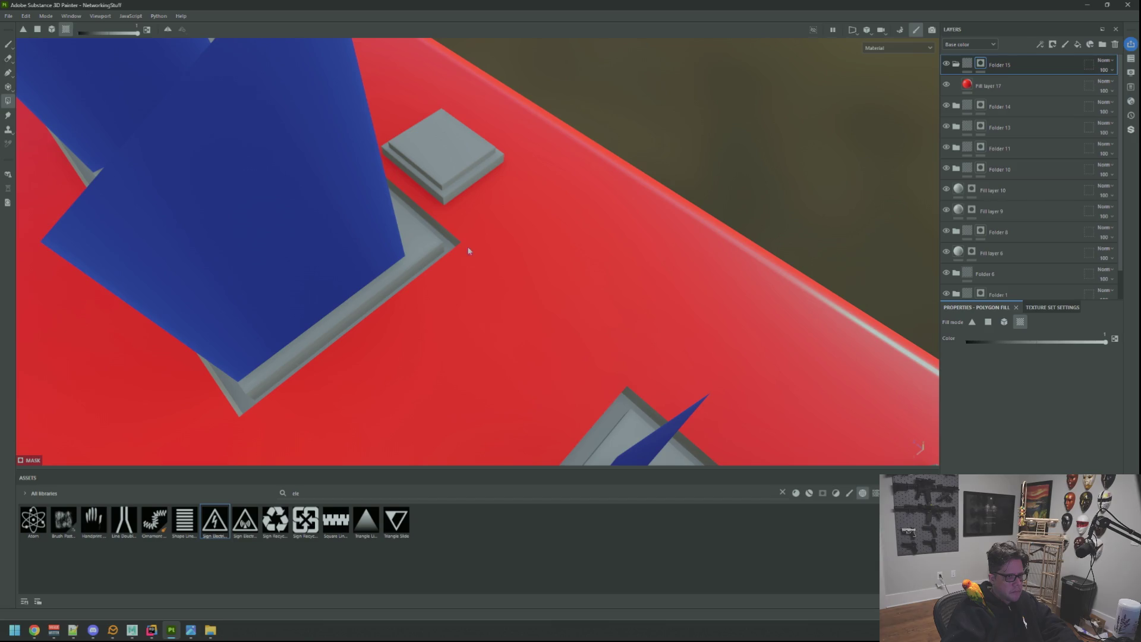
click(448, 242)
Orbit around the switch to verify its whole casing renders red, then select Fill layer 17
drag(580, 238, 401, 293)
drag(401, 293, 523, 233)
drag(523, 233, 523, 271)
drag(523, 272, 580, 275)
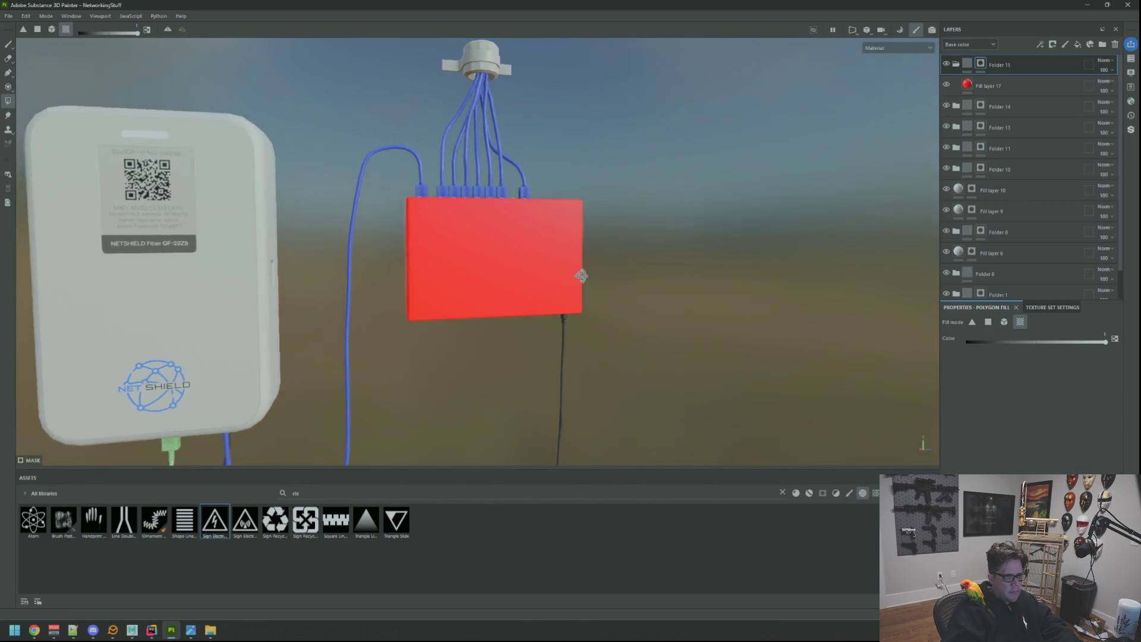
drag(580, 275, 543, 283)
drag(542, 283, 515, 304)
drag(514, 305, 503, 292)
drag(503, 291, 501, 298)
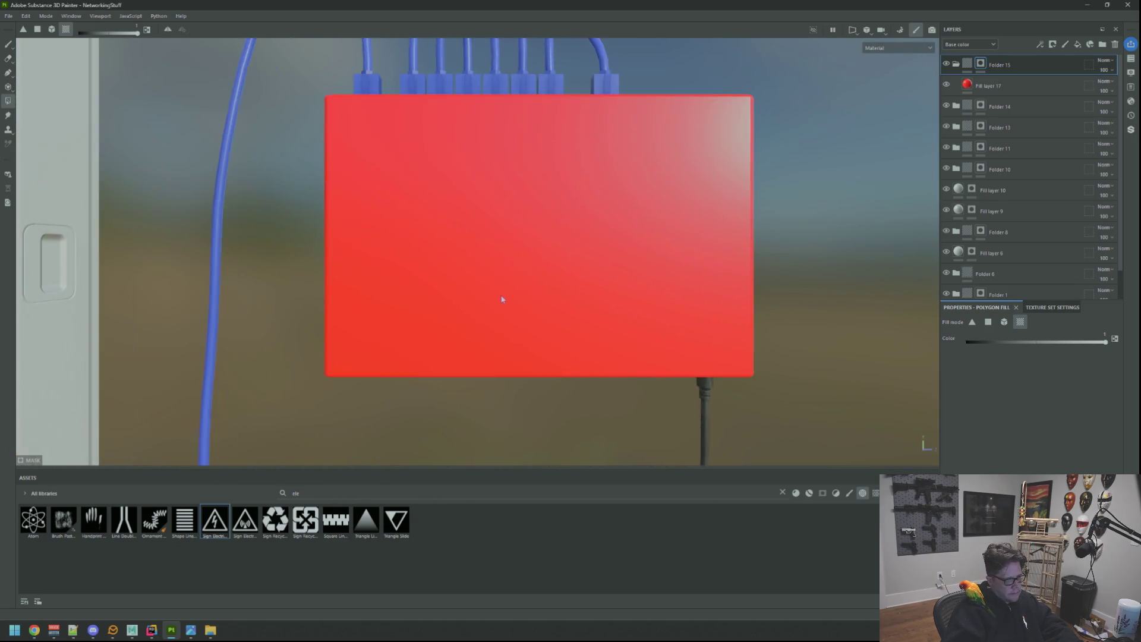
scroll(down, 3)
drag(499, 295, 540, 280)
scroll(down, 3)
scroll(up, 3)
scroll(up, 3)
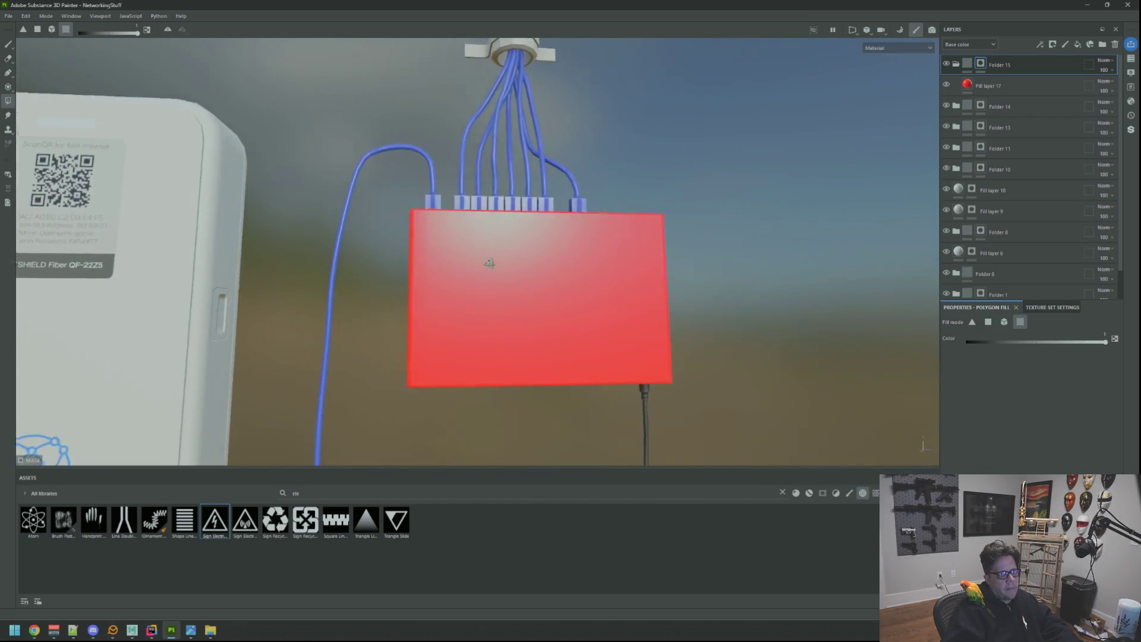
drag(483, 255, 509, 262)
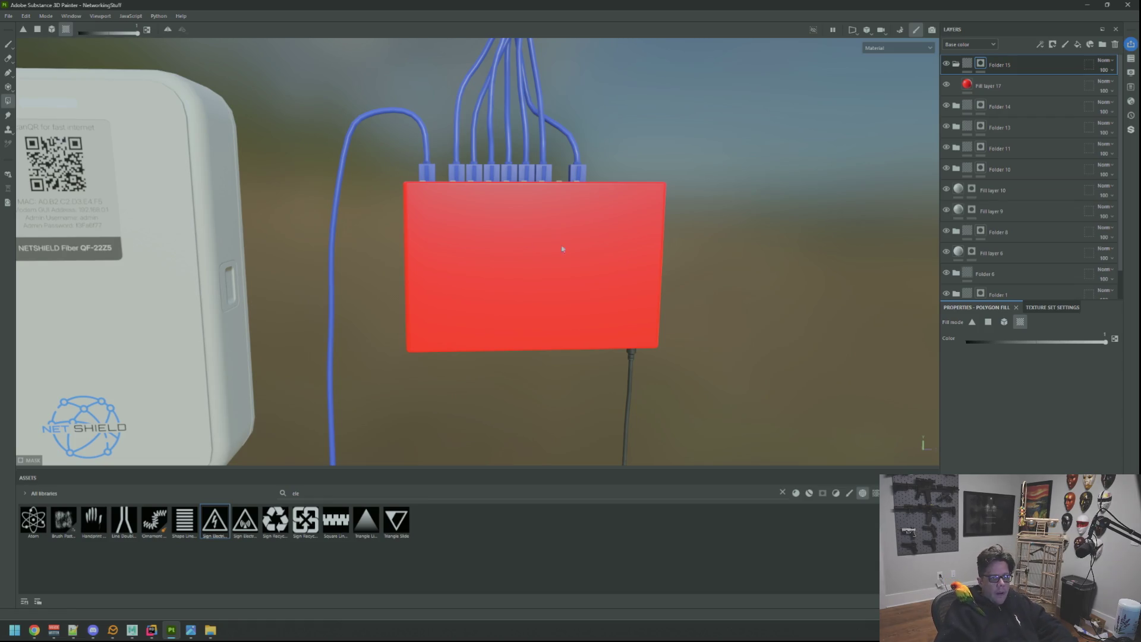
click(1004, 87)
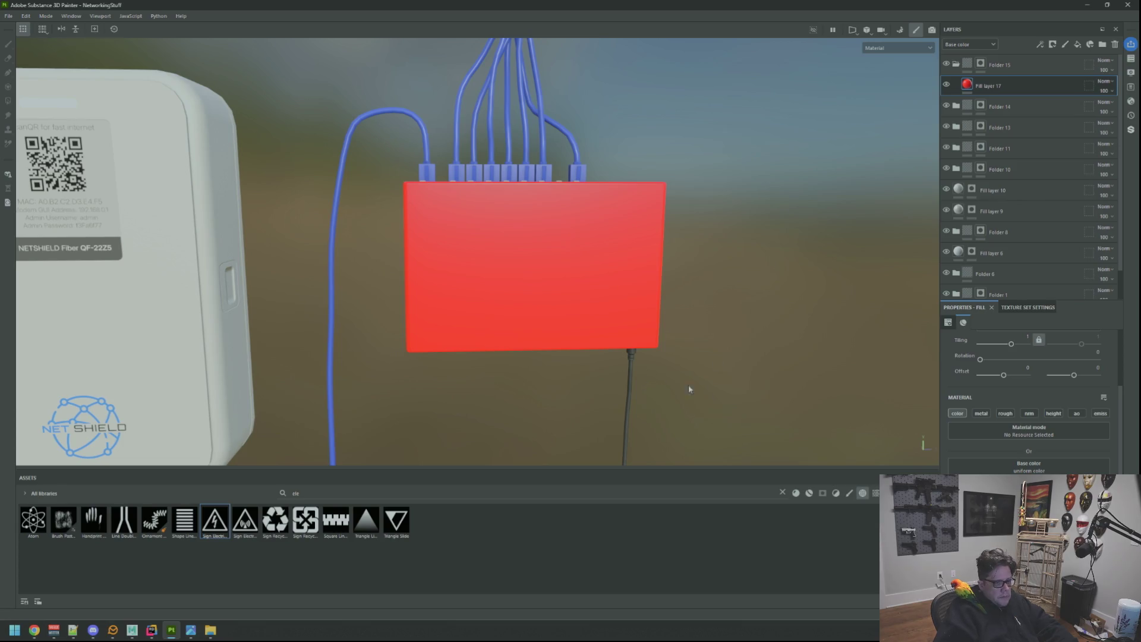
Filter assets to materials, search 'plastic', and try Plastic Glossy above the red fill layer
click(782, 492)
click(809, 492)
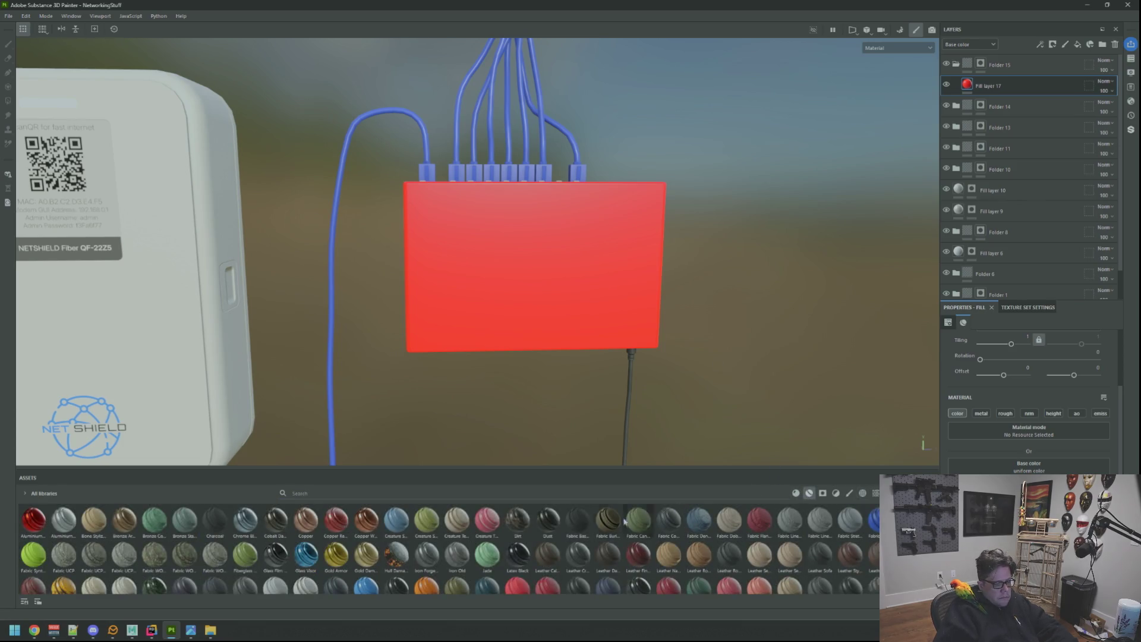
scroll(down, 3)
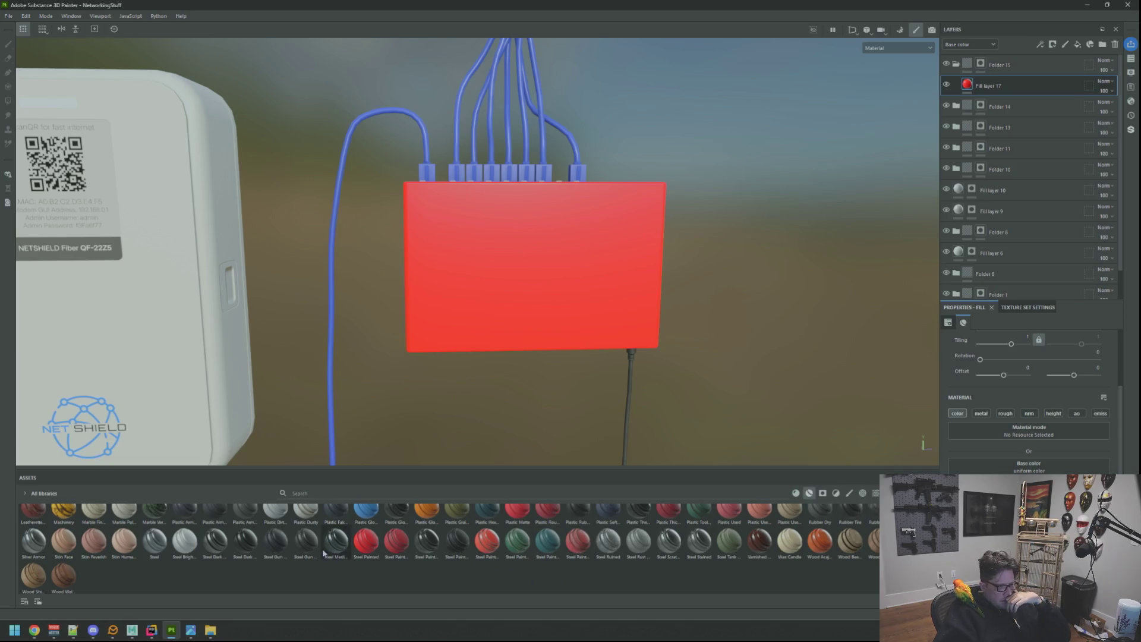
text(plastic)
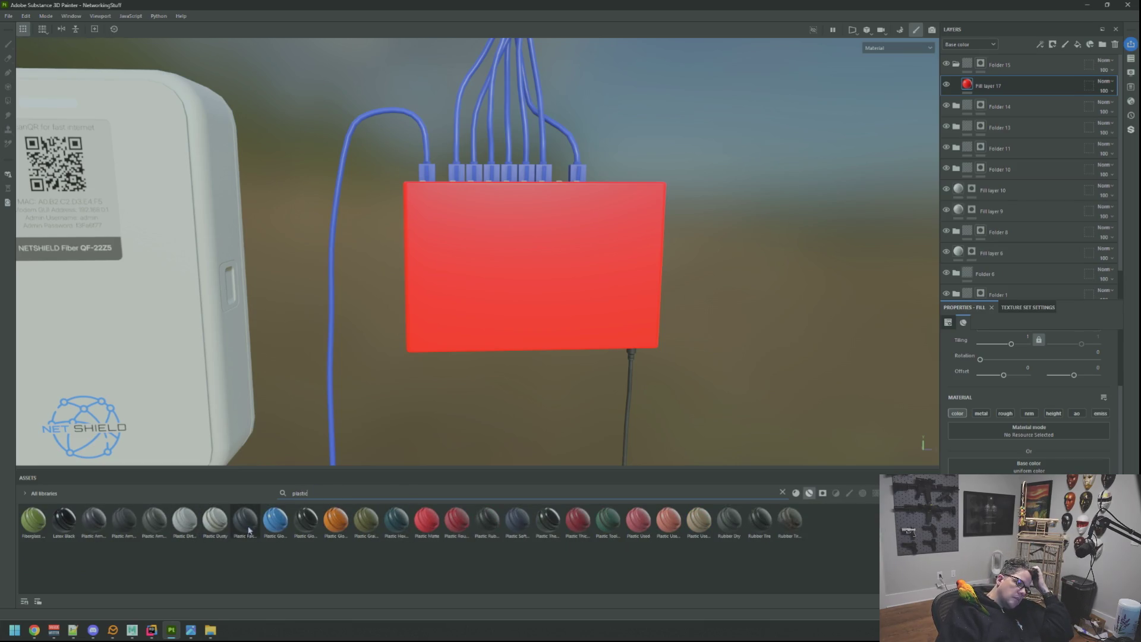
mouse_move(264, 528)
drag(264, 528, 1003, 73)
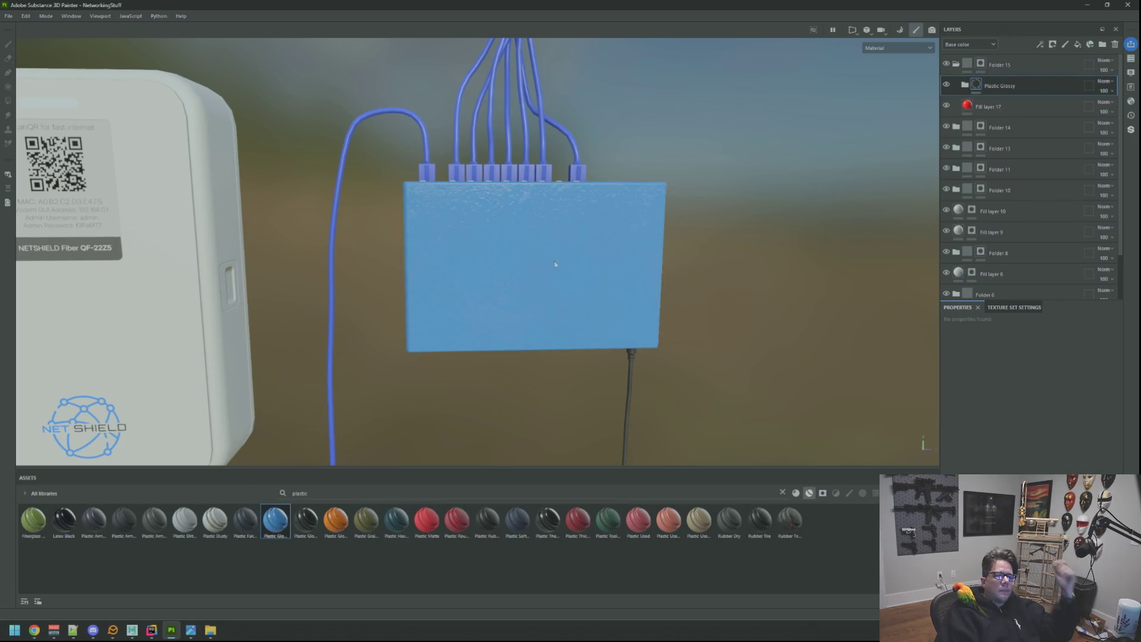
scroll(down, 3)
drag(538, 237, 495, 258)
scroll(up, 3)
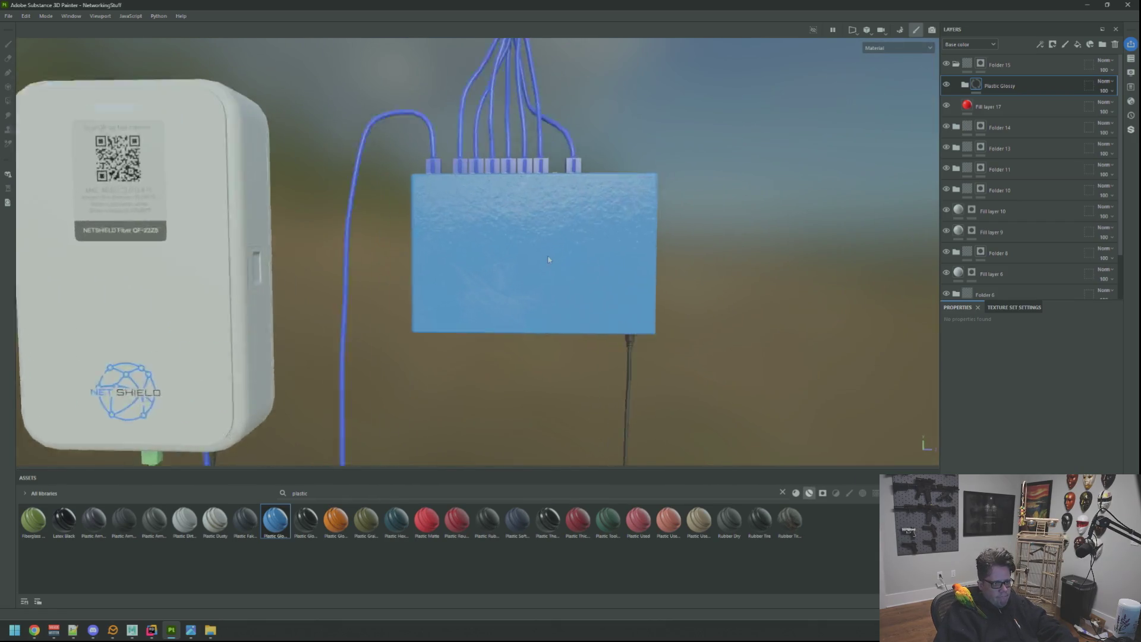
Undo Plastic Glossy and apply Plastic Armor Simple to the switch instead
key(ctrl+z)
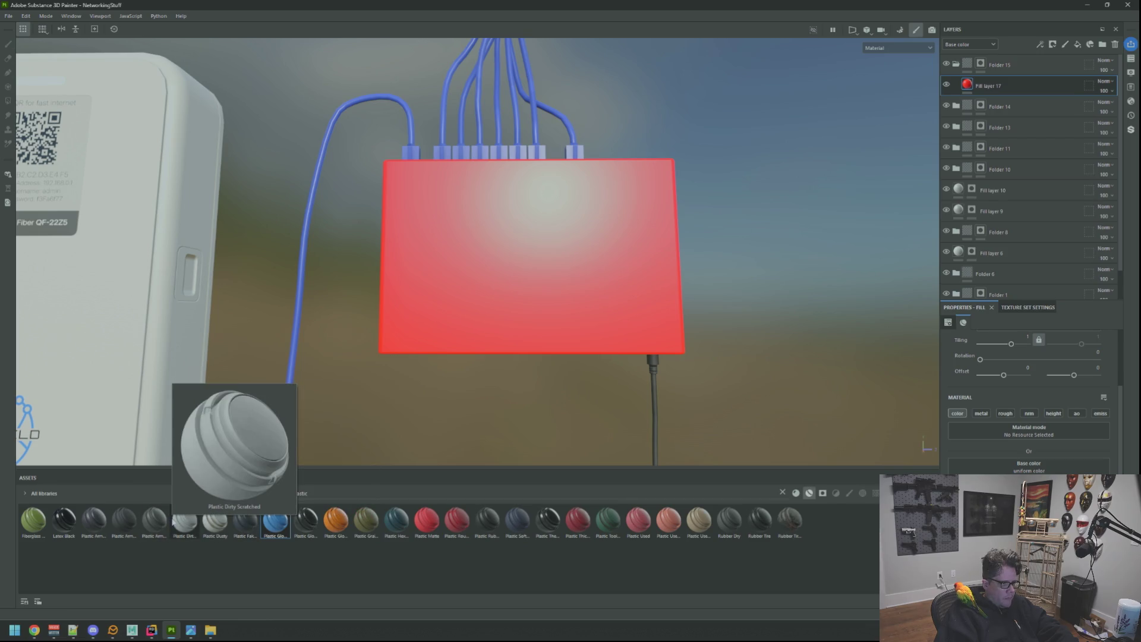
drag(154, 521, 1050, 76)
scroll(down, 3)
drag(569, 214, 655, 229)
scroll(up, 3)
scroll(down, 3)
Expand the Plastic Armor Simple folder and hide its Scratches layer
click(965, 86)
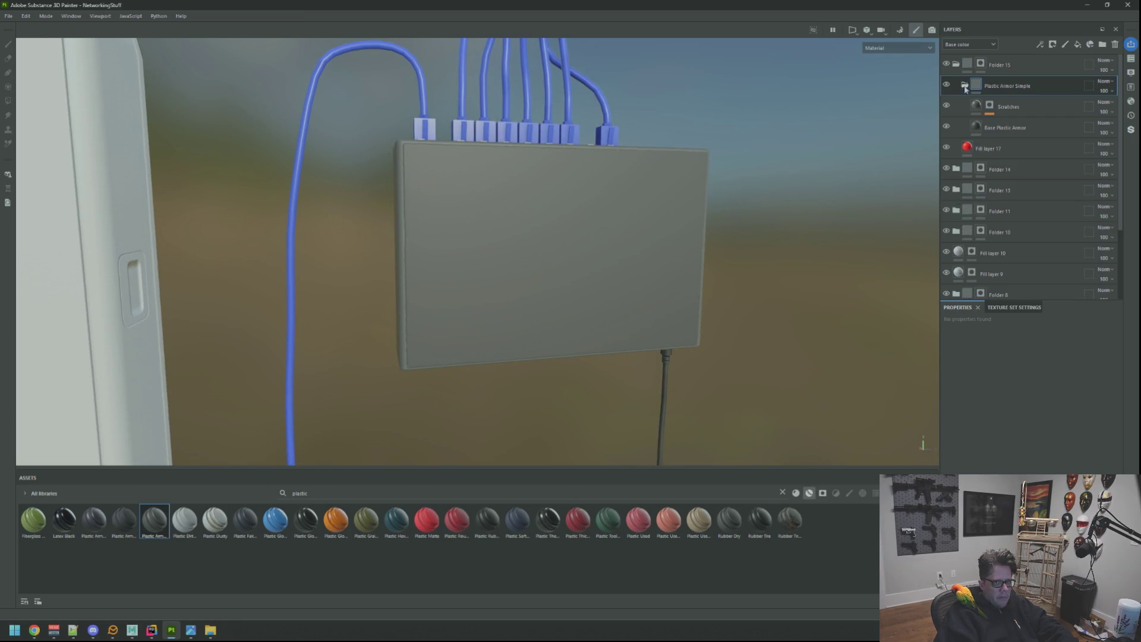
click(1010, 107)
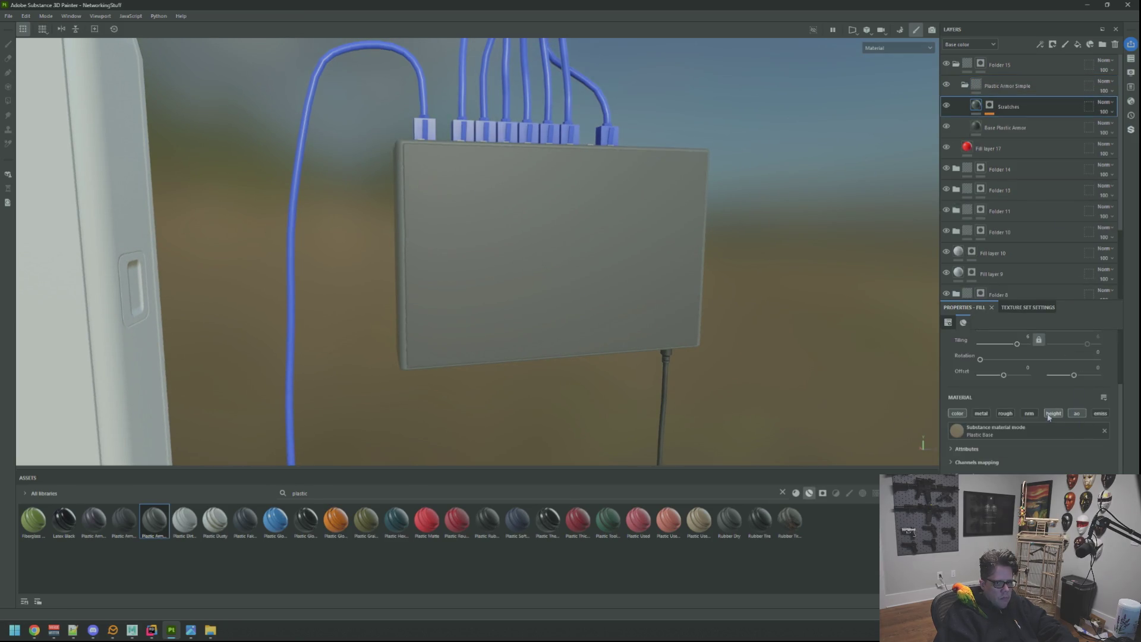
drag(821, 338, 695, 219)
scroll(down, 3)
scroll(up, 3)
scroll(up, 3)
scroll(down, 3)
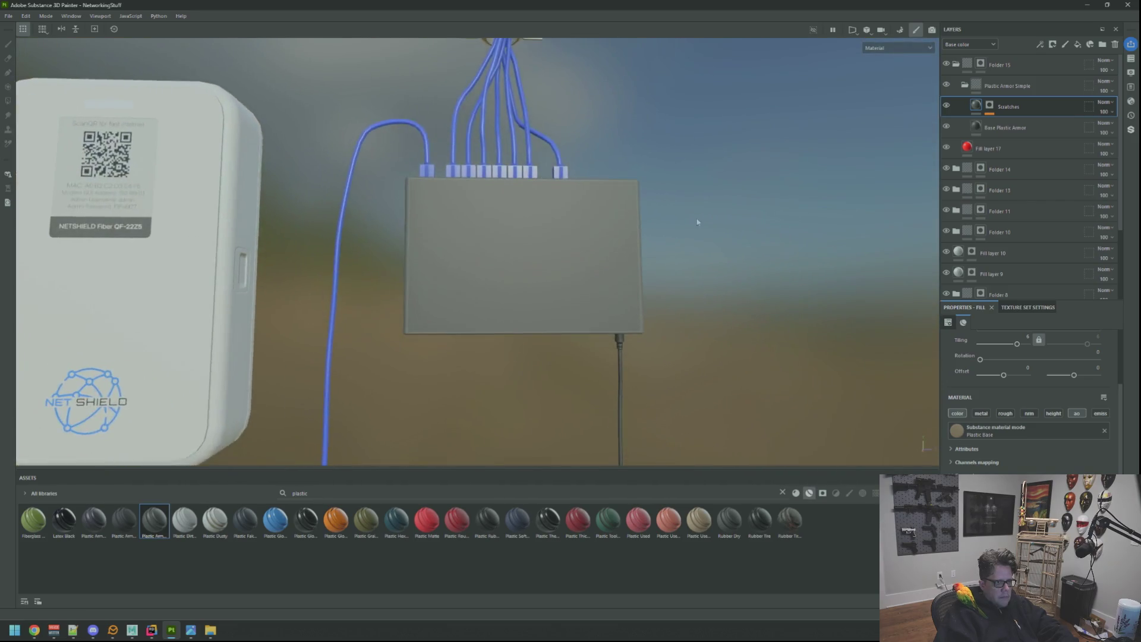
scroll(down, 3)
scroll(up, 3)
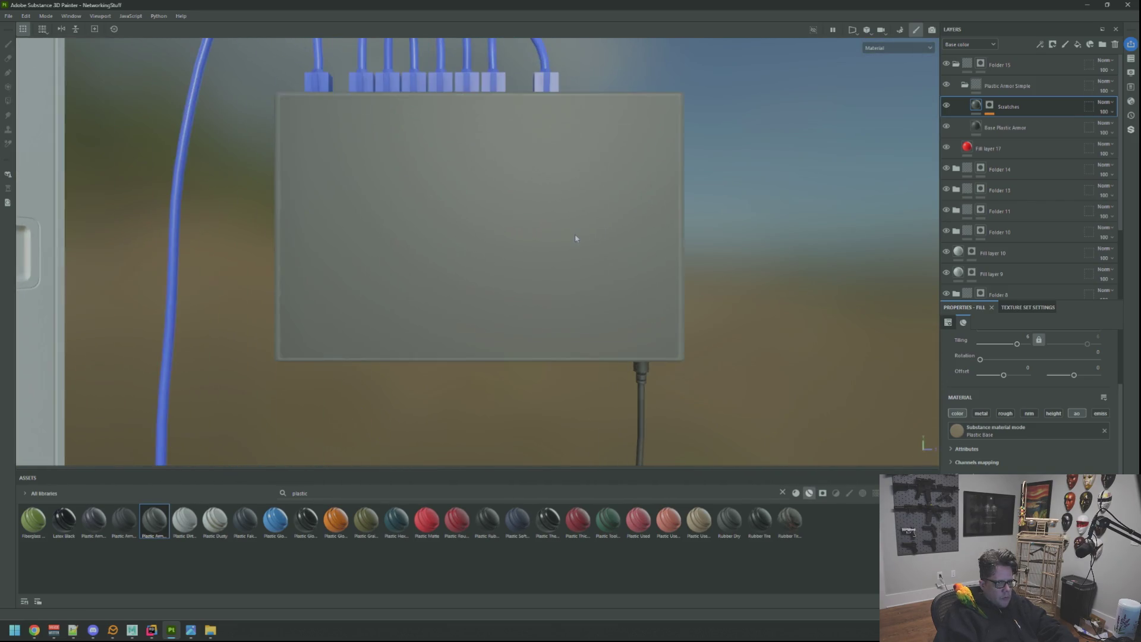
drag(575, 233, 571, 270)
scroll(down, 3)
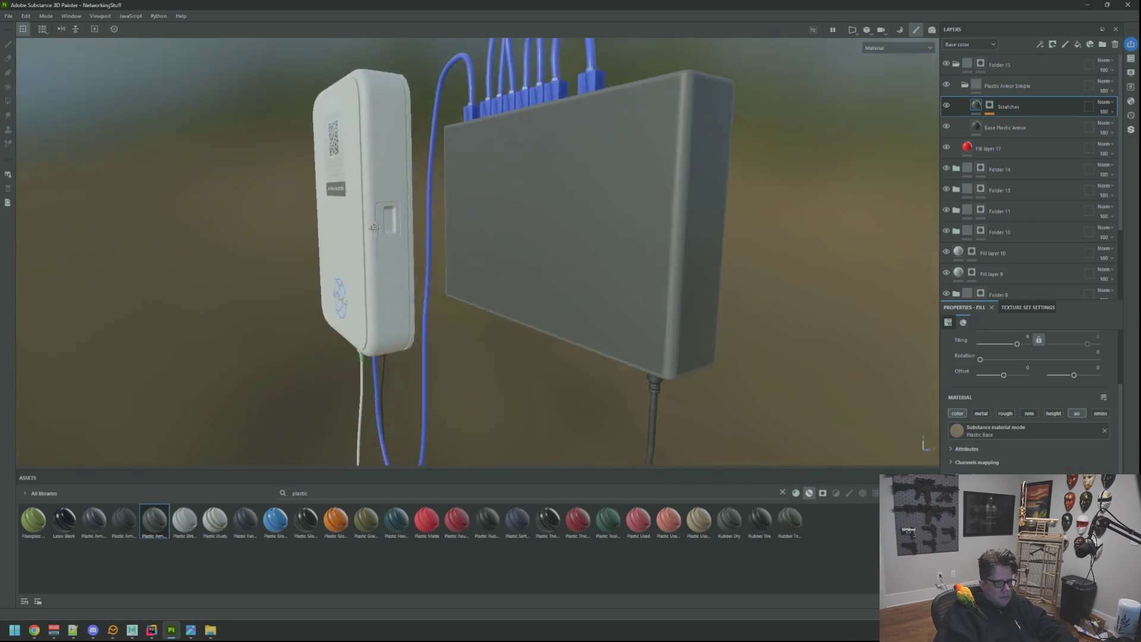
scroll(up, 3)
scroll(down, 3)
scroll(up, 3)
drag(555, 201, 601, 224)
scroll(up, 3)
click(946, 105)
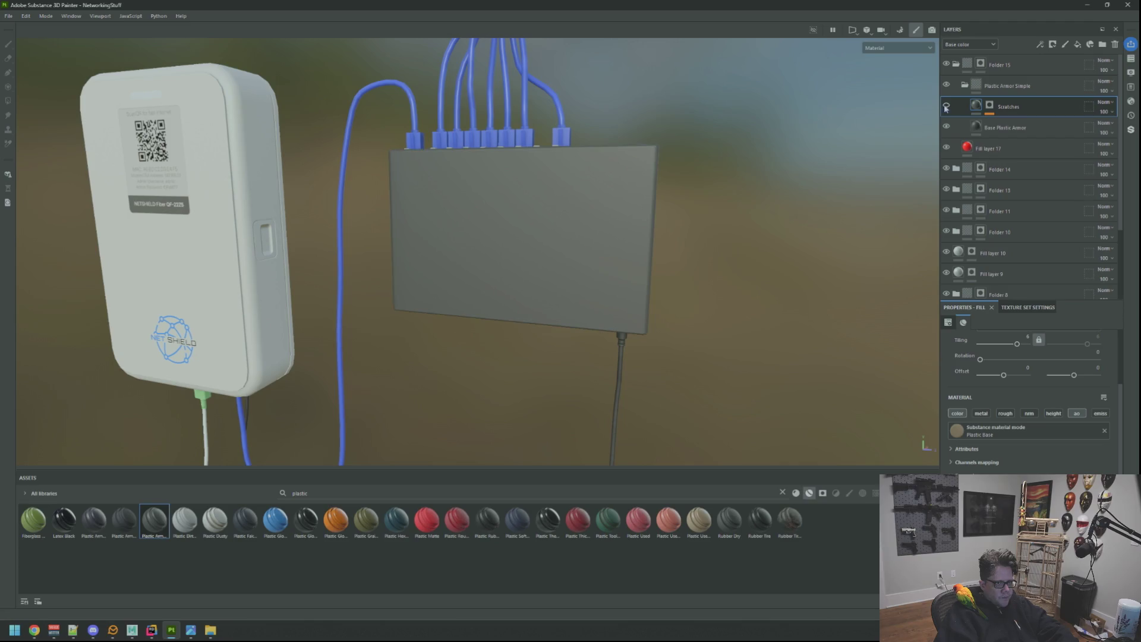
Select Base Plastic Armor and open its Color 01 picker
drag(653, 197, 674, 211)
scroll(up, 3)
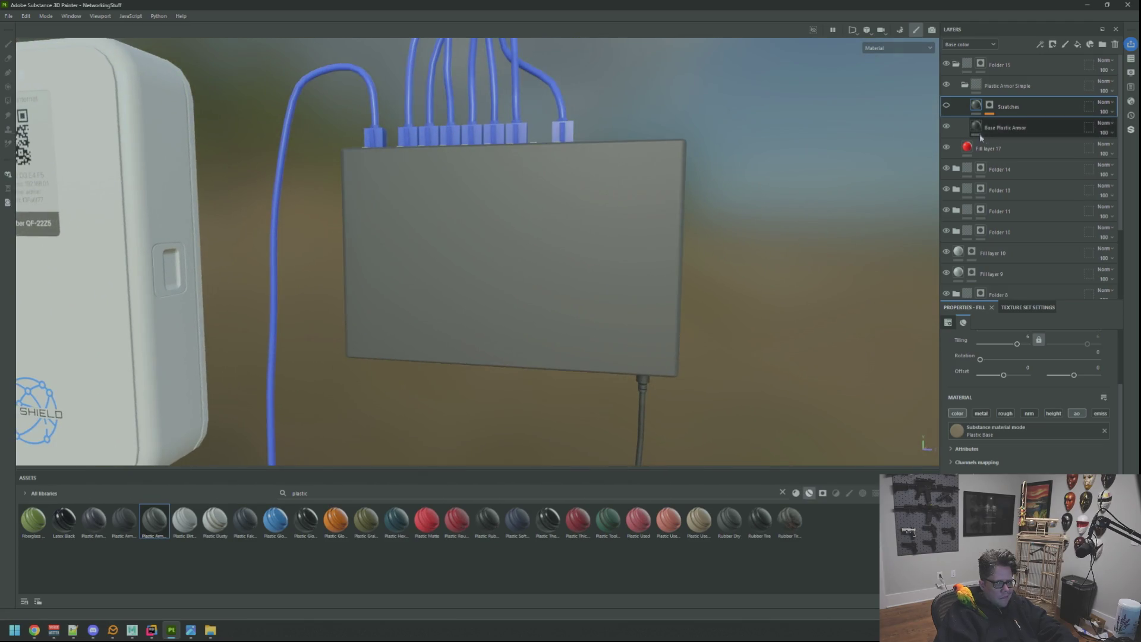
click(977, 129)
click(1008, 444)
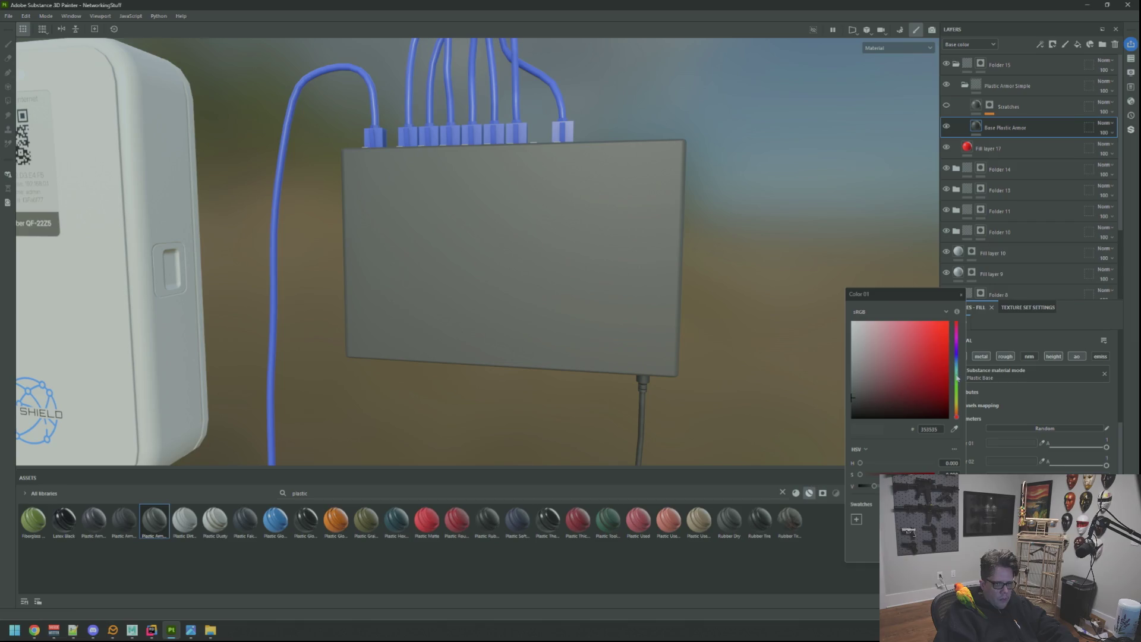
Lighten Color 01 to DEDEDE and shift Color 02 through teal-grey 3C4E55 toward purple
drag(915, 365, 836, 334)
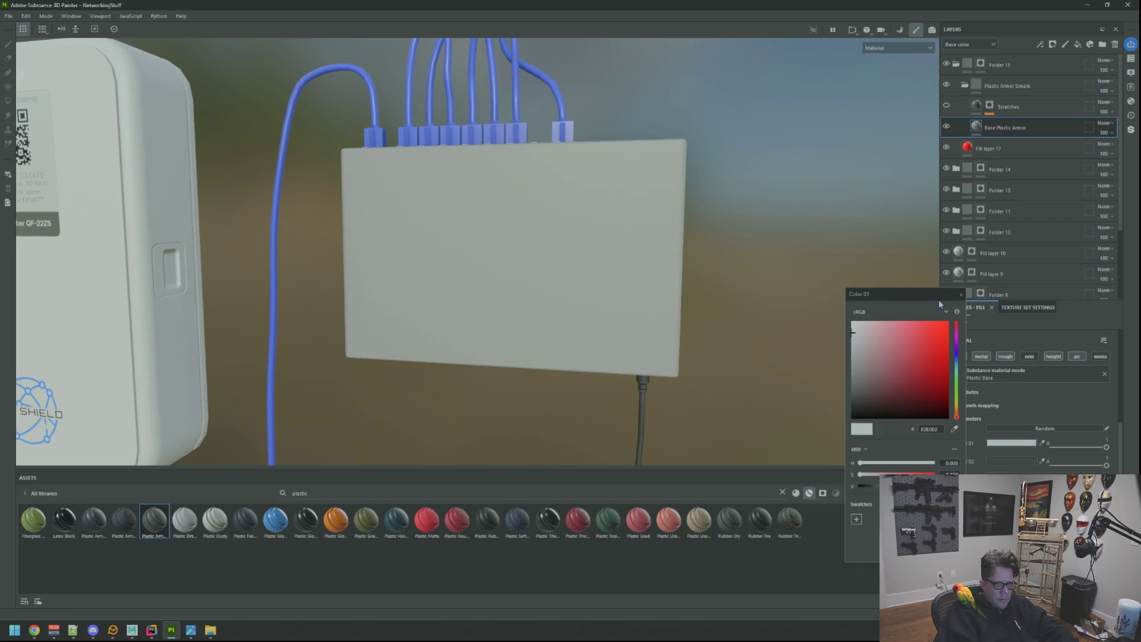
click(1023, 461)
drag(874, 357, 851, 355)
drag(957, 367, 960, 369)
drag(863, 360, 879, 386)
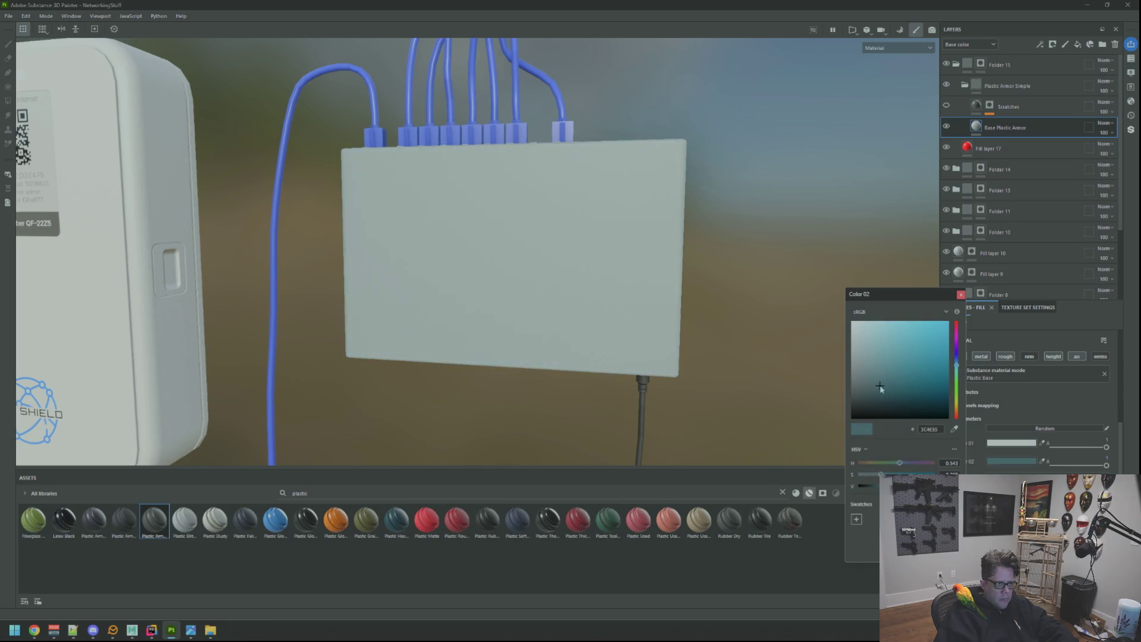
scroll(down, 3)
drag(594, 333, 589, 271)
scroll(up, 3)
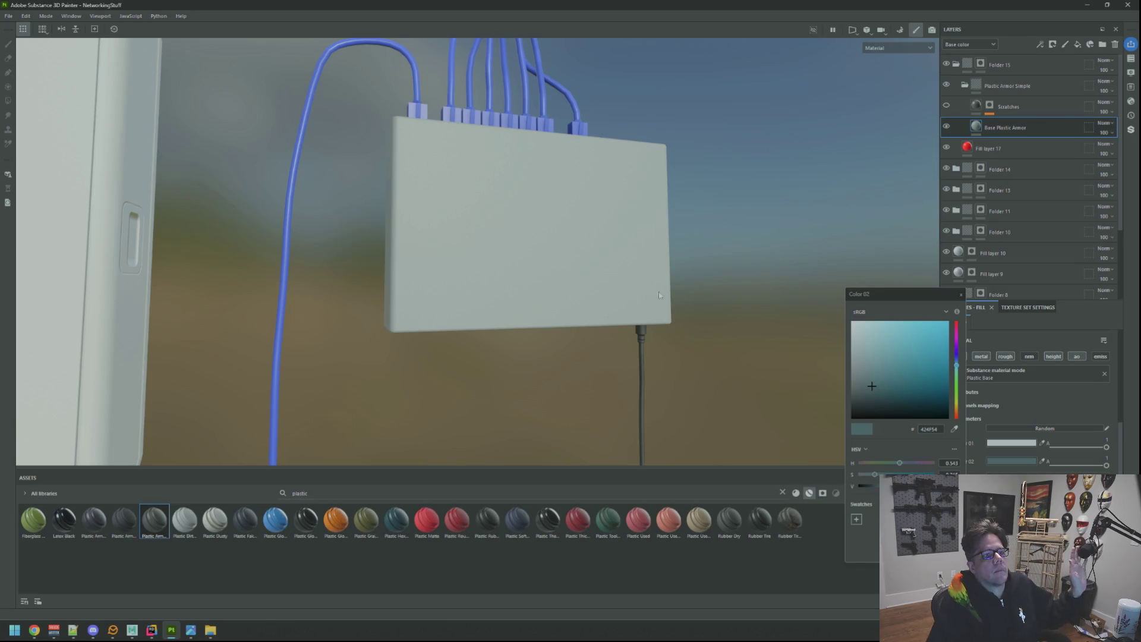
drag(638, 266, 960, 392)
click(956, 353)
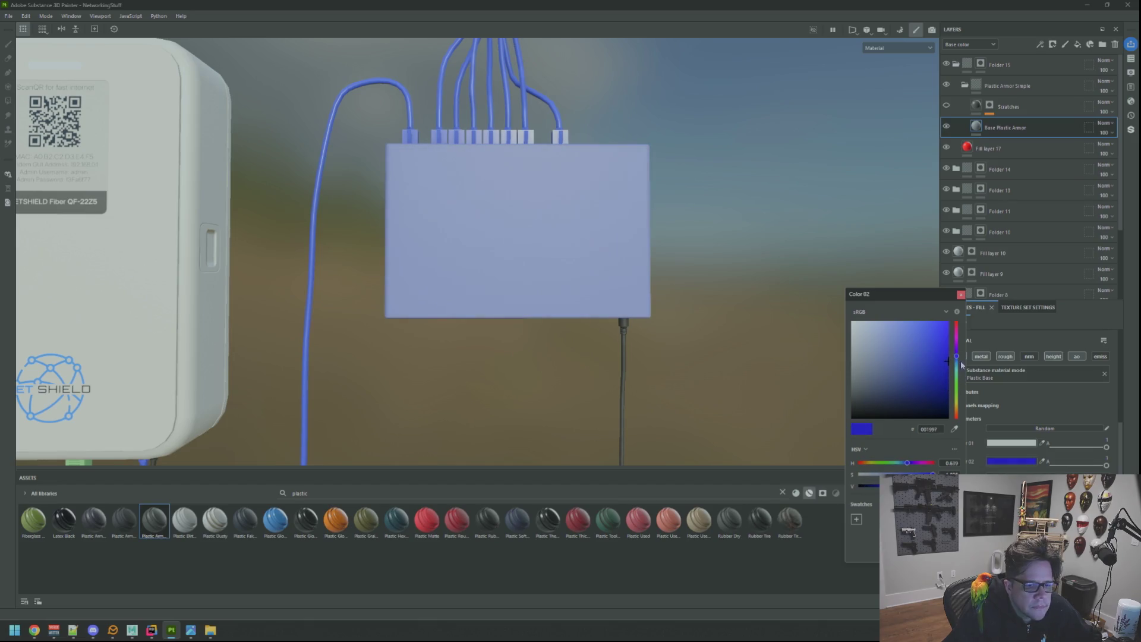
click(961, 294)
Set Color 01 to saturated blue 0137B4
click(1010, 442)
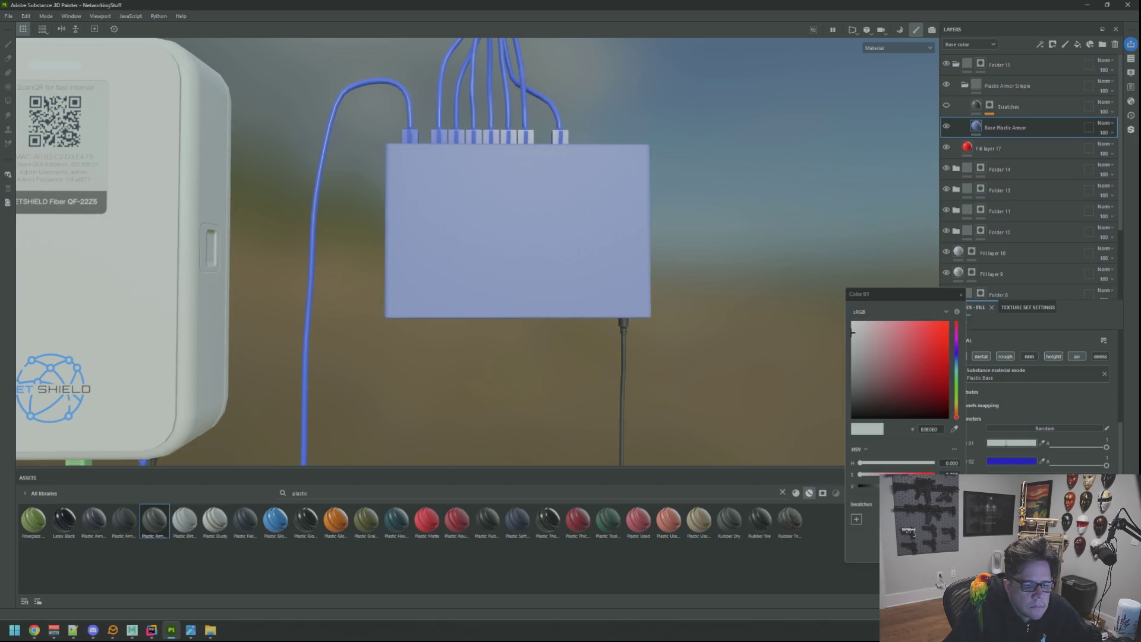
drag(957, 346, 956, 392)
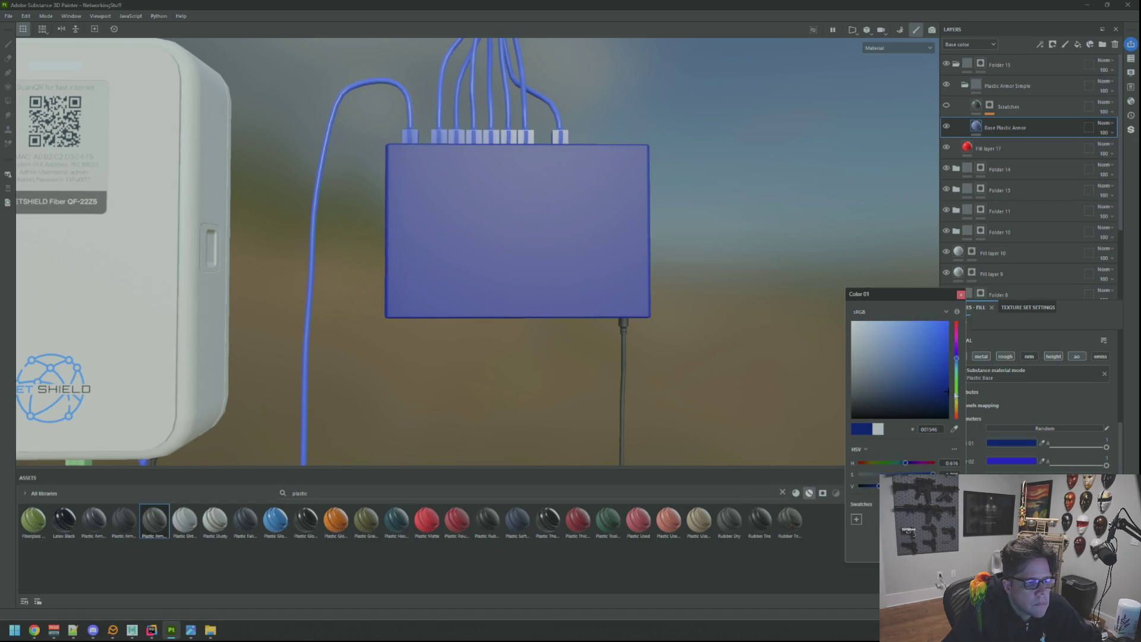
click(960, 295)
Orbit around the blue switch box to inspect it from several angles
key(f)
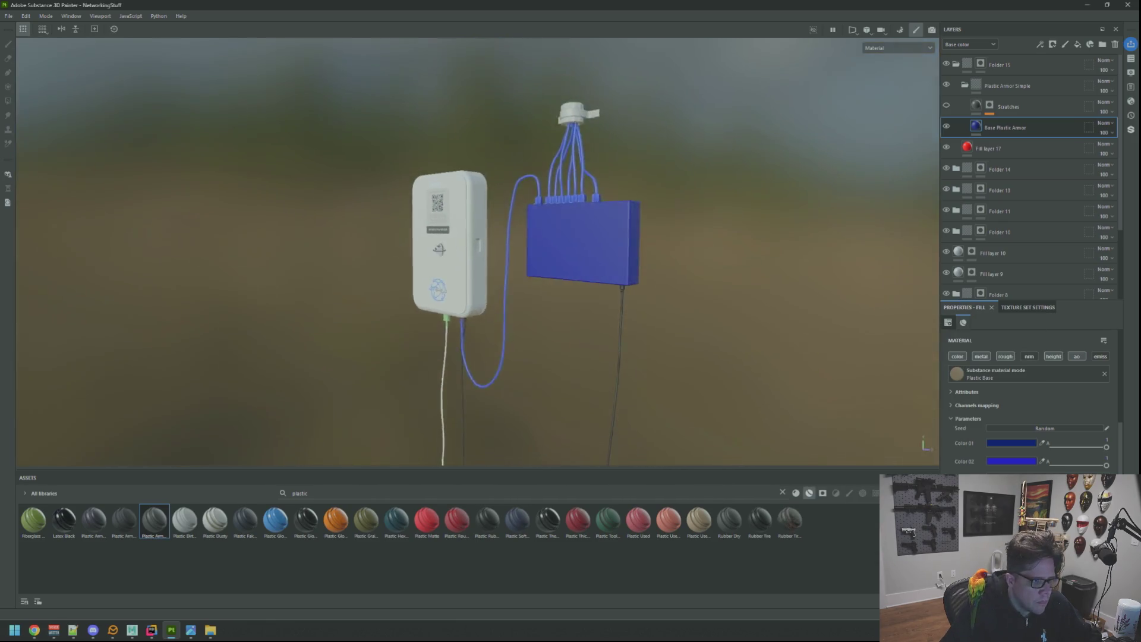
scroll(up, 3)
drag(555, 249, 686, 283)
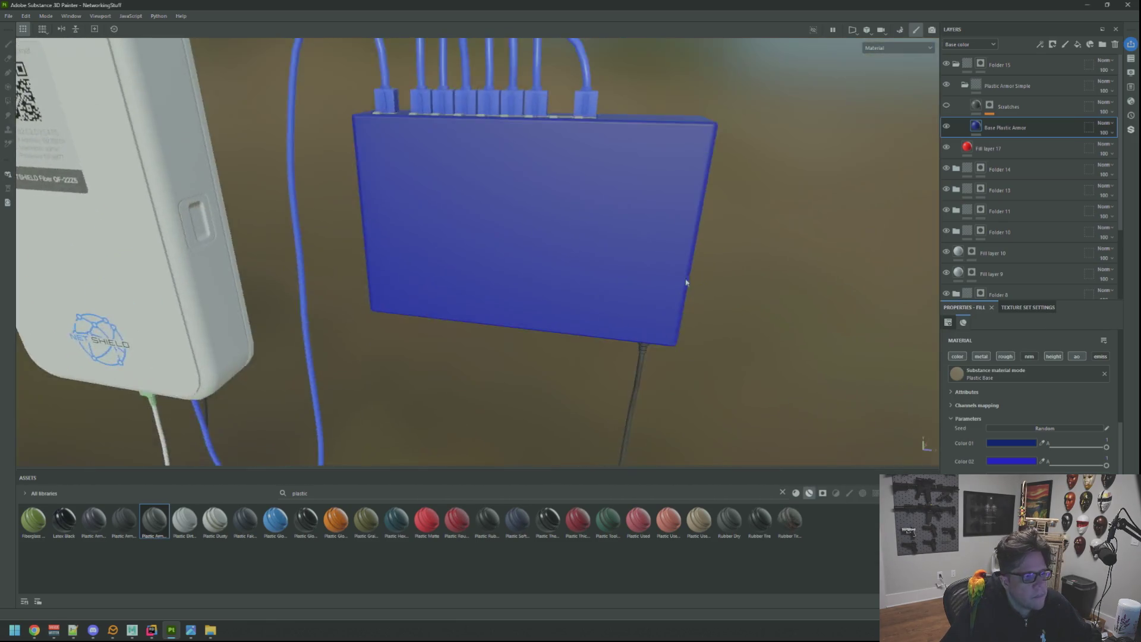
scroll(down, 3)
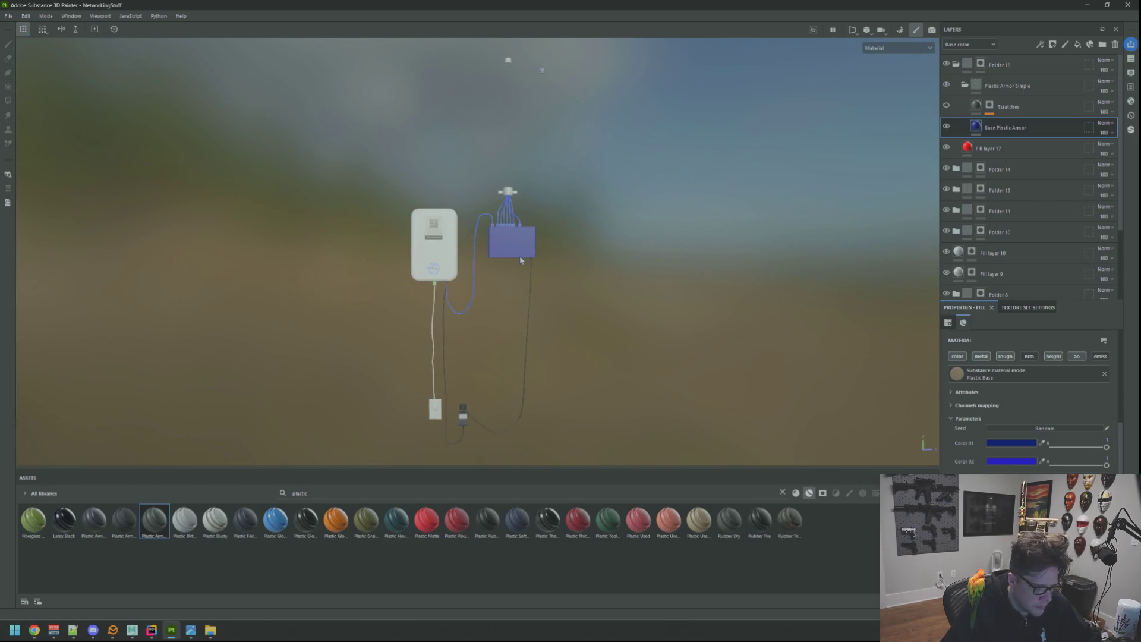
scroll(up, 3)
drag(522, 254, 479, 270)
scroll(down, 3)
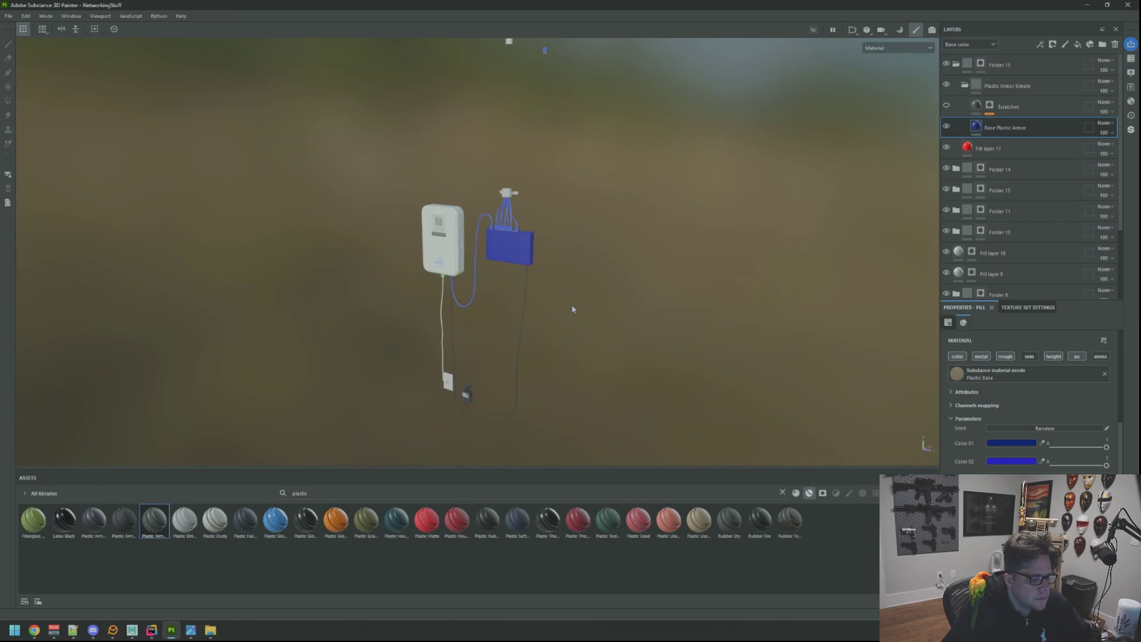
scroll(up, 3)
drag(628, 293, 502, 329)
scroll(up, 3)
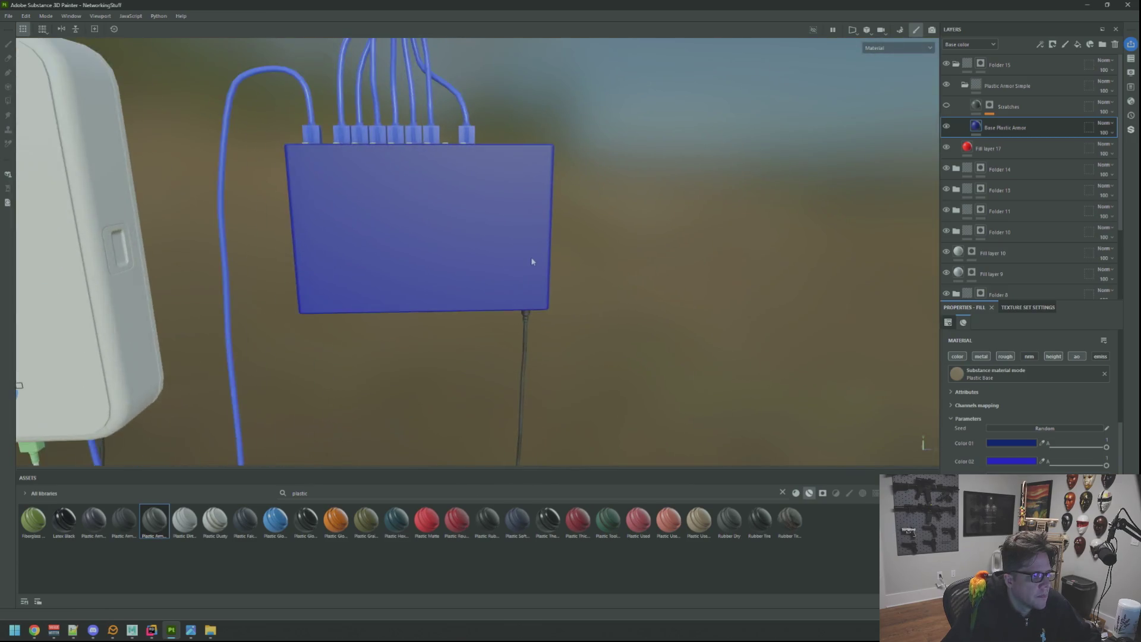
scroll(down, 3)
drag(512, 229, 571, 244)
scroll(up, 3)
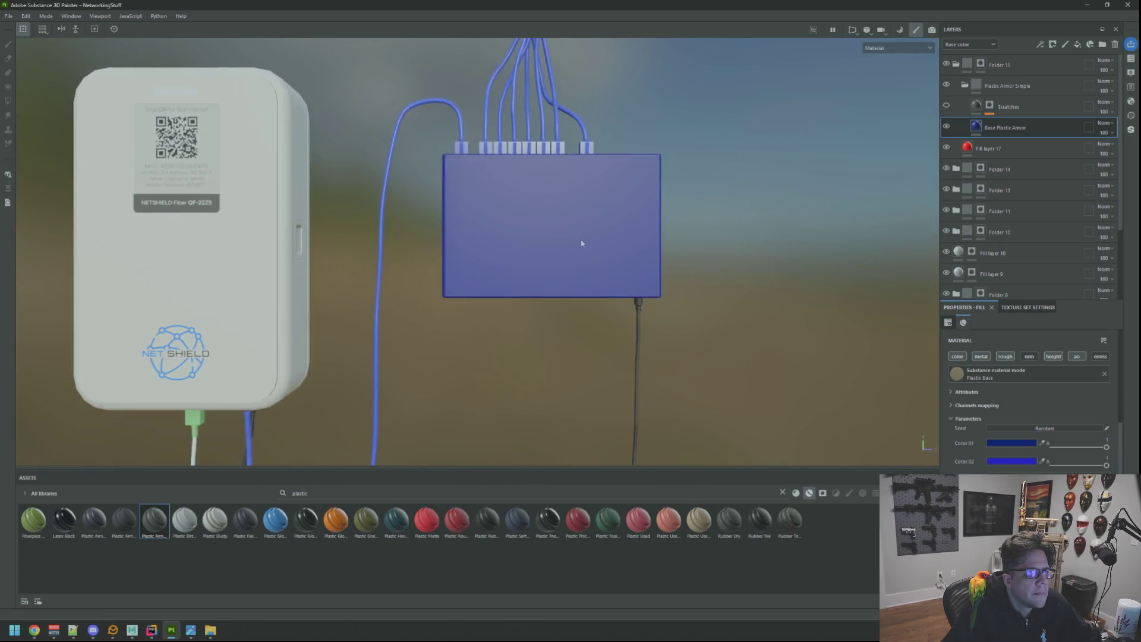
scroll(down, 3)
scroll(up, 3)
scroll(up, 3)
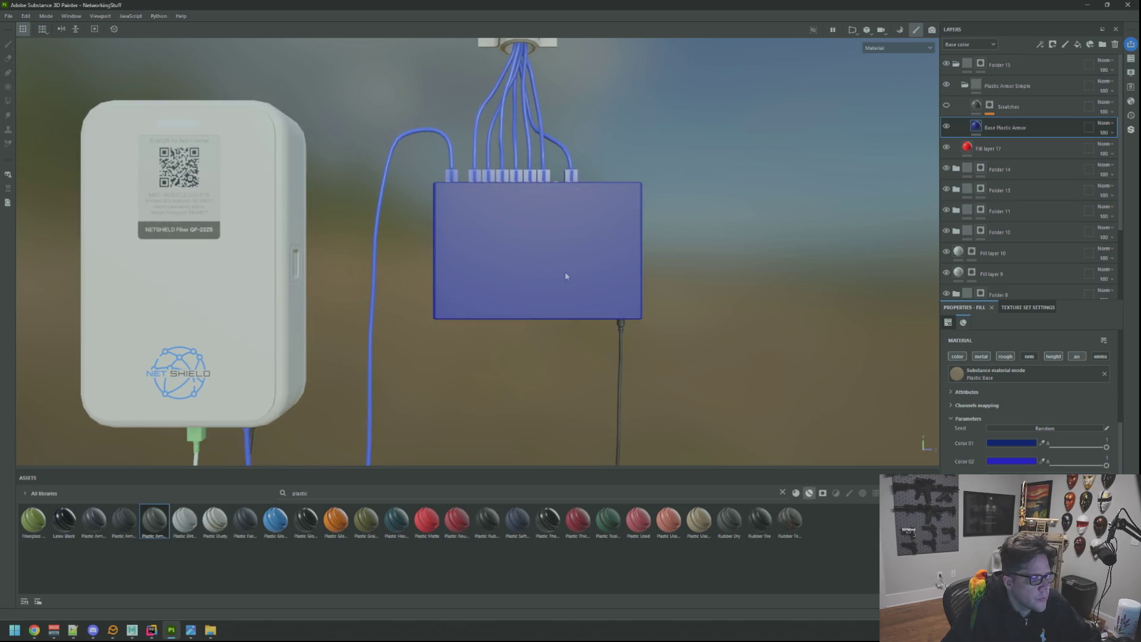
Set Color 01 to dark grey 2F2F2F and Color 02 to 232323
click(1015, 441)
drag(915, 414, 832, 398)
click(1007, 461)
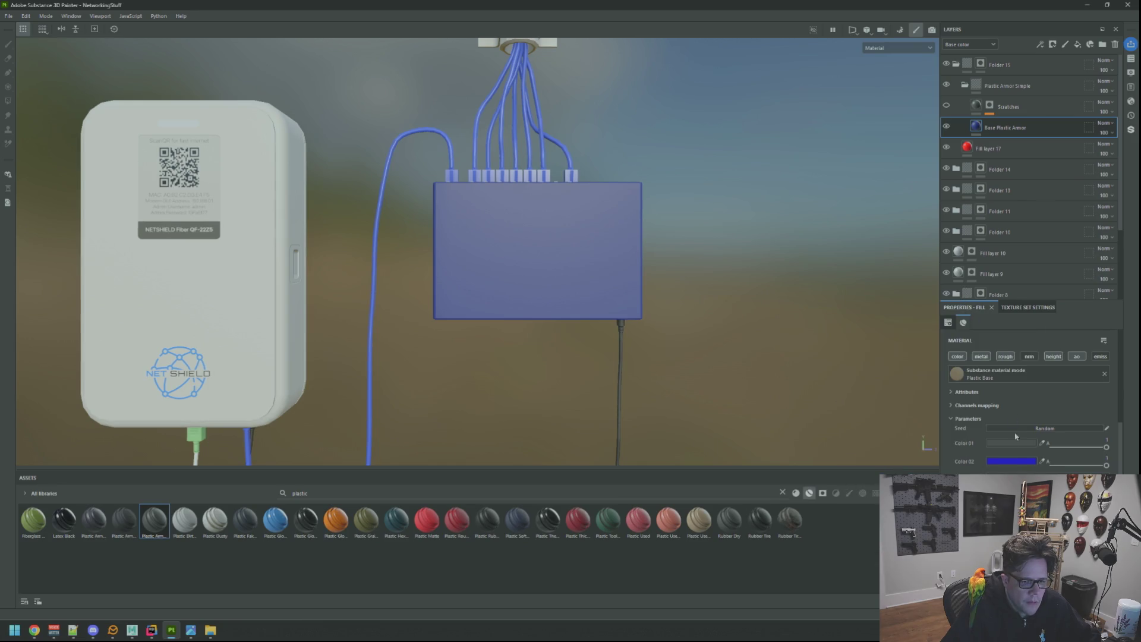
drag(920, 407, 827, 409)
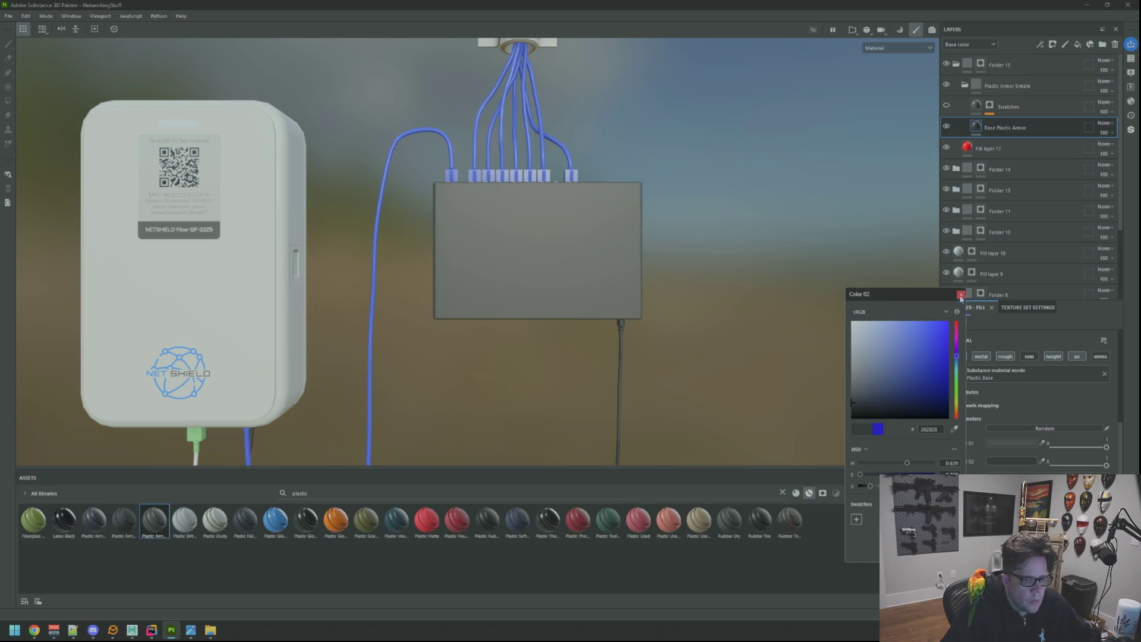
Close the Color 02 setting, then orbit around the router and switch while rotating the environment lighting
click(960, 294)
scroll(down, 3)
drag(573, 248, 638, 275)
scroll(up, 3)
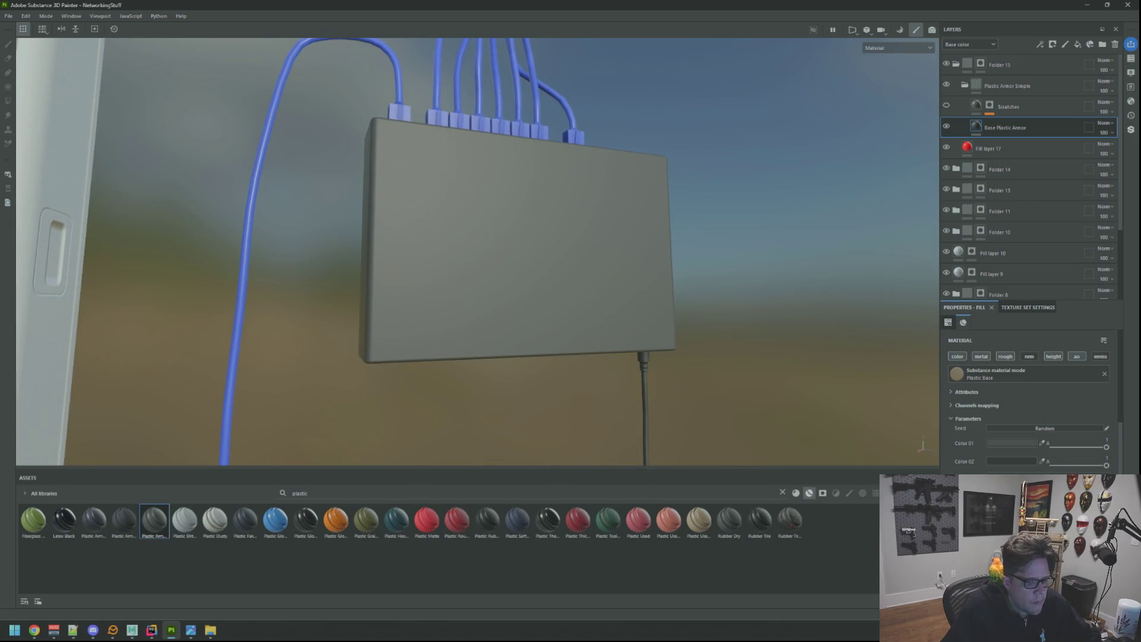
drag(637, 275, 639, 275)
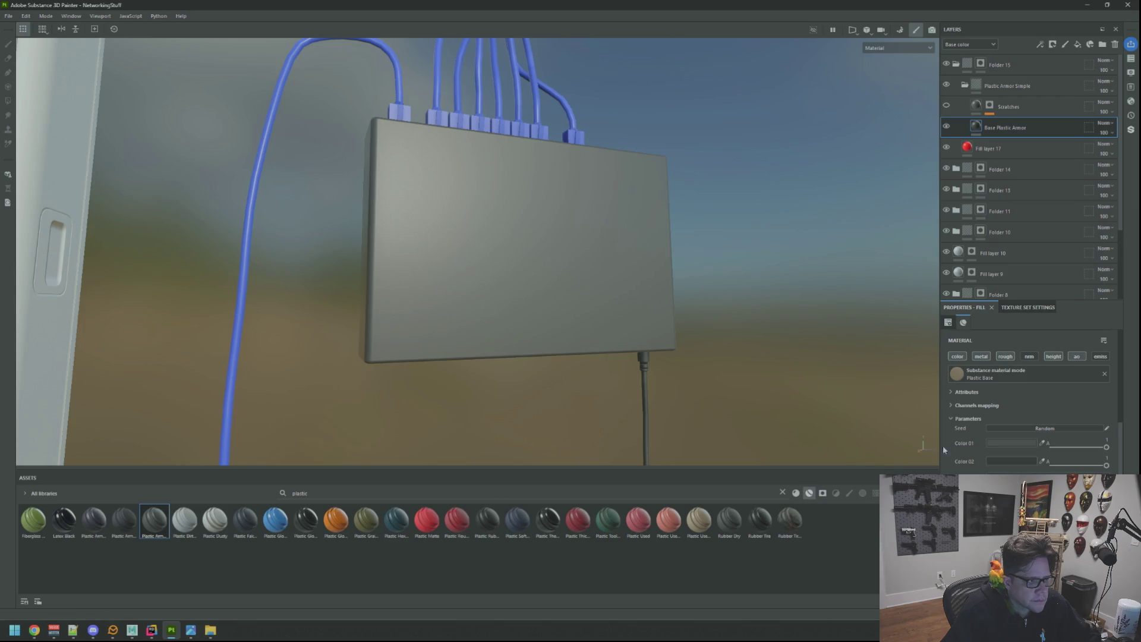
drag(654, 297, 493, 290)
scroll(up, 3)
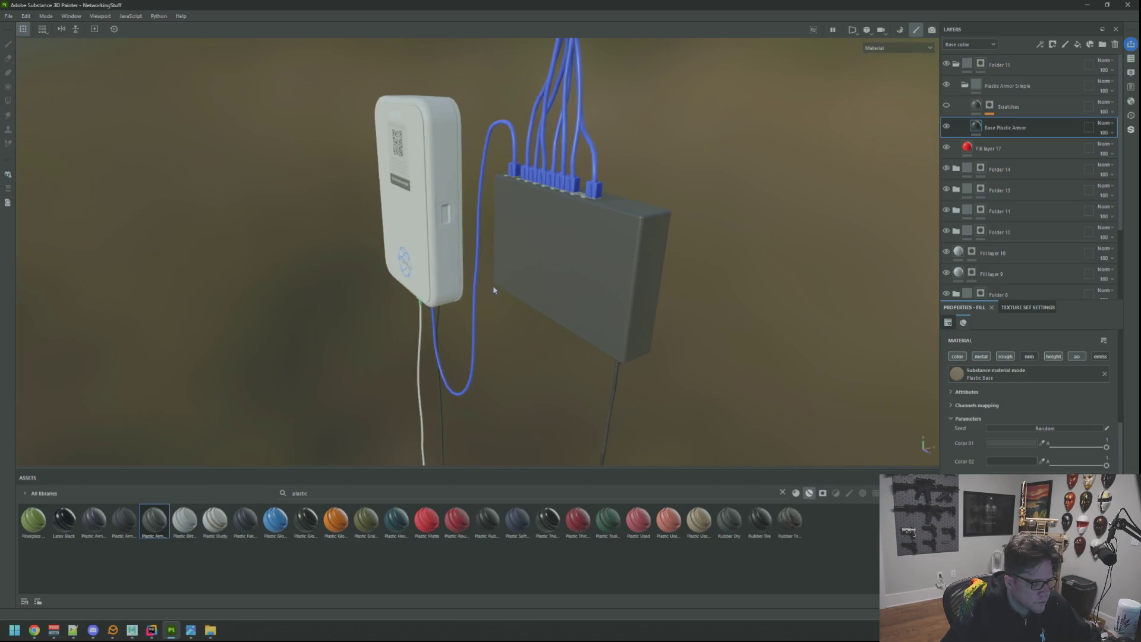
drag(493, 290, 560, 284)
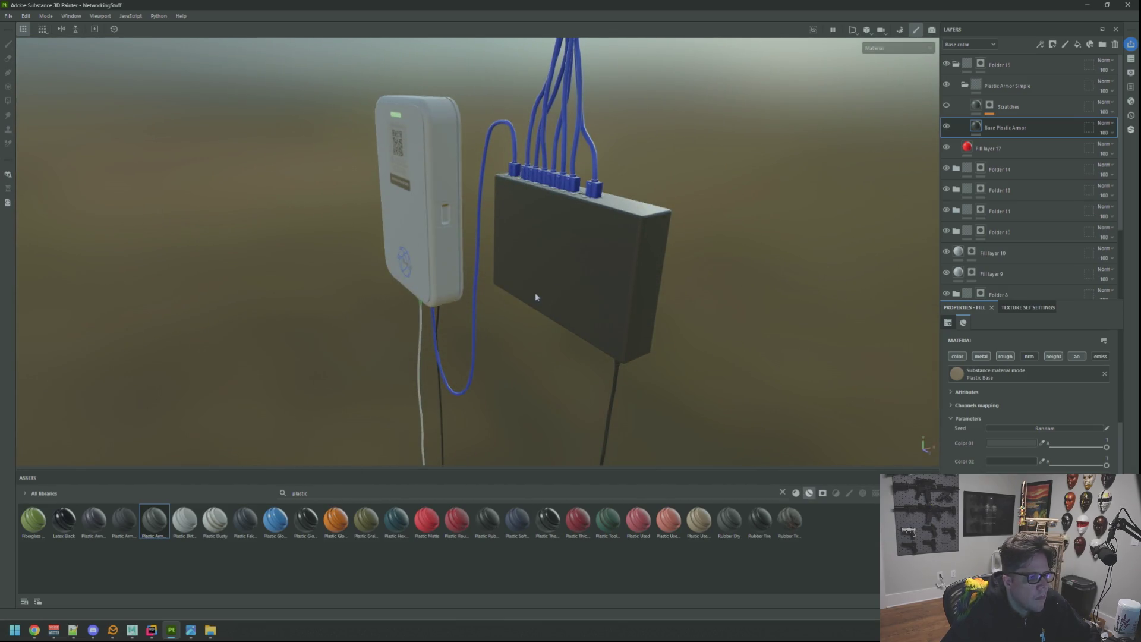
drag(535, 296, 611, 291)
drag(589, 301, 634, 288)
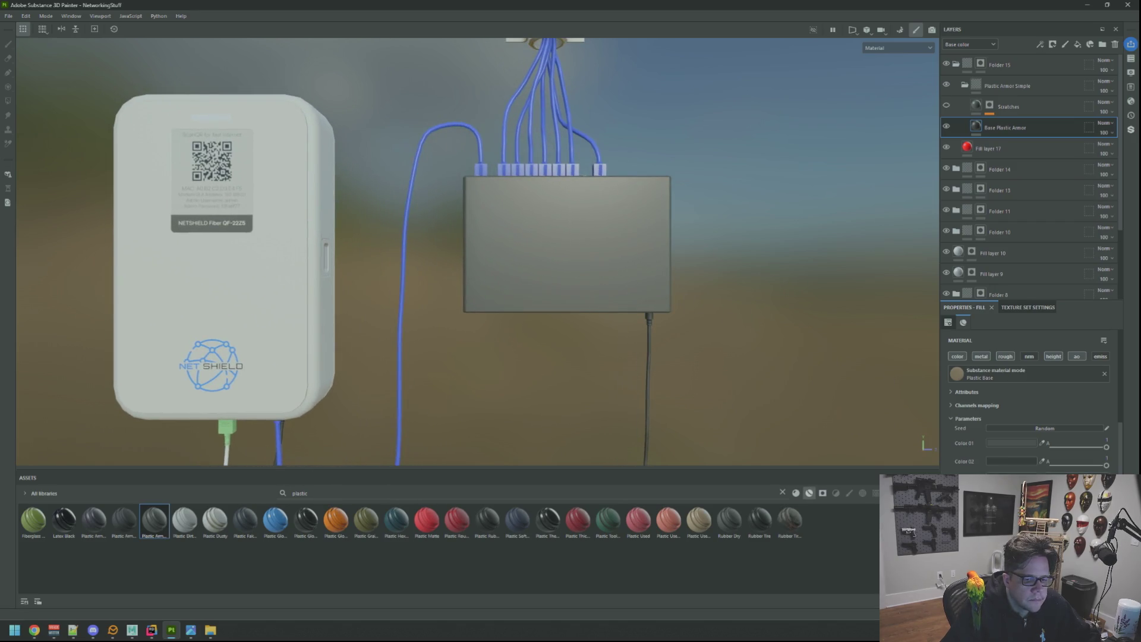
Open the Color 02 setting and view the router and switch from below and up close
click(1009, 461)
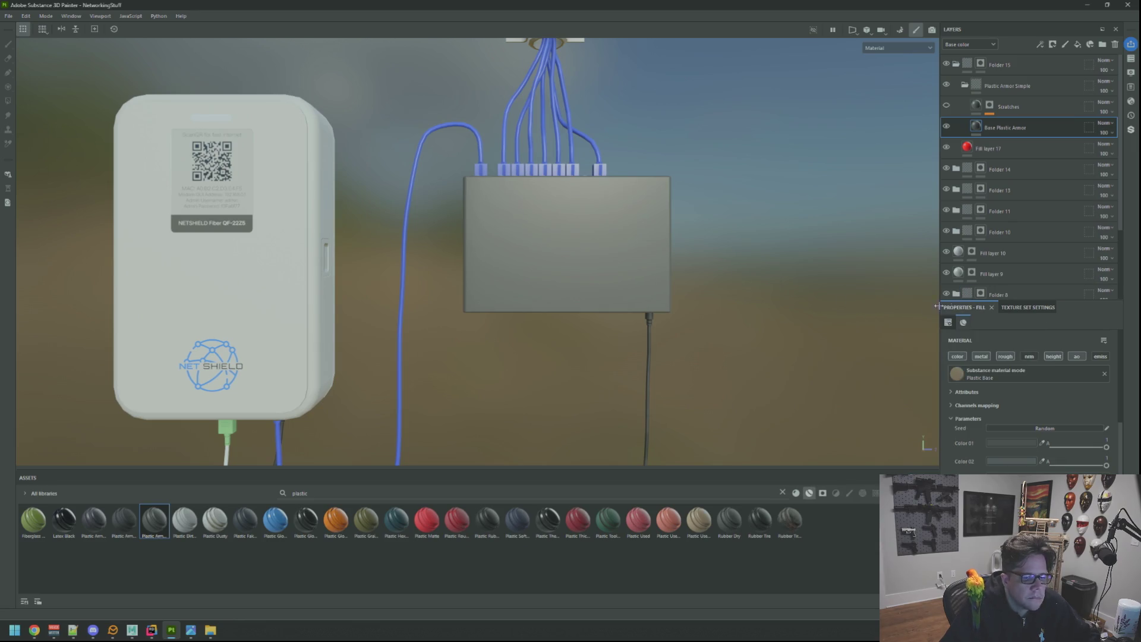
drag(644, 256, 619, 255)
drag(619, 256, 644, 288)
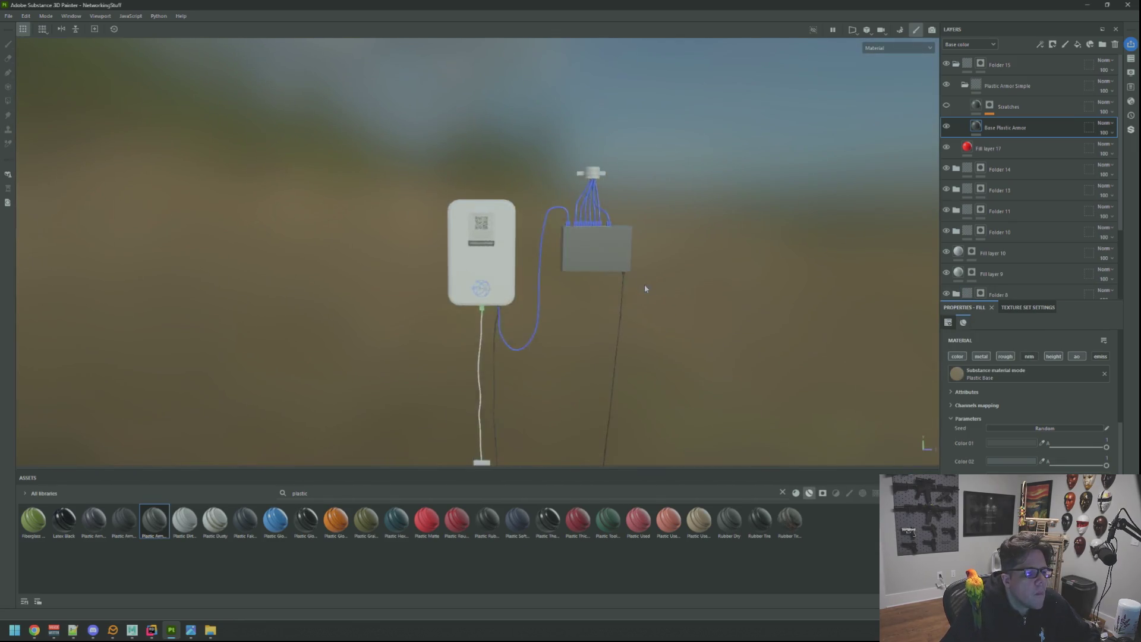
scroll(up, 3)
drag(556, 241, 559, 181)
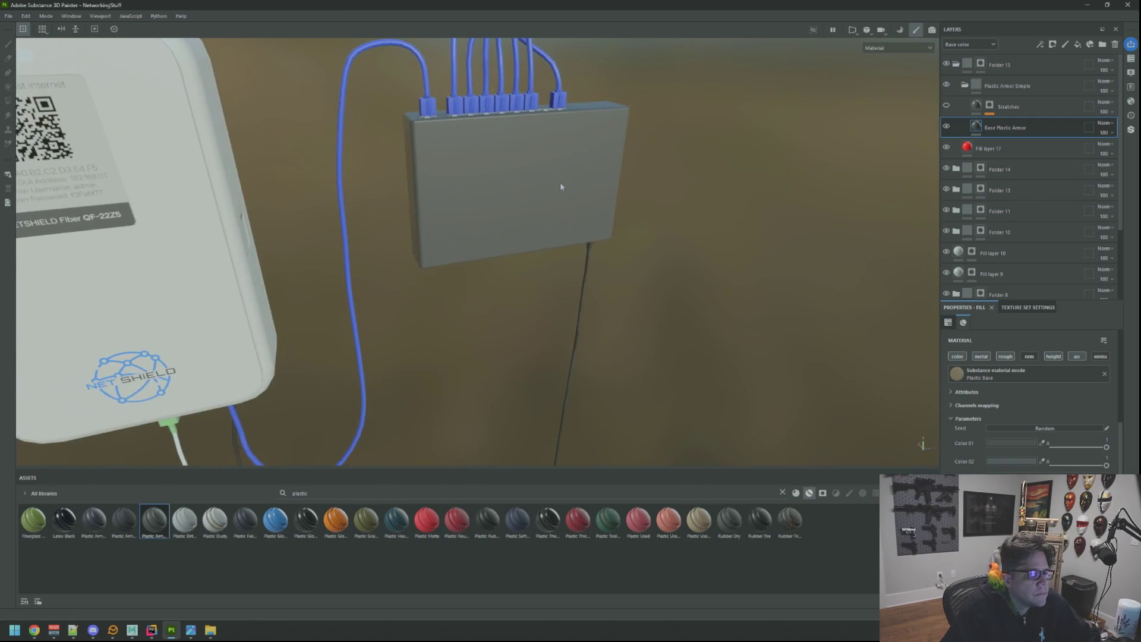
Frame the switch closely, then return to the split 3D/2D view with F1
key(F3)
key(F2)
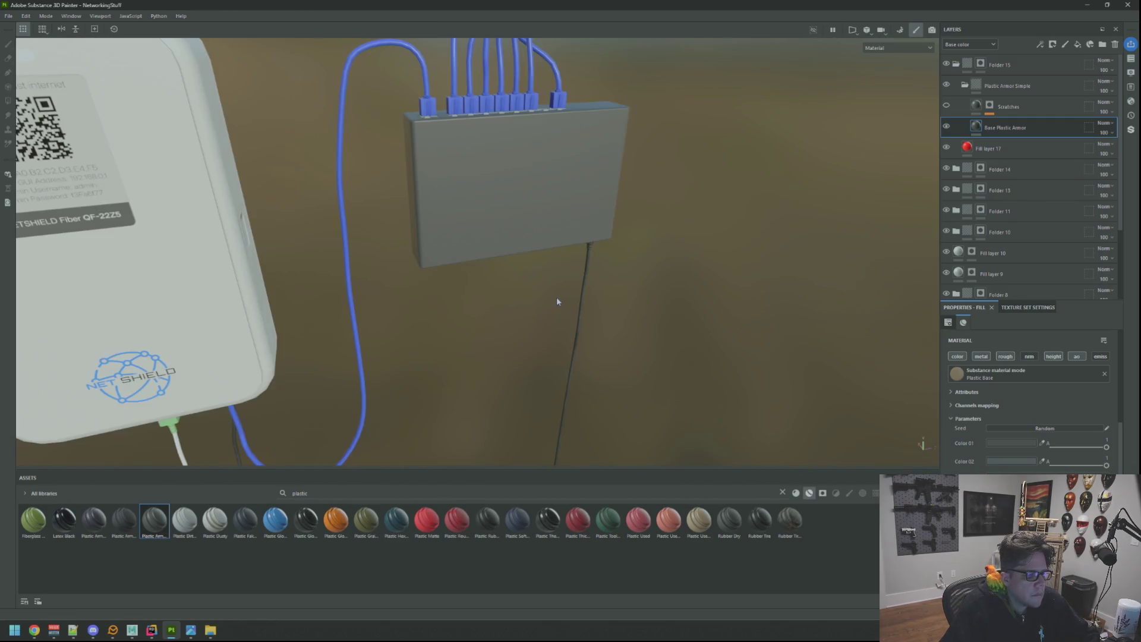
drag(557, 300, 480, 242)
drag(541, 265, 583, 245)
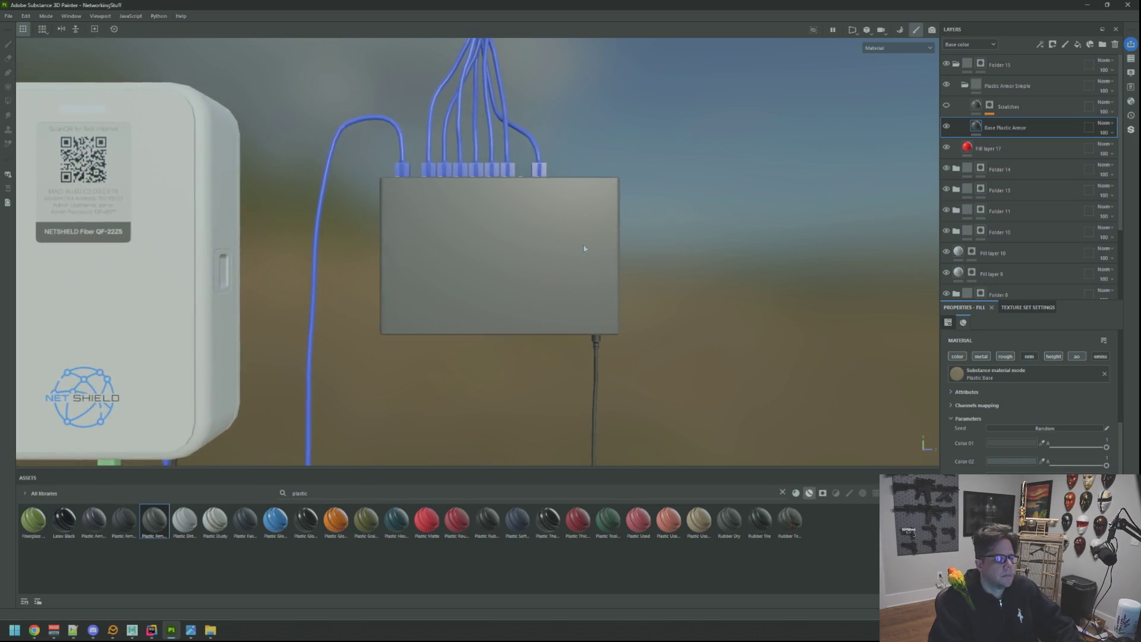
drag(582, 245, 553, 272)
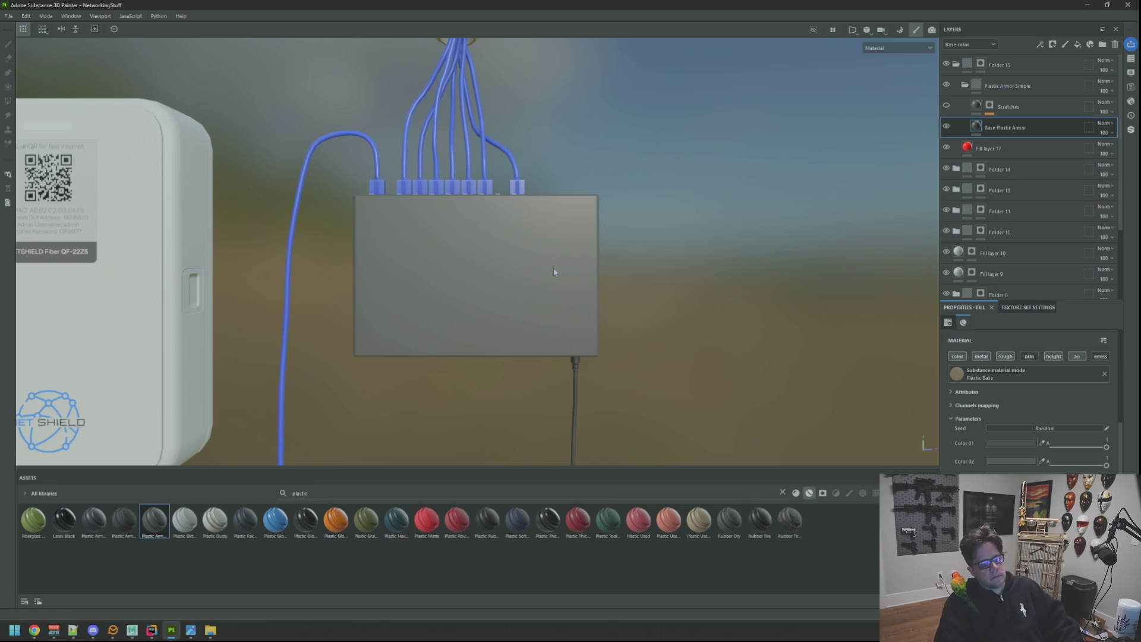
key(F1)
scroll(down, 3)
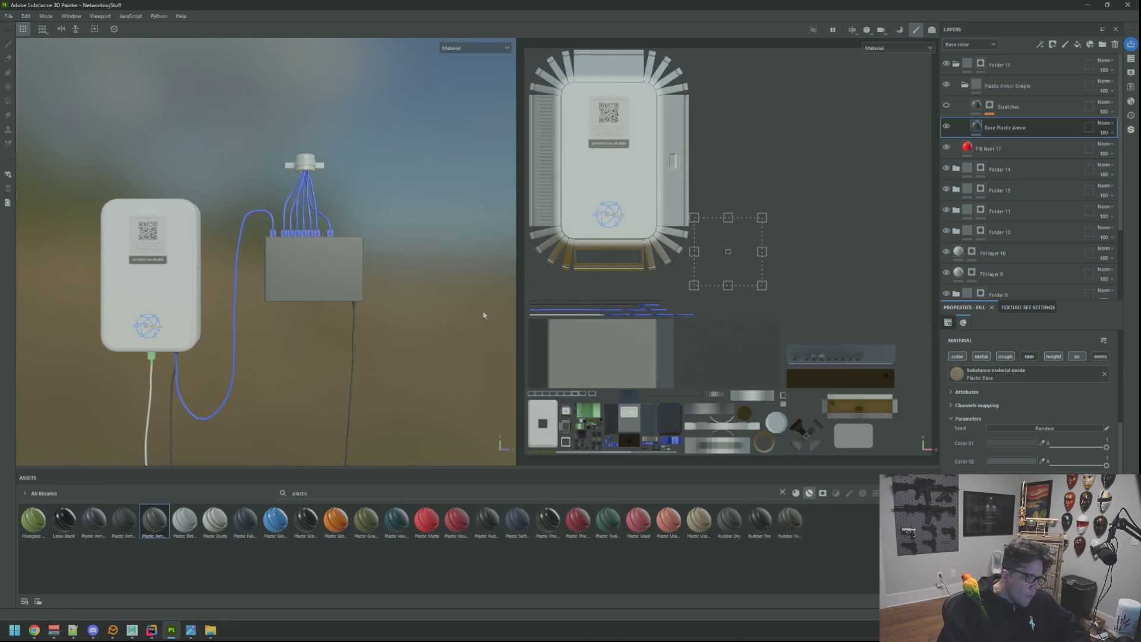
Zoom the UV layout onto the grey panel and create Folder 16 with a mask
scroll(down, 3)
scroll(up, 3)
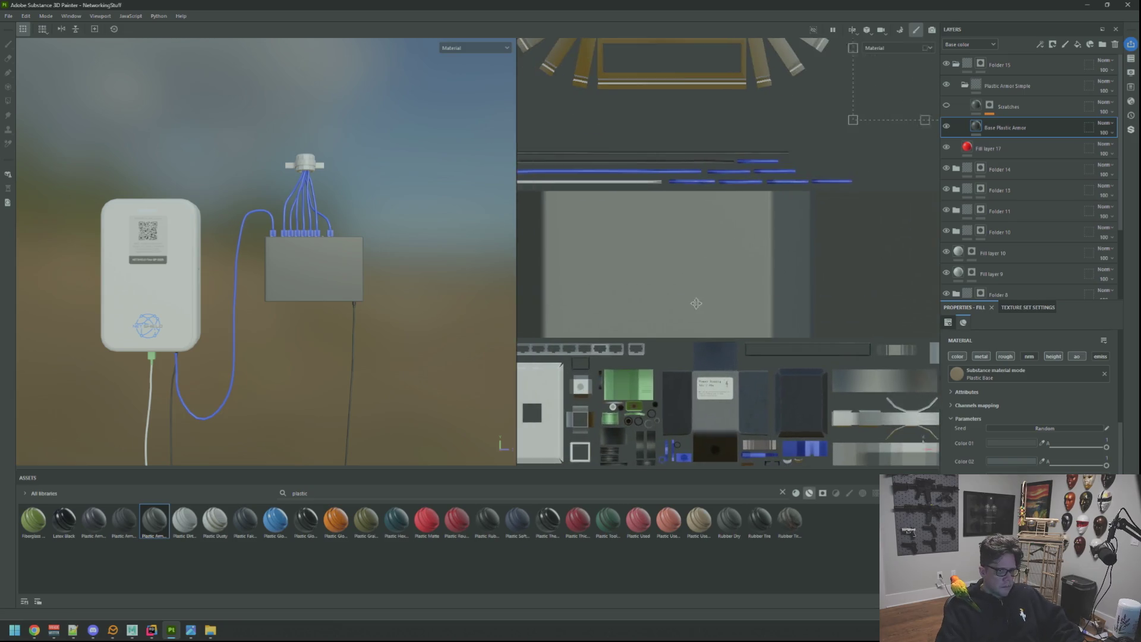
drag(737, 266, 766, 286)
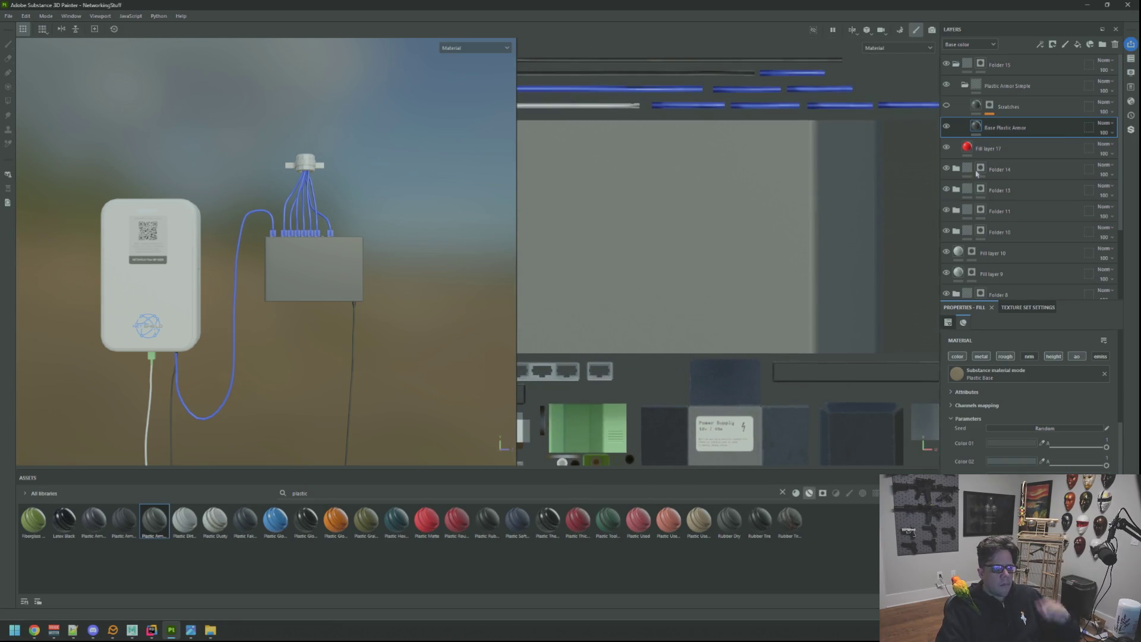
click(1010, 85)
click(1102, 44)
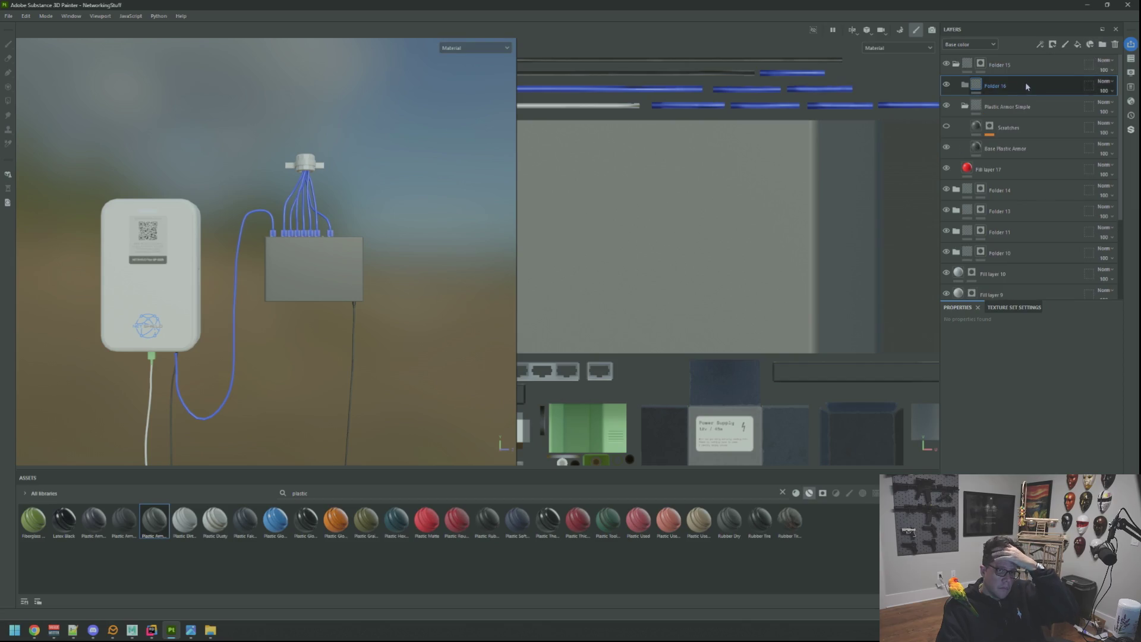
click(1089, 44)
click(1046, 119)
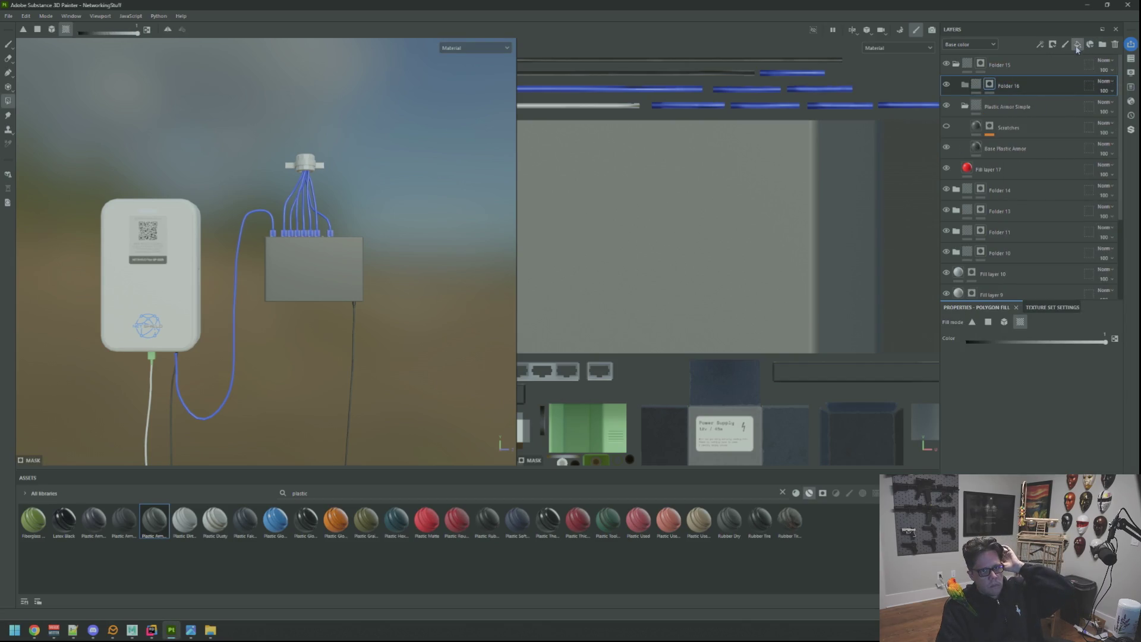
Add Fill layer 18 inside Folder 16 and set its base colour
click(1076, 46)
click(1018, 425)
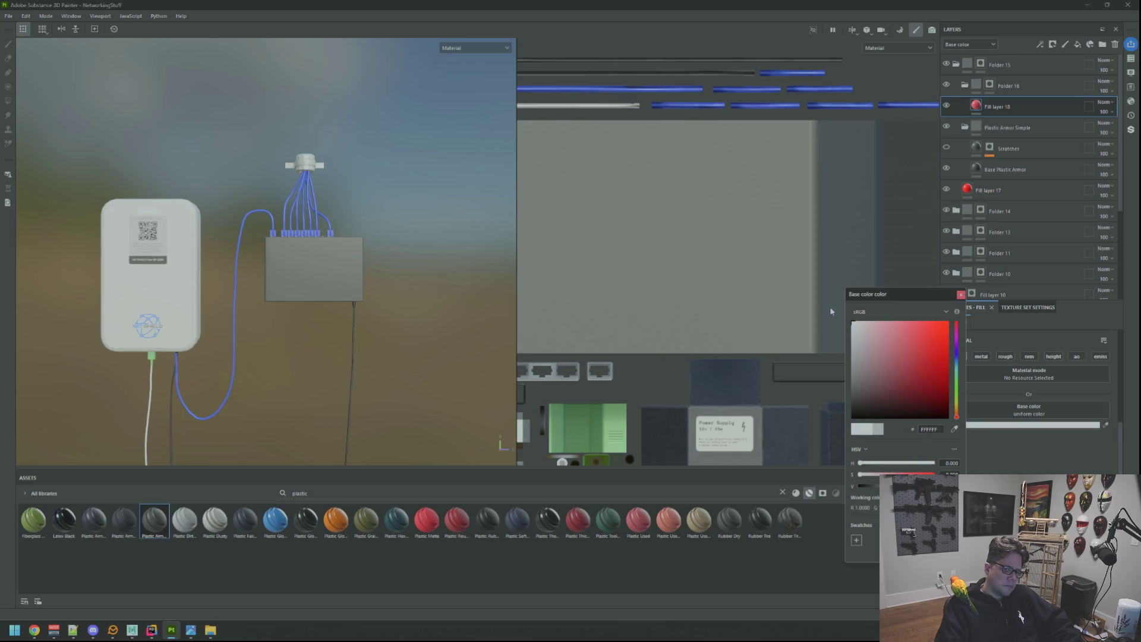
click(960, 295)
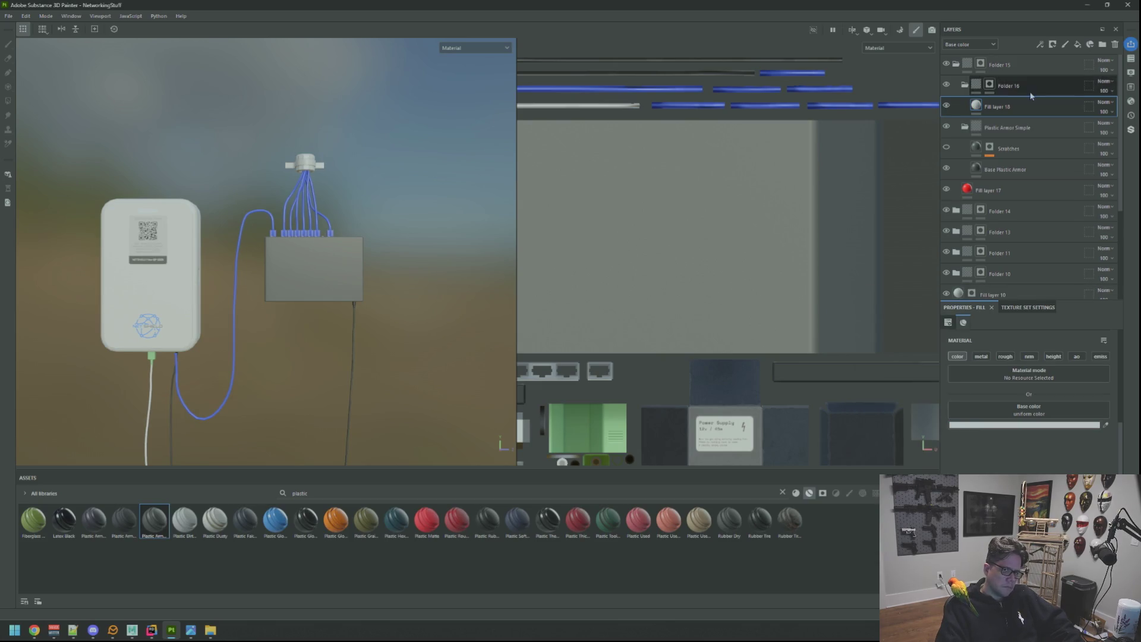
Add a fill effect to Folder 16's mask
click(988, 85)
right_click(988, 86)
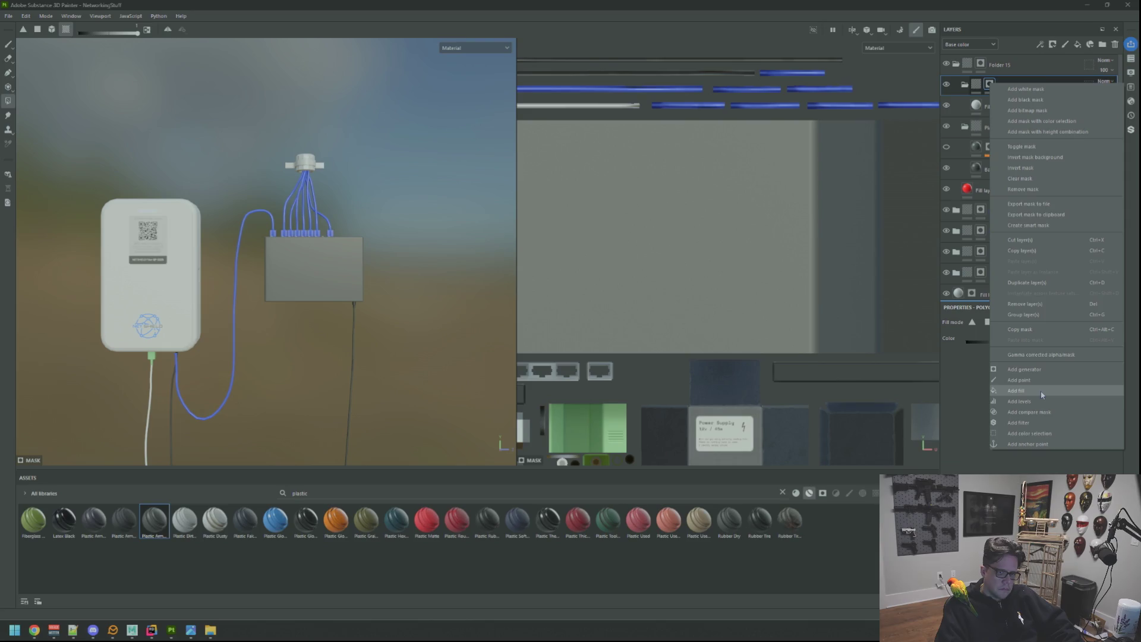
click(1040, 392)
click(1056, 367)
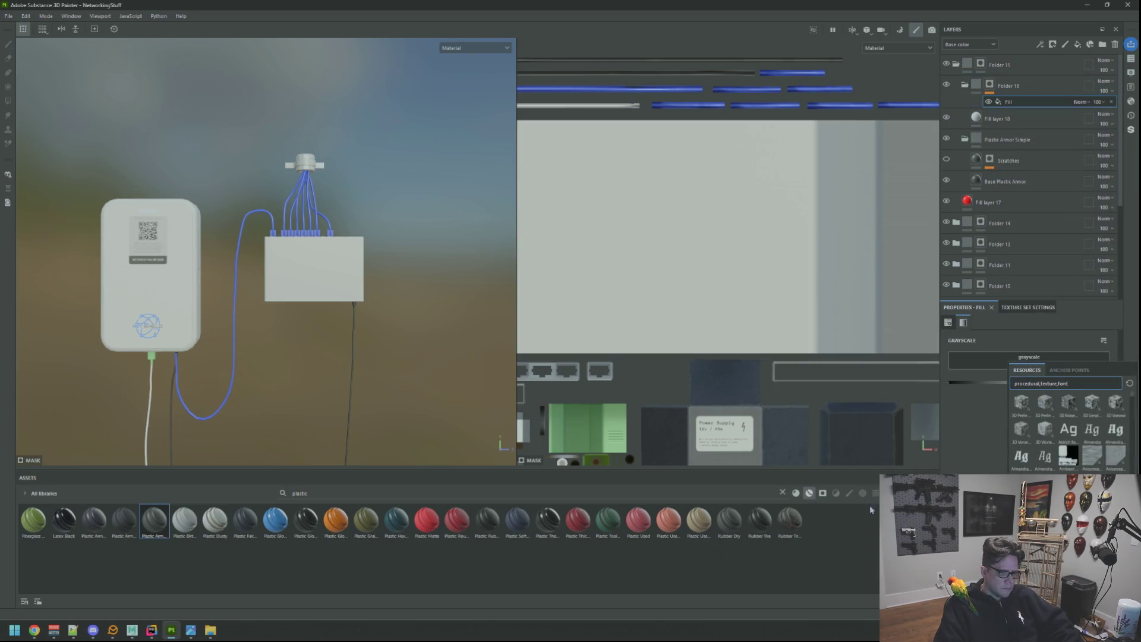
click(783, 495)
Clear the plastic asset search and show filters in the asset library
click(782, 493)
click(848, 493)
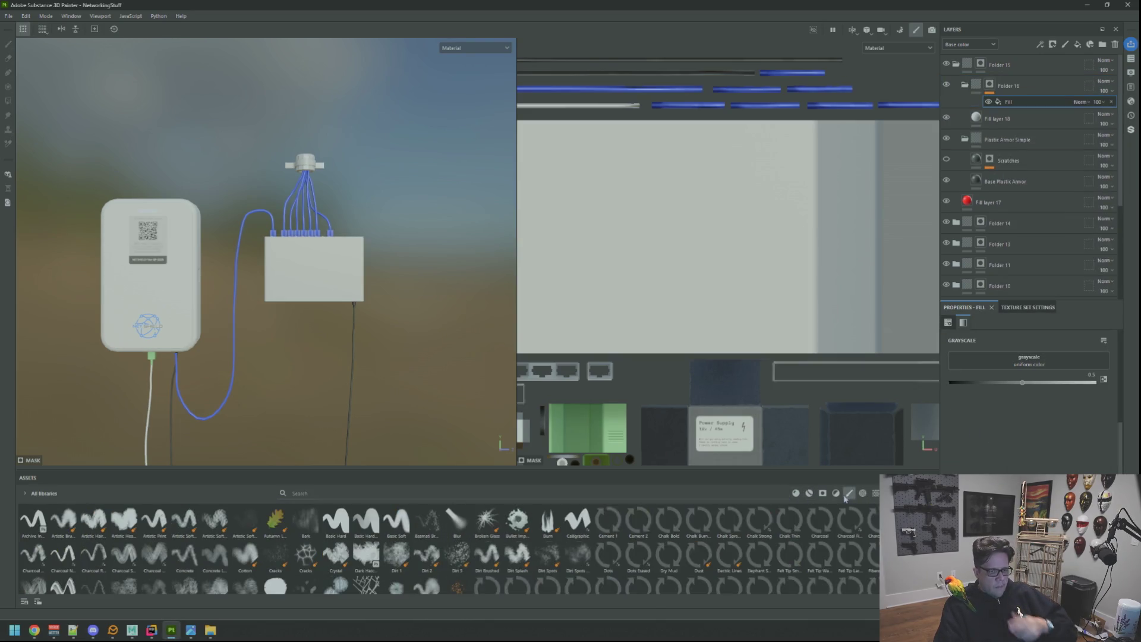
click(836, 493)
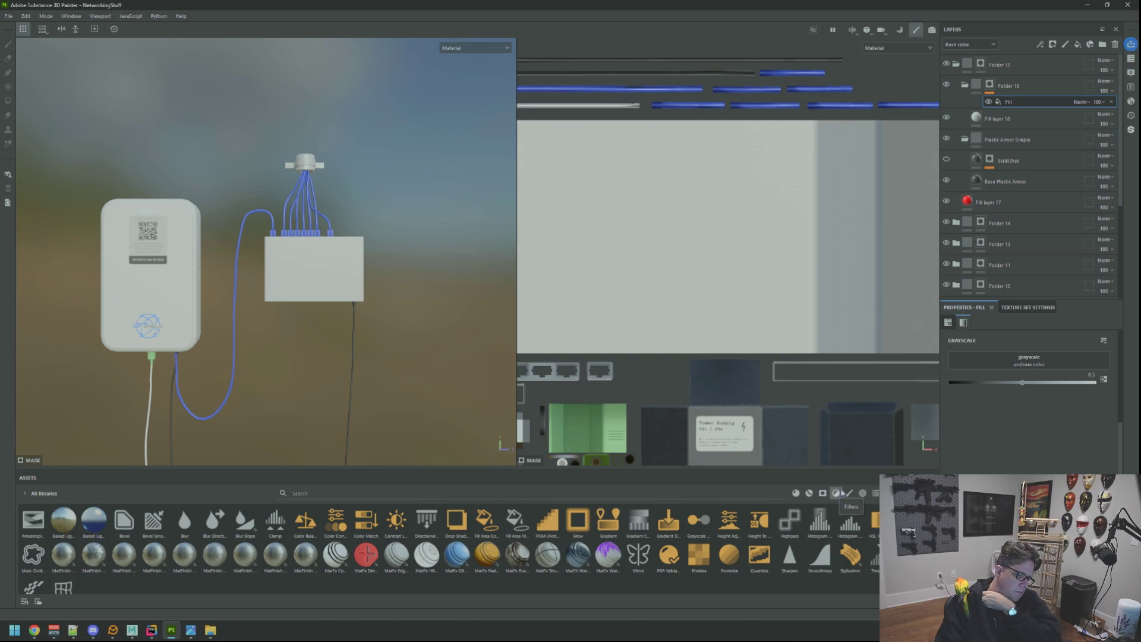
Apply the netshield alpha to the mask fill using UV projection with UV Wrap set to None
click(863, 493)
text(netsh)
drag(33, 520, 1029, 360)
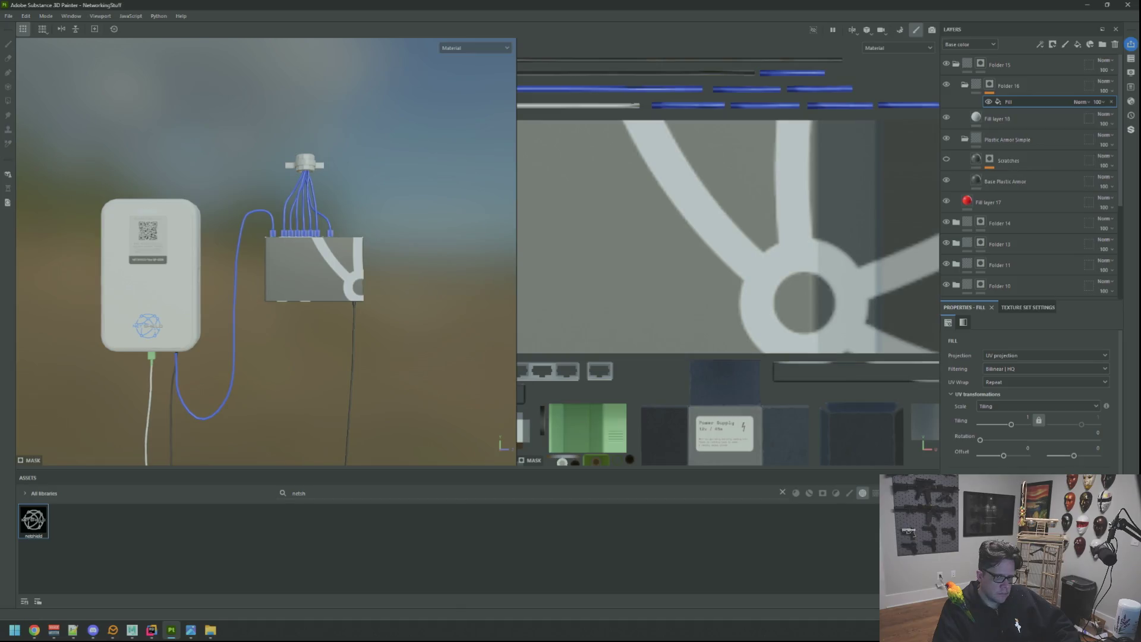
click(1031, 355)
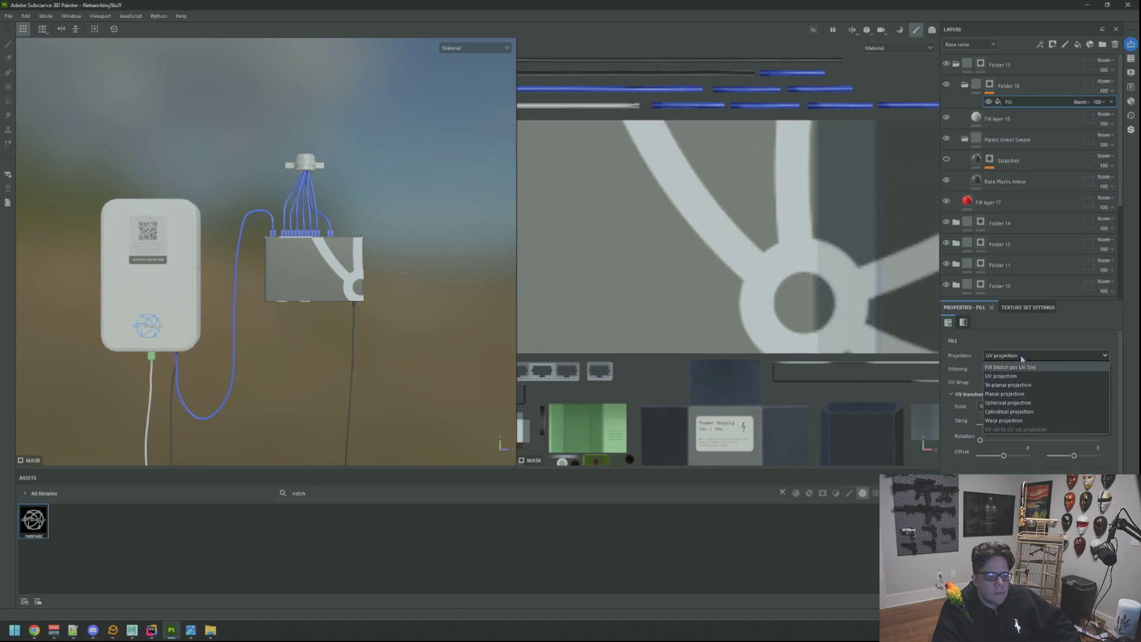
click(1021, 354)
click(1017, 382)
click(1010, 397)
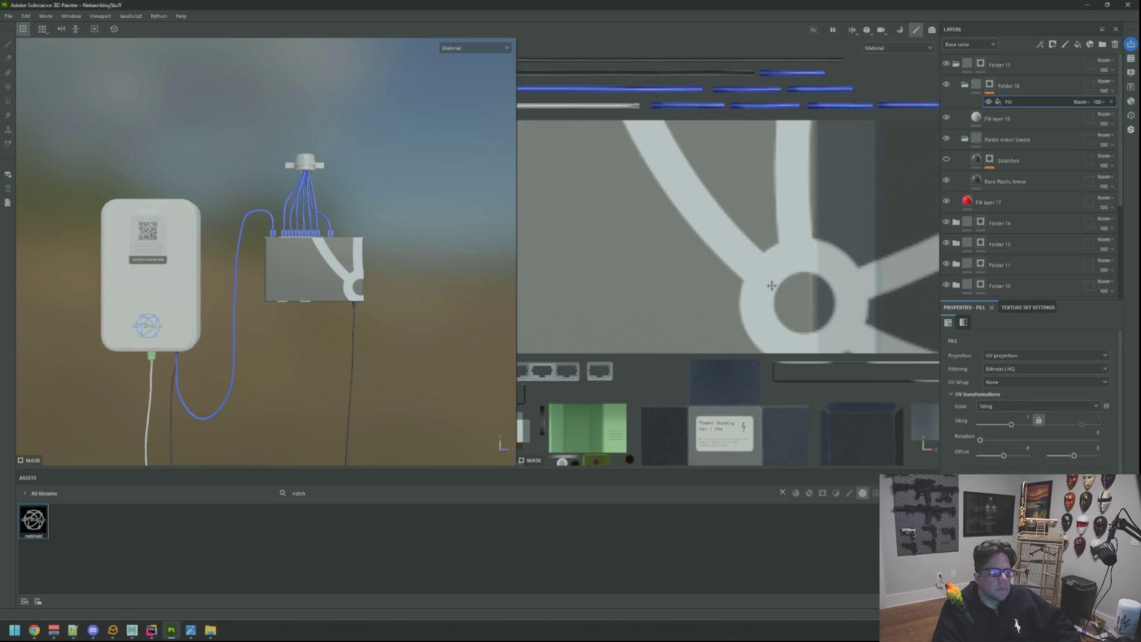
Shrink the logo's UV frame and move it onto the switch box face
scroll(down, 3)
scroll(down, 3)
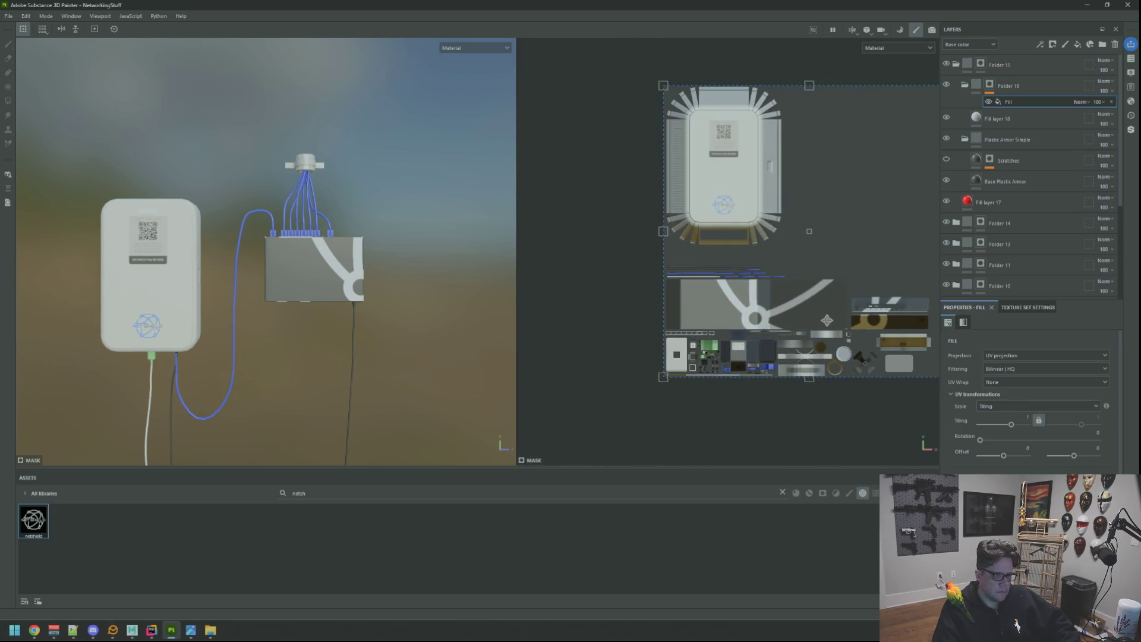
drag(857, 369, 713, 285)
drag(648, 230, 746, 337)
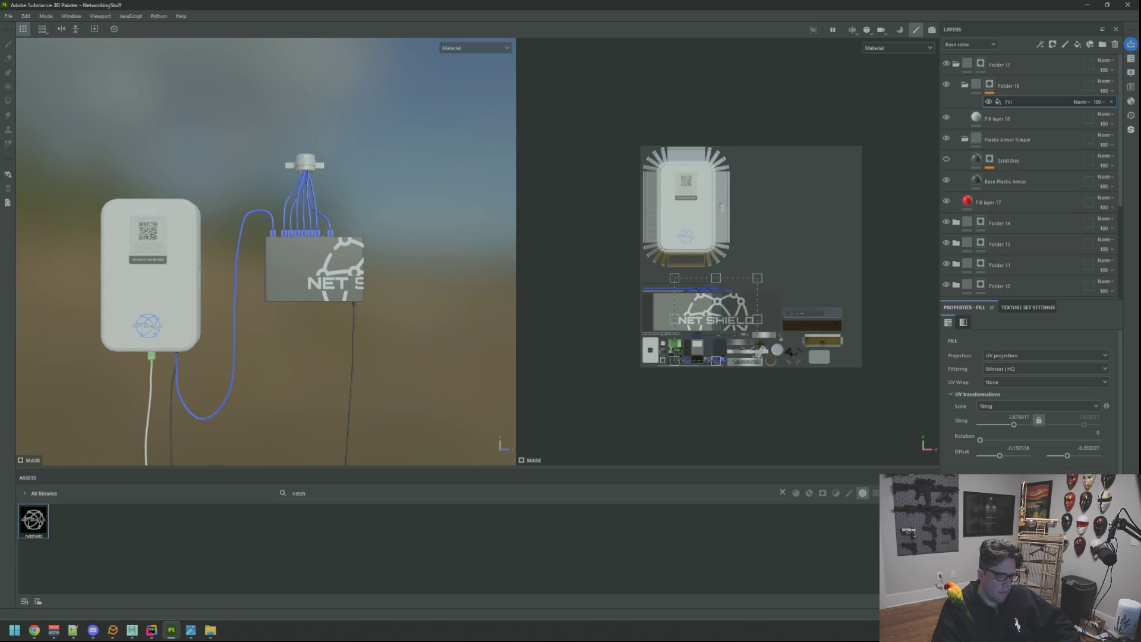
scroll(up, 3)
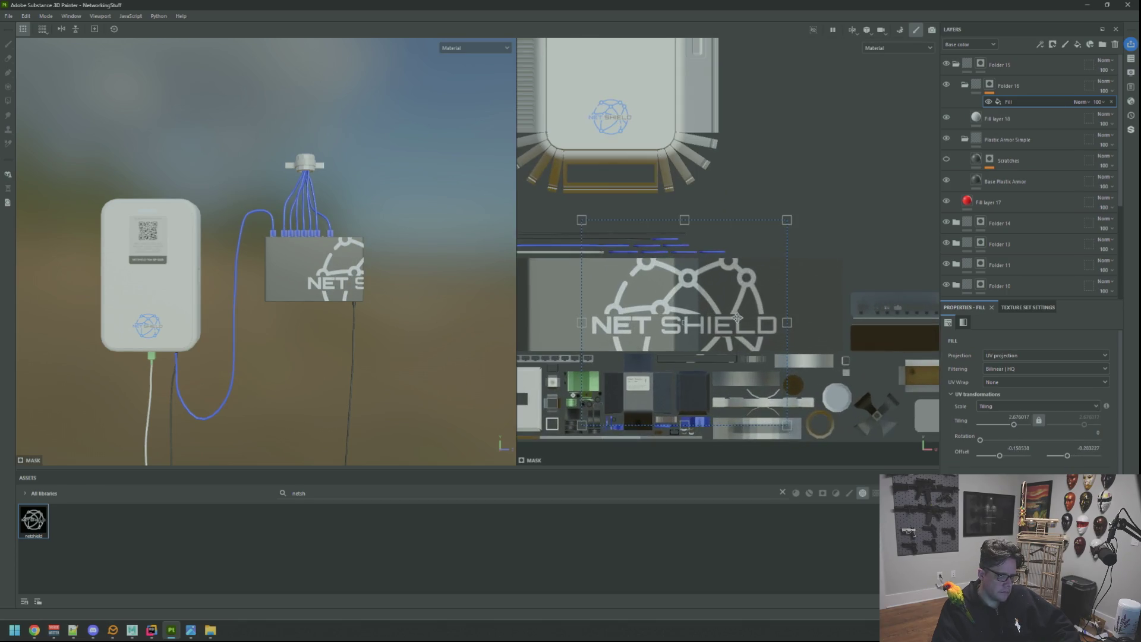
drag(787, 425, 661, 341)
scroll(up, 3)
drag(687, 349, 788, 325)
Shrink the NET SHIELD logo further into a small lower-right corner decal
scroll(up, 3)
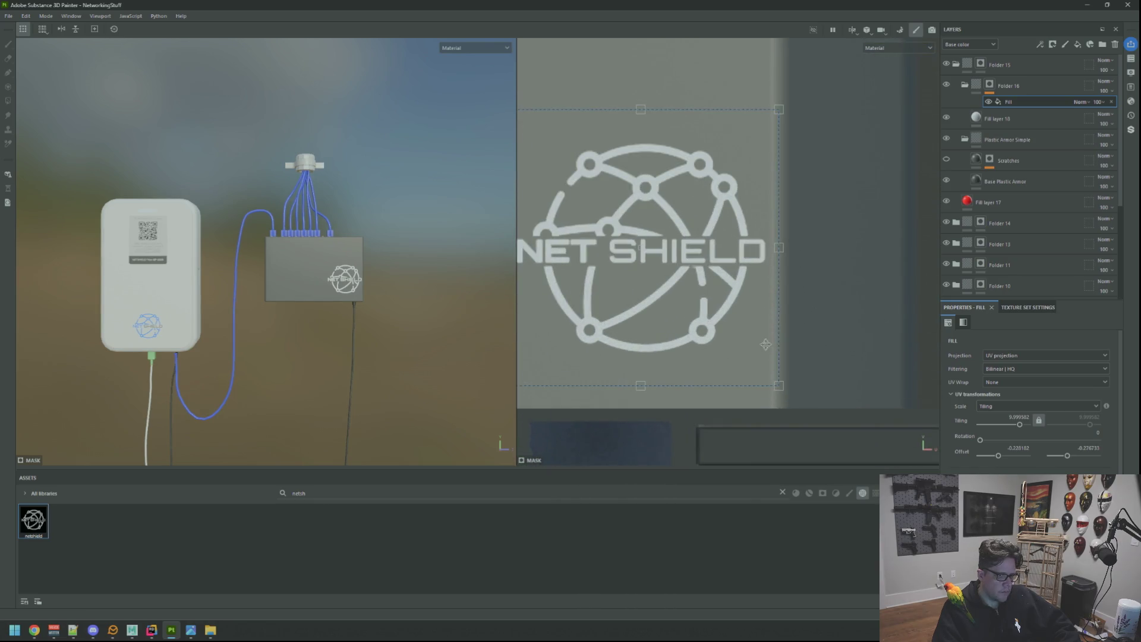
drag(778, 386, 676, 284)
scroll(up, 3)
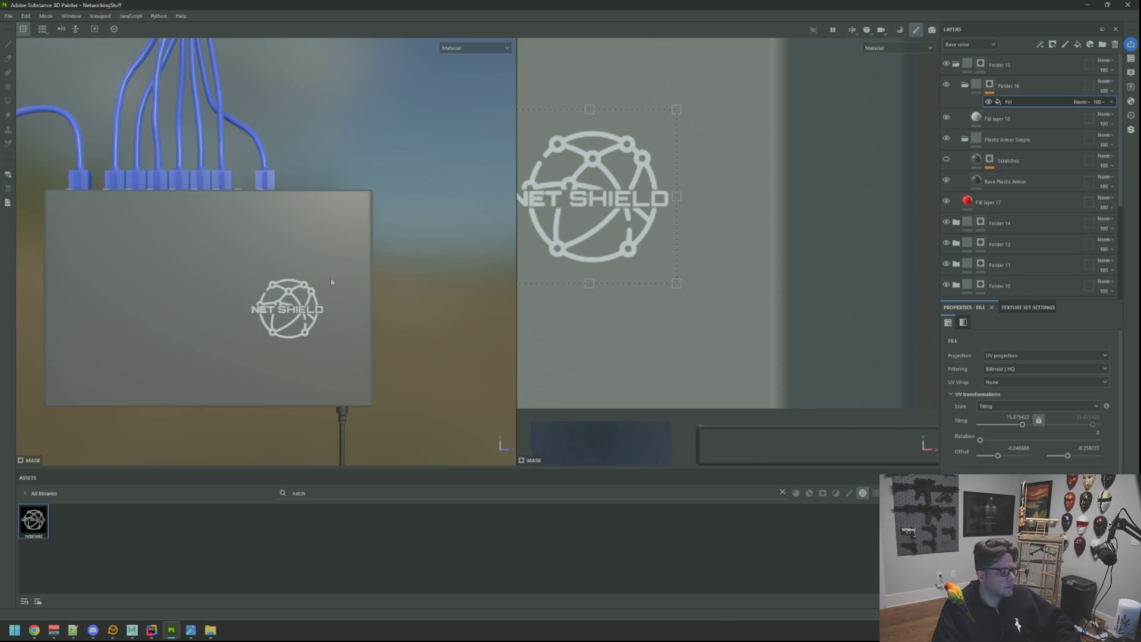
scroll(down, 3)
drag(667, 324, 799, 292)
drag(812, 281, 820, 323)
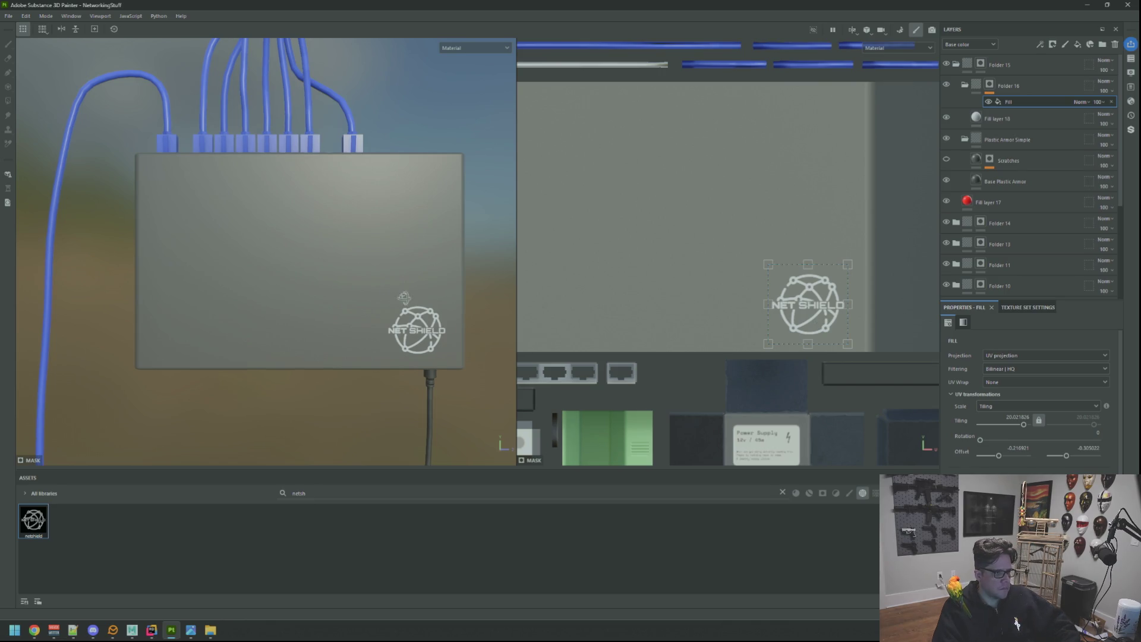
Orbit the 3D view to a frontal, raised view of the switch
scroll(down, 3)
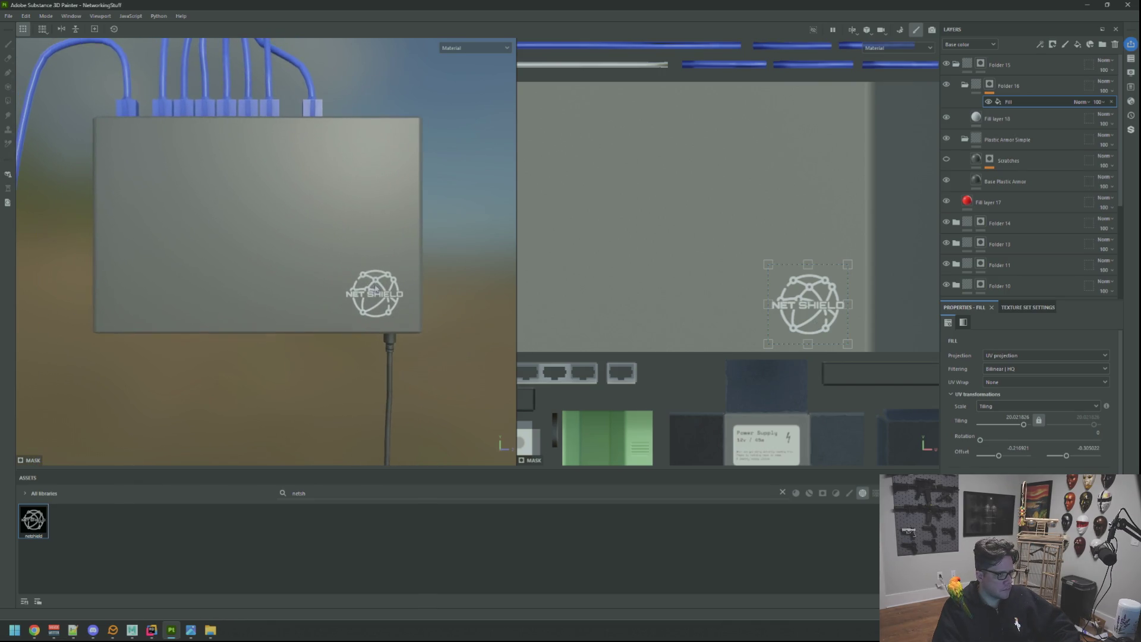
scroll(up, 3)
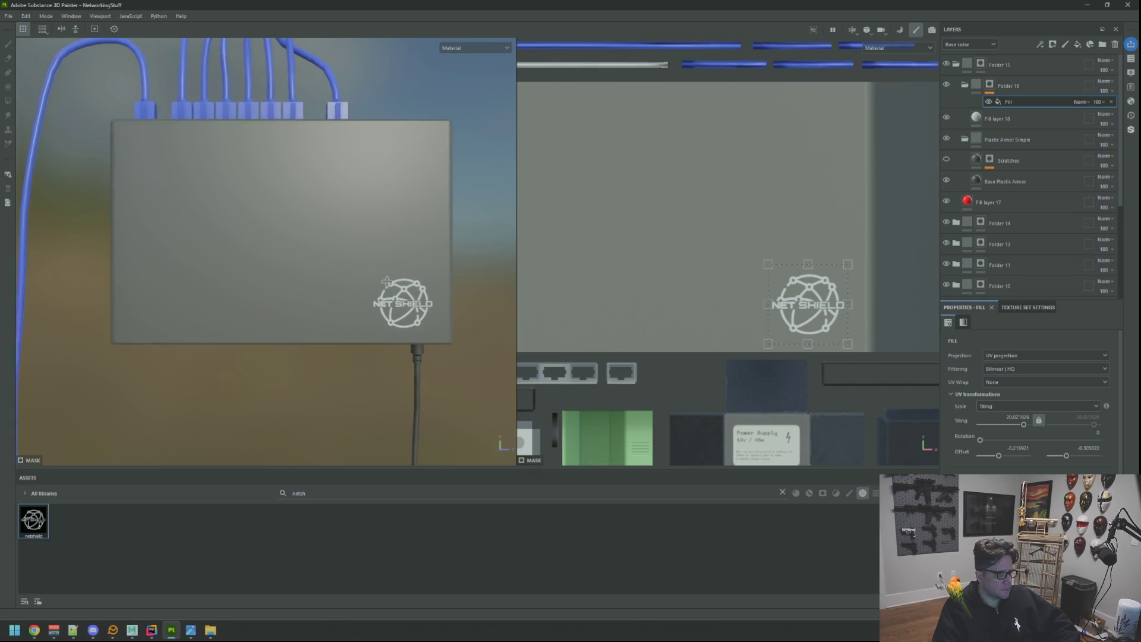
drag(384, 277, 391, 298)
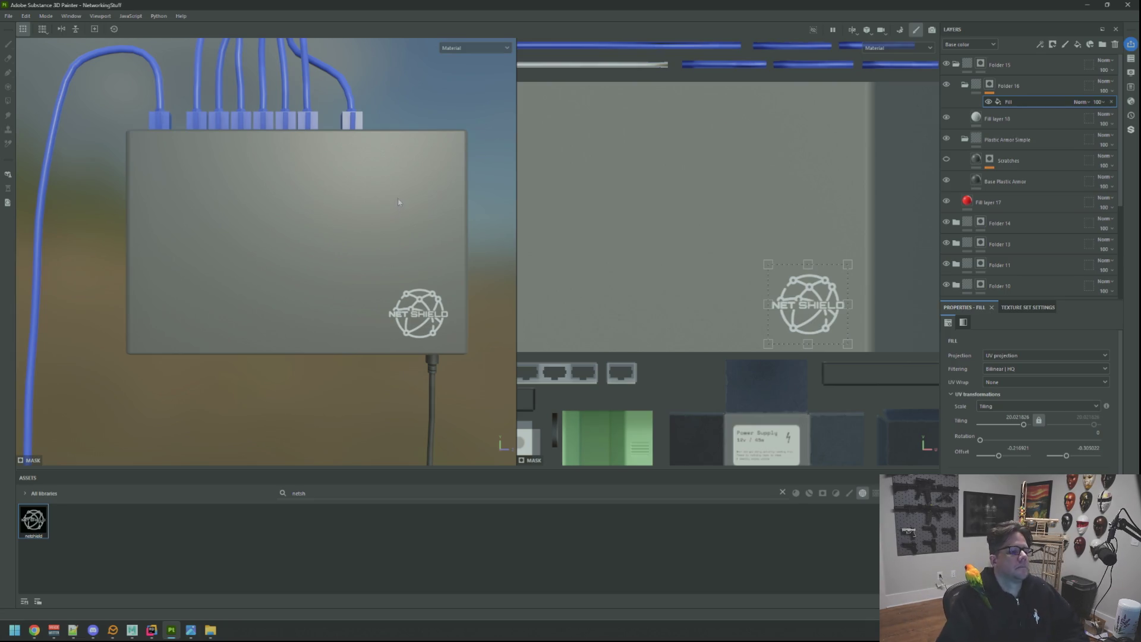
drag(354, 144, 357, 148)
drag(341, 232, 388, 218)
scroll(up, 3)
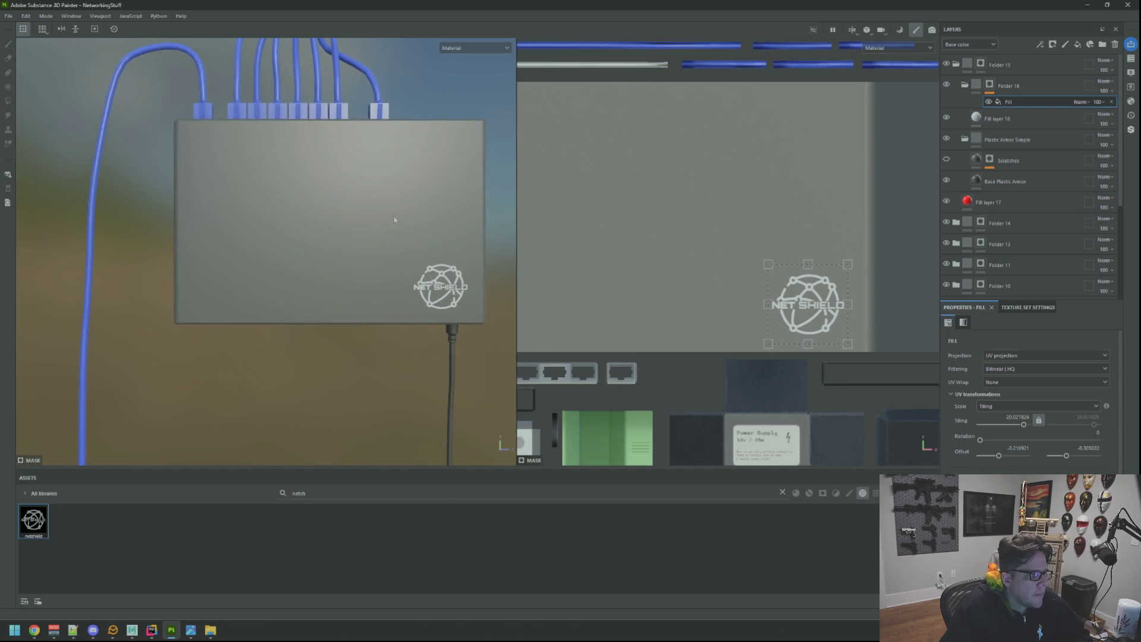
scroll(down, 3)
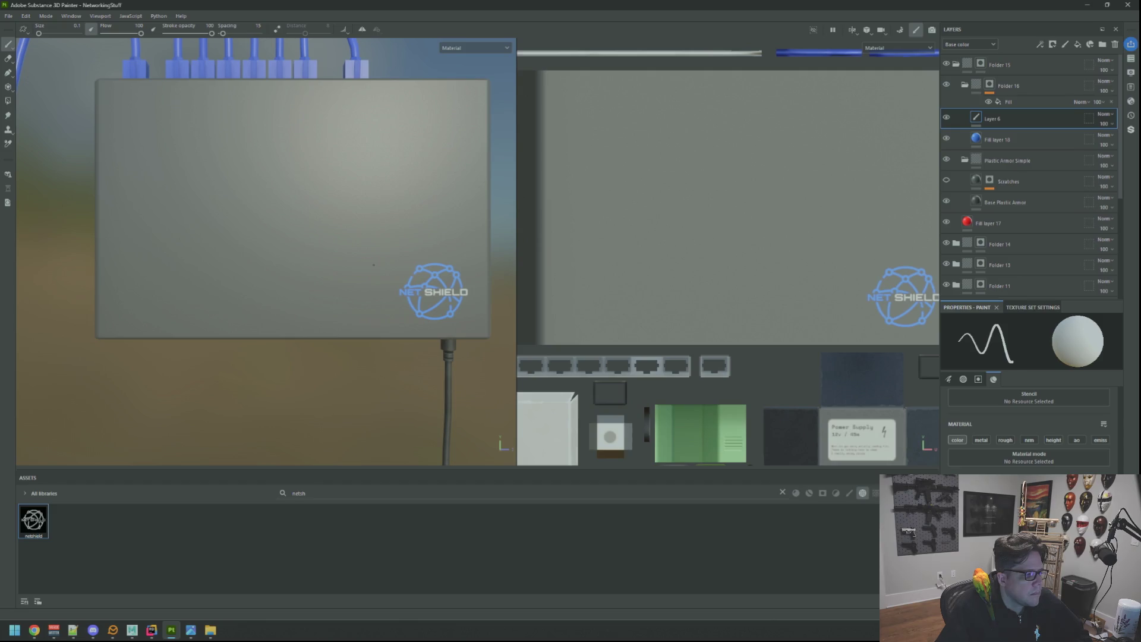
scroll(down, 3)
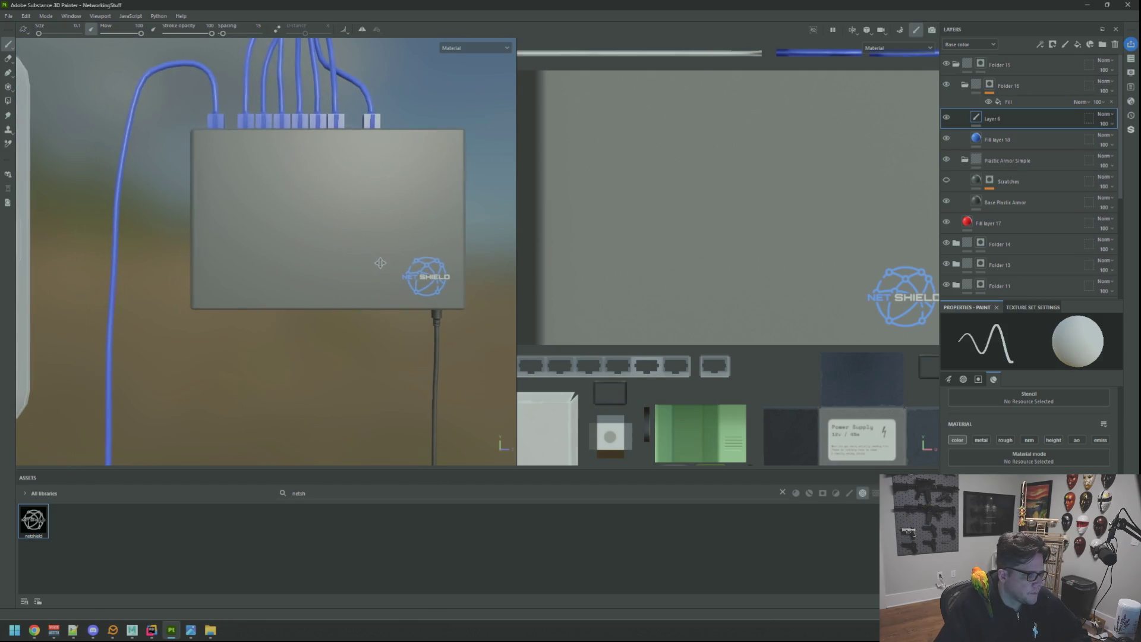
scroll(up, 3)
scroll(up, 3)
scroll(down, 3)
drag(426, 269, 352, 265)
scroll(down, 3)
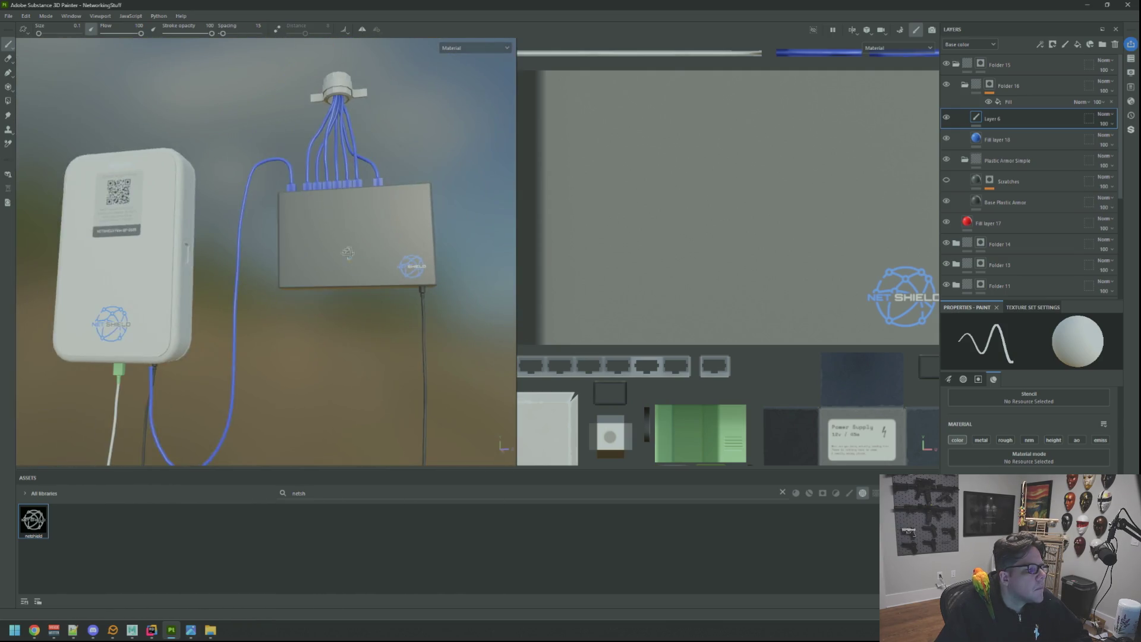
scroll(up, 3)
scroll(up, 3)
drag(374, 218, 363, 248)
drag(359, 239, 416, 257)
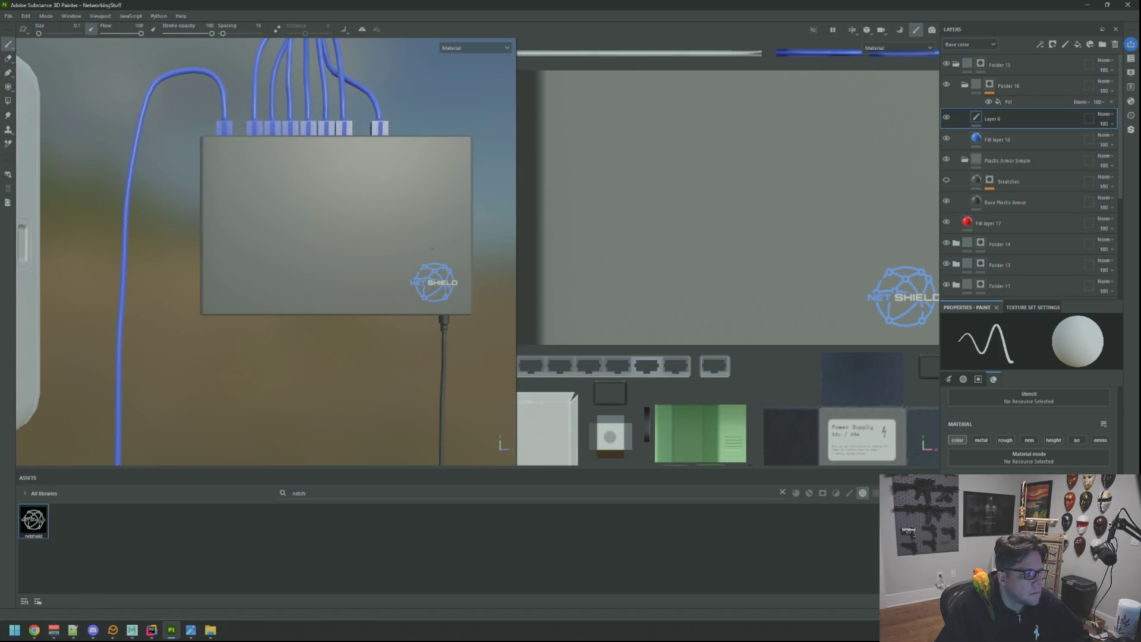
scroll(down, 3)
drag(351, 216, 349, 218)
drag(752, 219, 743, 244)
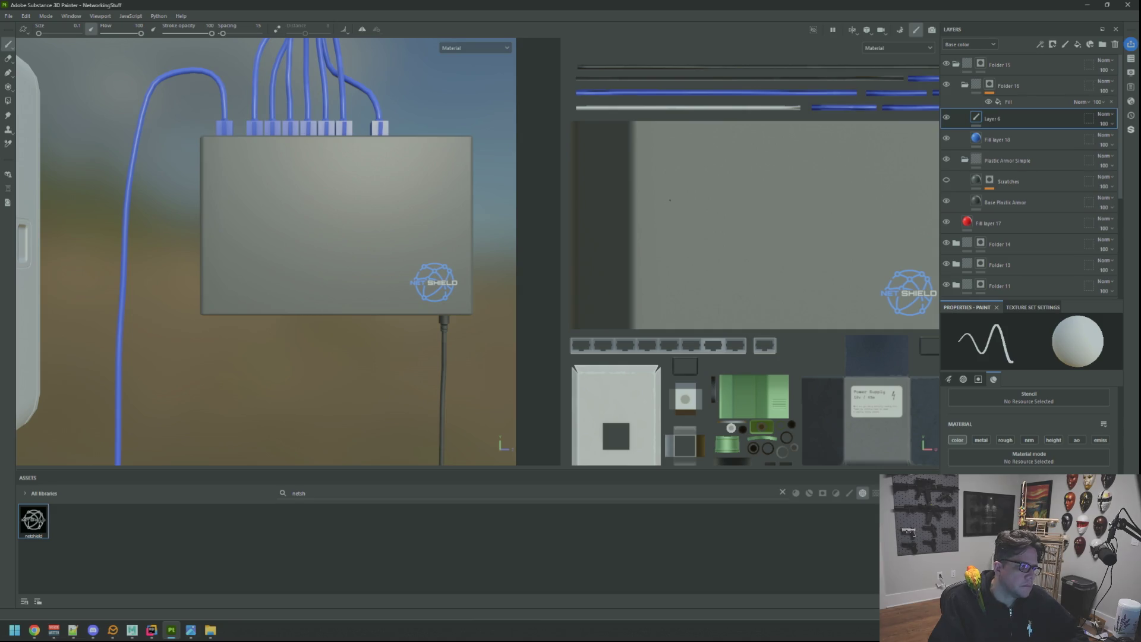
drag(309, 214, 359, 232)
scroll(down, 3)
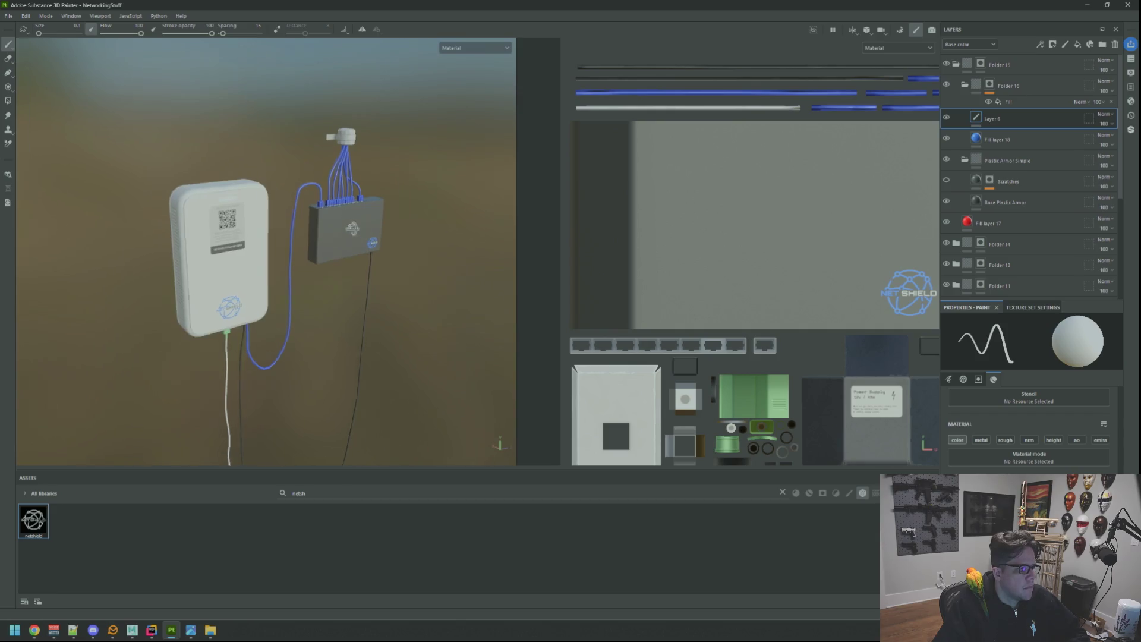
scroll(up, 3)
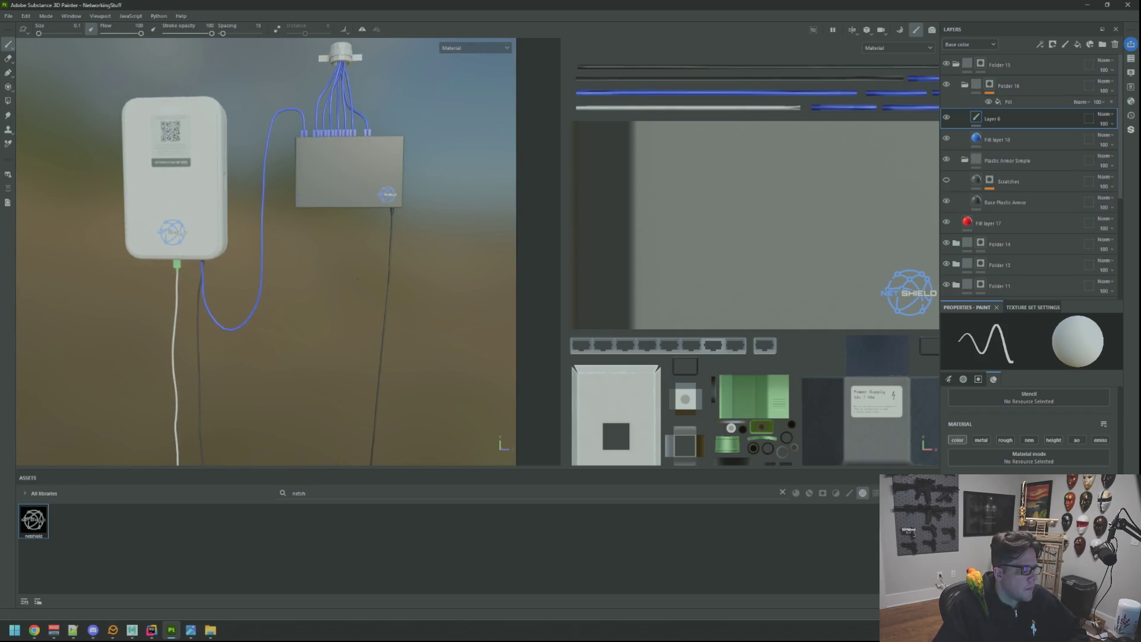
drag(238, 208, 314, 236)
drag(319, 71, 319, 94)
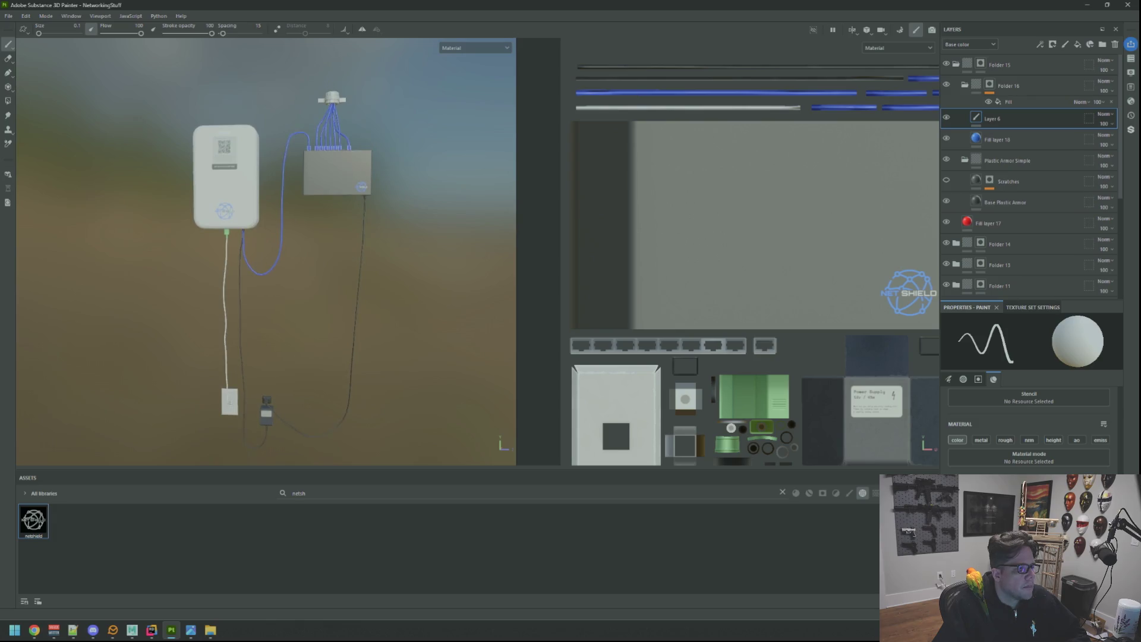
scroll(up, 3)
drag(315, 189, 340, 211)
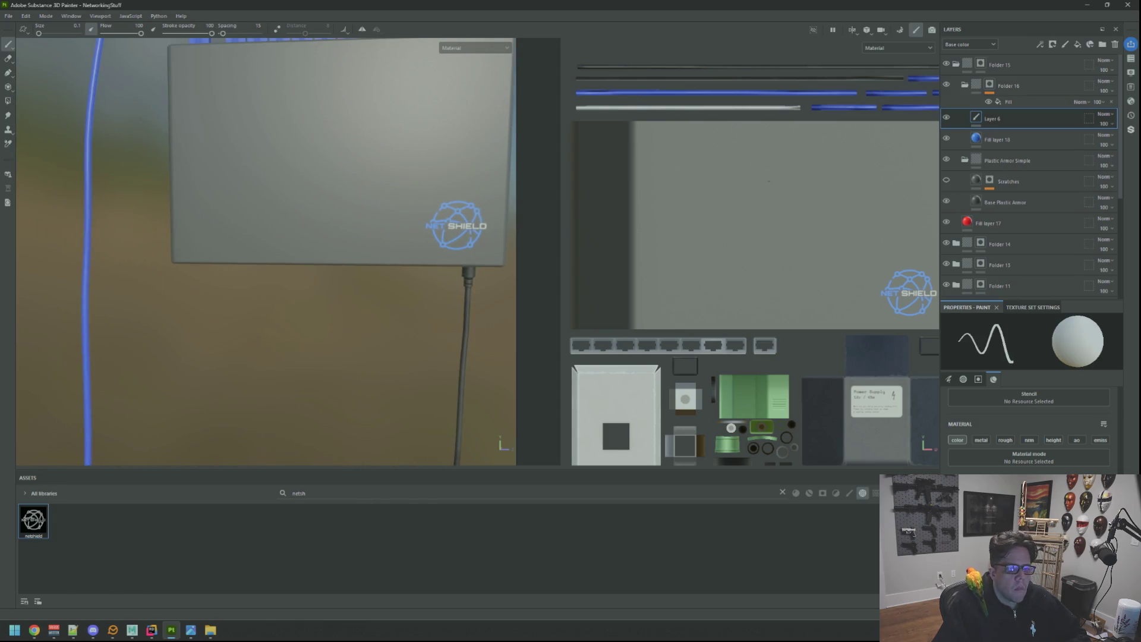
click(1008, 84)
Add Folder 17 containing Fill layer 19, with a Paint effect on its mask
click(1102, 44)
right_click(1005, 85)
key(Escape)
click(1076, 45)
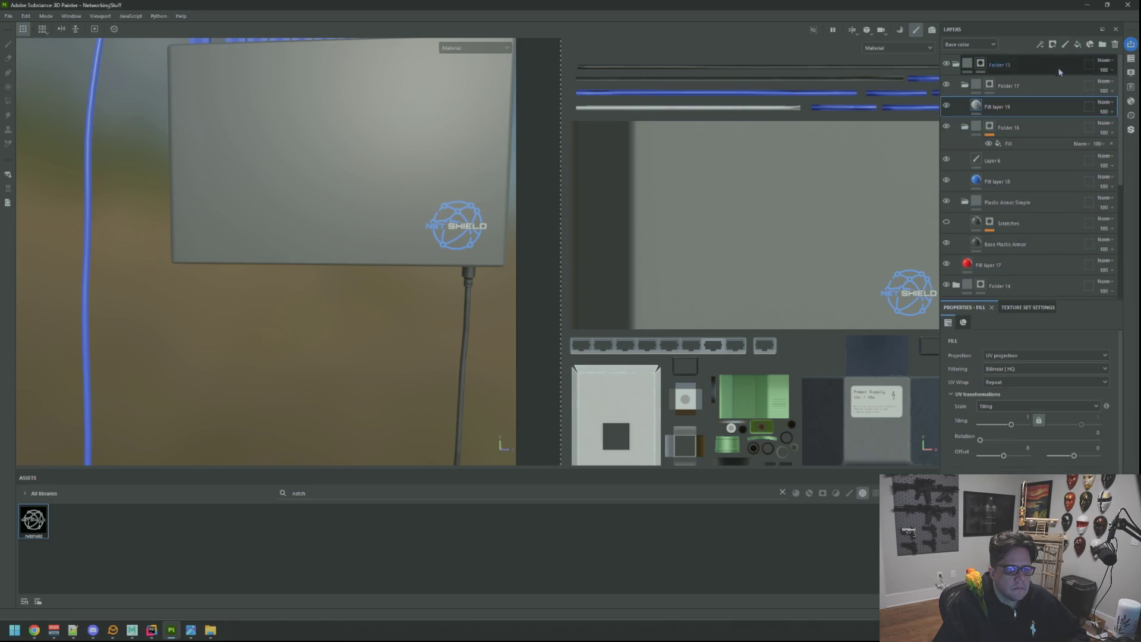
click(989, 84)
right_click(989, 83)
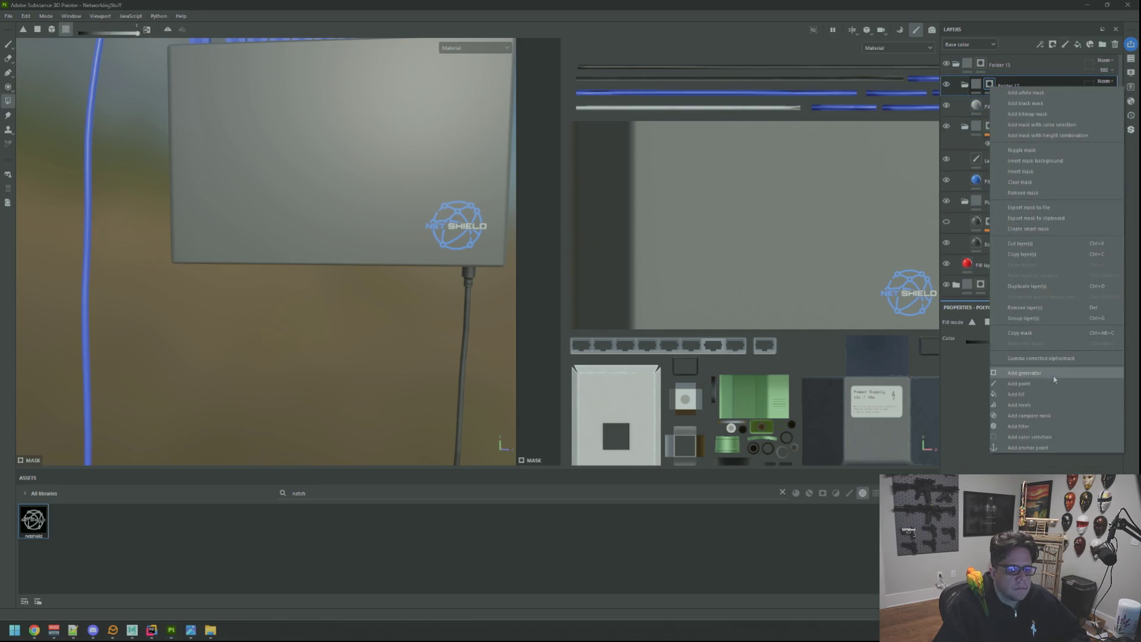
click(1053, 384)
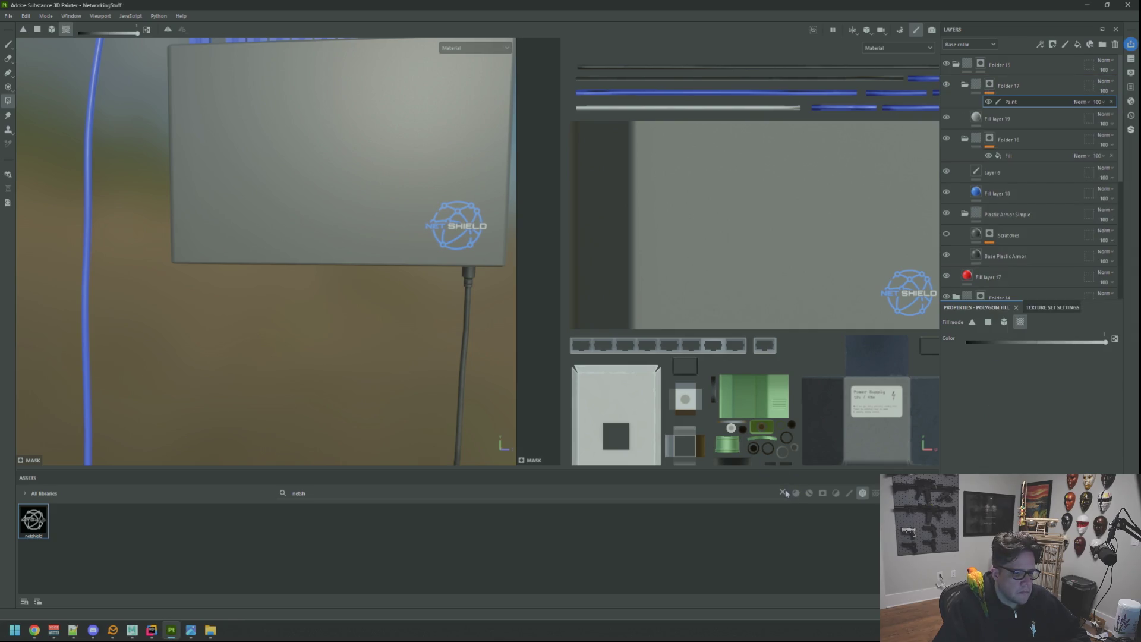
Clear the asset search filter to list font assets and pan the UV view left
click(783, 493)
scroll(down, 3)
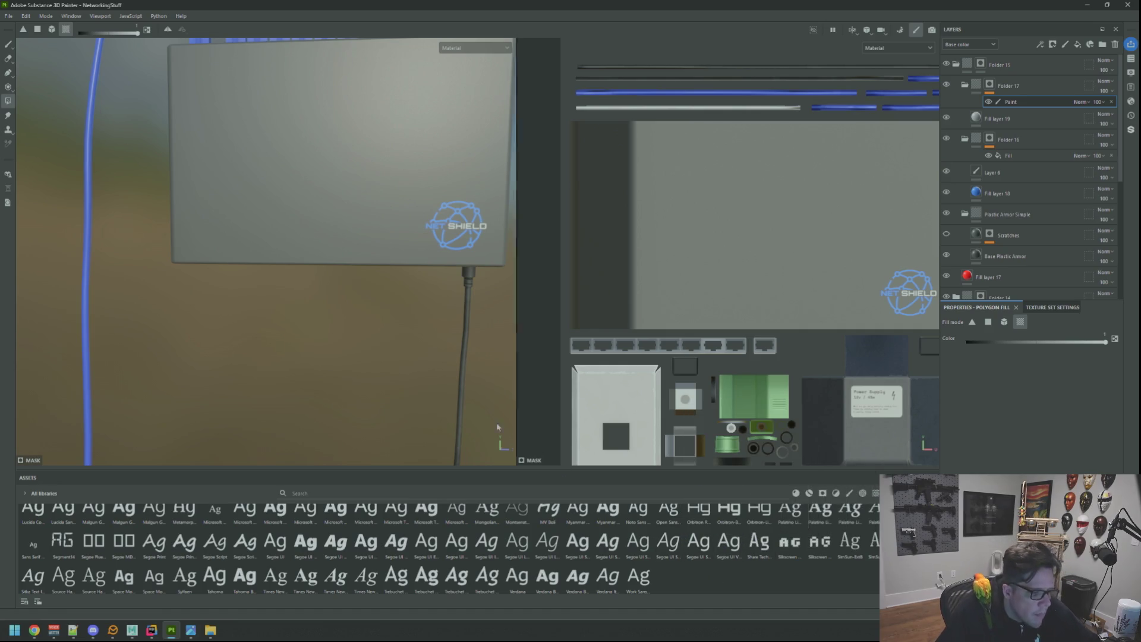
scroll(down, 3)
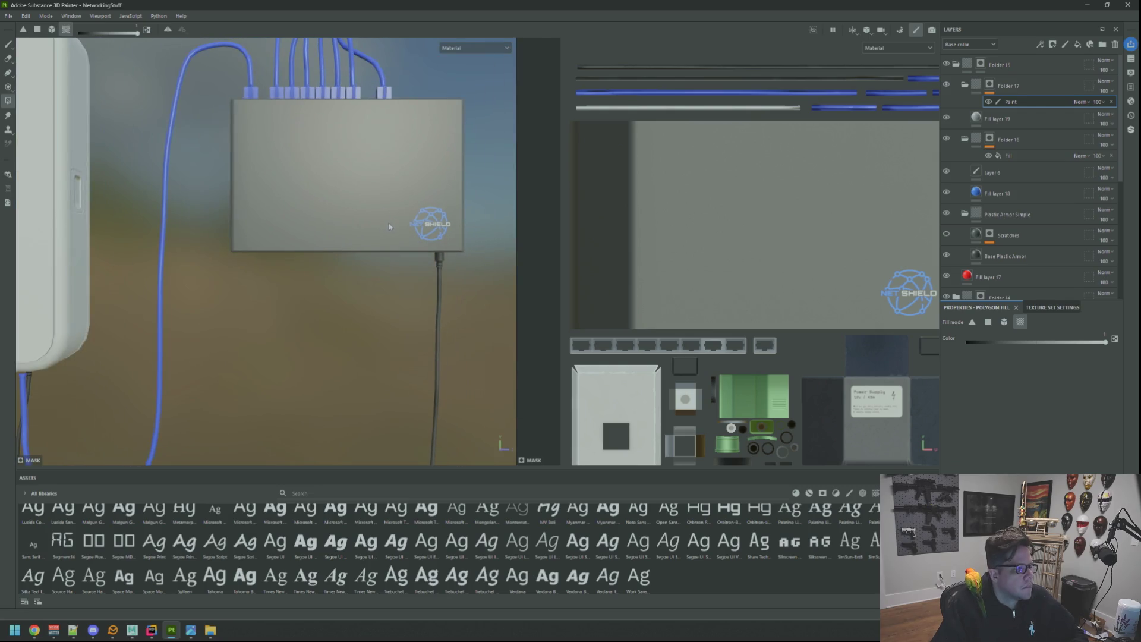
drag(731, 294, 608, 298)
scroll(up, 3)
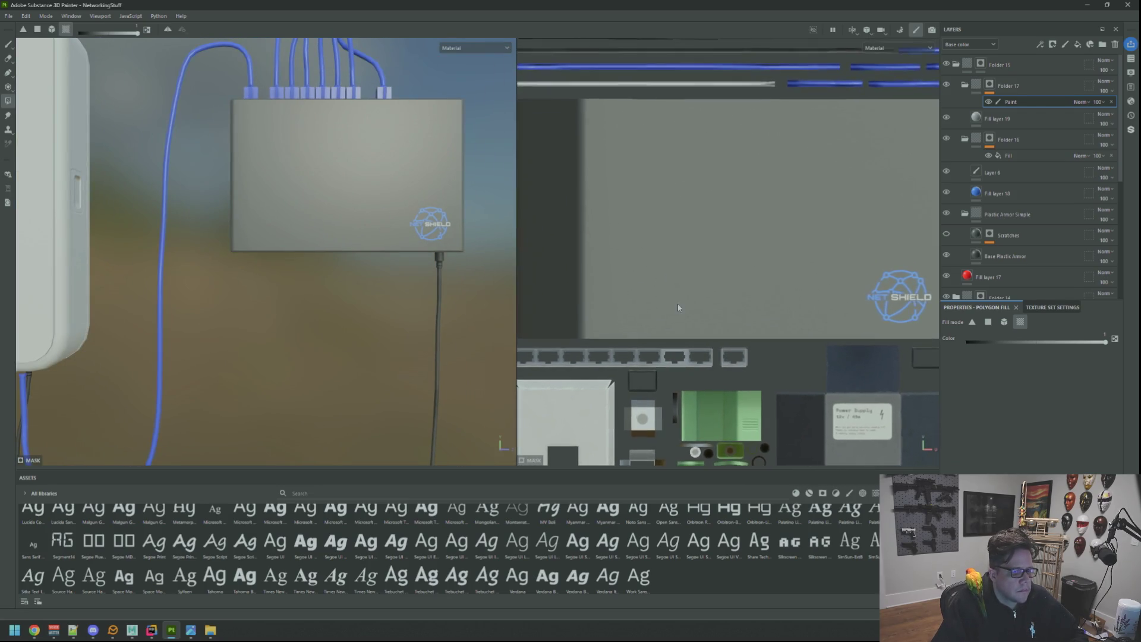
scroll(up, 3)
scroll(up, 3)
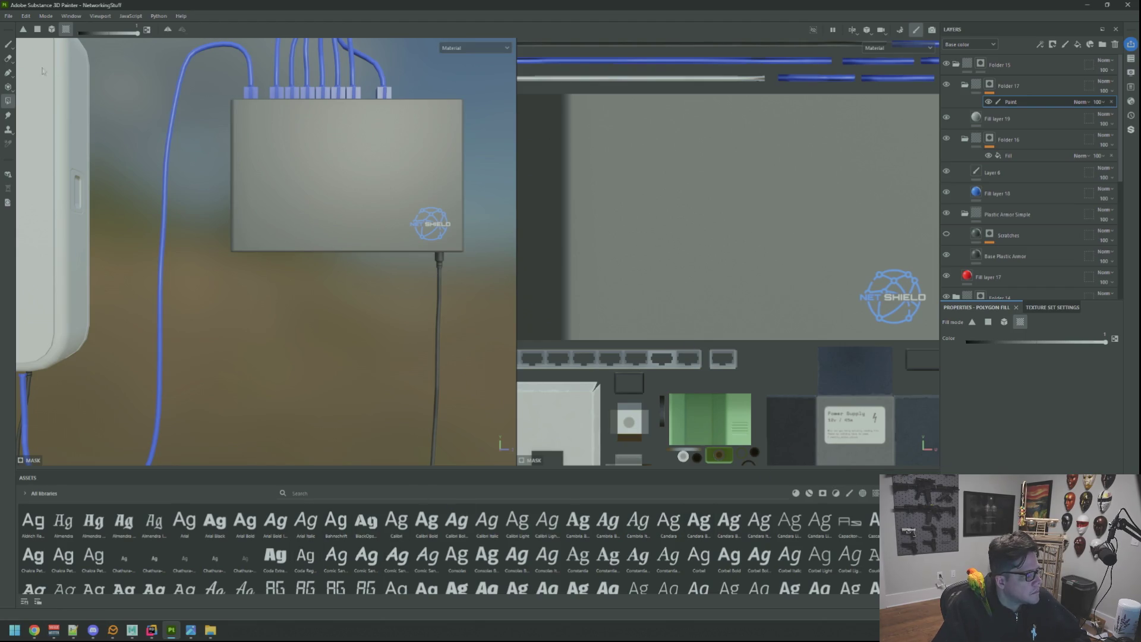
Switch to the Paint brush and clear its current alpha shape
click(12, 46)
scroll(up, 3)
click(1103, 445)
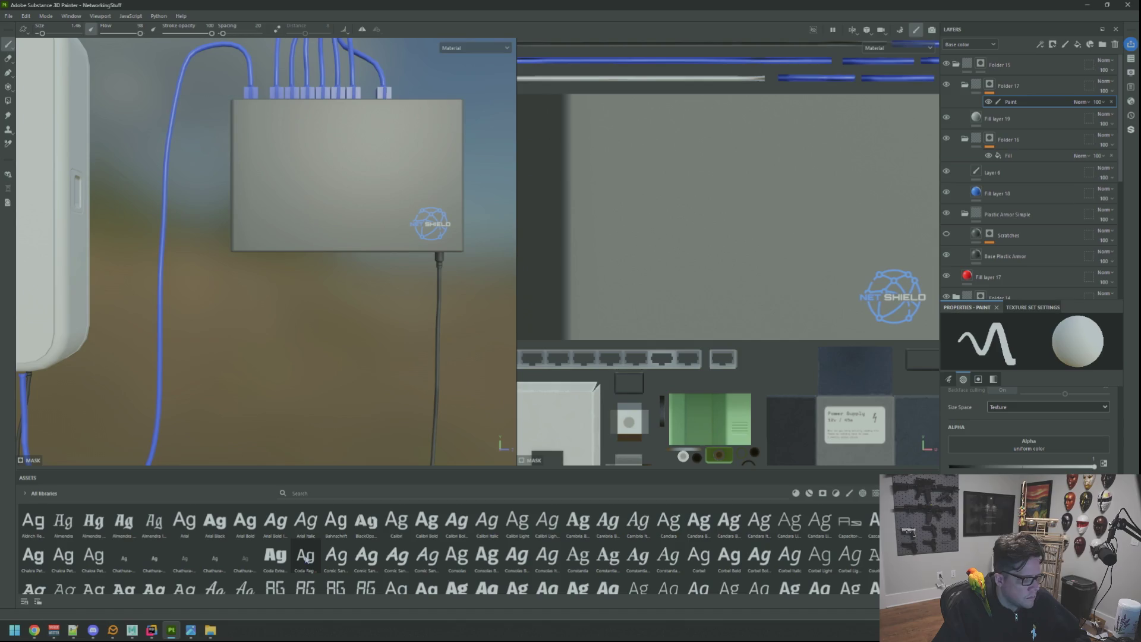
Make Coda Regular the brush alpha at size 4.41, undoing a test stamp
mouse_move(306, 559)
drag(306, 556, 578, 555)
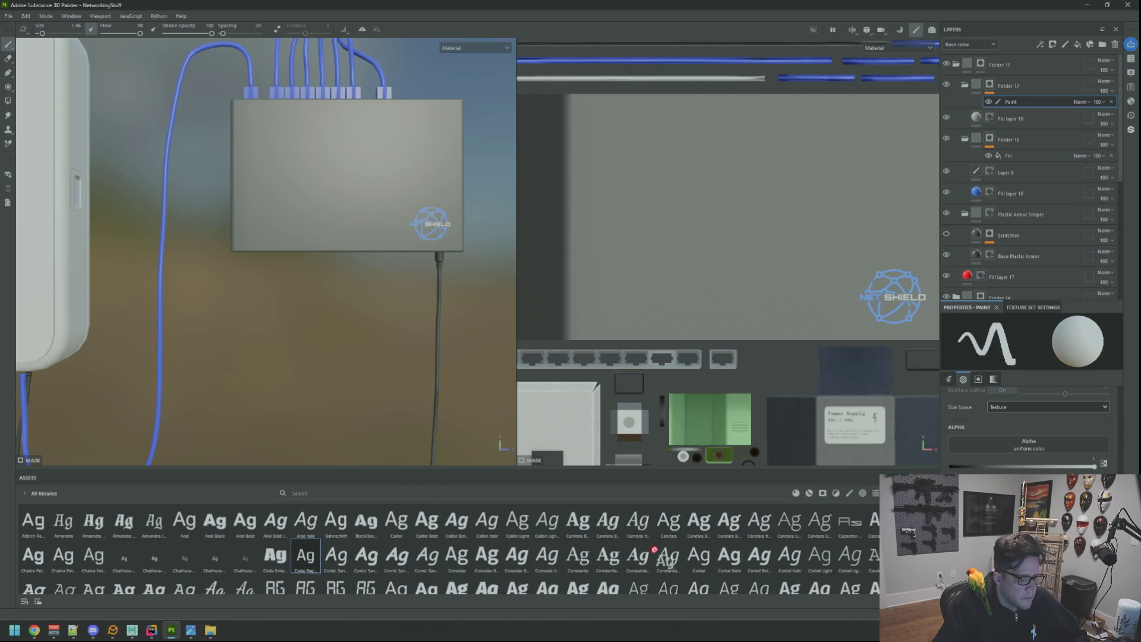
drag(977, 457, 974, 451)
drag(602, 291, 610, 286)
click(607, 289)
key(ctrl+z)
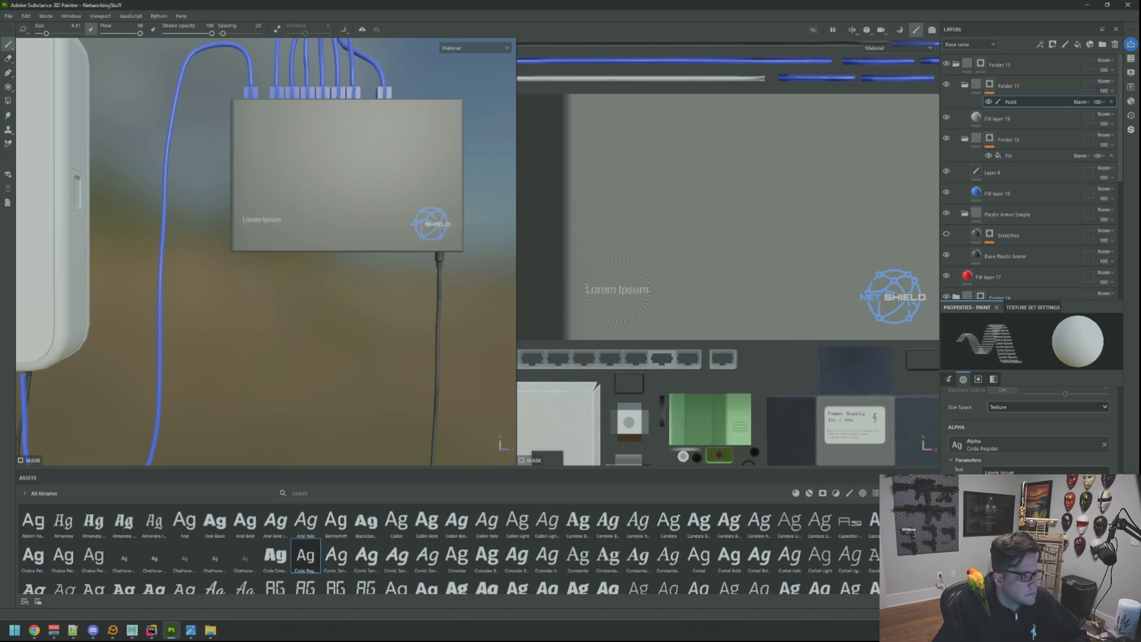
Replace the Lorem Ipsum placeholder text with 'ETPX-202505'
drag(1032, 472, 969, 466)
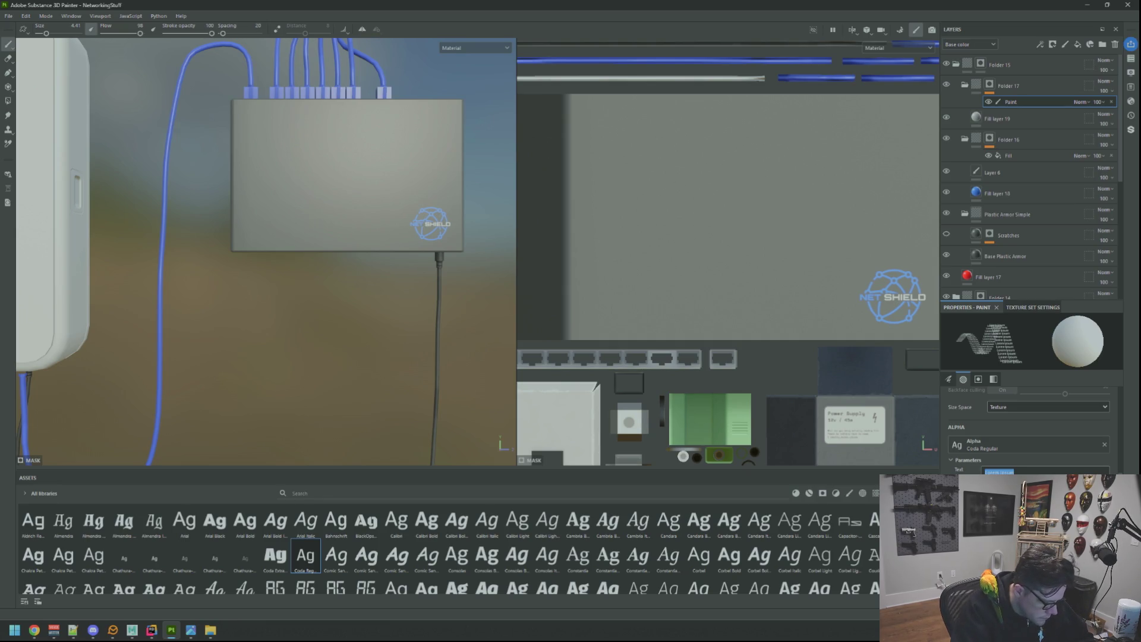
key(shift)
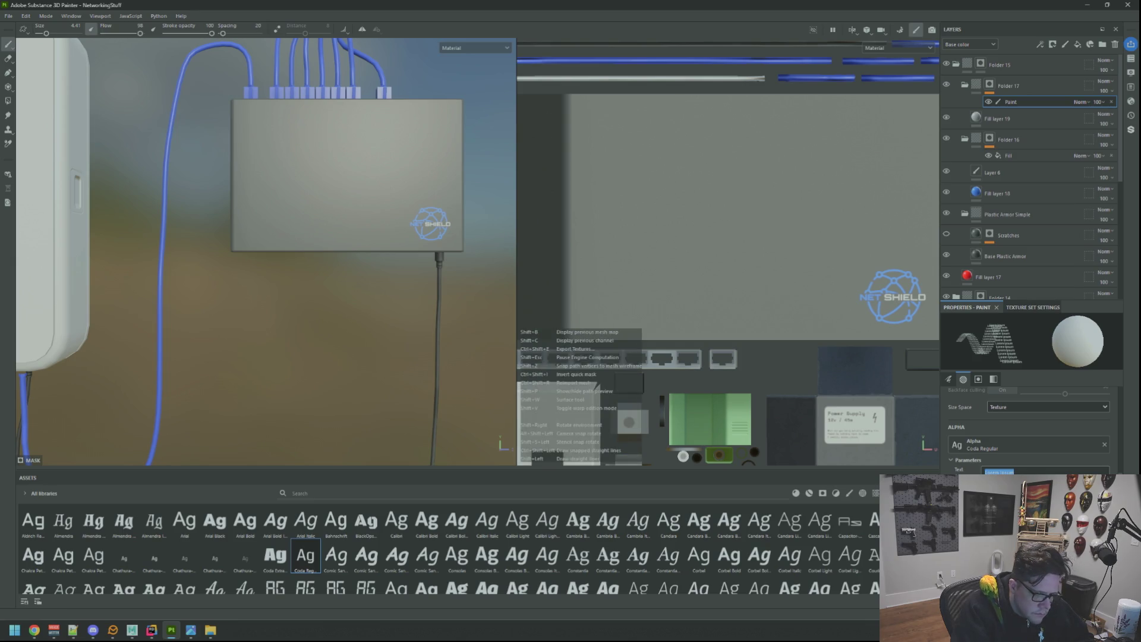
scroll(up, 3)
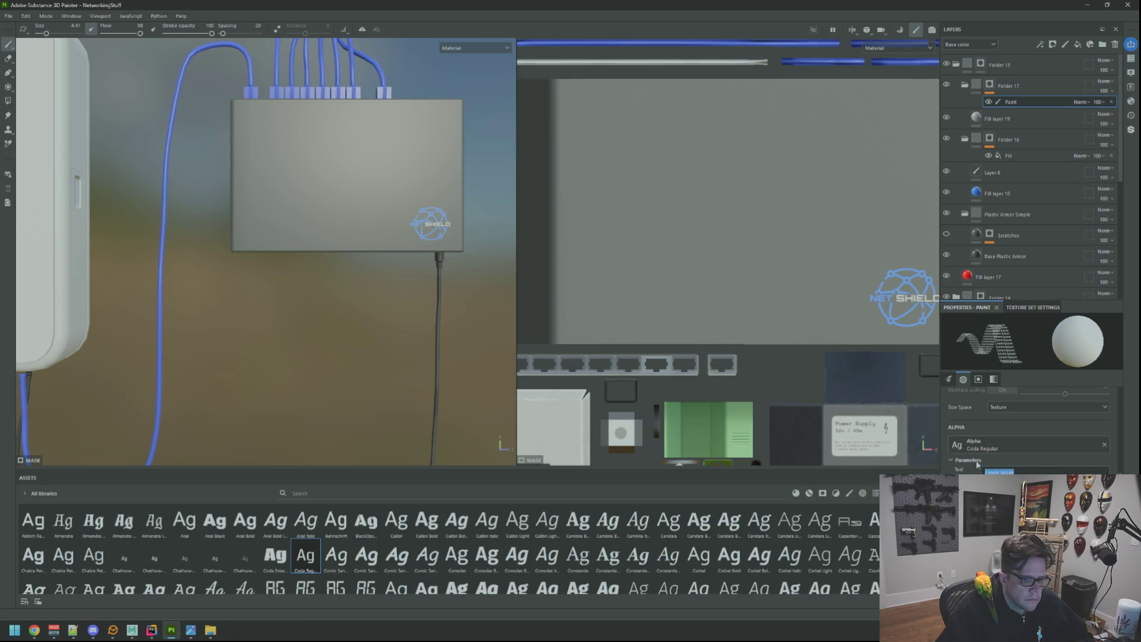
text(E)
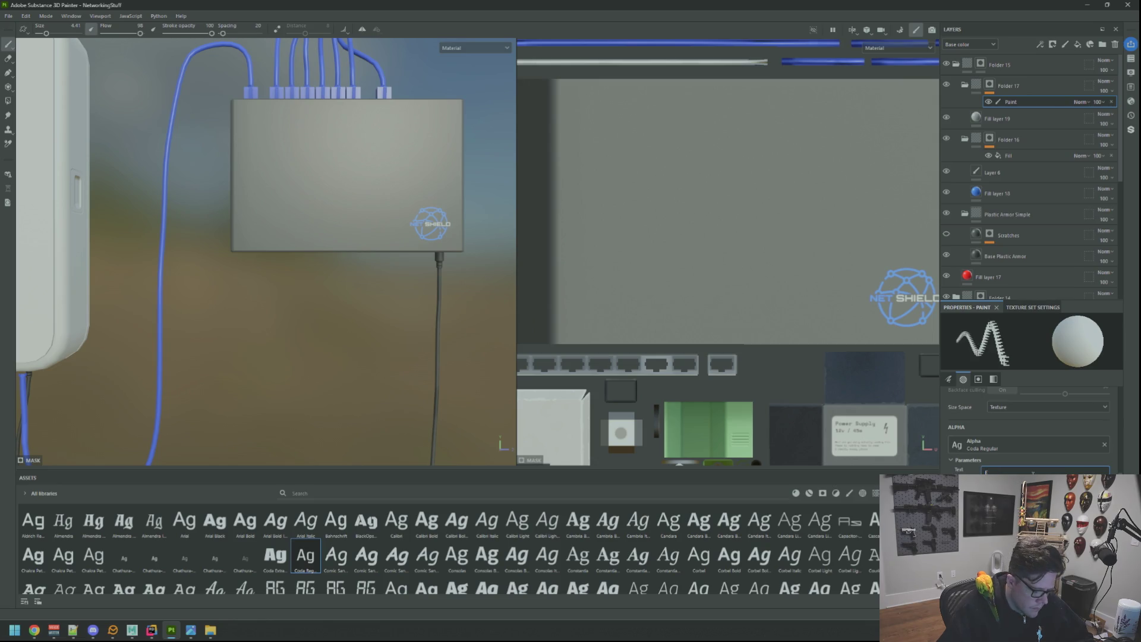
text(TPX-)
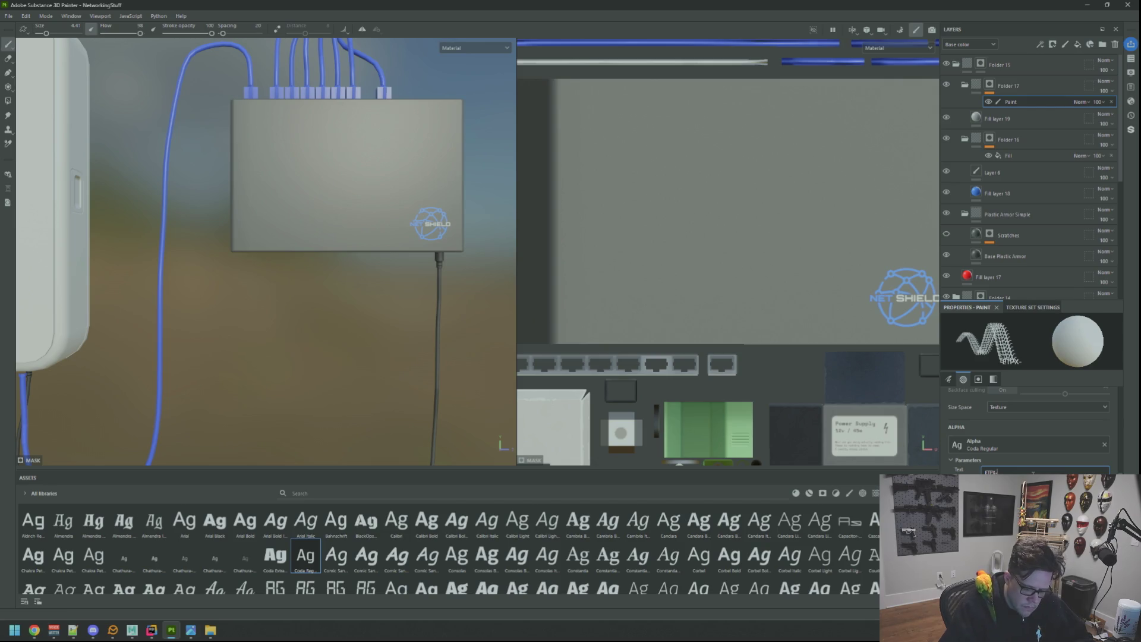
text(20250)
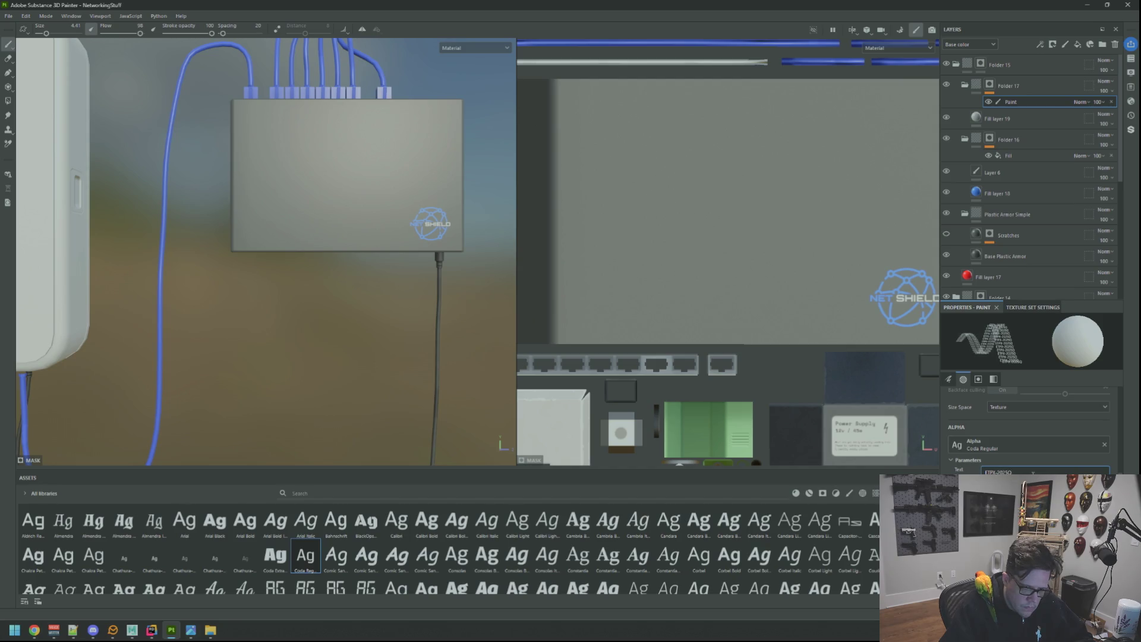
text(5)
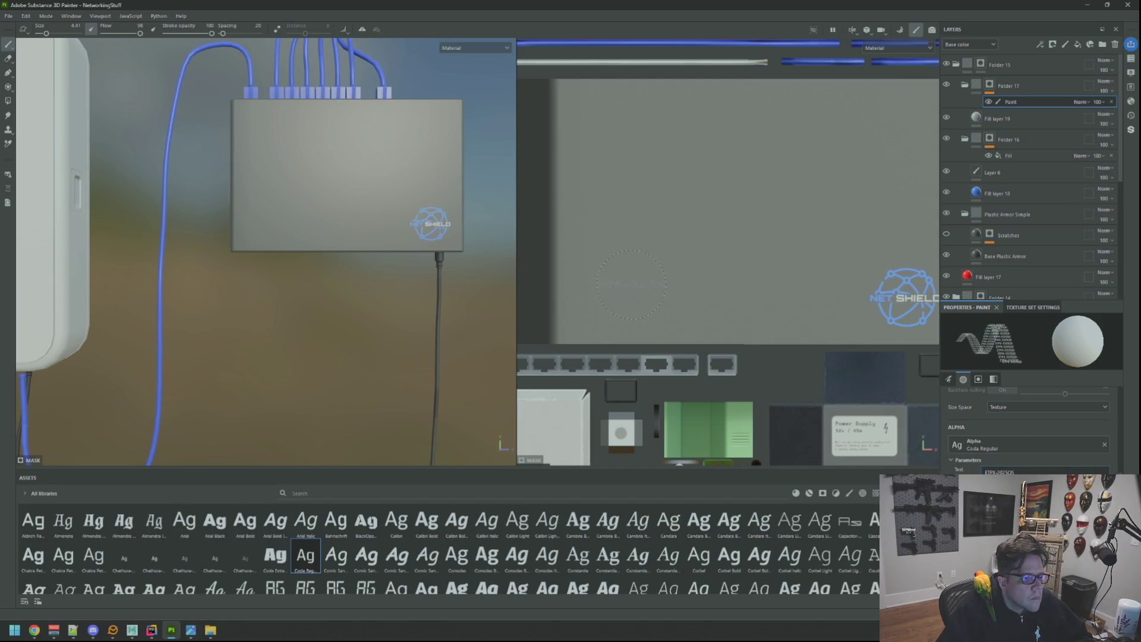
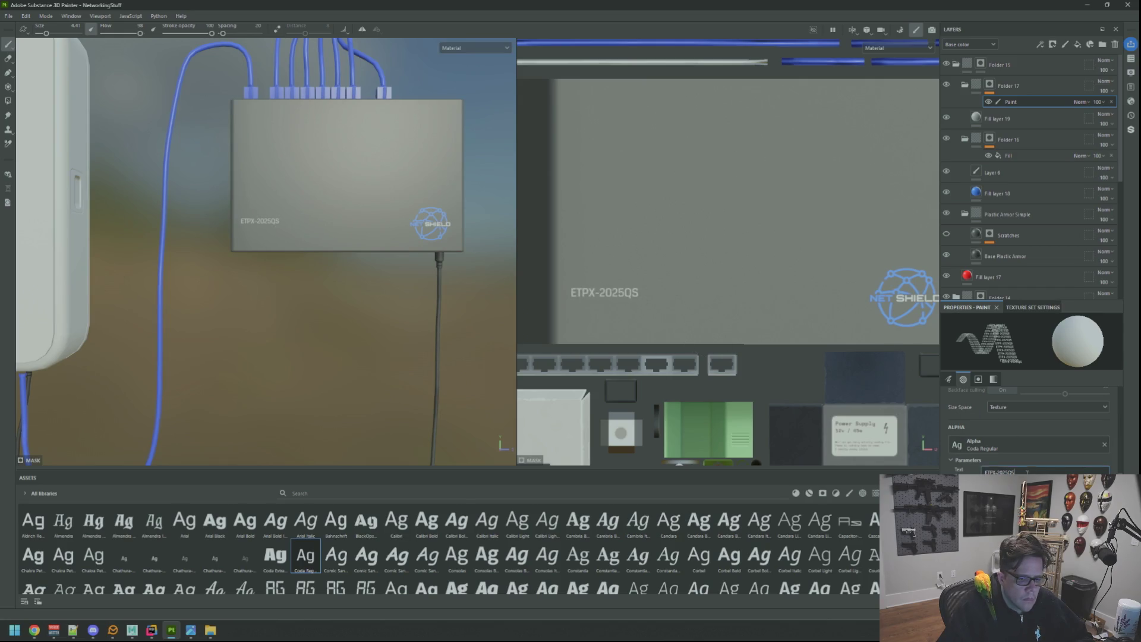
Change the text stamp to read '8 Port Fiber Modem'
key(BackSpace)
text(P8)
text(ort Fiber Switch)
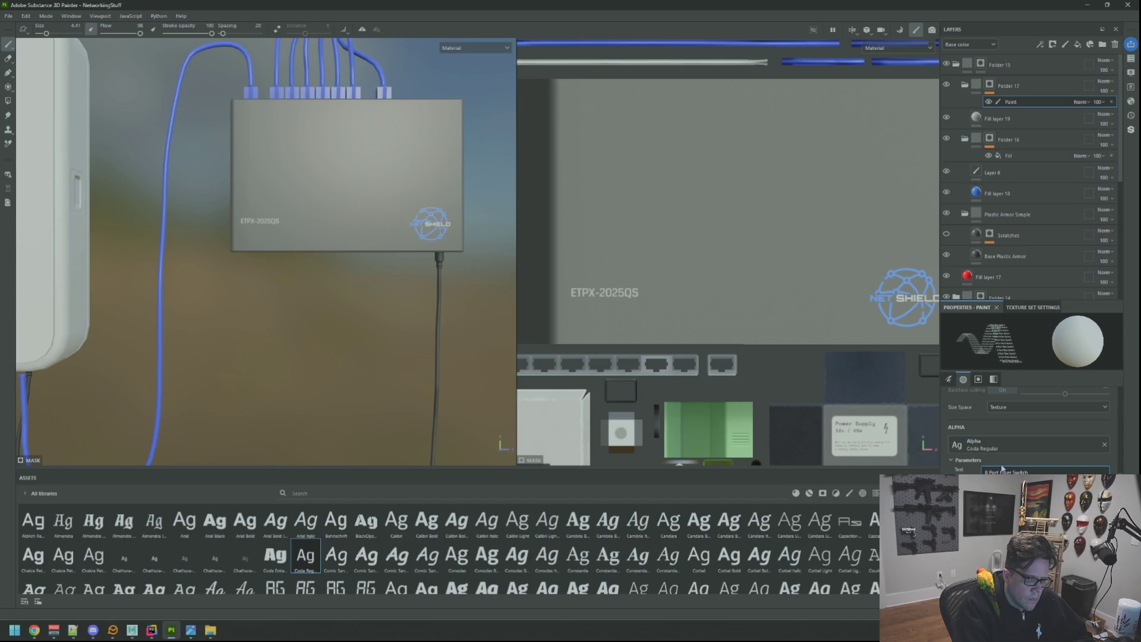
key(BackSpace)
key(BackSpace)
key(BackSpace)
text(Modem)
key(Return)
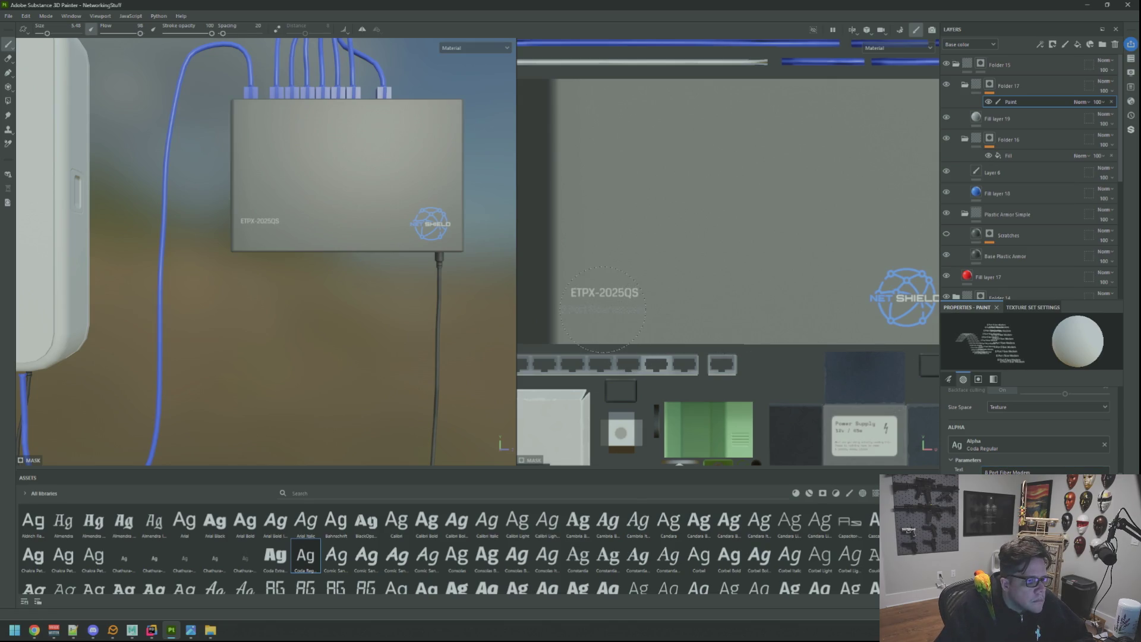
Stamp the text, slightly smaller, just beneath the ETPX-2025QS model number
key(bracketleft)
click(610, 306)
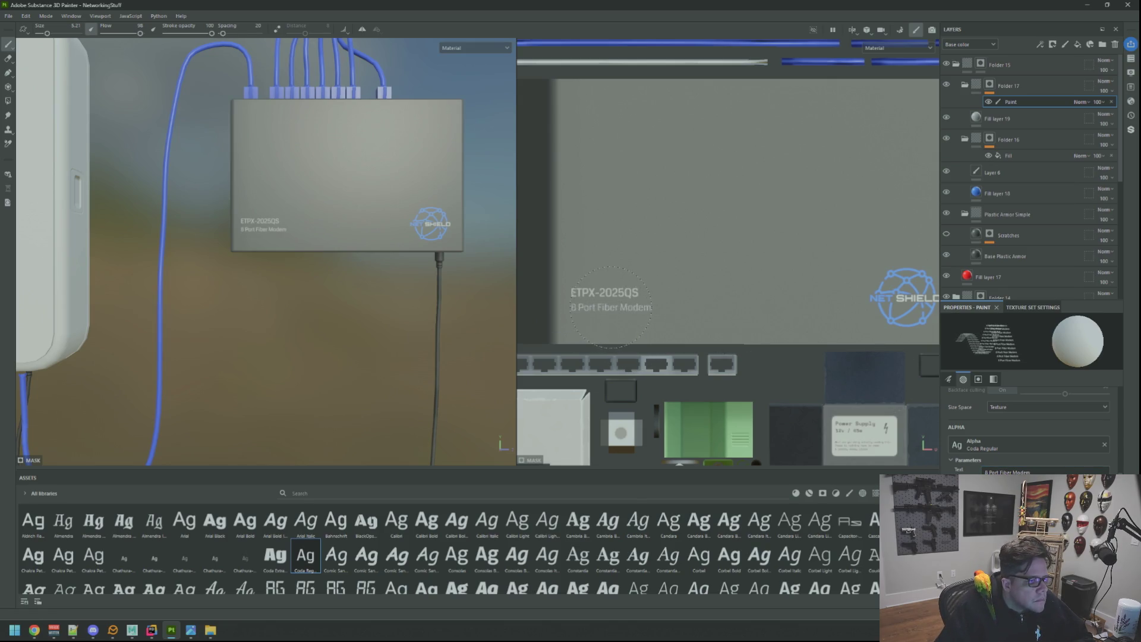
key(ctrl+z)
click(610, 306)
Zoom and orbit around the modem to inspect the new label
scroll(down, 3)
drag(487, 266, 487, 265)
scroll(up, 3)
scroll(up, 3)
drag(487, 266, 414, 254)
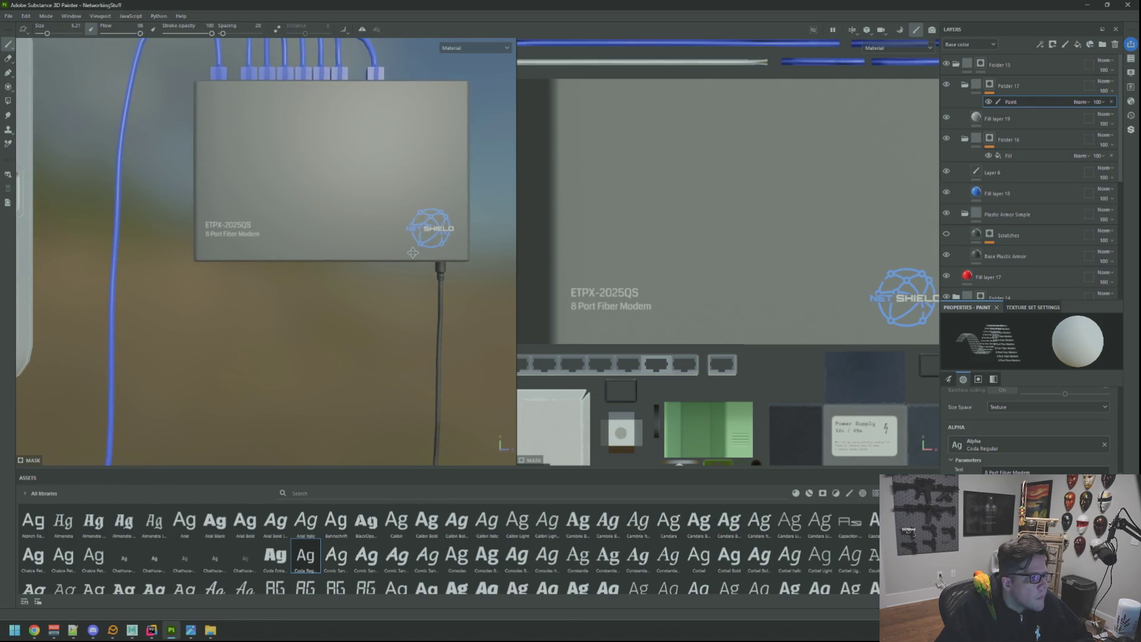
scroll(down, 3)
scroll(up, 3)
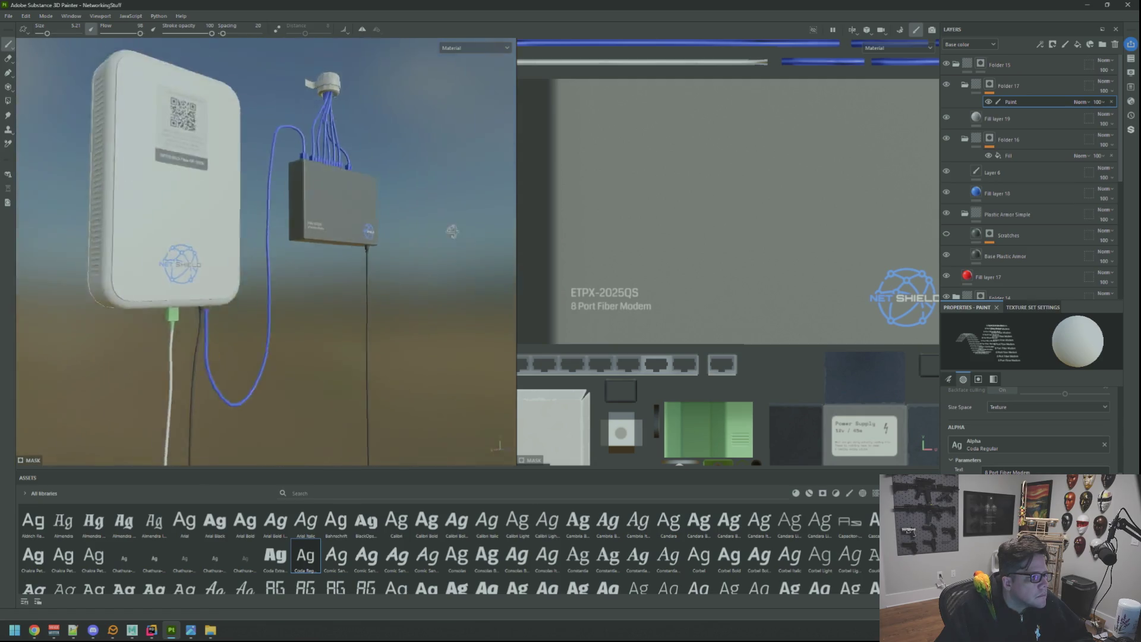
drag(344, 241, 323, 249)
scroll(up, 3)
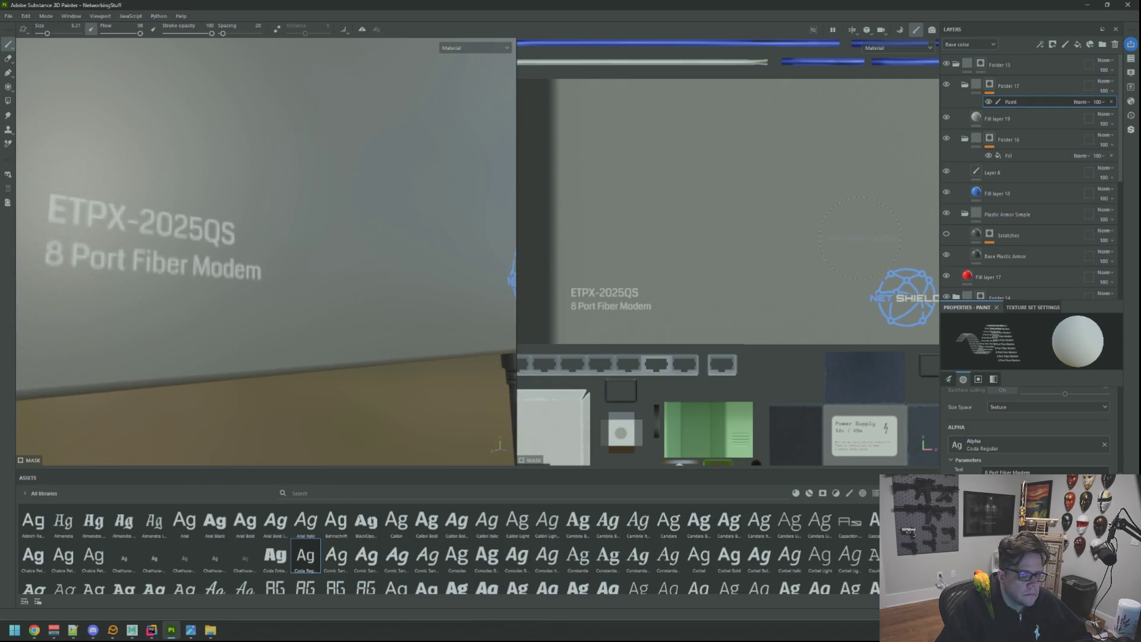
Brighten Fill layer 19's base colour to a lighter grey
click(977, 118)
click(1046, 523)
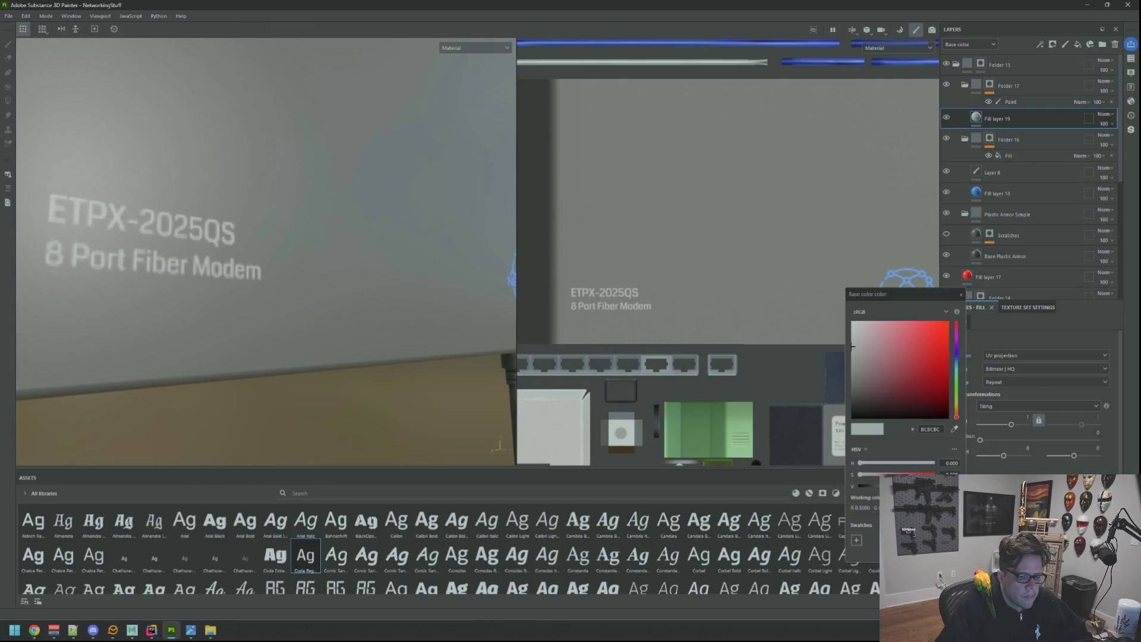
click(857, 345)
drag(850, 346, 848, 332)
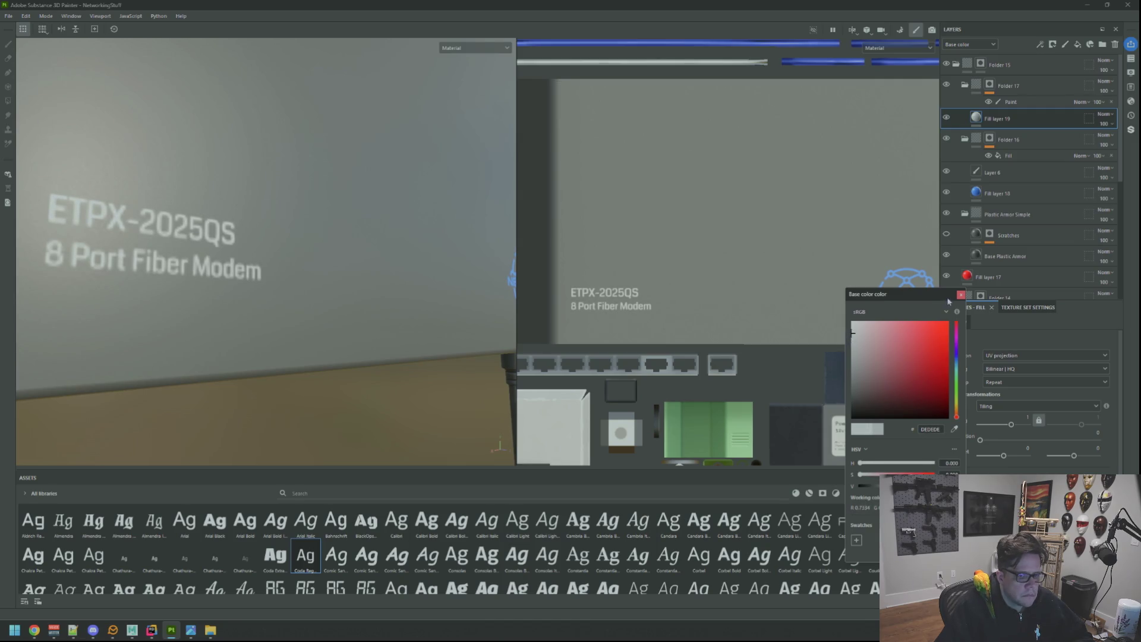
click(960, 295)
Zoom, pan and orbit the 2D and 3D views to review the lighter modem
scroll(down, 3)
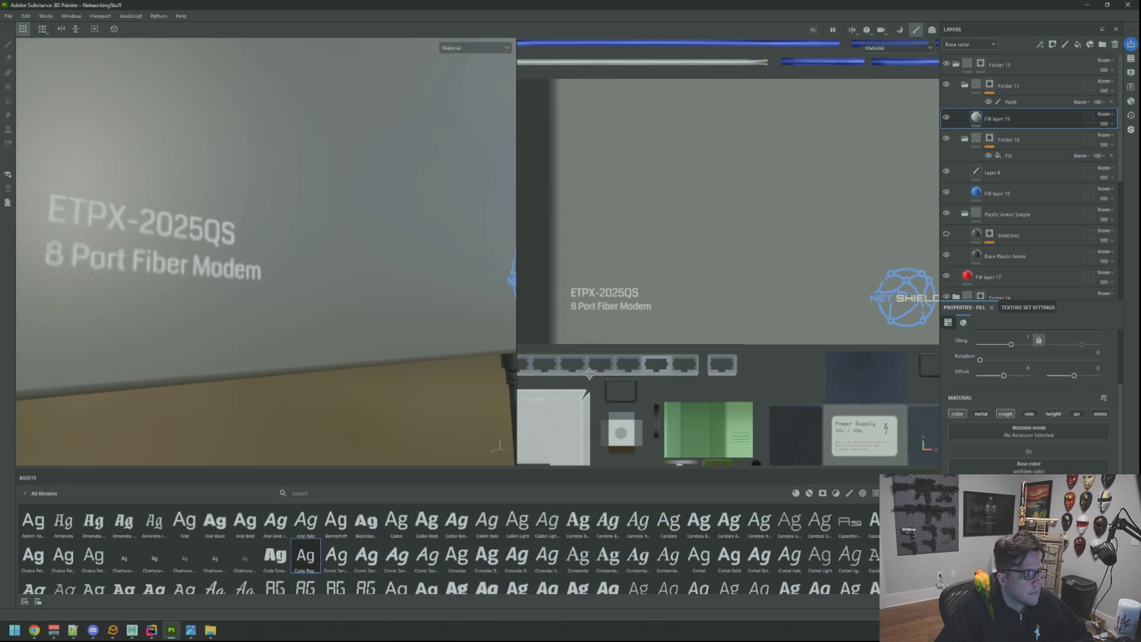
scroll(down, 3)
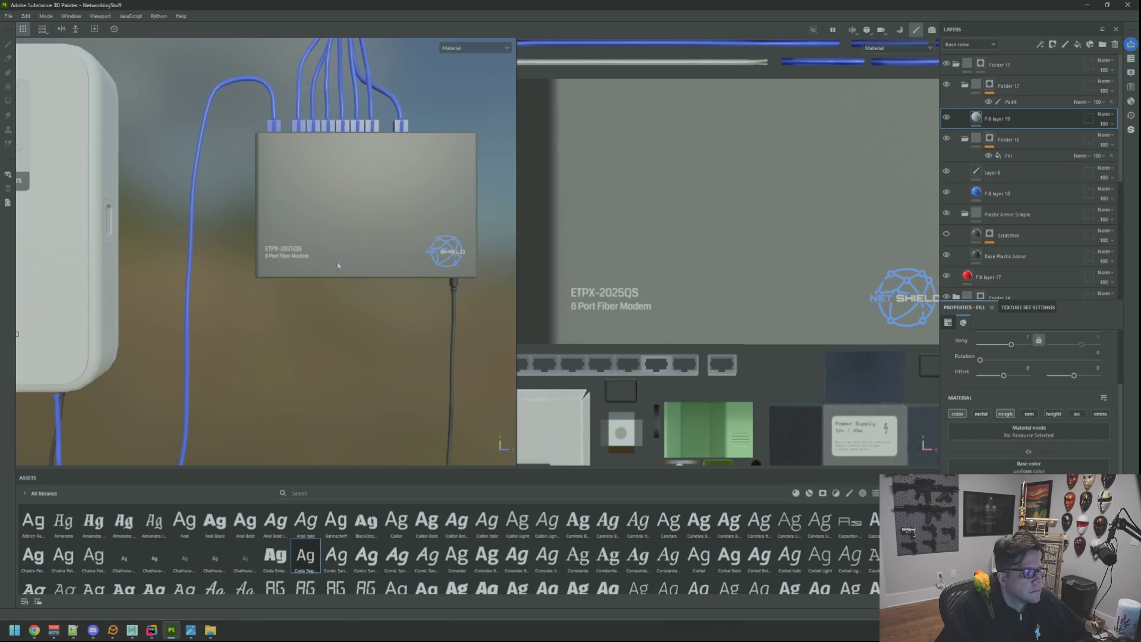
scroll(up, 3)
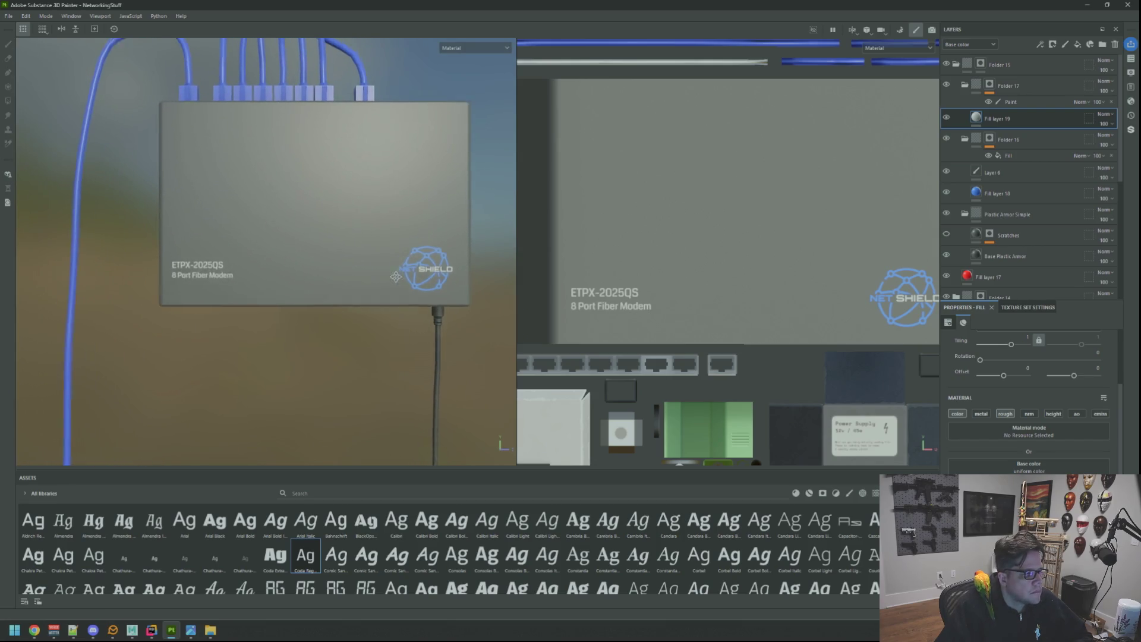
scroll(down, 3)
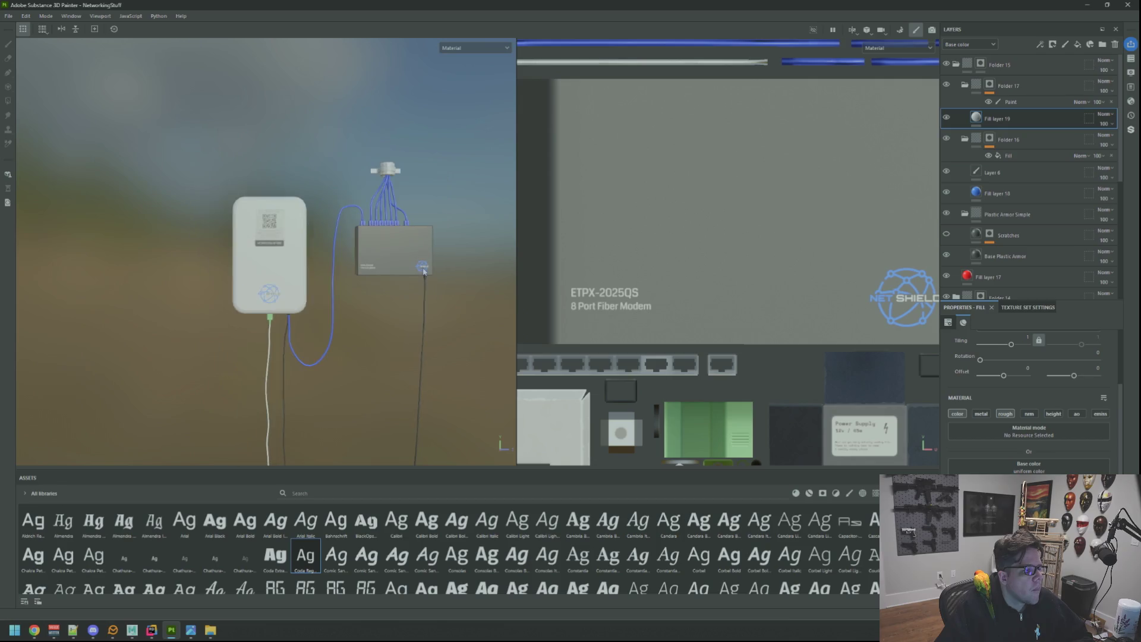
scroll(up, 3)
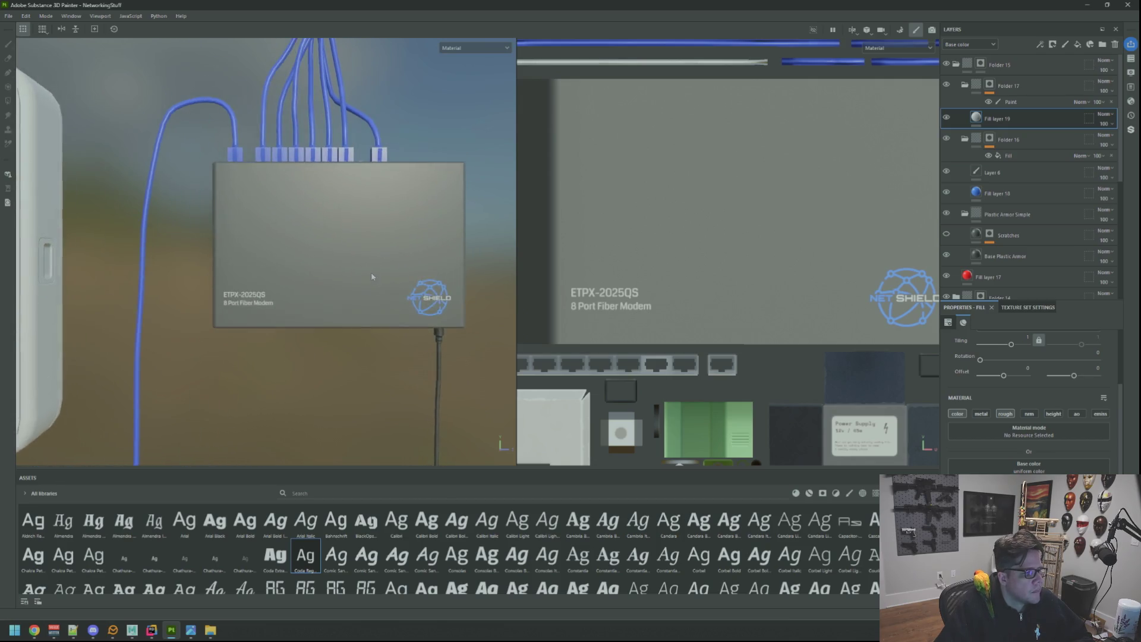
scroll(up, 3)
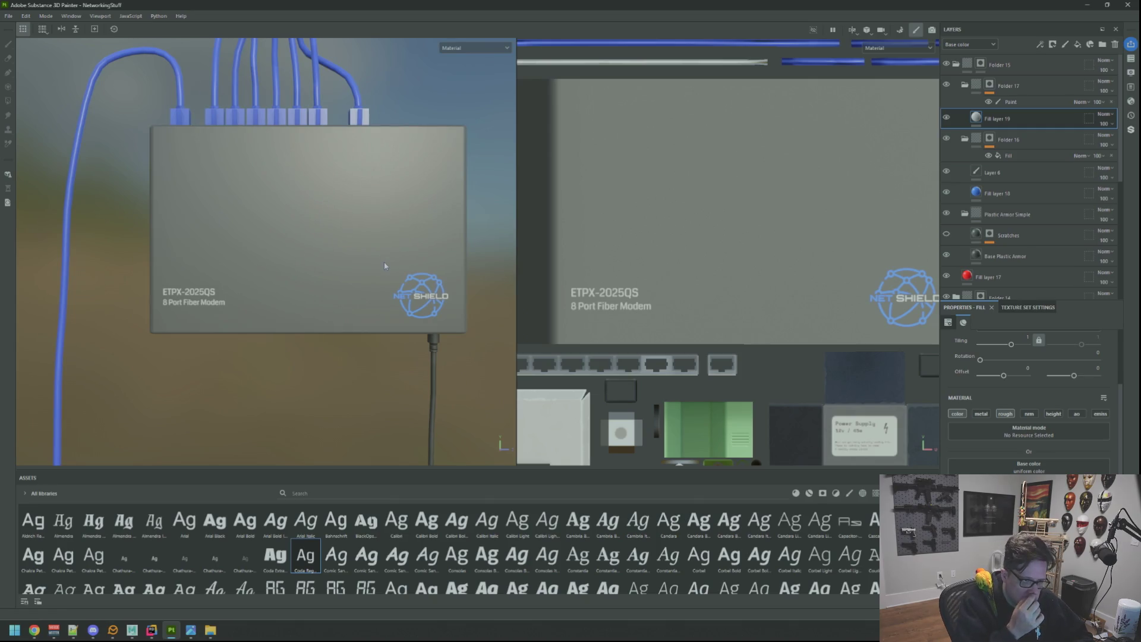
scroll(down, 3)
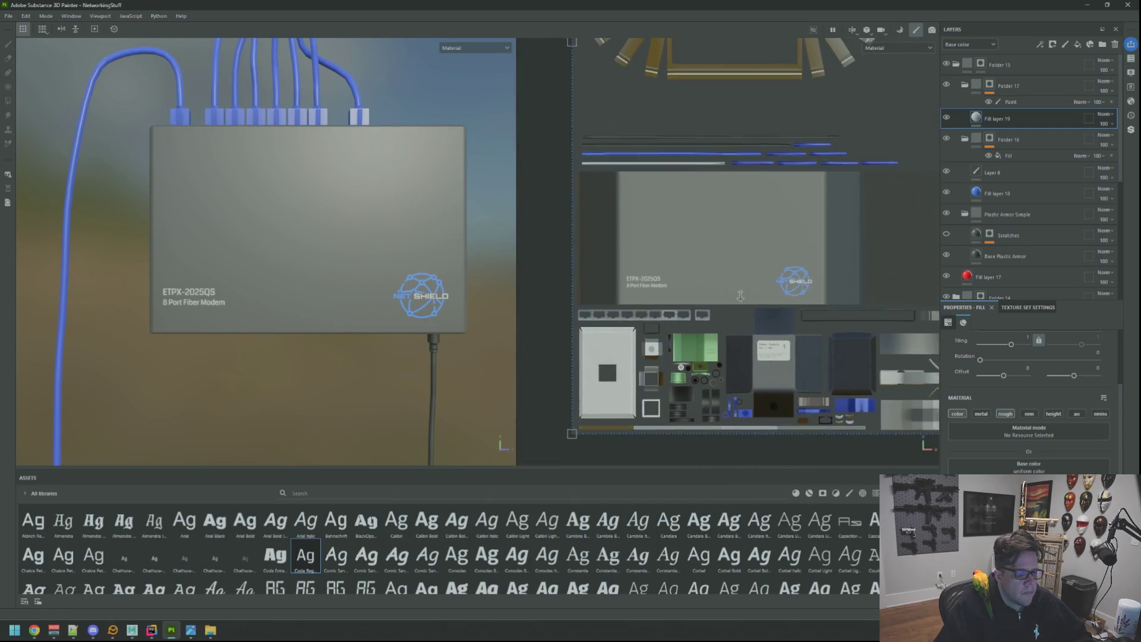
scroll(up, 3)
drag(732, 293, 751, 294)
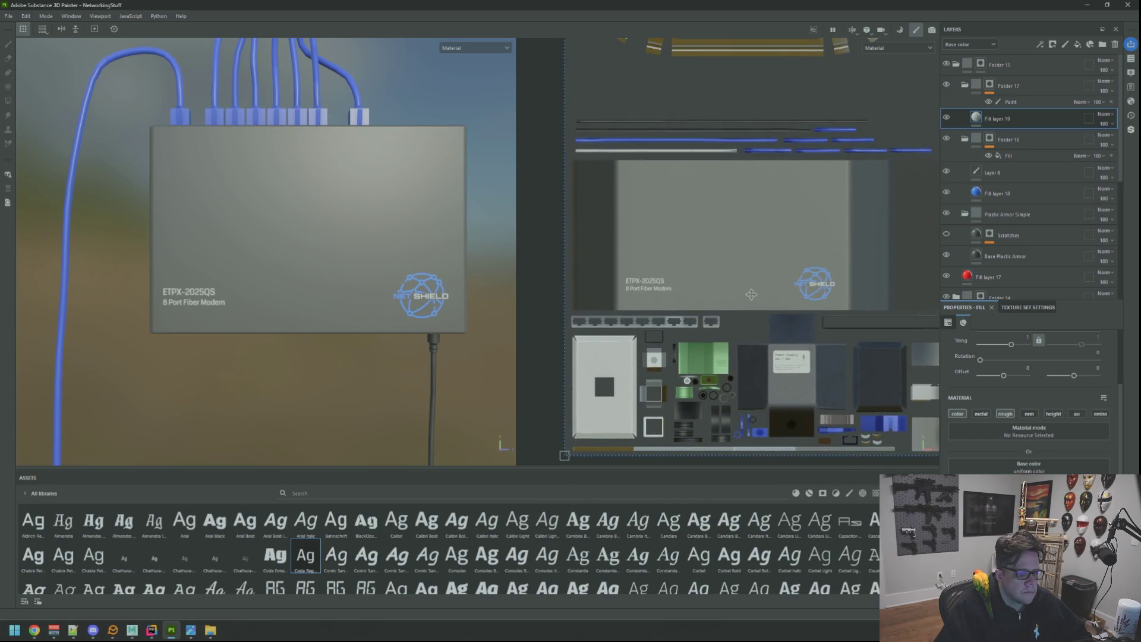
drag(423, 193, 451, 226)
scroll(down, 3)
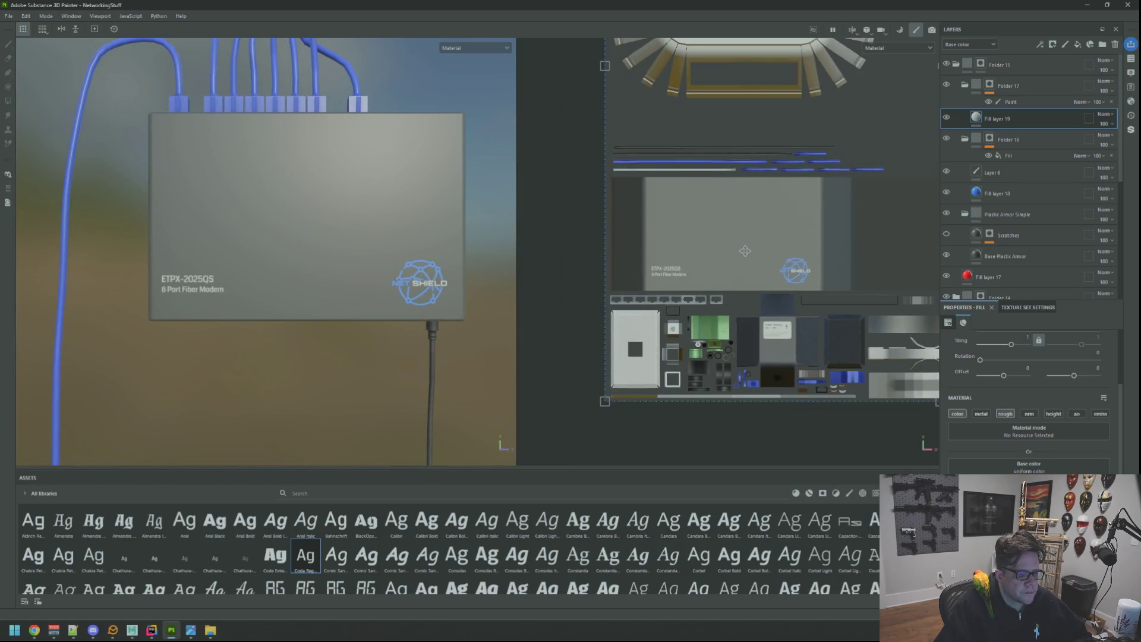
drag(717, 253, 676, 249)
Add Fill layer 20 above Folder 17 and give it a black mask
click(1065, 86)
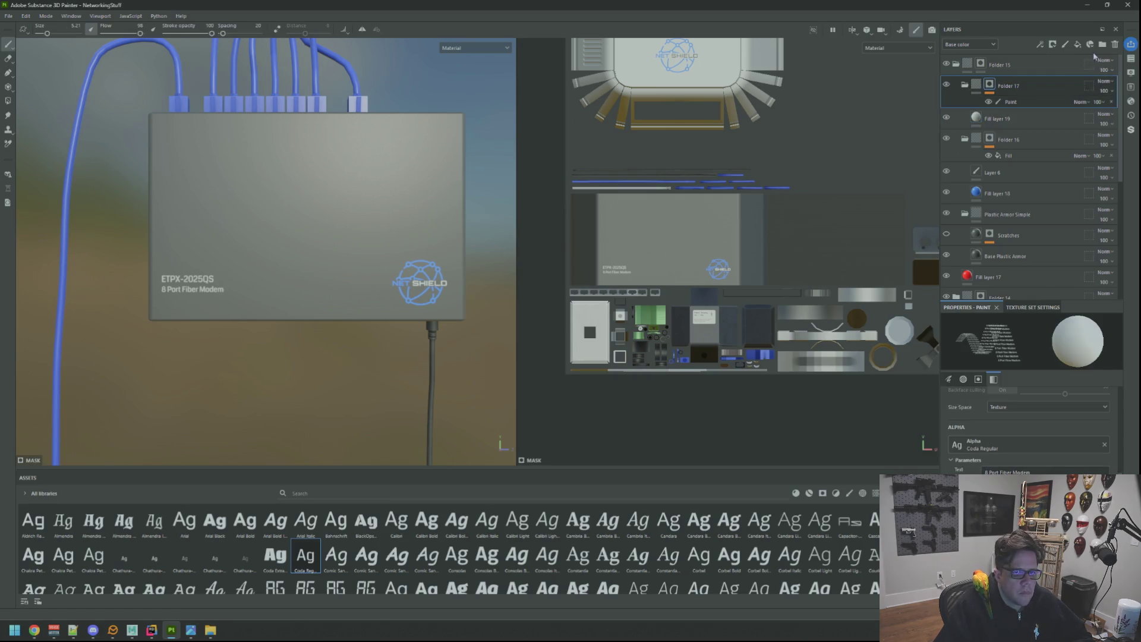
click(1077, 45)
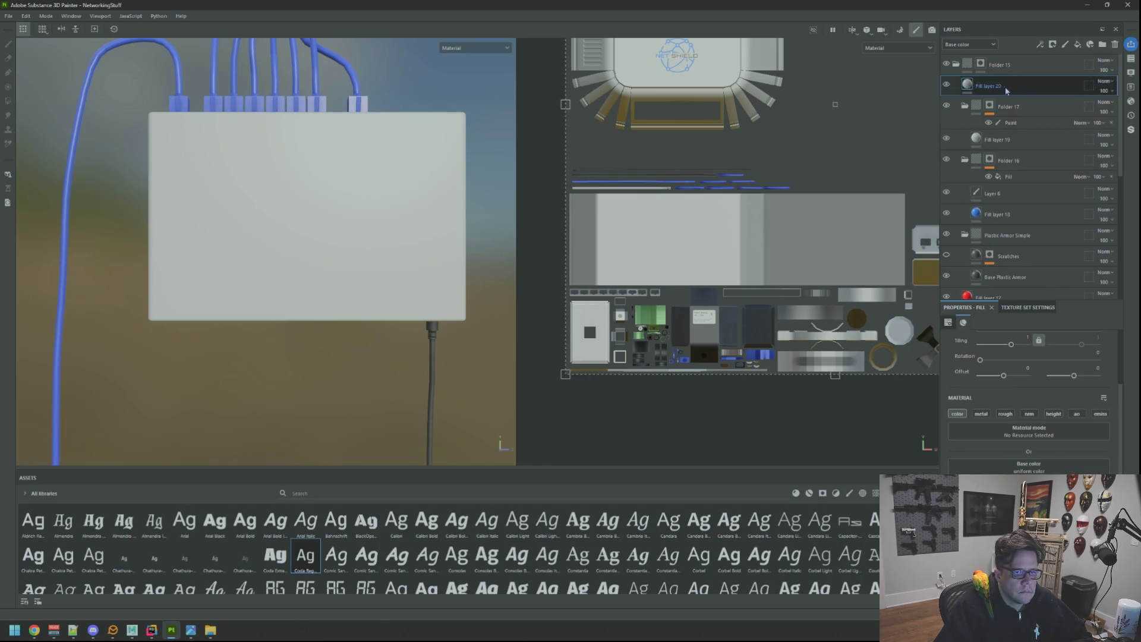
right_click(1007, 86)
click(1011, 106)
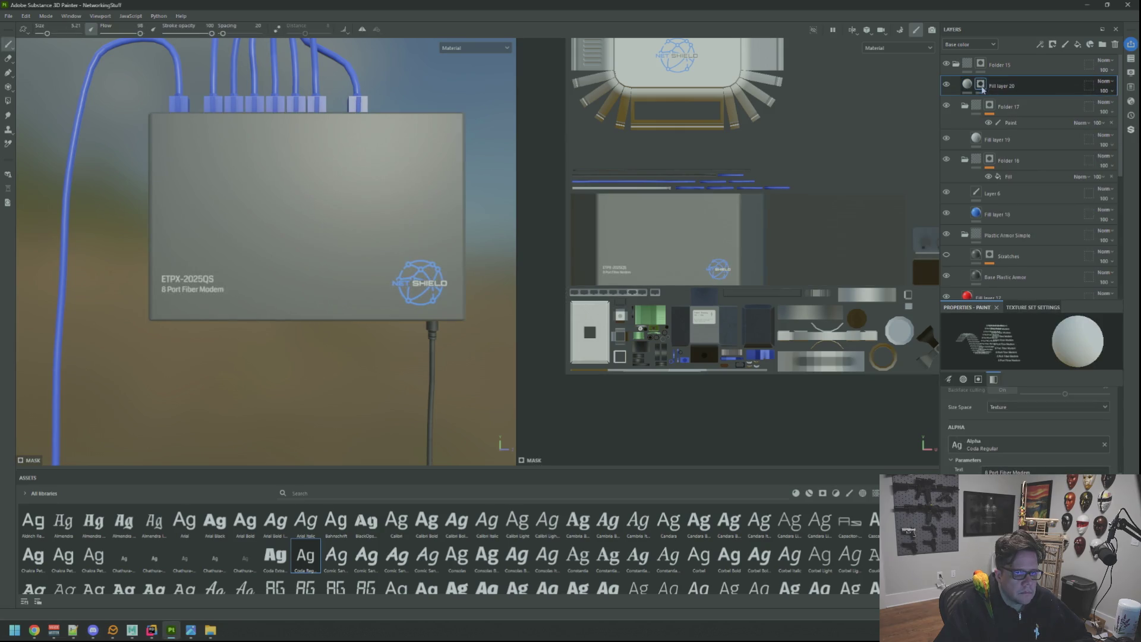
Reframe the 3D and 2D views around the modem and show the brush stencil settings
scroll(down, 3)
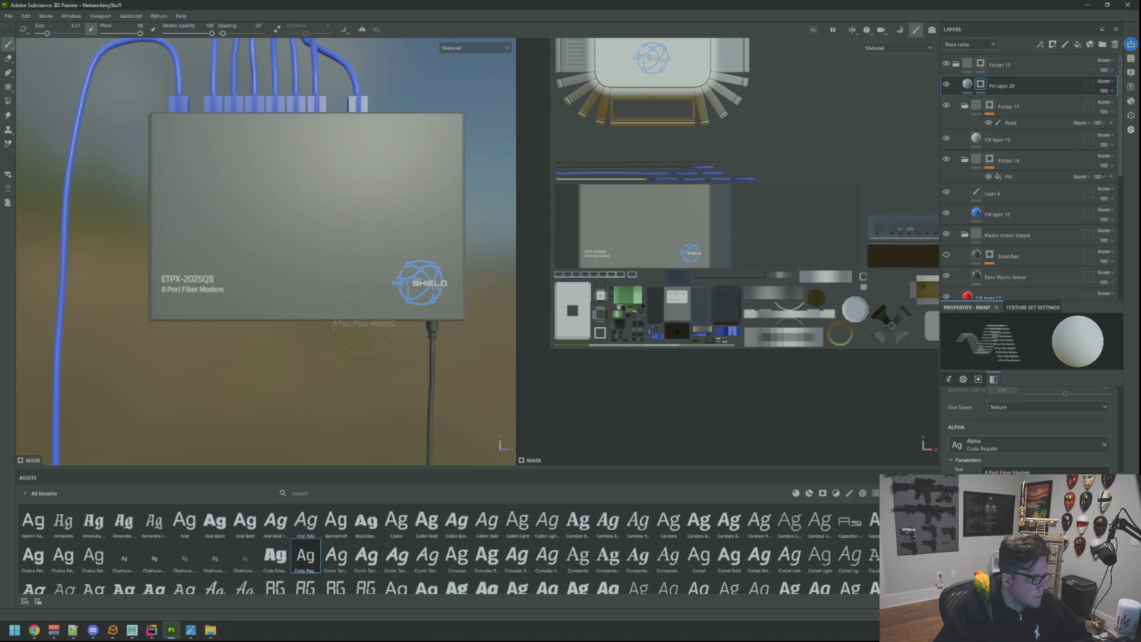
scroll(up, 3)
scroll(down, 3)
scroll(up, 3)
drag(369, 305, 392, 262)
scroll(up, 3)
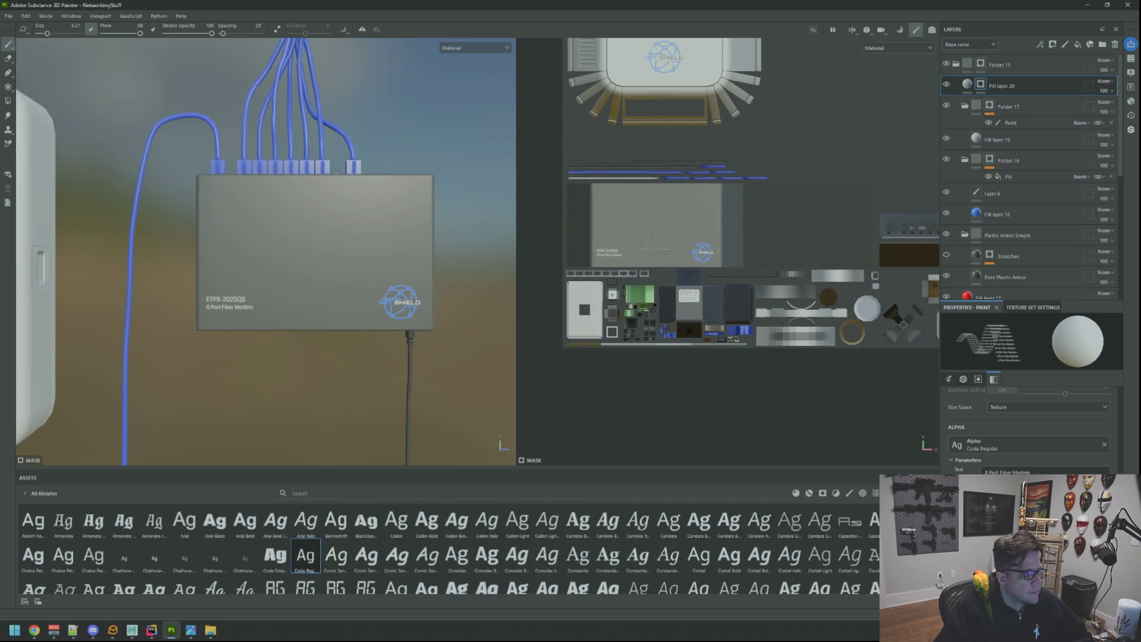
scroll(up, 3)
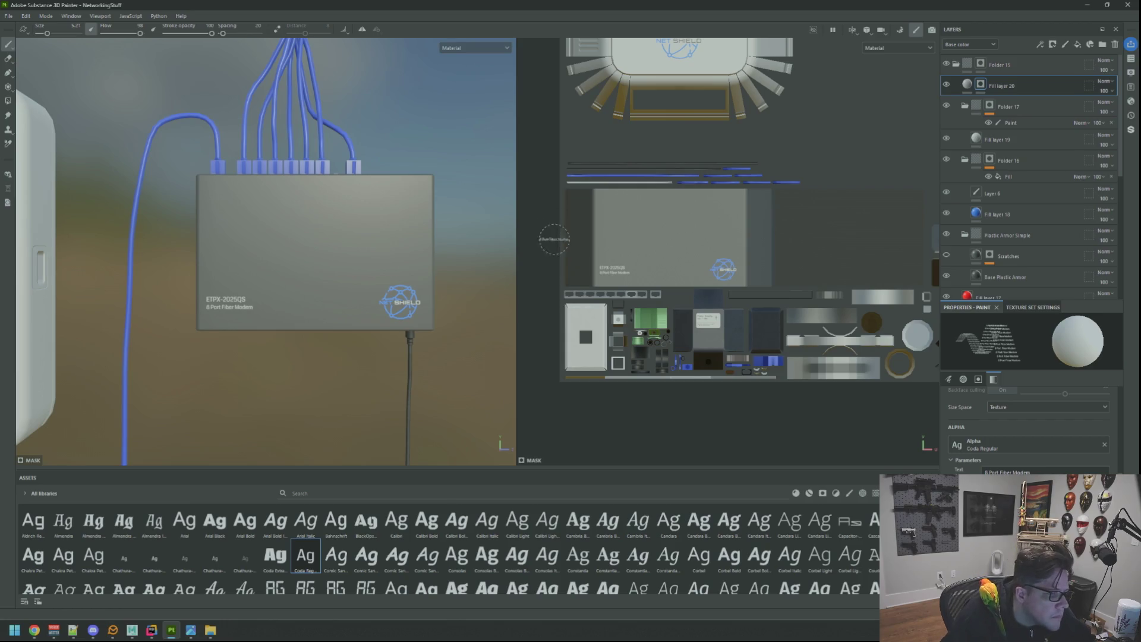
drag(631, 269, 663, 284)
scroll(up, 3)
scroll(down, 3)
drag(663, 283, 669, 285)
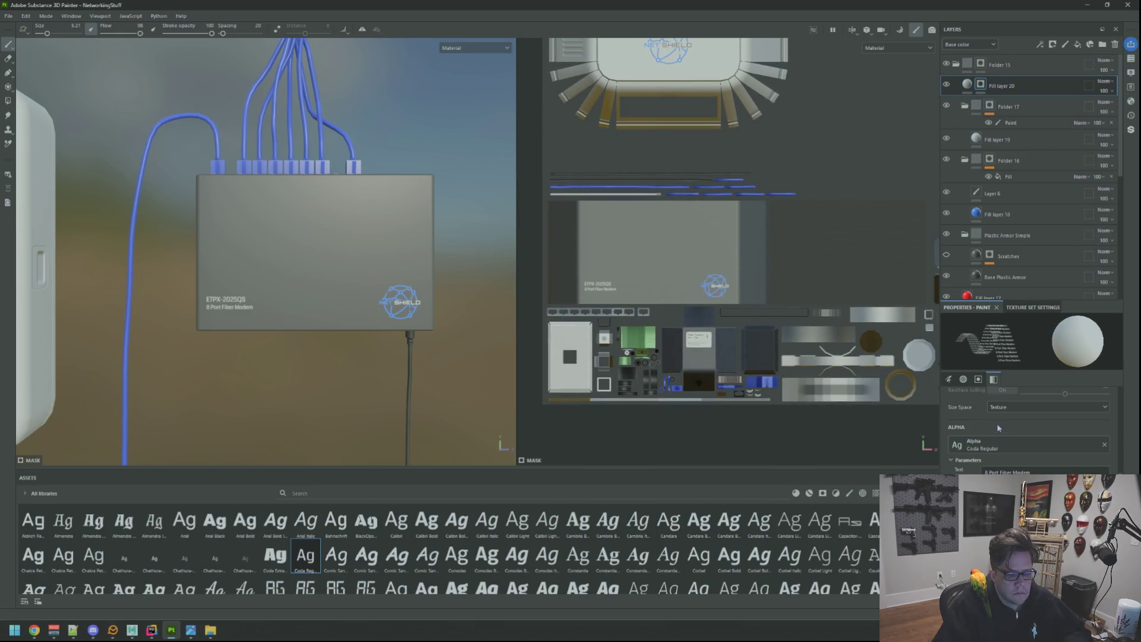
click(978, 379)
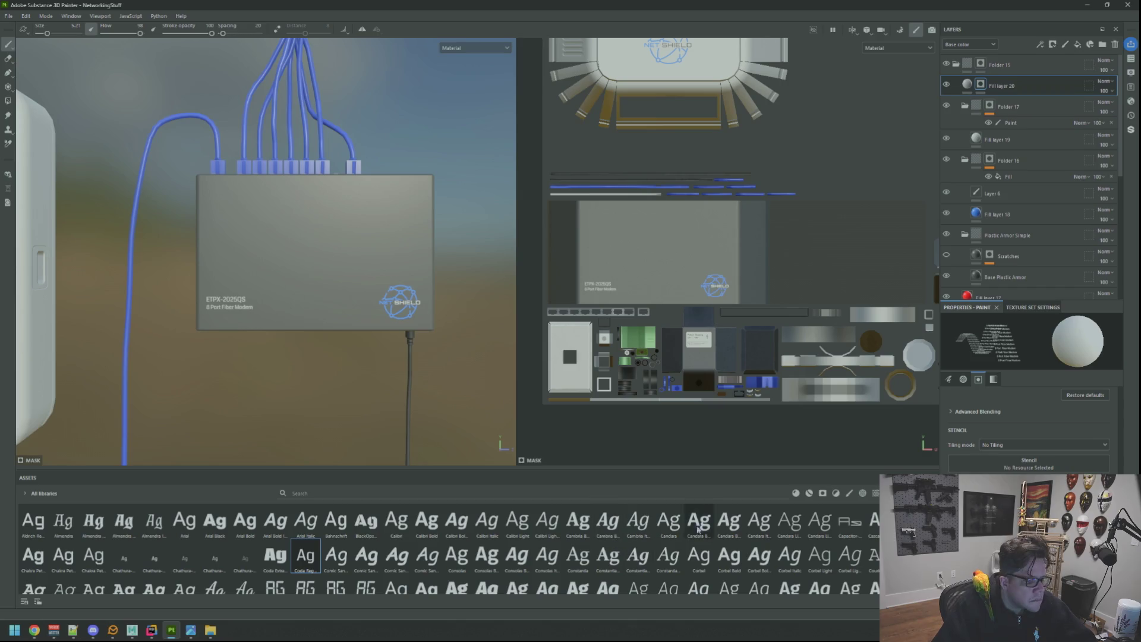
Switch to the Basic Hard brush at size about 2.69 with UV alignment
click(848, 493)
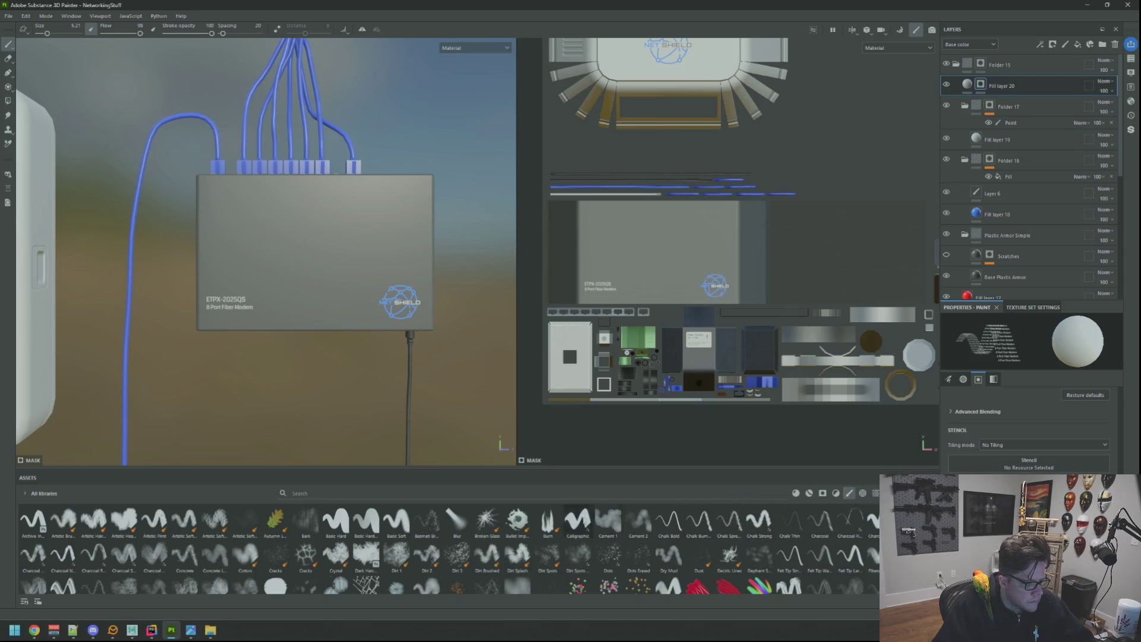
click(366, 521)
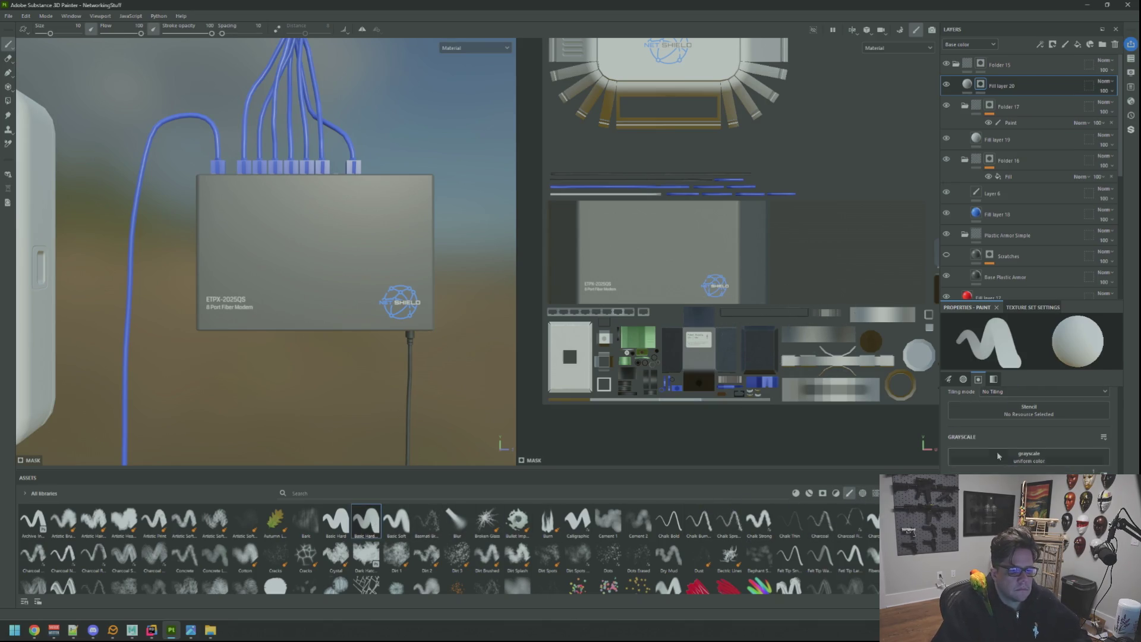
key(bracketleft)
key(bracketleft)
key(bracketleft)
scroll(up, 3)
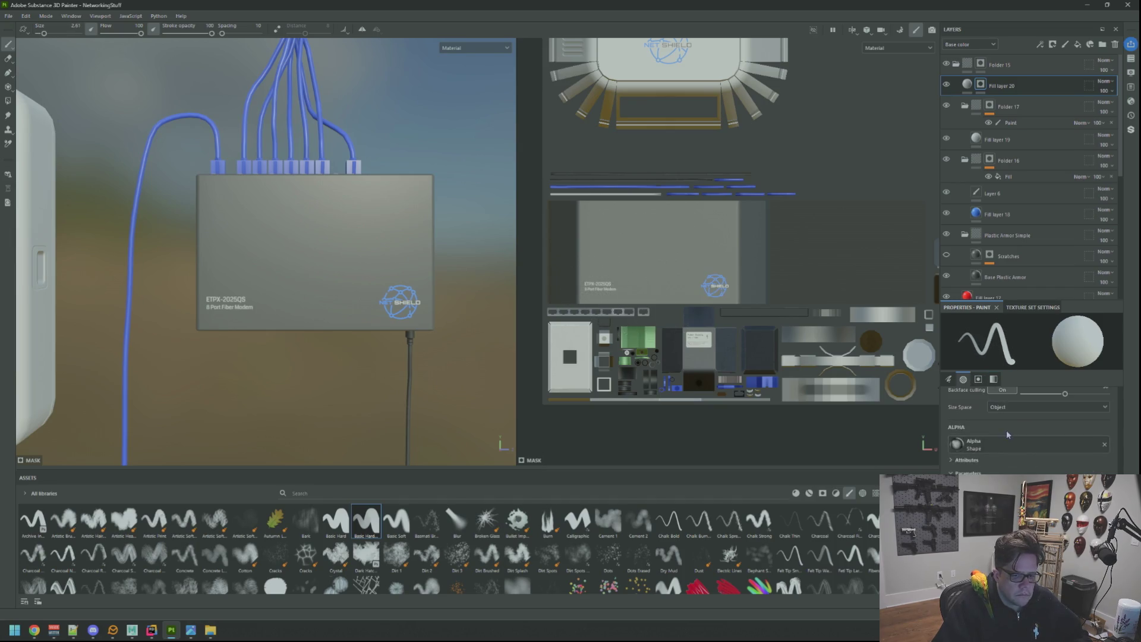
click(1016, 453)
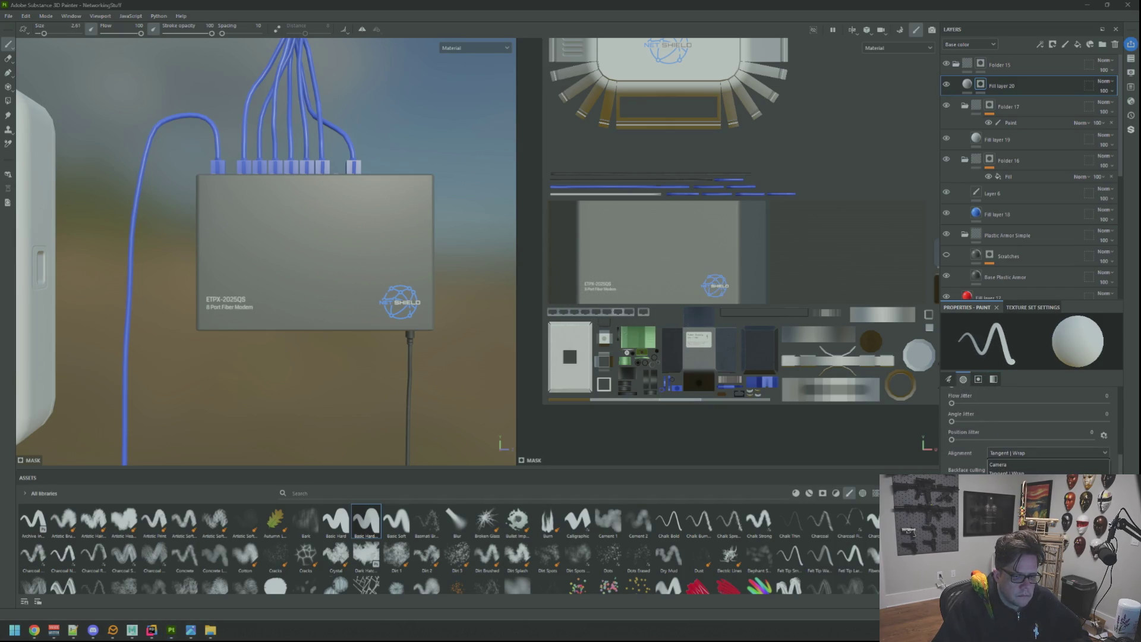
click(1005, 482)
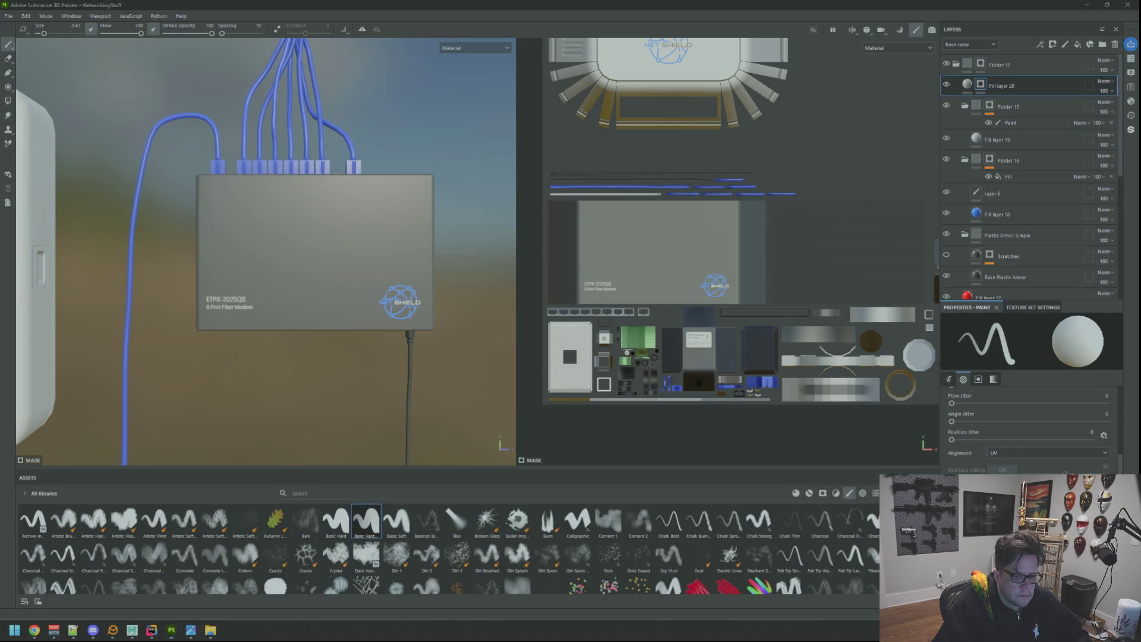
Paint a thin line along the box's bottom edge in the 2D view
drag(619, 302, 639, 313)
scroll(up, 3)
drag(579, 306, 565, 305)
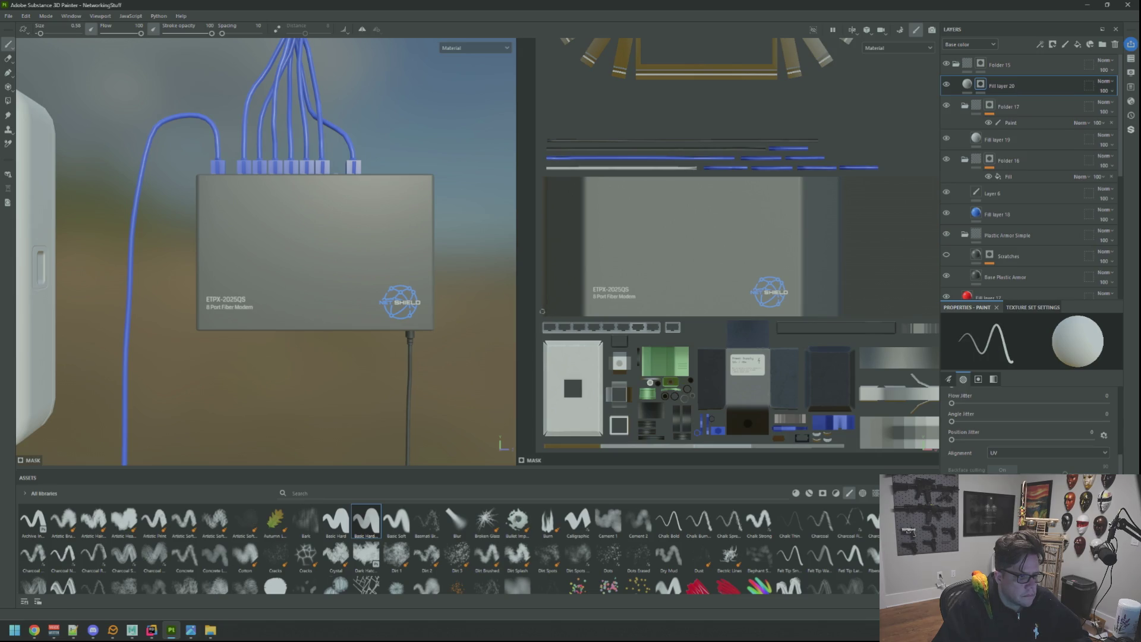
click(884, 310)
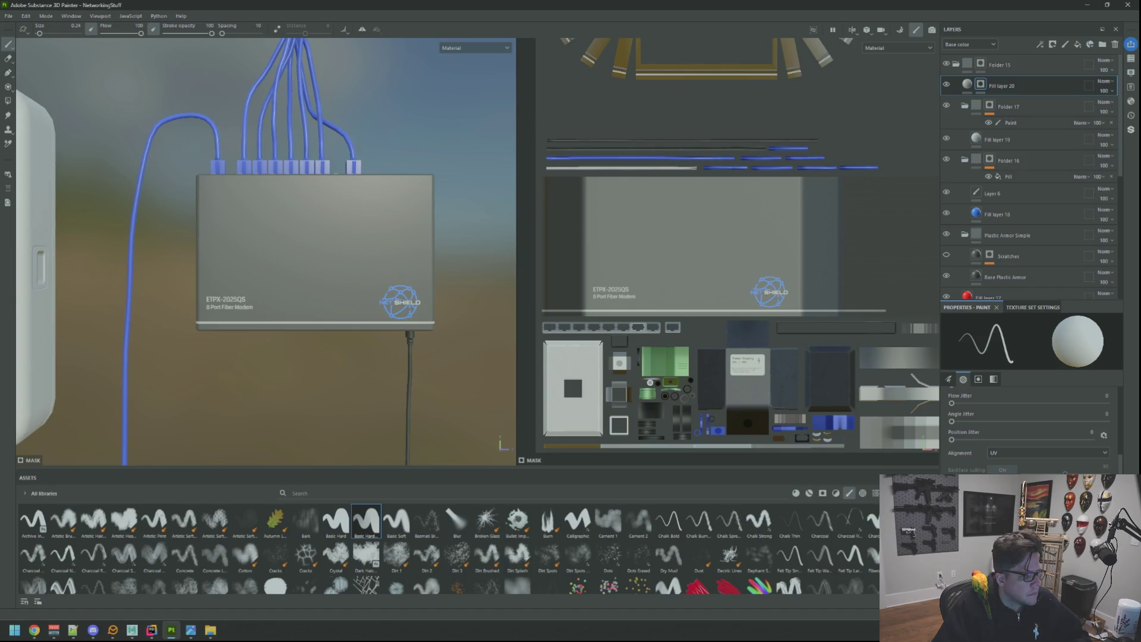
scroll(up, 3)
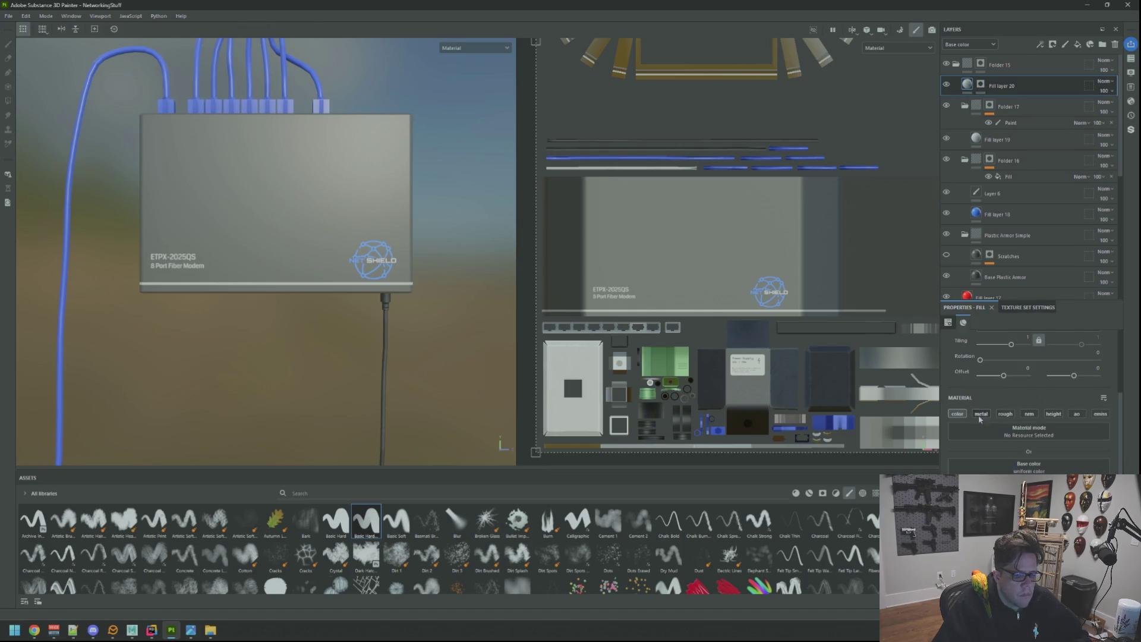
Switch the fill layer's material channels from color to rough
click(957, 414)
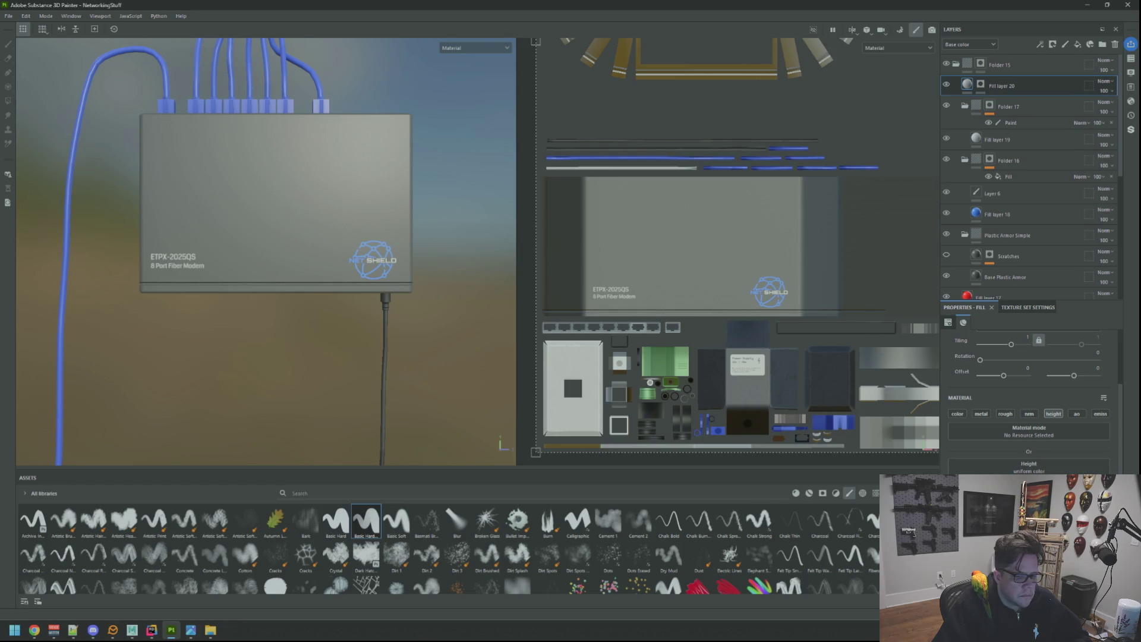
click(1005, 414)
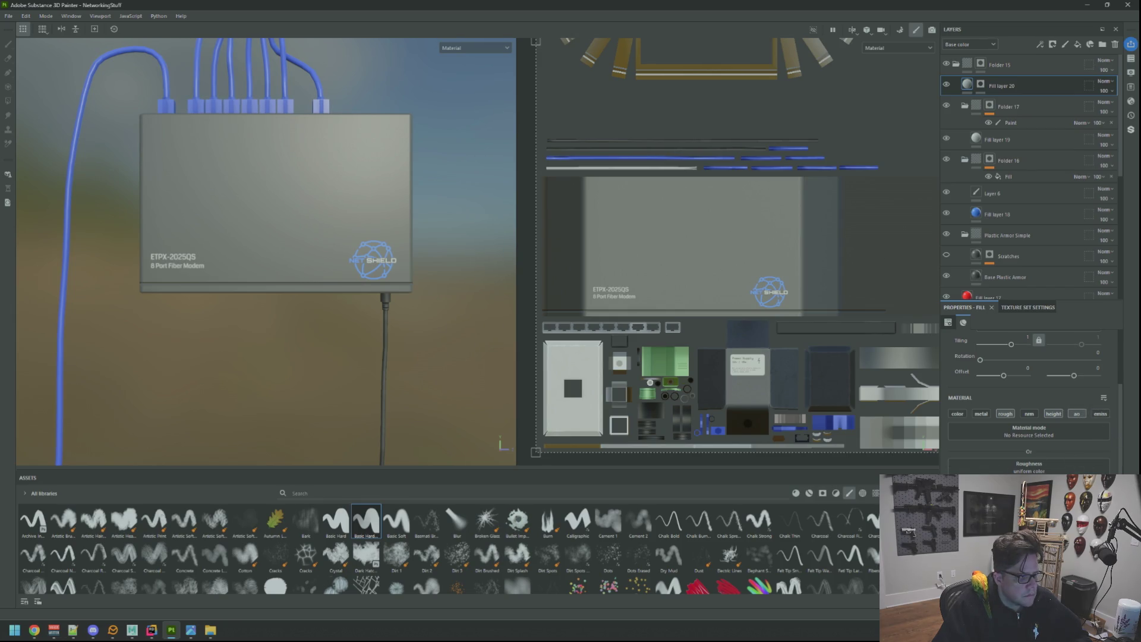
drag(279, 286, 387, 230)
scroll(up, 3)
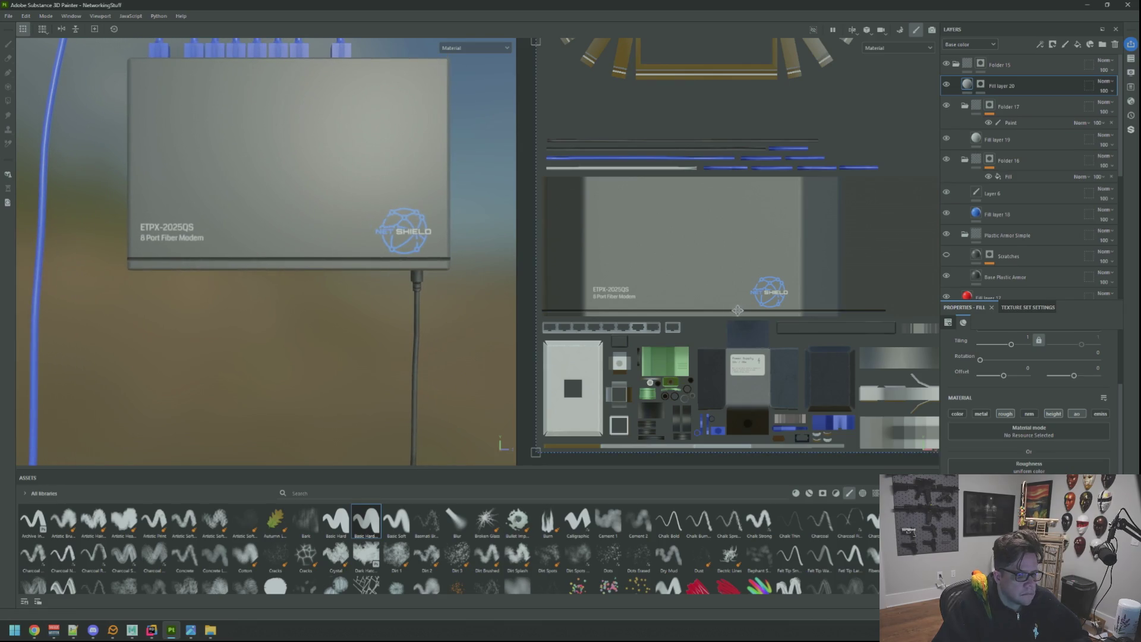
scroll(down, 3)
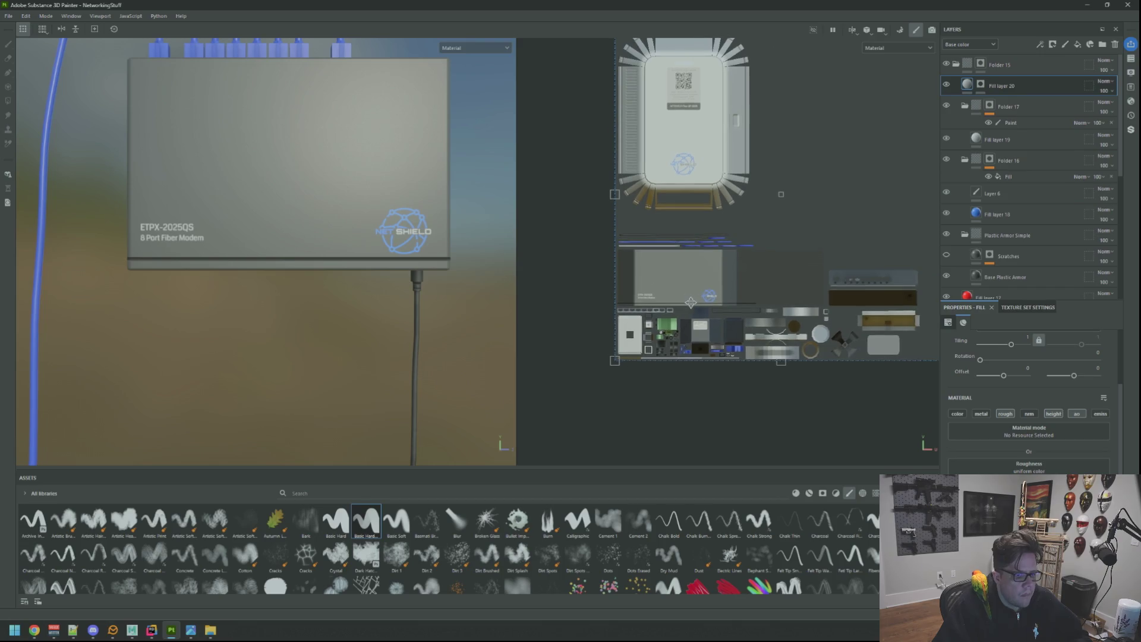
scroll(up, 3)
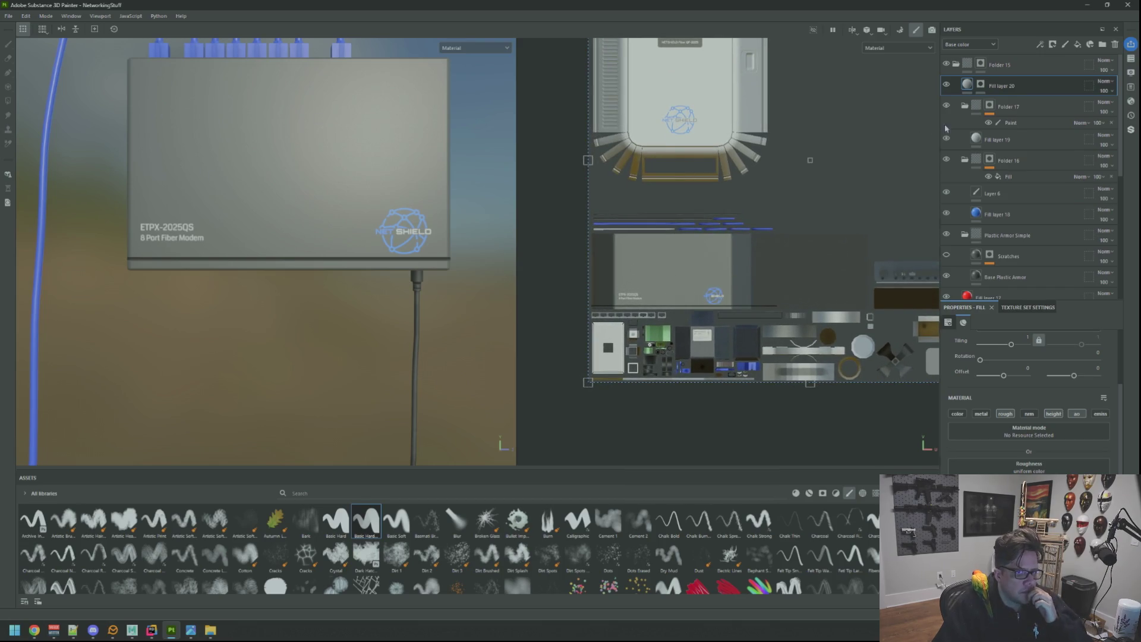
Select Fill layer 20's mask, briefly toggling Fill layer 19's visibility to compare
click(980, 85)
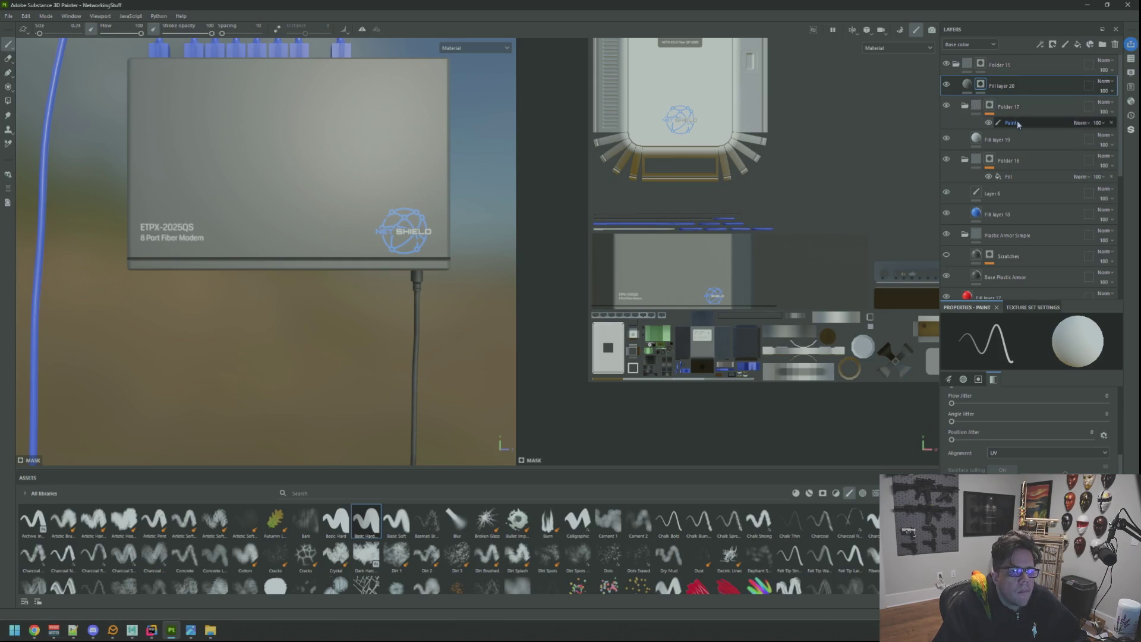
scroll(up, 3)
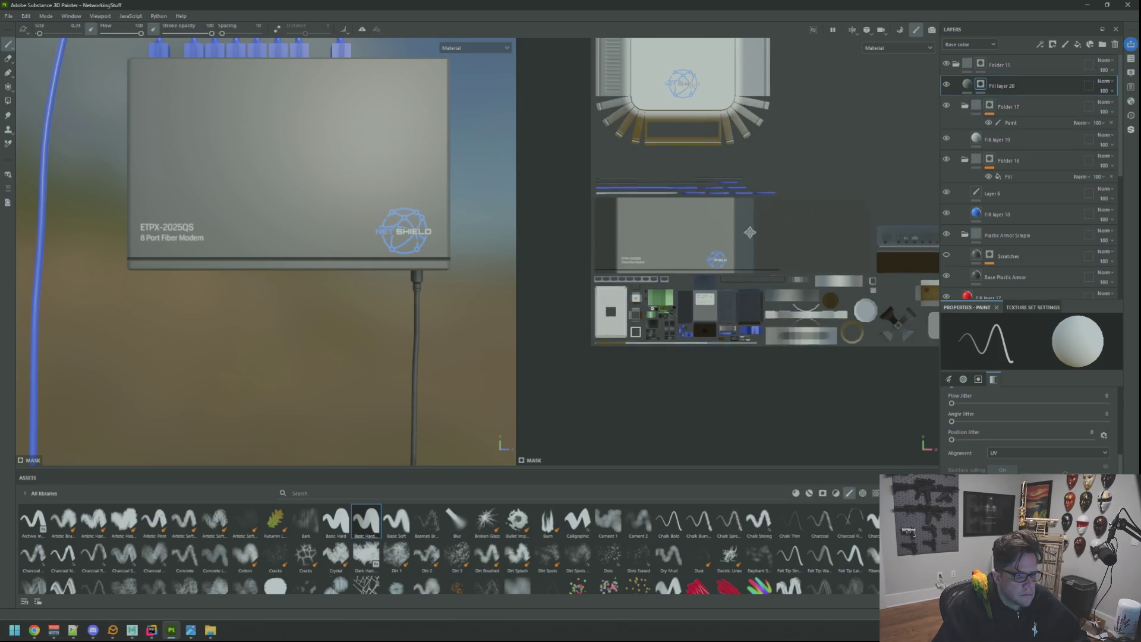
scroll(down, 3)
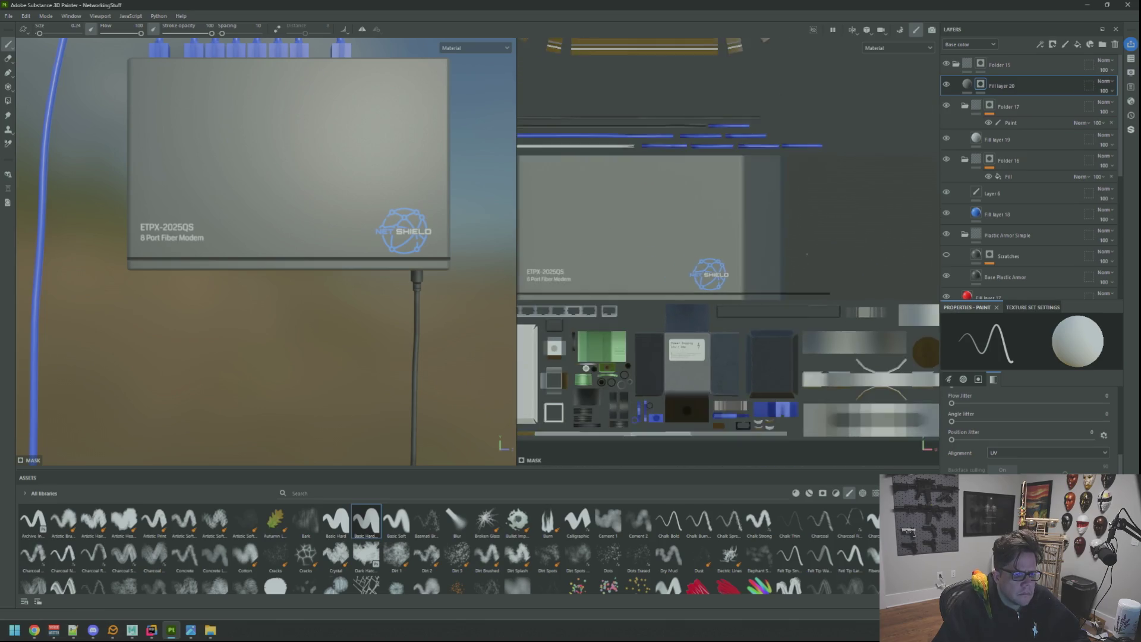
click(947, 139)
click(946, 138)
click(981, 85)
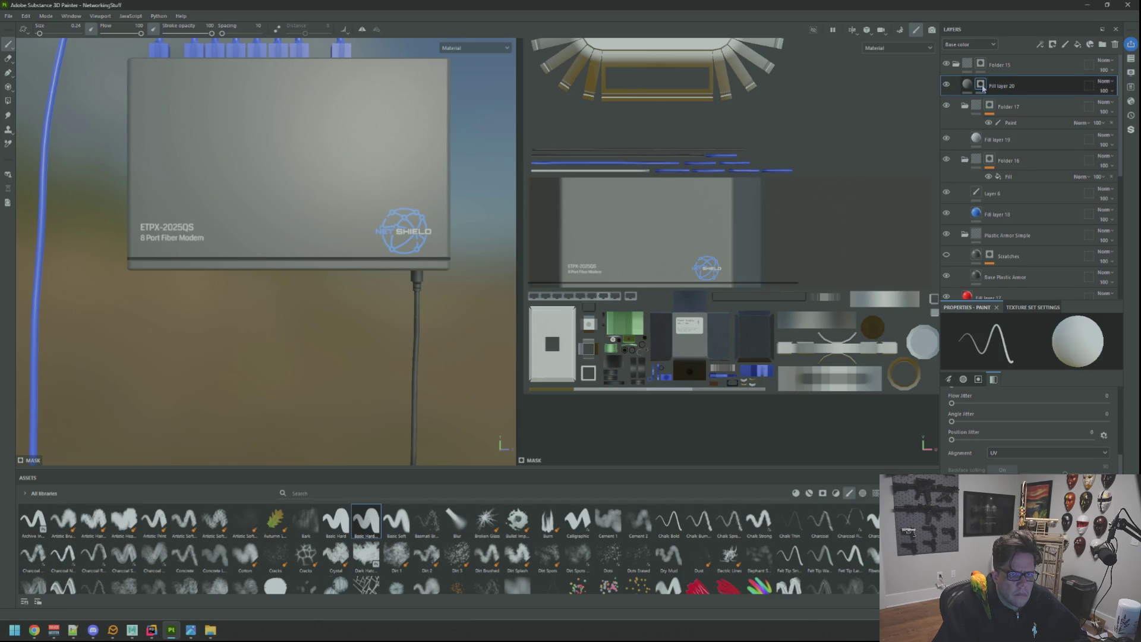
Clear Fill layer 20's mask and add a paint effect to it
right_click(984, 88)
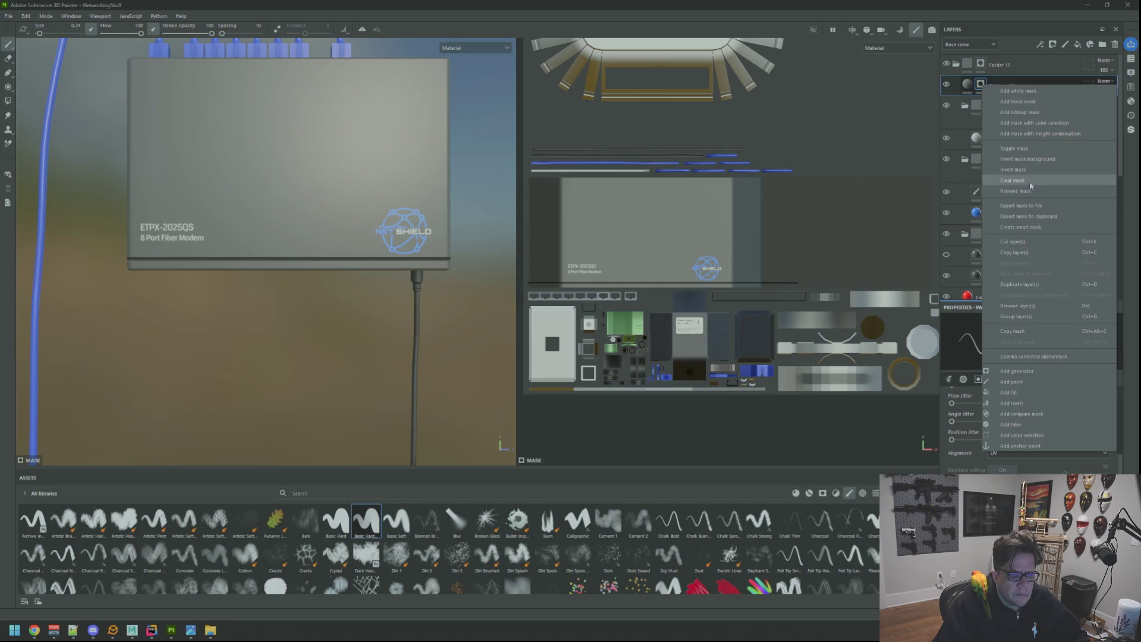
click(1018, 158)
right_click(980, 84)
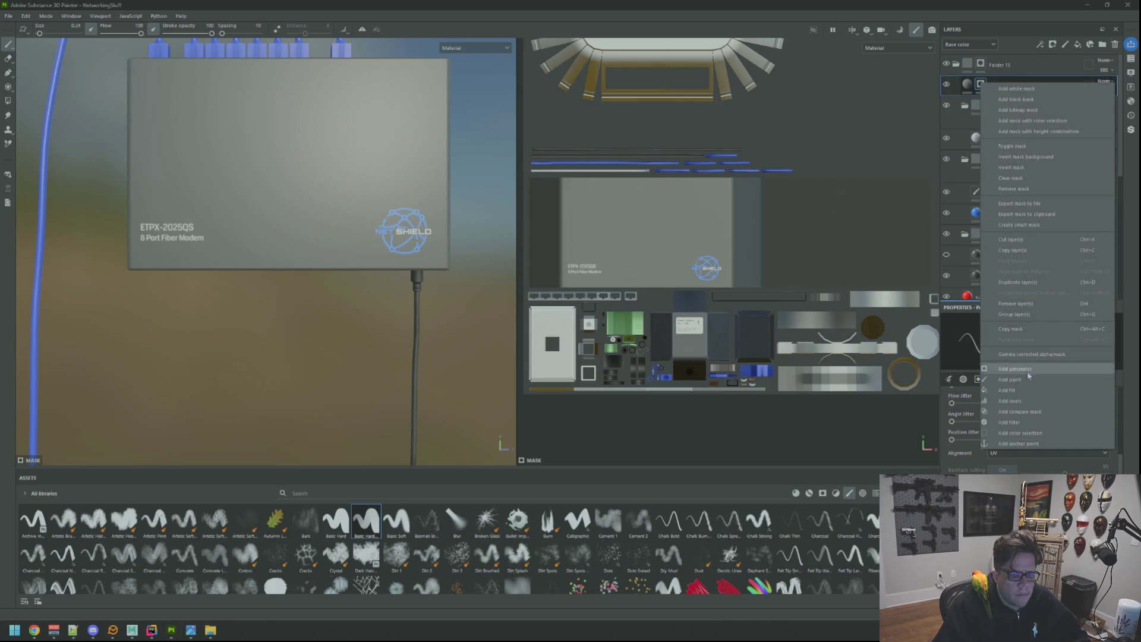
click(1029, 380)
Draw a snapped straight line along the box's bottom edge, redoing it once
scroll(down, 3)
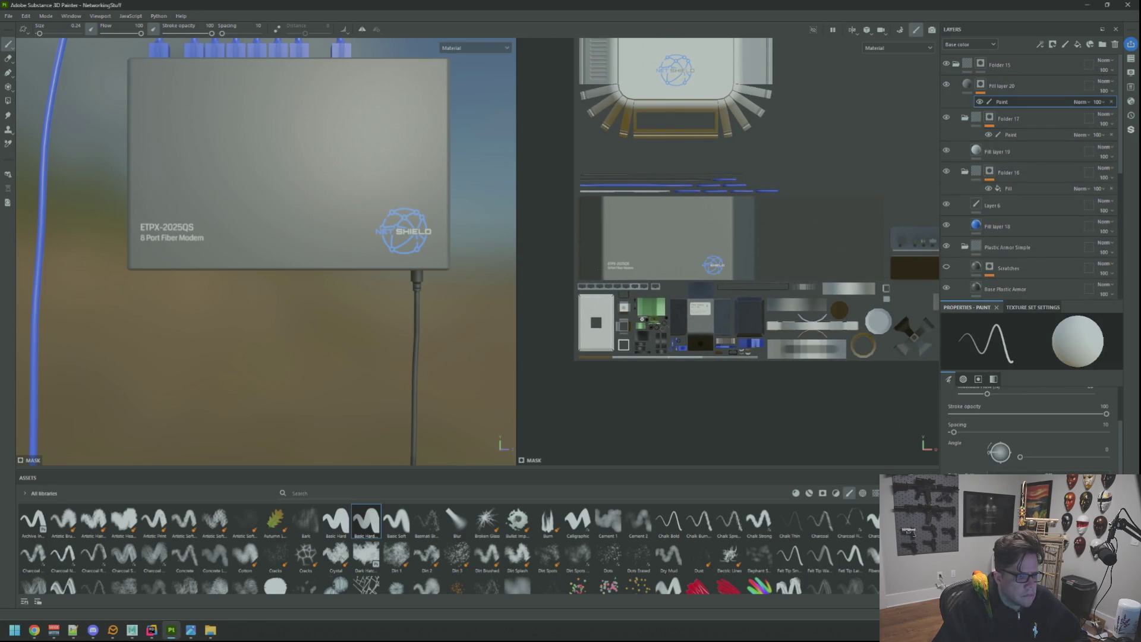
key(ctrl+shift)
click(894, 277)
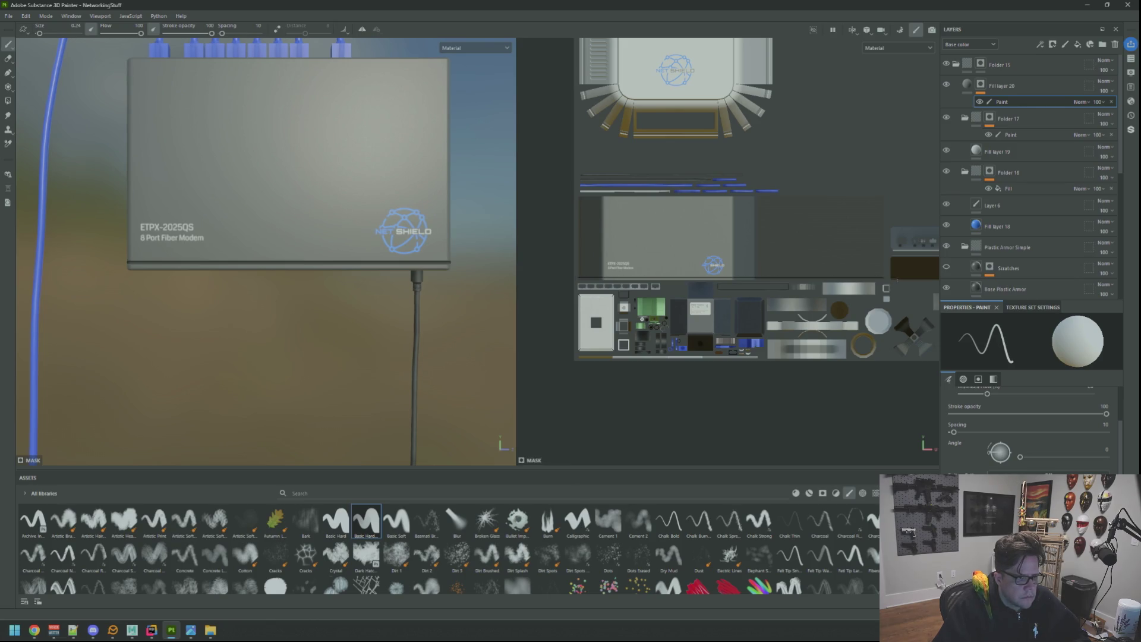
key(ctrl+z)
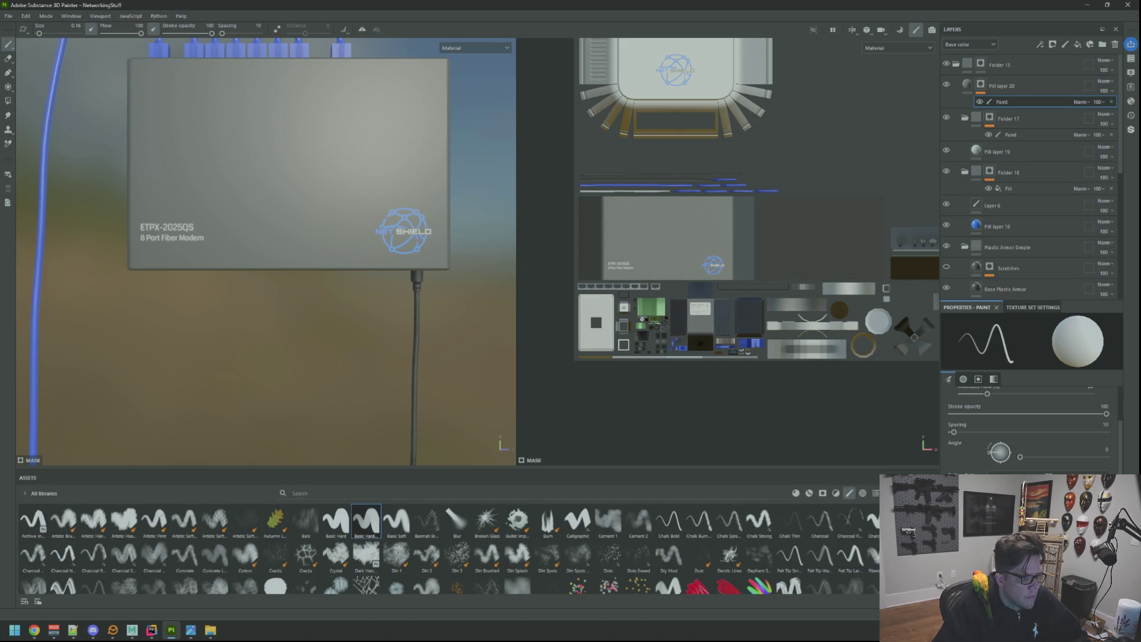
key(ctrl+shift)
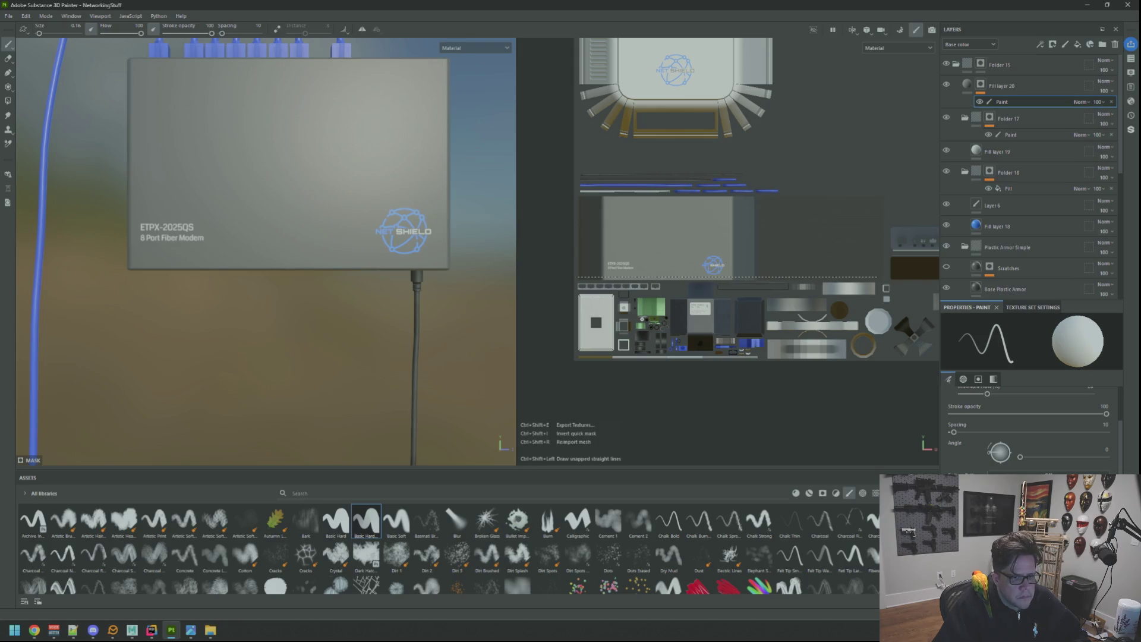
click(890, 277)
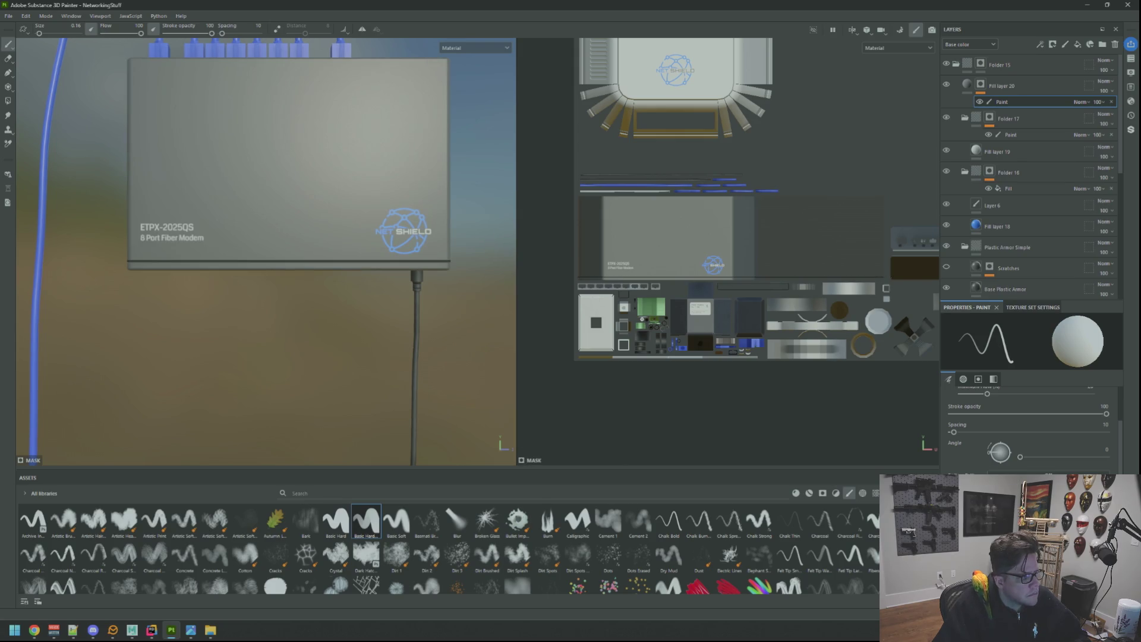
scroll(down, 3)
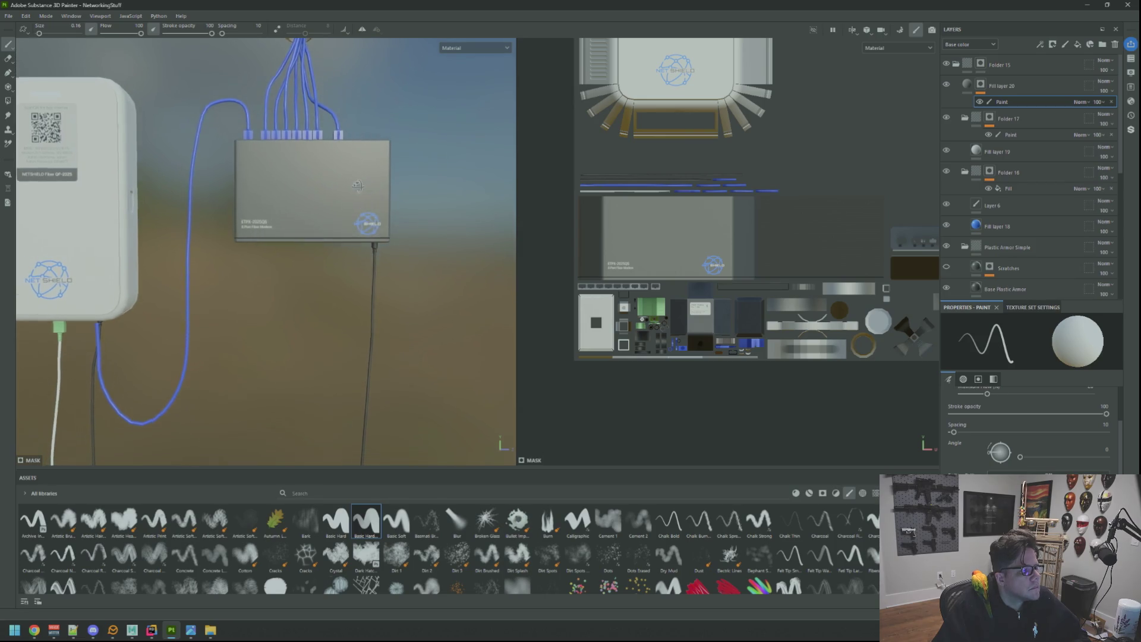
scroll(up, 3)
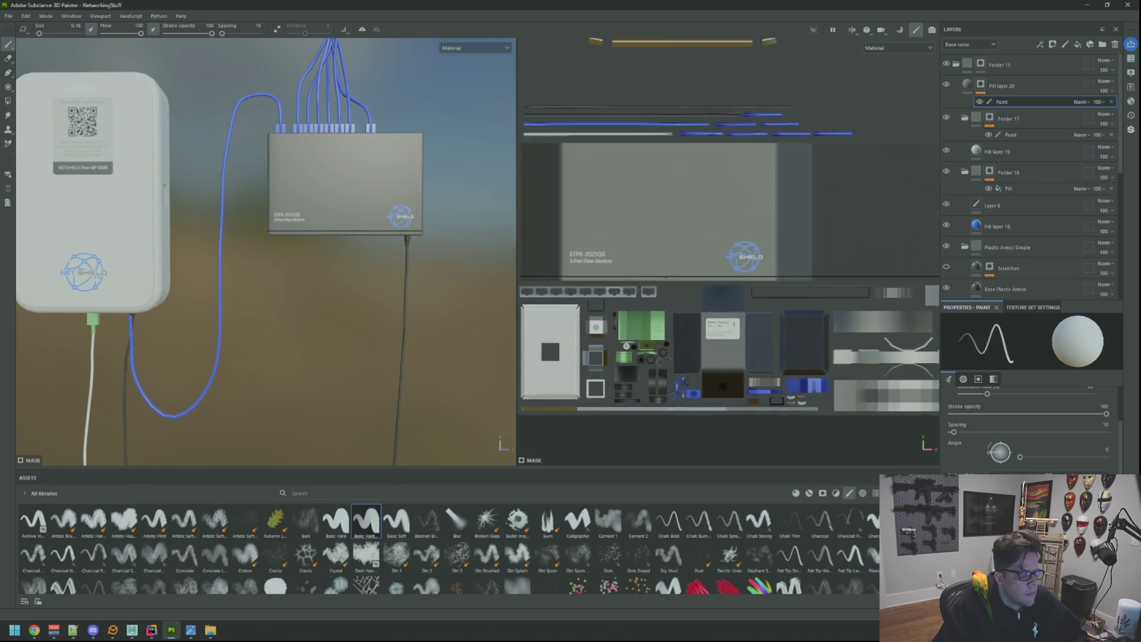
Check the line from the side, then select Folder 17's mask and open its options
drag(660, 248, 716, 254)
scroll(up, 3)
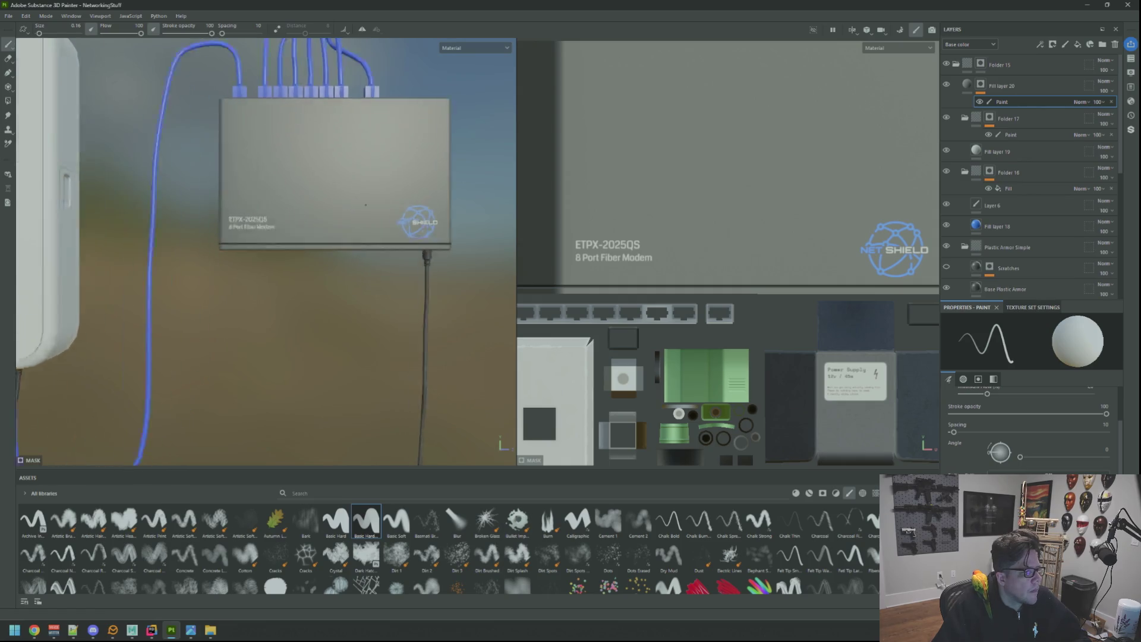
drag(366, 202, 356, 213)
drag(356, 214, 412, 195)
click(1018, 136)
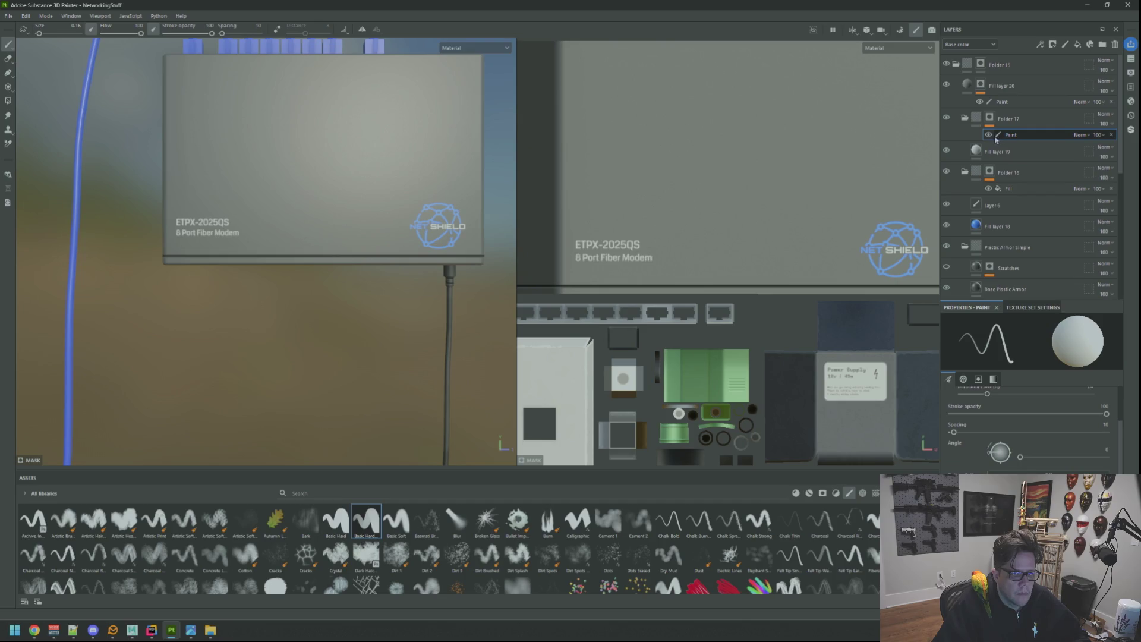
click(990, 116)
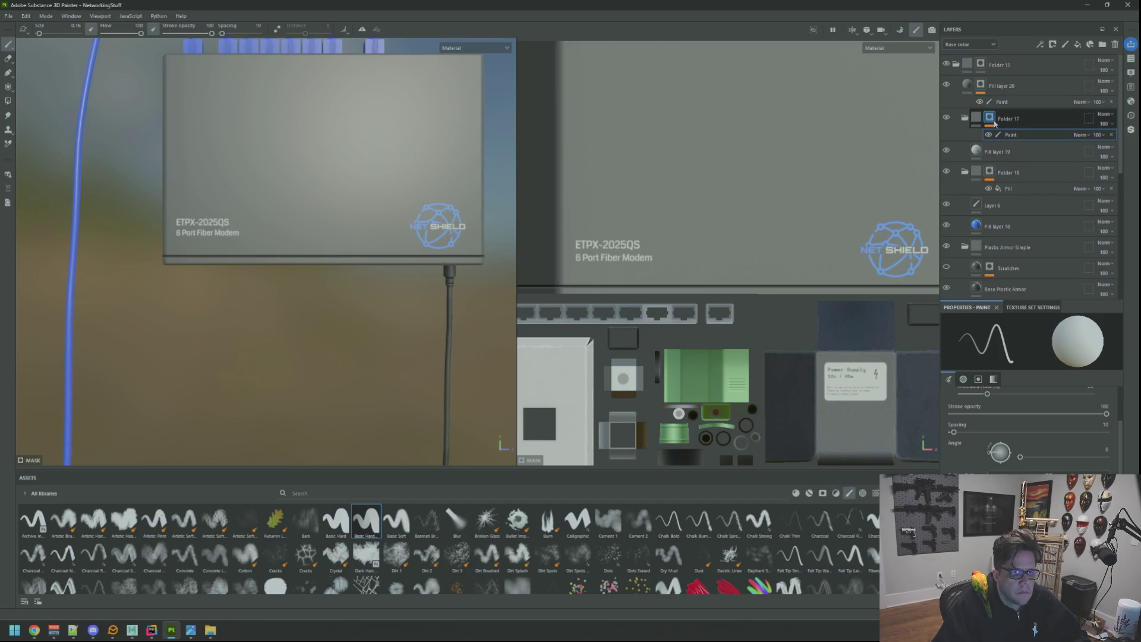
right_click(990, 117)
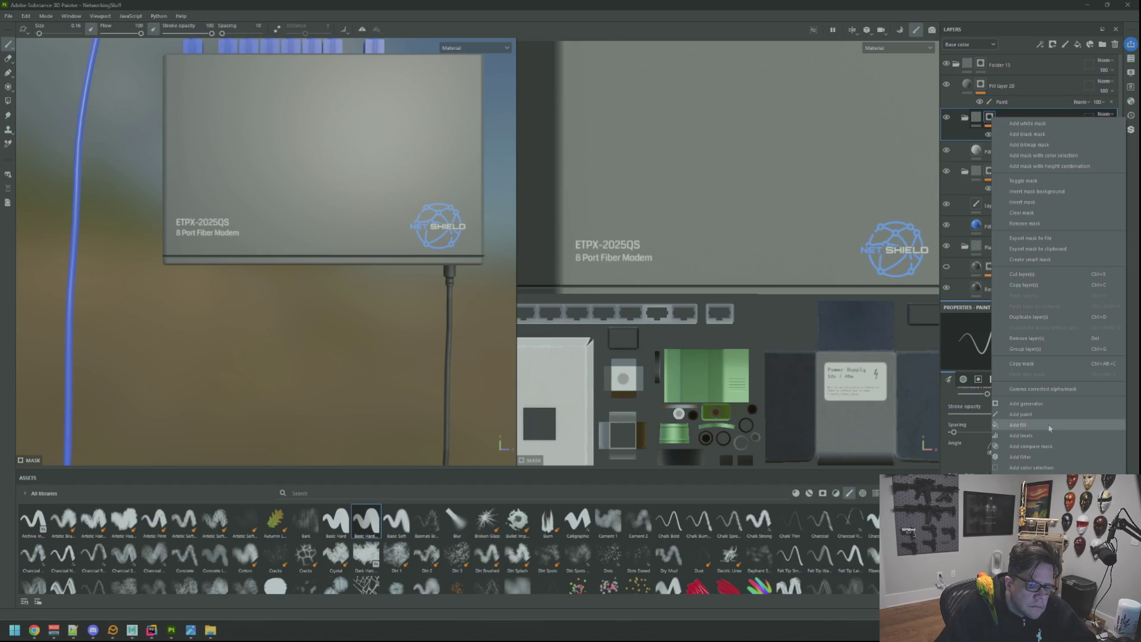
Add a filter to Folder 17's mask and set it to Transform
click(1023, 457)
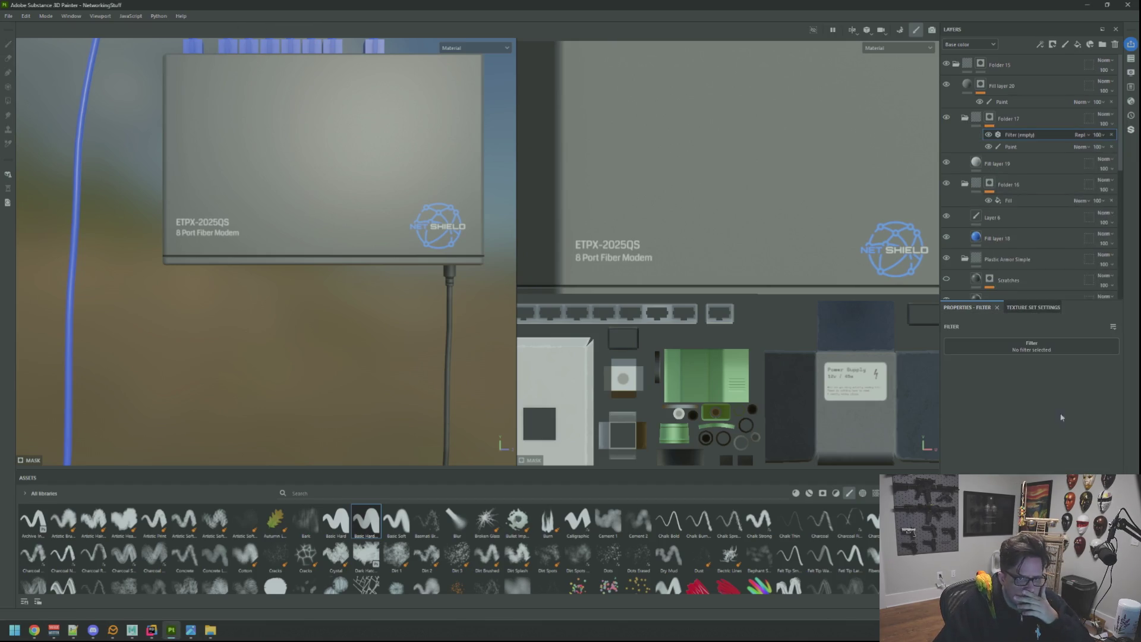
click(1040, 349)
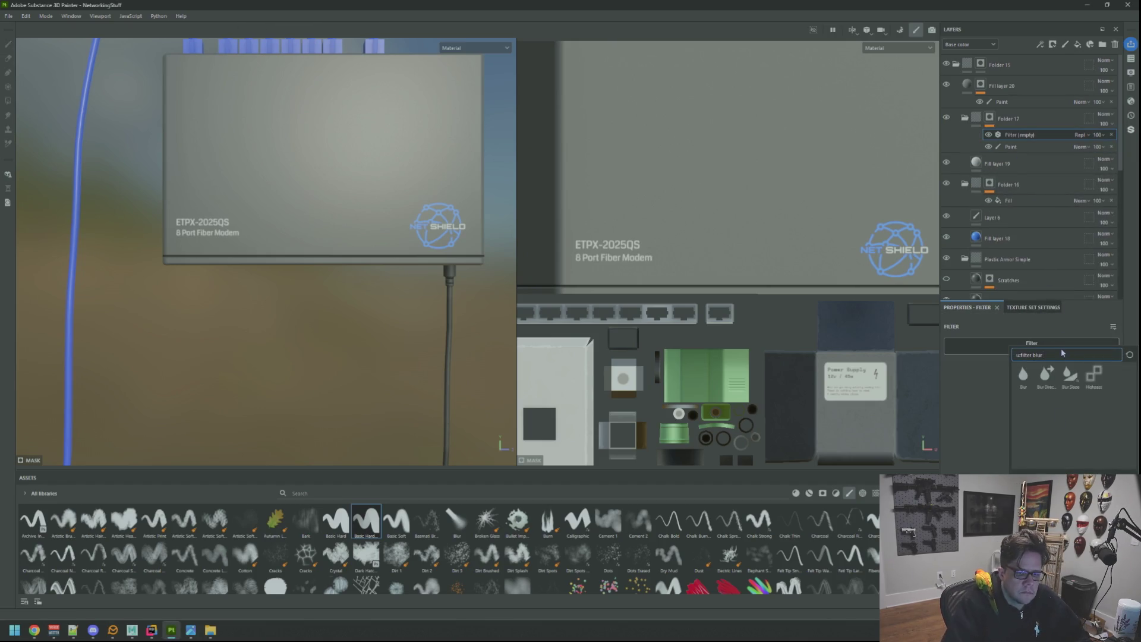
key(BackSpace)
key(BackSpace)
key(BackSpace)
text(ns)
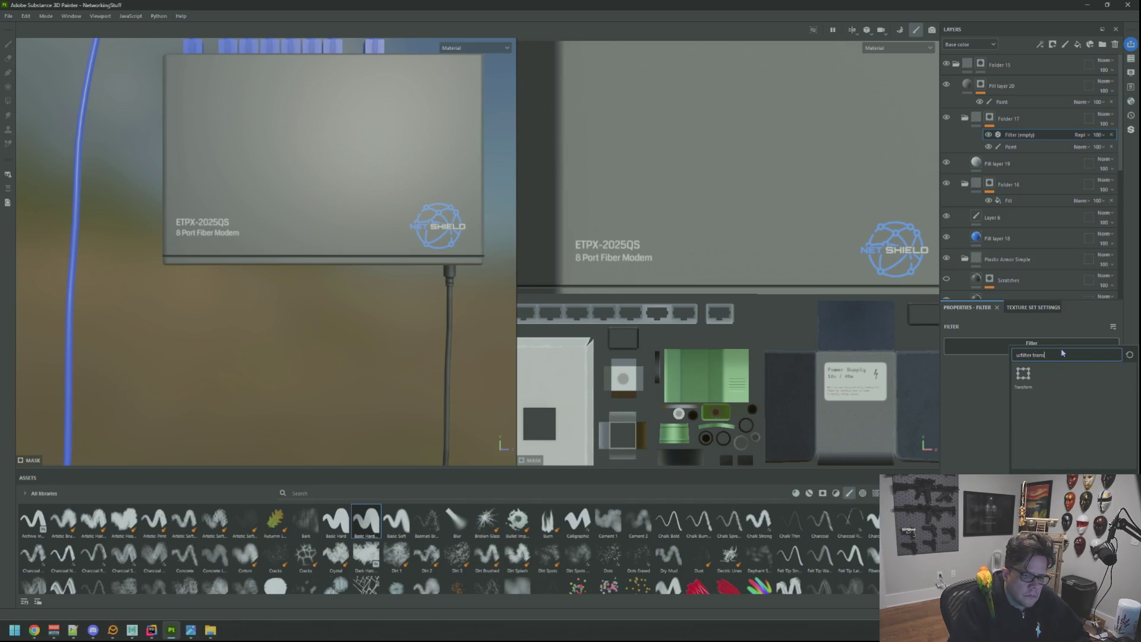
click(1023, 373)
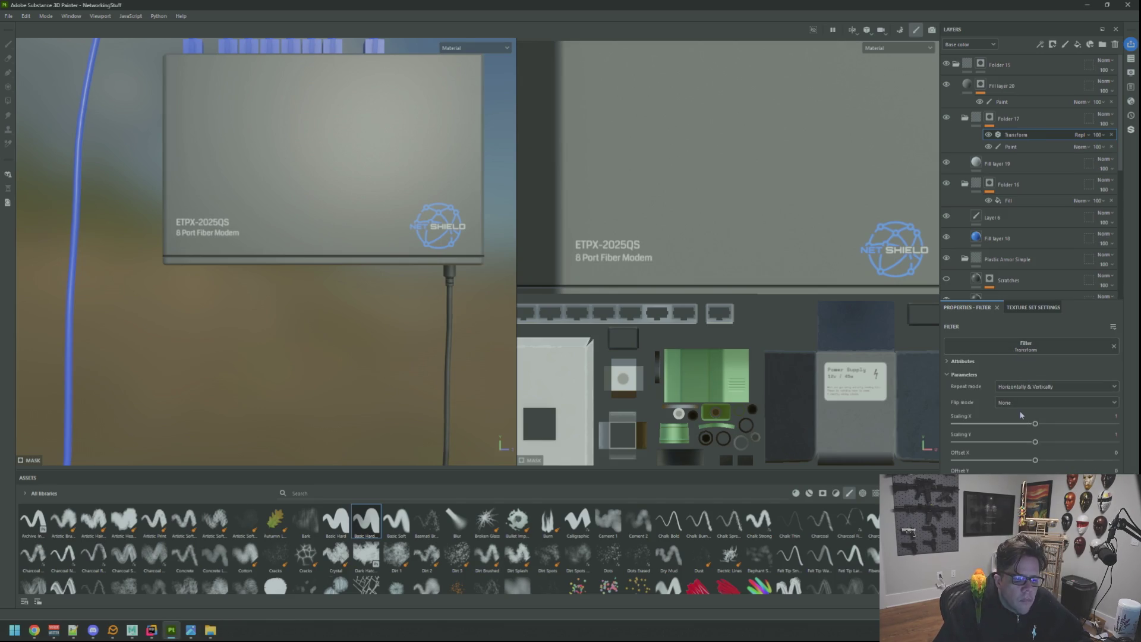
Adjust the Transform's Offset Y in small steps to nudge the ETPX-2025QS label
drag(1035, 478, 1040, 478)
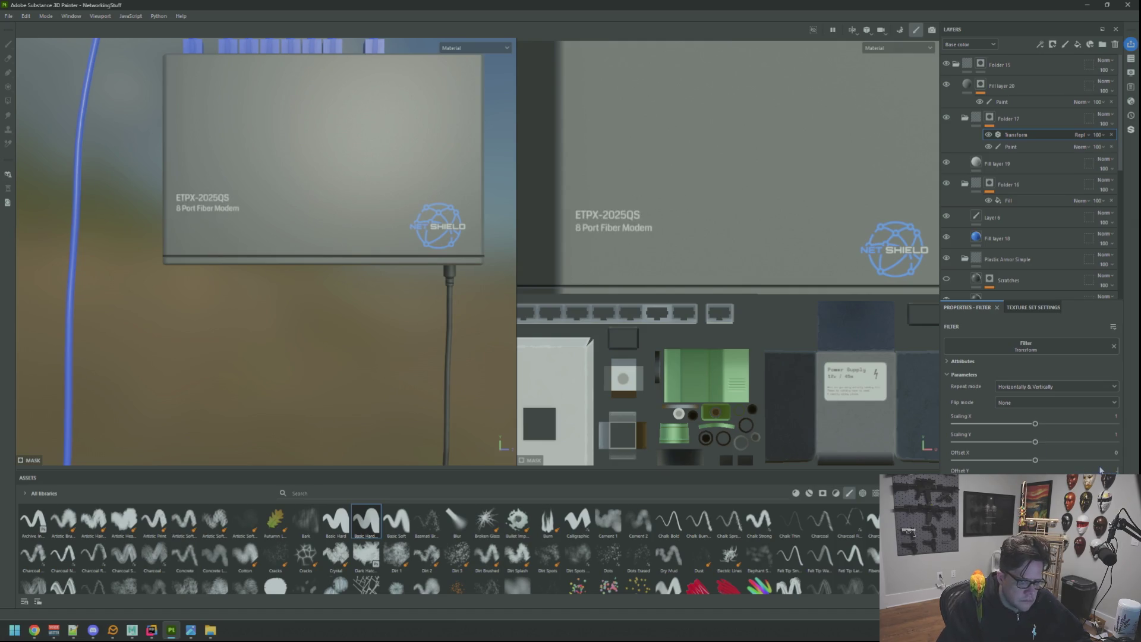
key(Return)
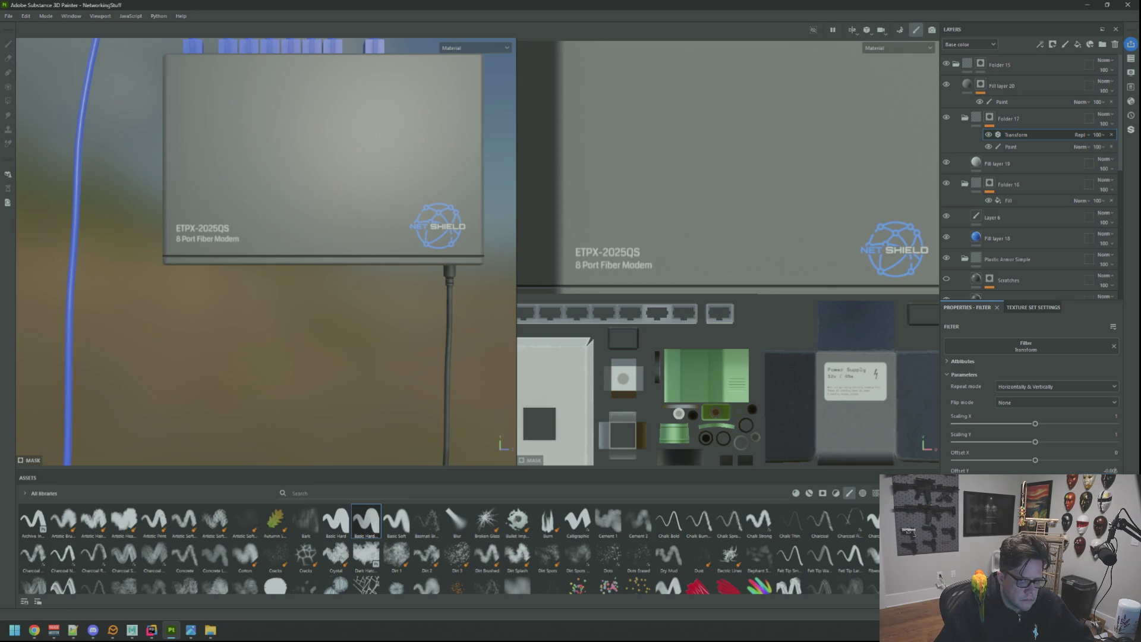
key(Return)
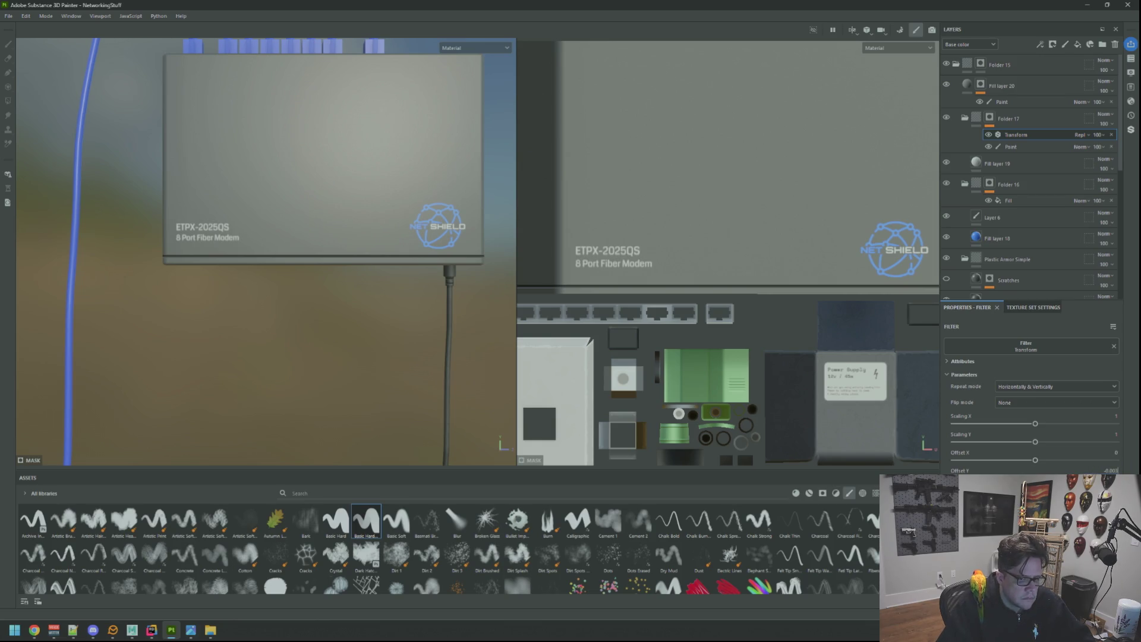
key(Return)
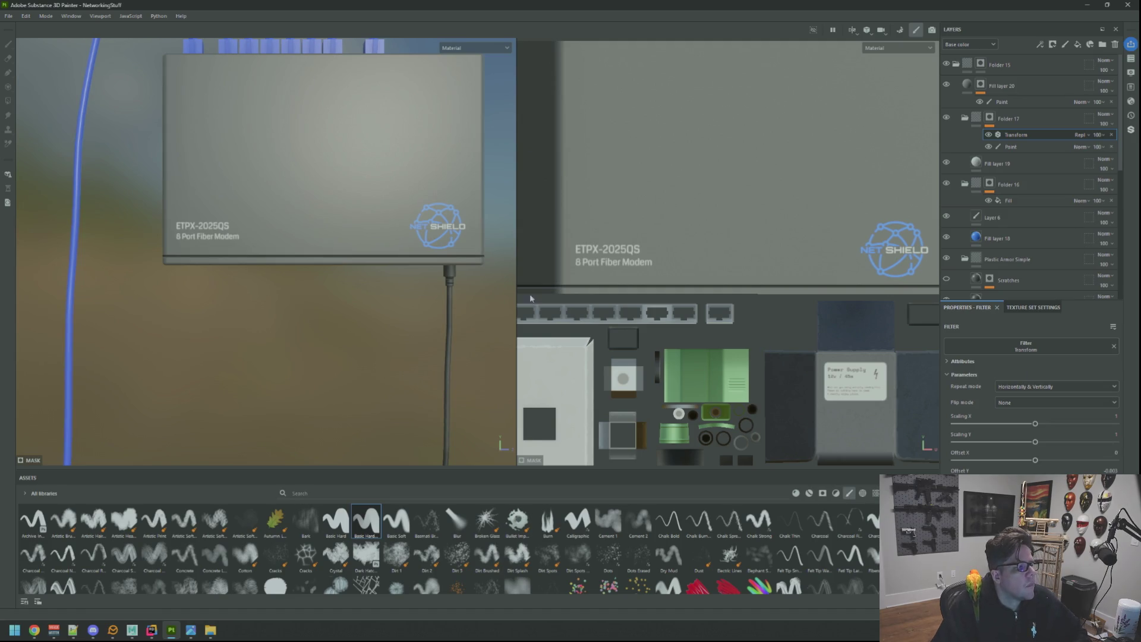
scroll(down, 3)
drag(406, 263, 458, 269)
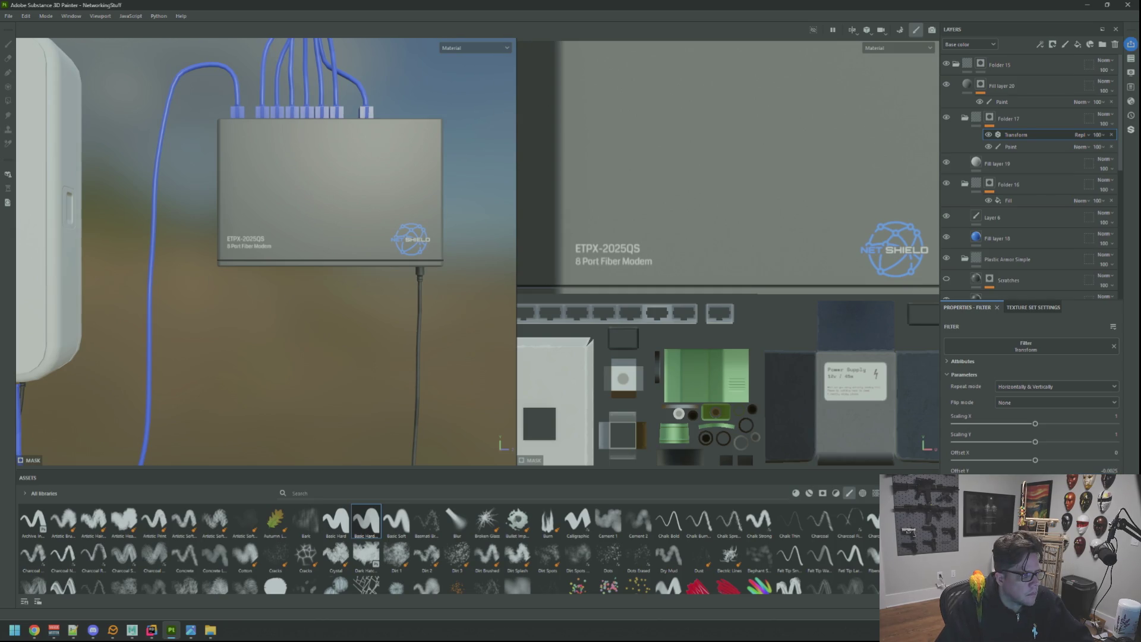
drag(505, 270, 441, 266)
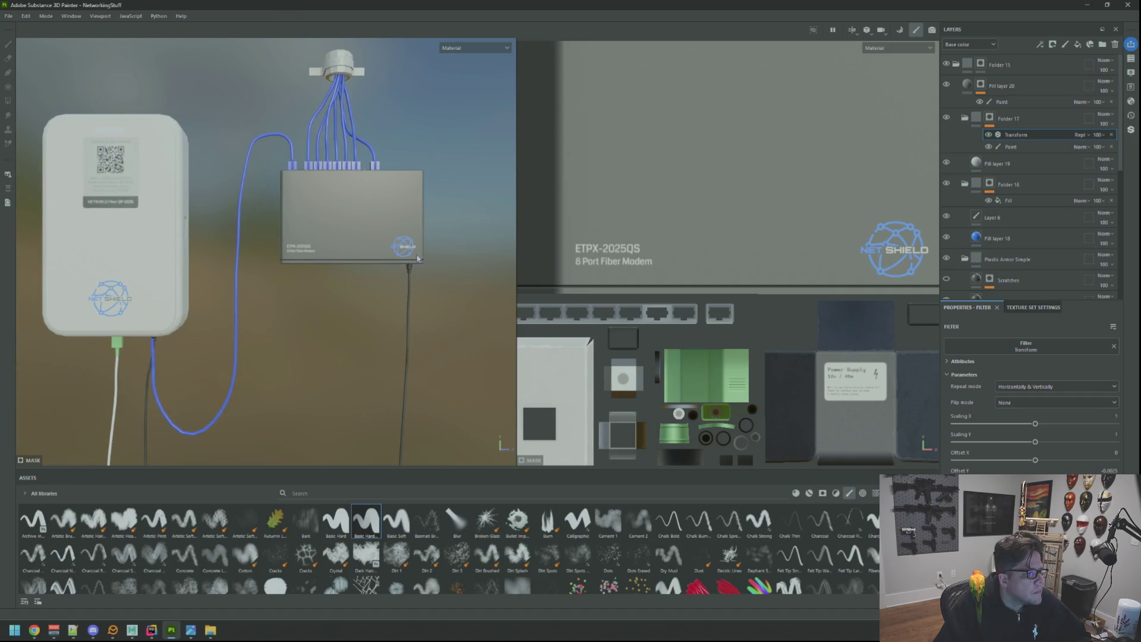
Switch to the 3D-only view and orbit in close on the modem's empty port
scroll(up, 3)
drag(395, 286, 551, 238)
key(F2)
scroll(down, 3)
drag(544, 305, 543, 257)
drag(543, 260, 508, 224)
drag(509, 224, 535, 222)
drag(534, 221, 507, 256)
drag(507, 255, 531, 248)
drag(532, 249, 522, 232)
drag(521, 233, 524, 250)
drag(524, 249, 526, 264)
drag(526, 266, 511, 267)
drag(511, 267, 557, 264)
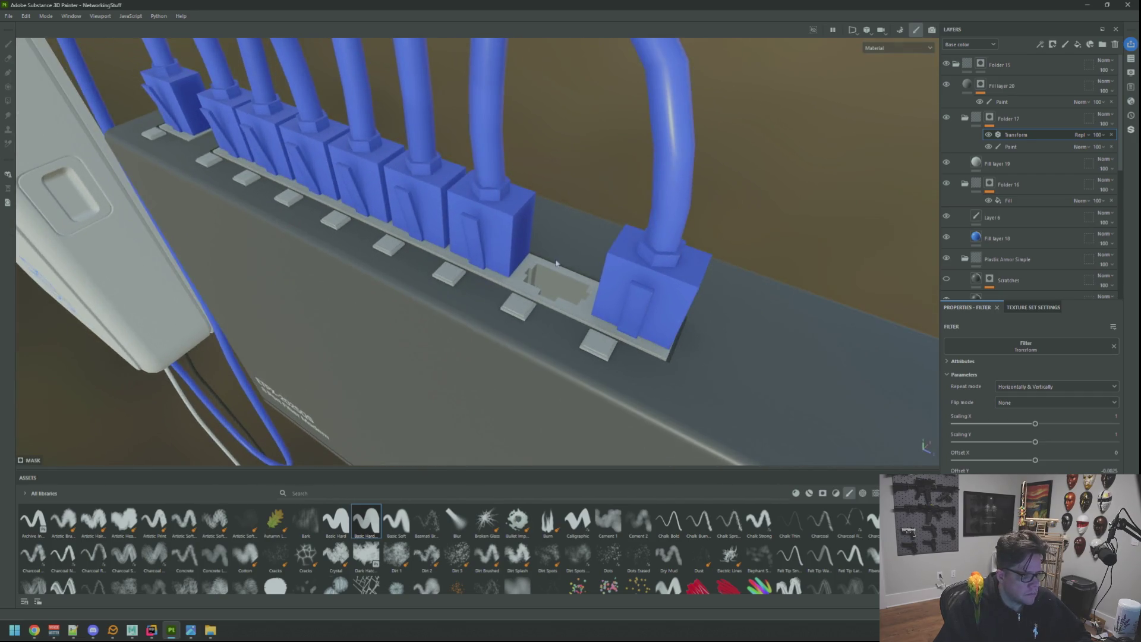
Move Fill layer 19 into Folder 17 and add a new folder at the top
drag(1001, 163, 1041, 120)
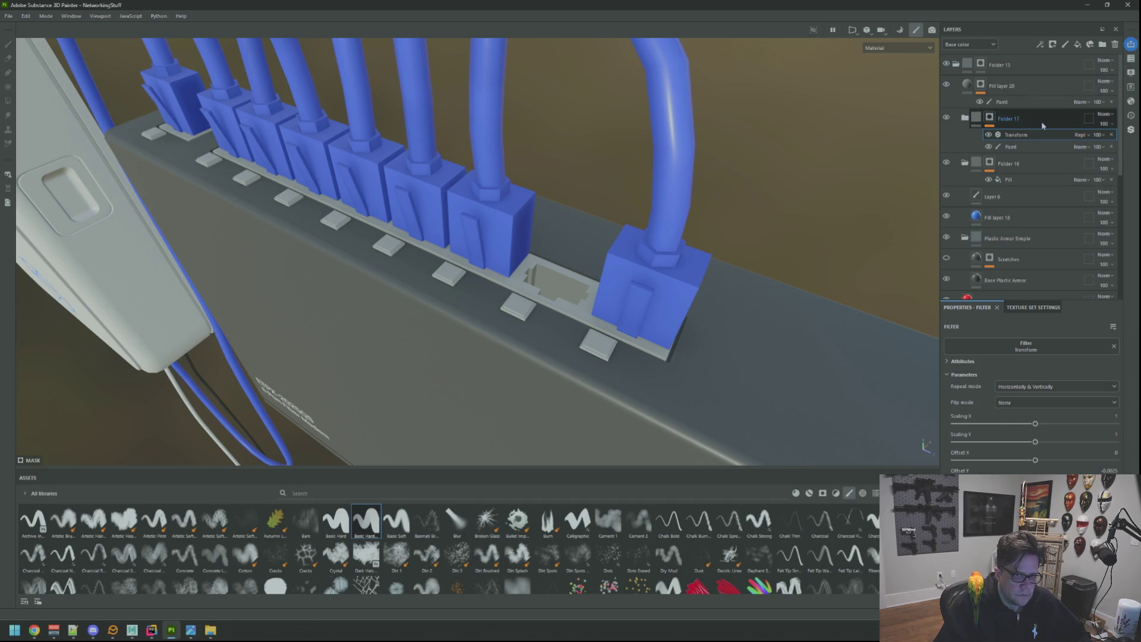
click(1041, 103)
click(1052, 87)
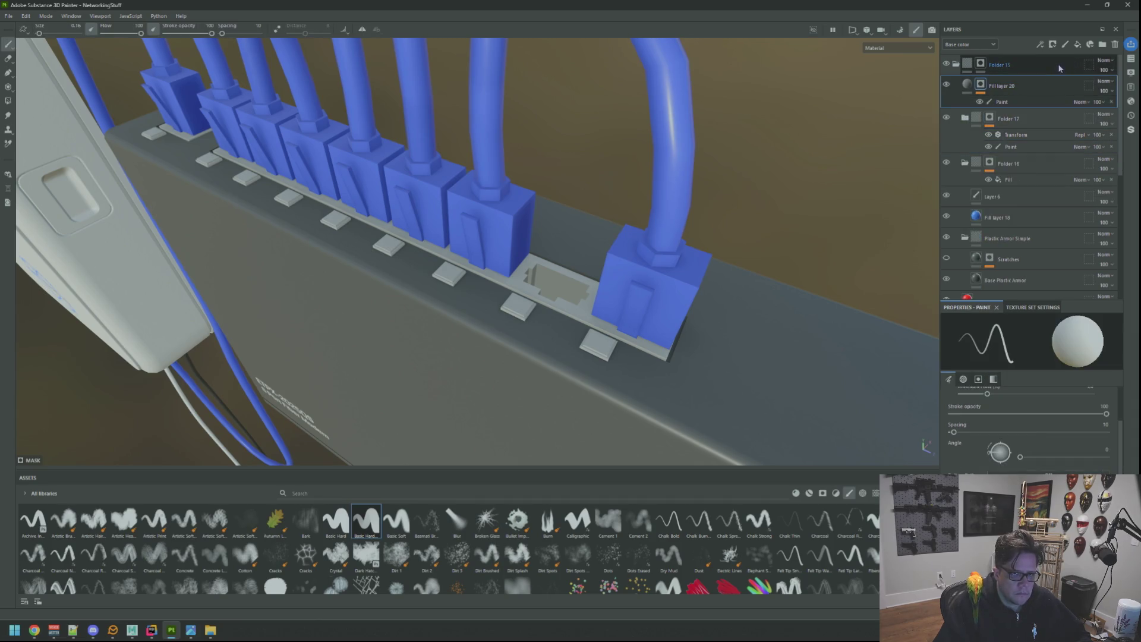
click(946, 64)
click(946, 65)
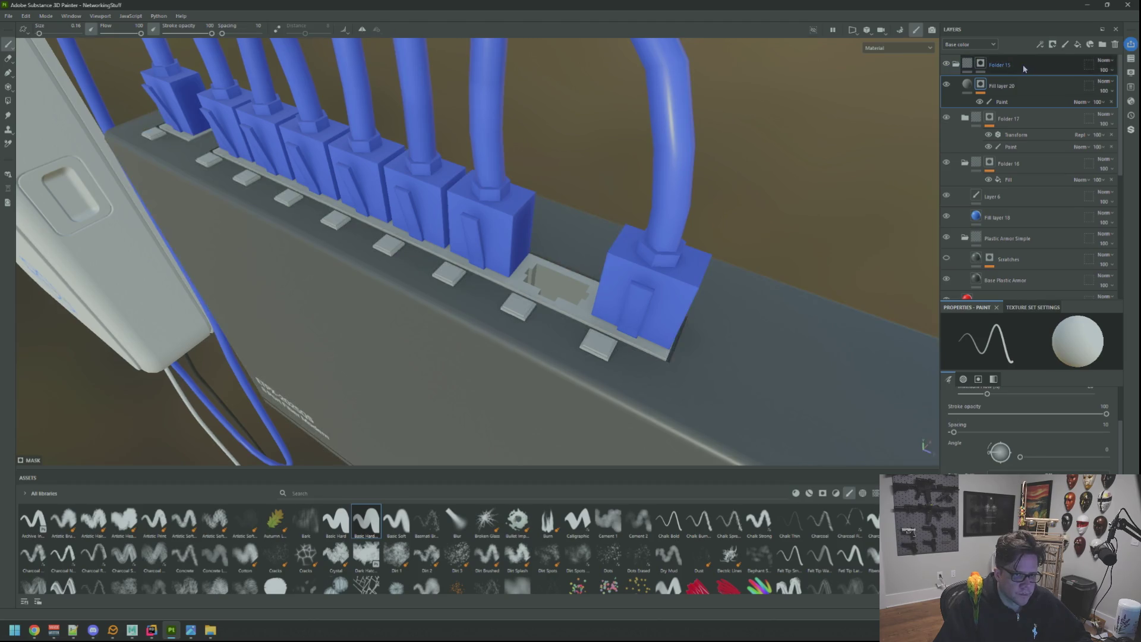
click(1102, 44)
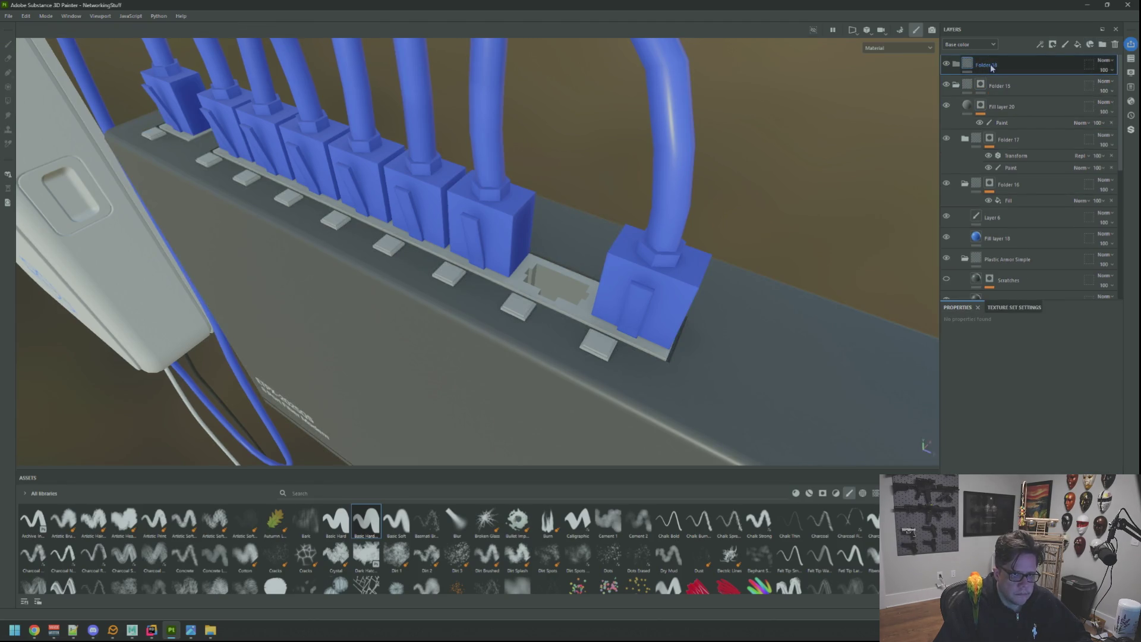
right_click(996, 67)
Add Fill layer 21 under Folder 18 with a red base colour
click(1077, 44)
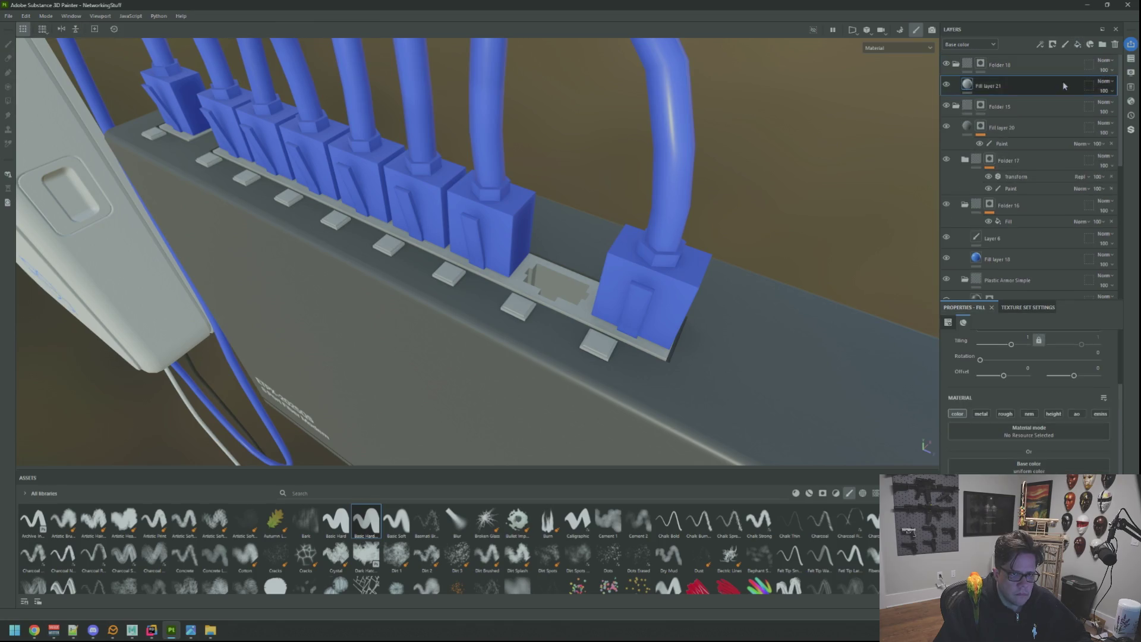
click(1028, 466)
click(945, 311)
click(962, 296)
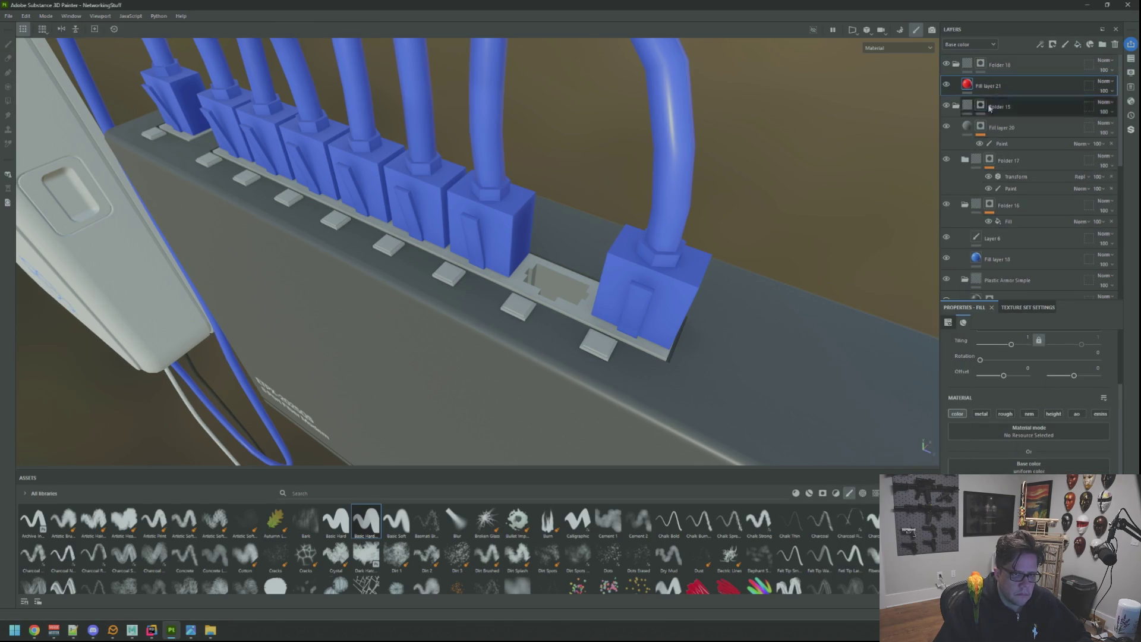
Polygon-fill the rail around the empty port in Folder 18's mask to reveal red
click(980, 64)
scroll(up, 3)
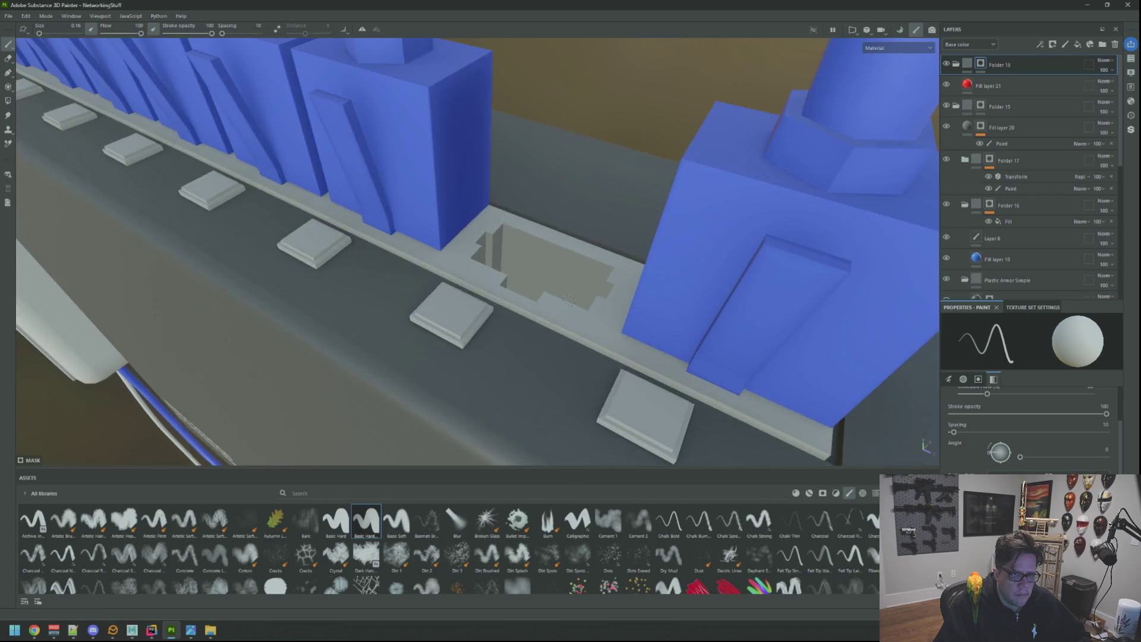
click(7, 101)
drag(452, 279, 522, 288)
click(497, 291)
Polygon-fill the left port area red as well, then reselect Fill layer 21
scroll(down, 3)
scroll(up, 3)
scroll(down, 3)
drag(448, 274, 407, 191)
scroll(up, 3)
scroll(up, 3)
click(483, 262)
drag(483, 262, 668, 237)
scroll(down, 3)
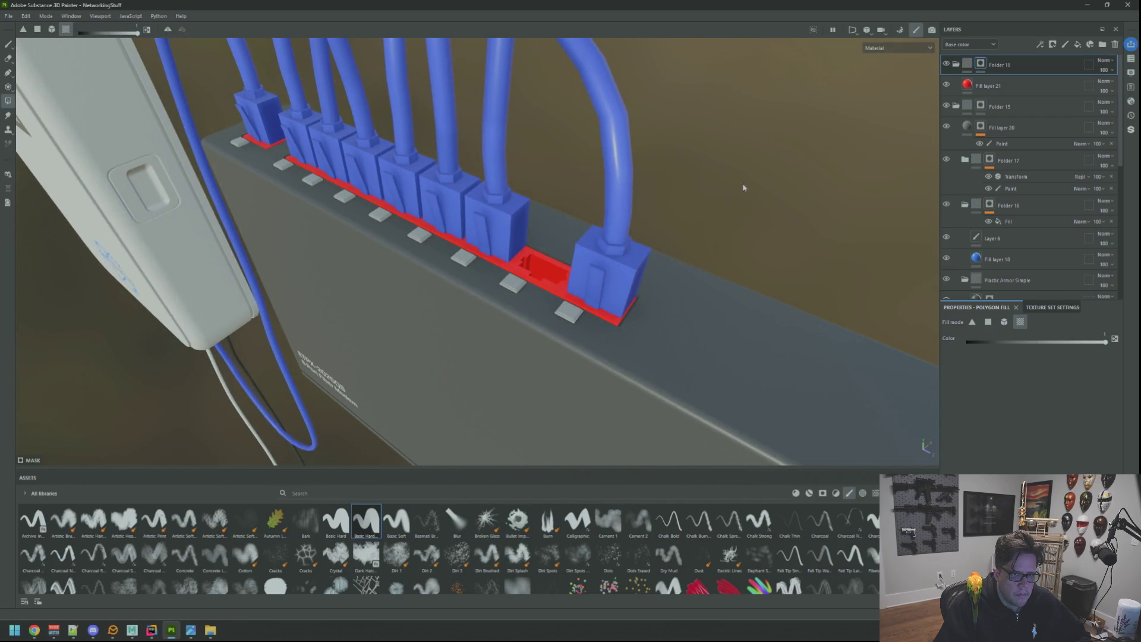
click(1018, 87)
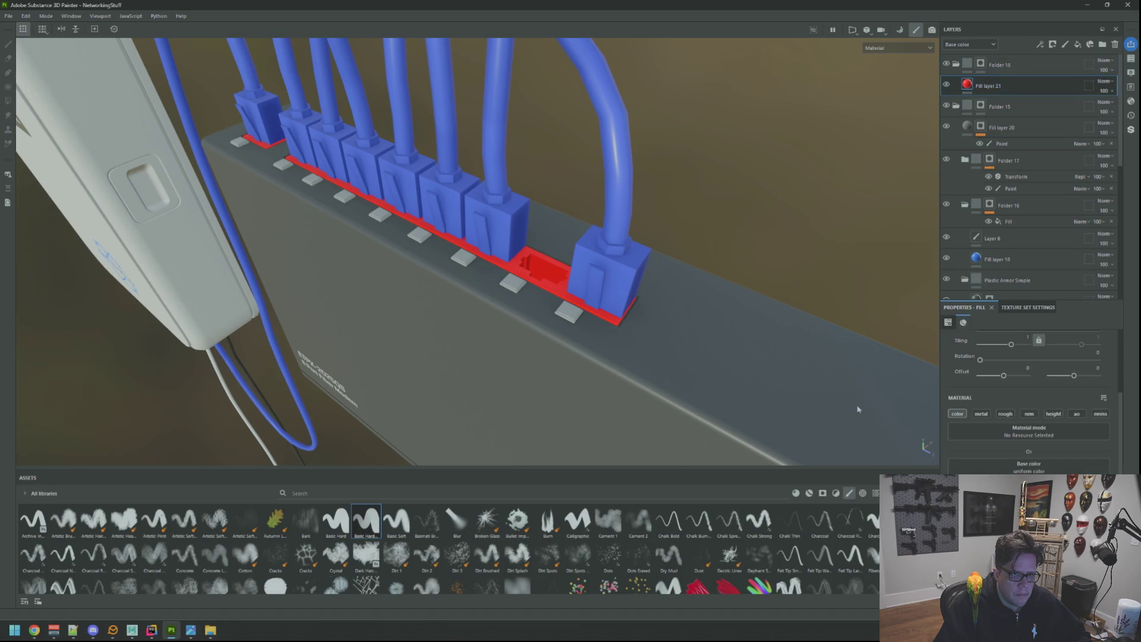
Search the materials for 'metal' and add Metal Sandblasted to the layer stack
click(796, 494)
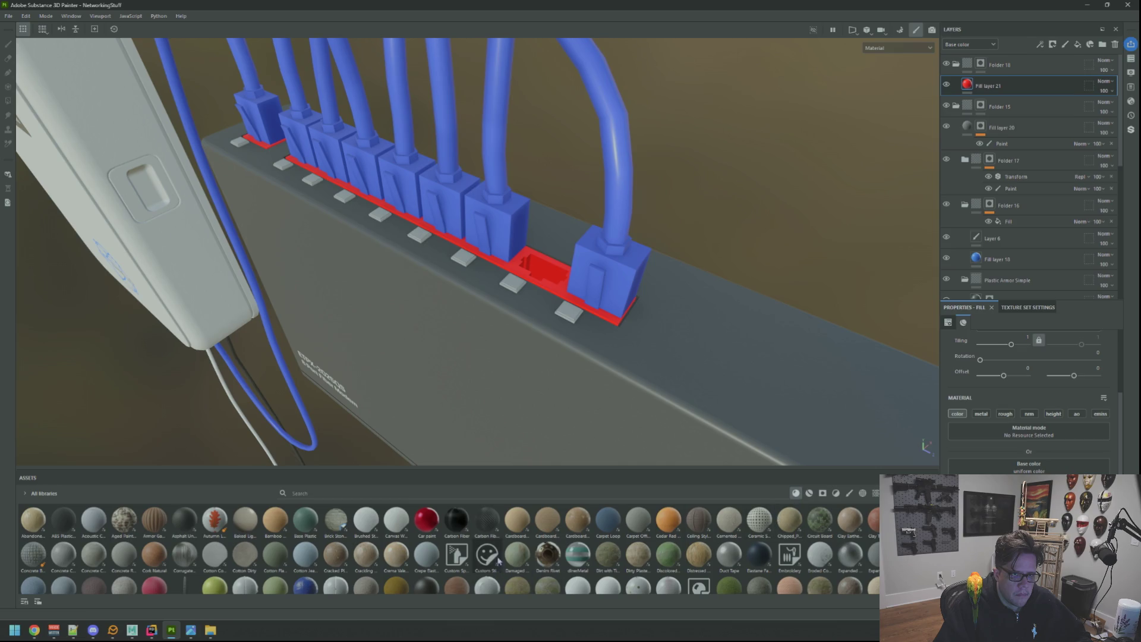
text(metal)
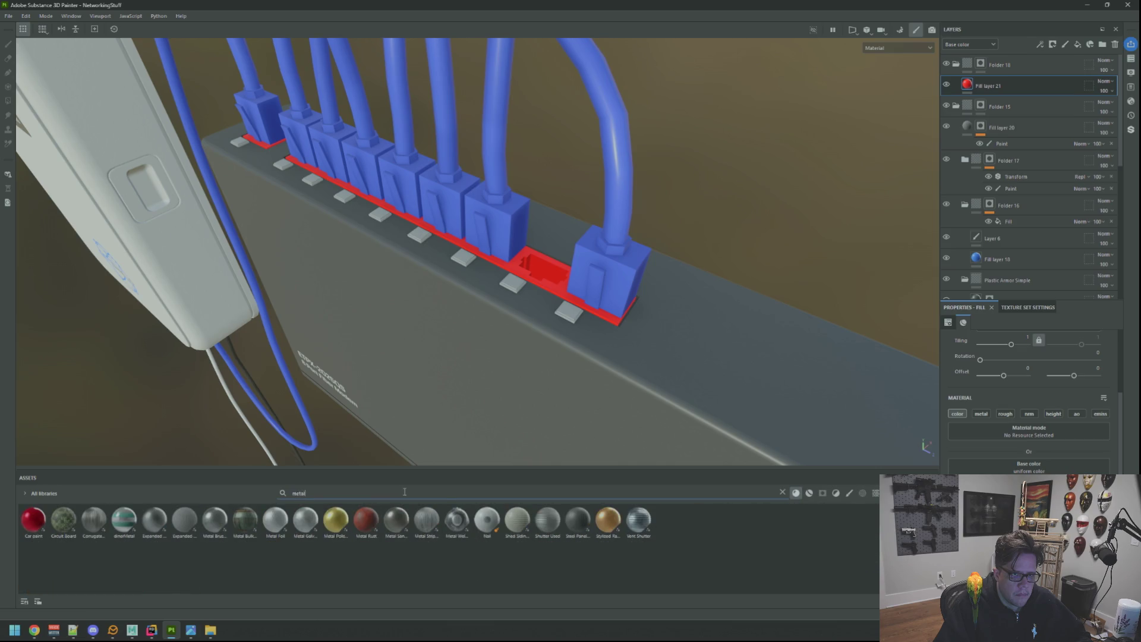
drag(396, 519, 1024, 73)
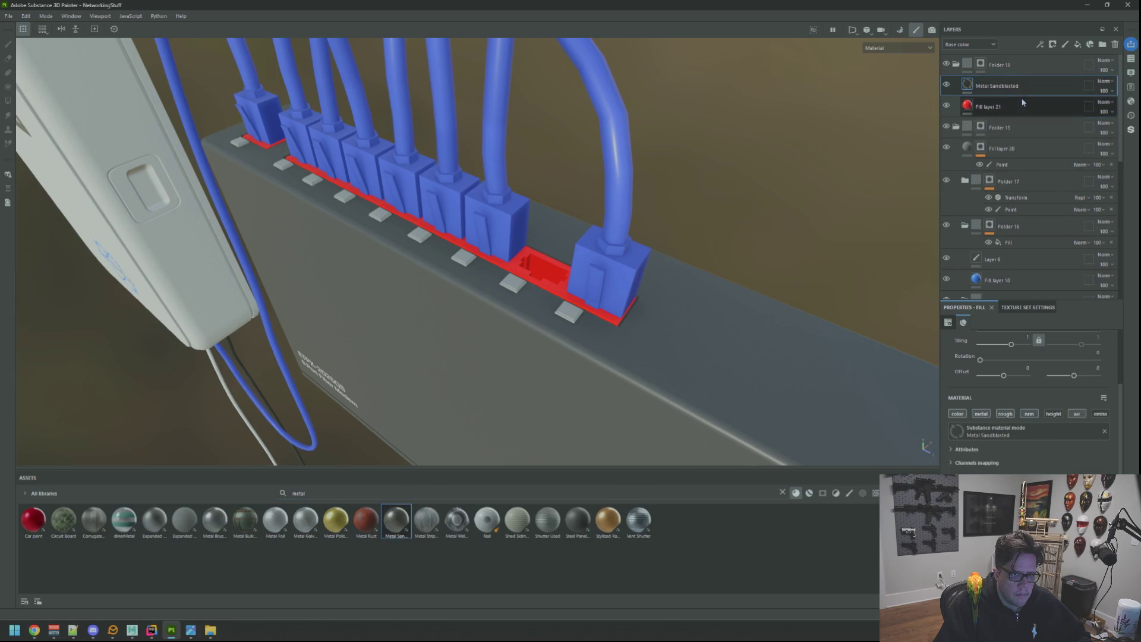
Orbit the modem and rotate the environment lighting to inspect the dark metal rail
drag(683, 309, 765, 390)
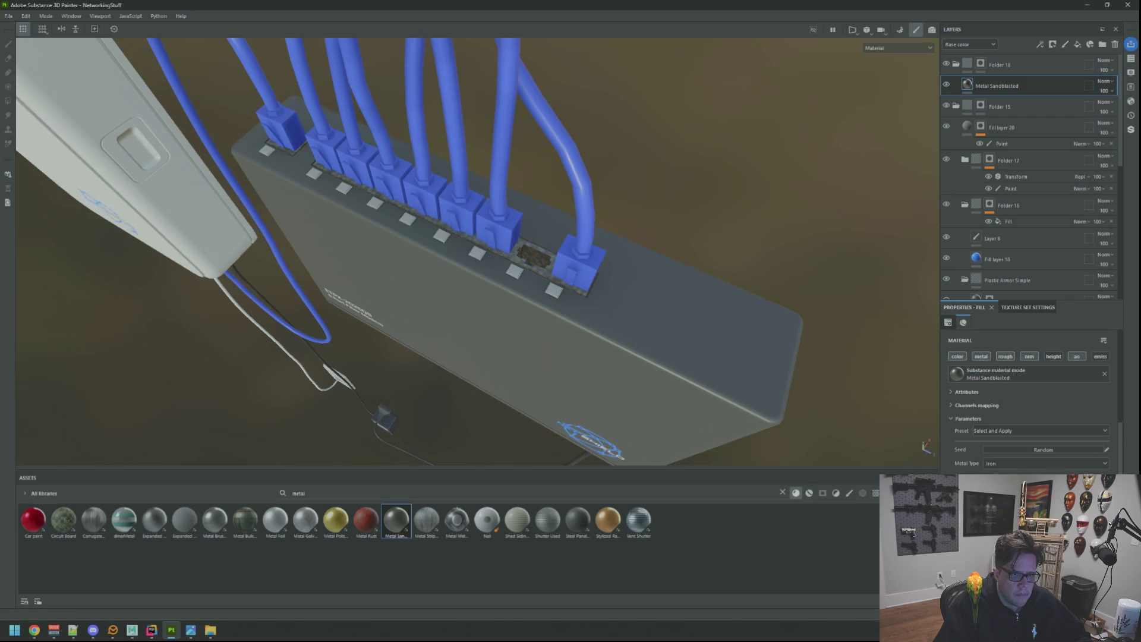
scroll(up, 3)
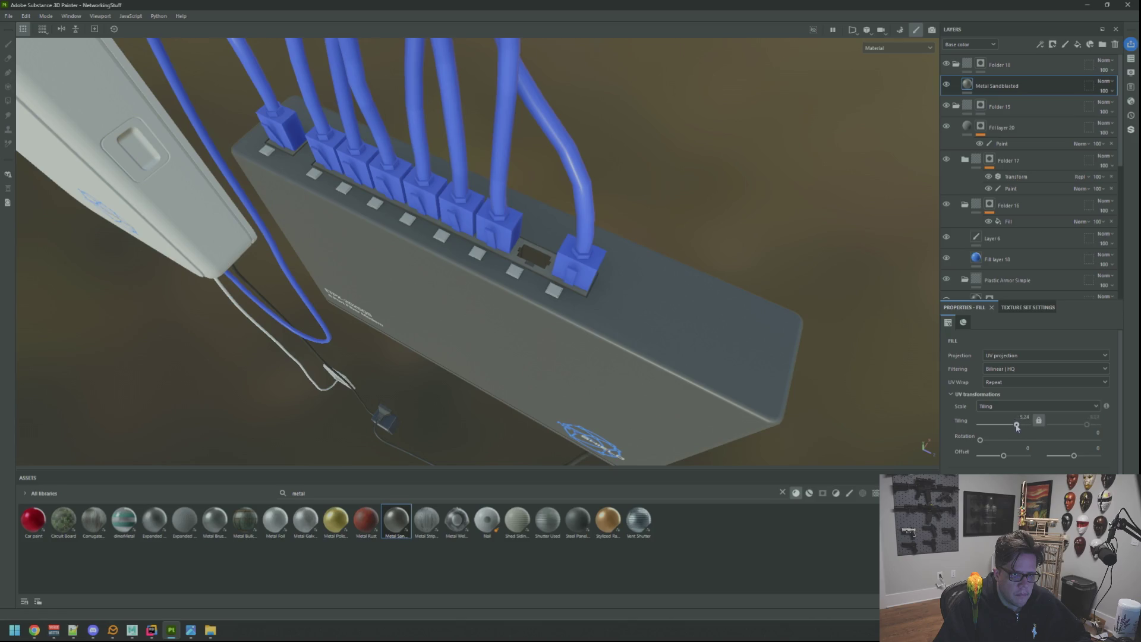
scroll(down, 3)
drag(622, 290, 558, 254)
scroll(up, 3)
scroll(up, 3)
drag(557, 254, 630, 258)
drag(630, 259, 612, 252)
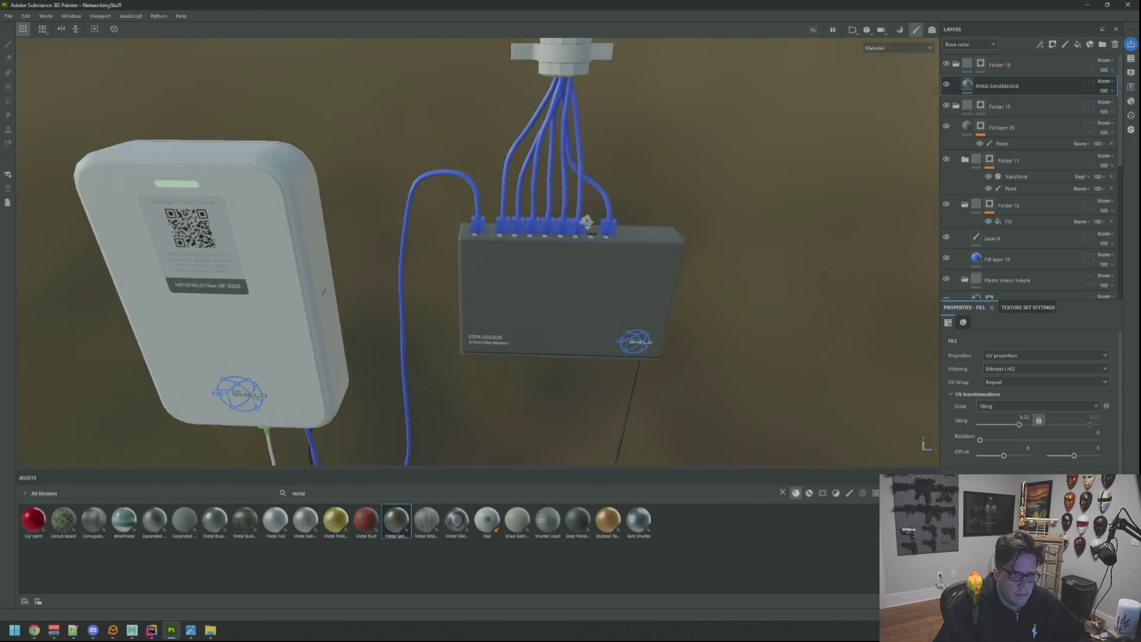
Orbit and zoom around the modem to inspect the dark patch between the ports
scroll(up, 3)
drag(576, 209, 764, 172)
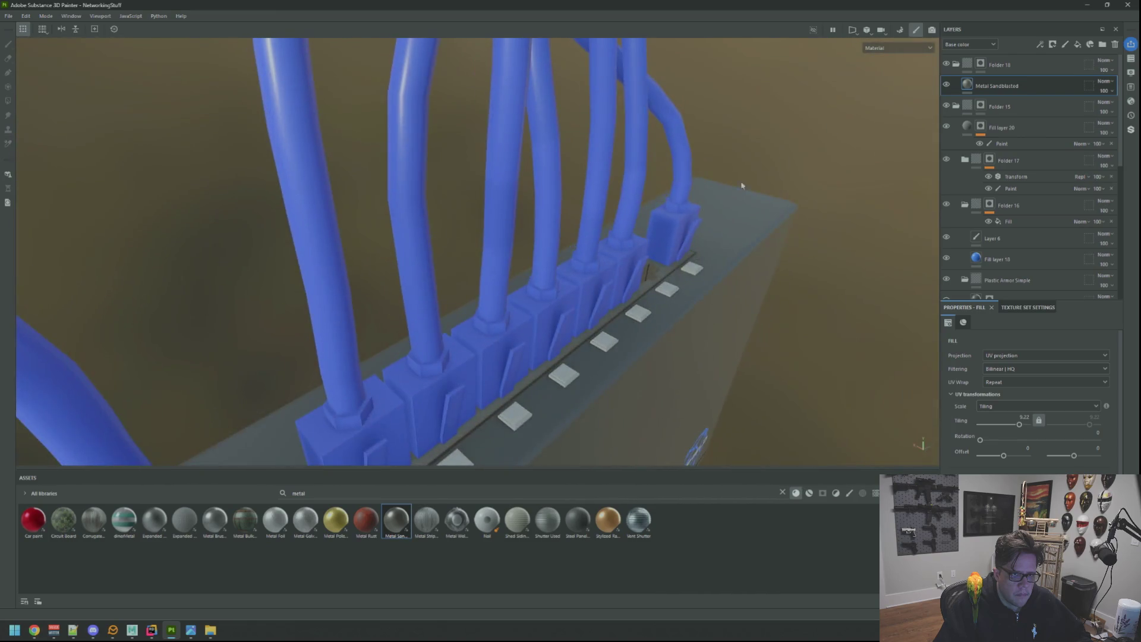
scroll(down, 3)
scroll(up, 3)
drag(593, 247, 516, 254)
scroll(up, 3)
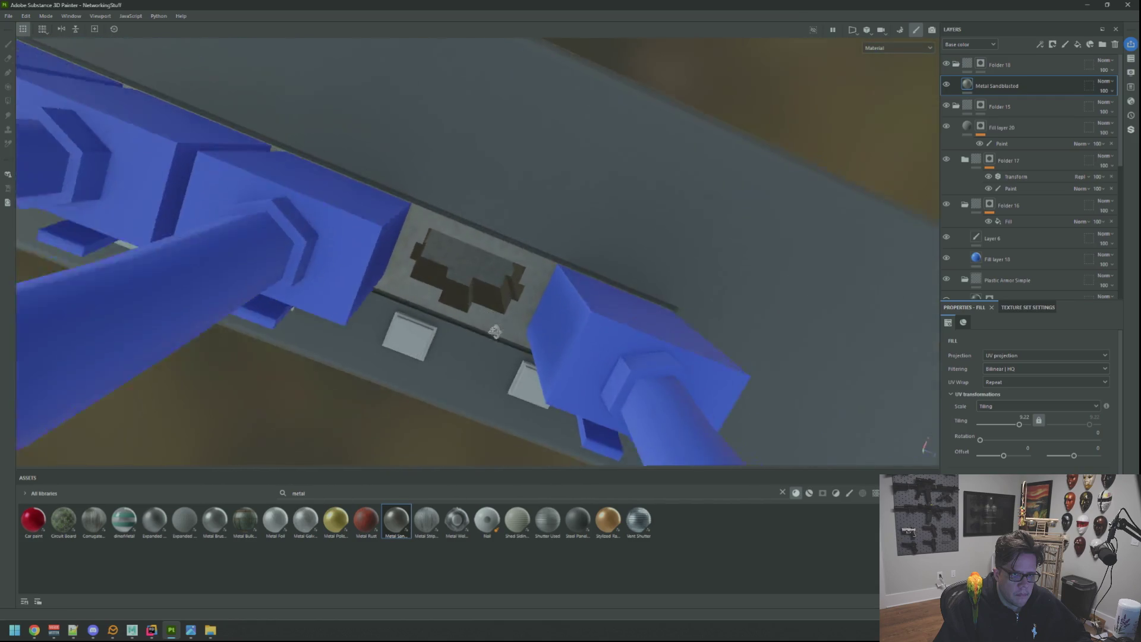
drag(520, 358, 767, 212)
scroll(down, 3)
scroll(up, 3)
scroll(up, 3)
scroll(up, 3)
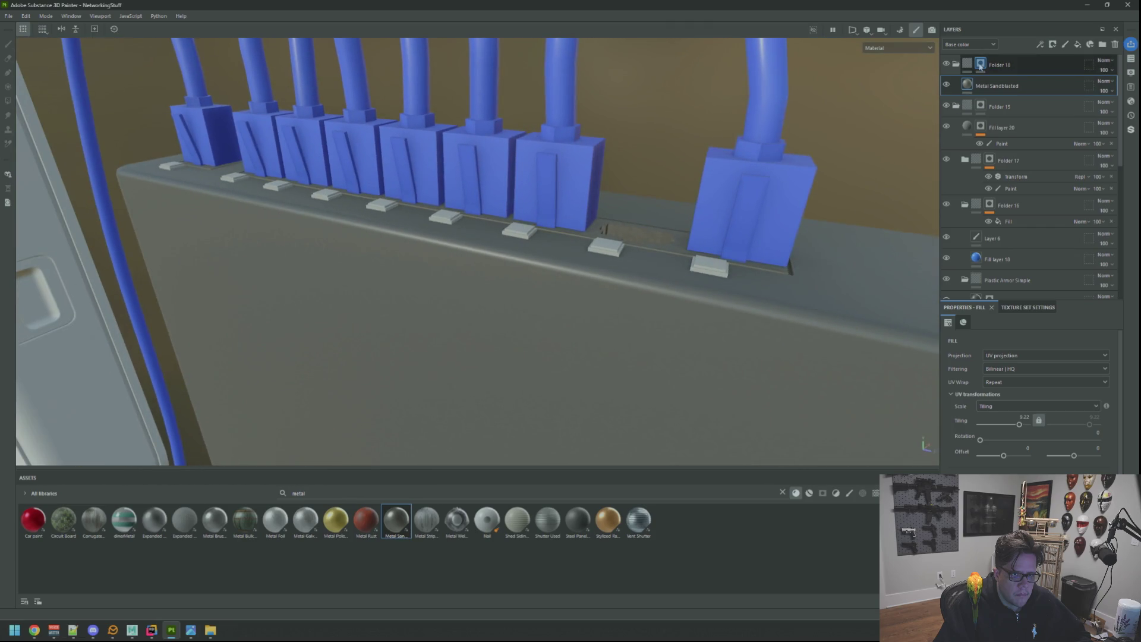
Change the Metal Sandblasted layer's metal type from Aluminium to Nickel
drag(695, 269, 652, 233)
drag(716, 249, 582, 223)
drag(582, 223, 662, 229)
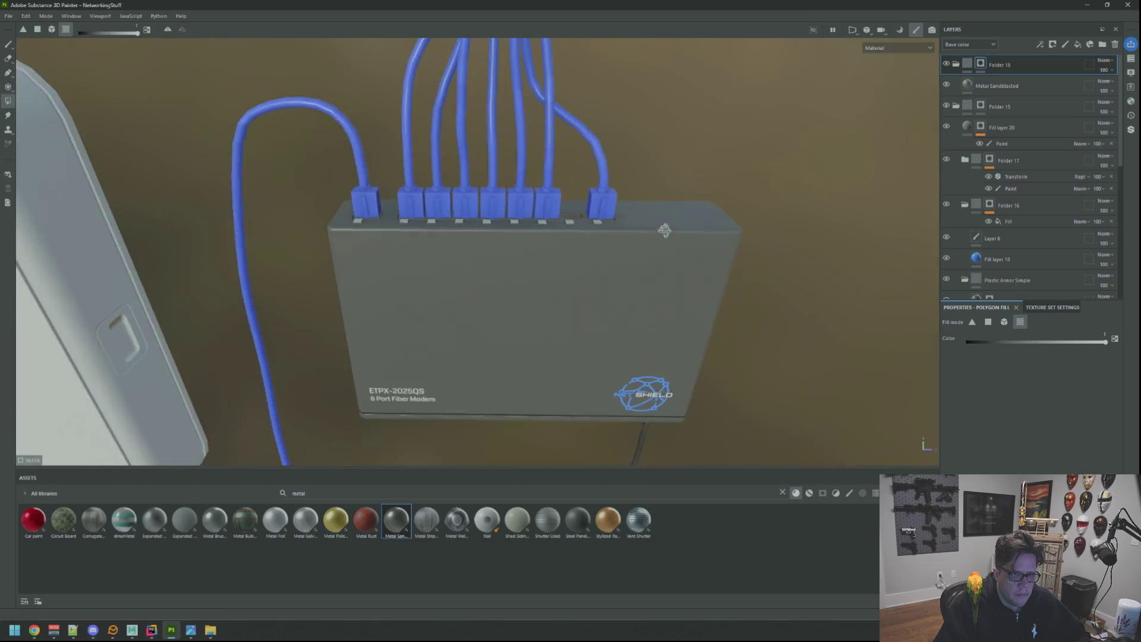
scroll(up, 3)
scroll(down, 3)
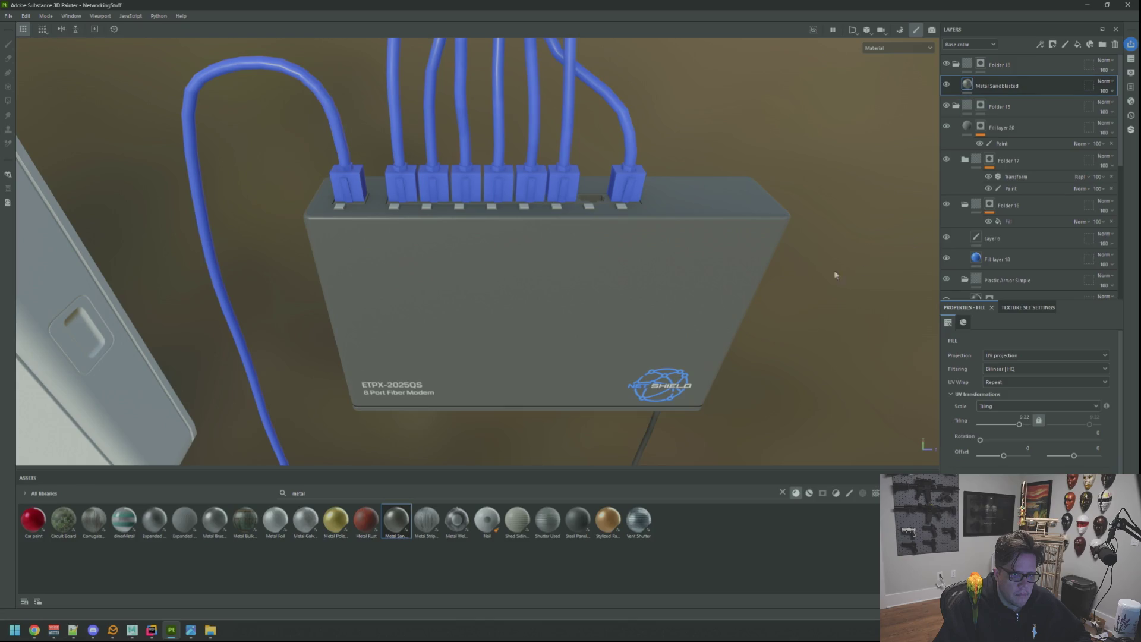
scroll(up, 3)
drag(674, 234, 594, 215)
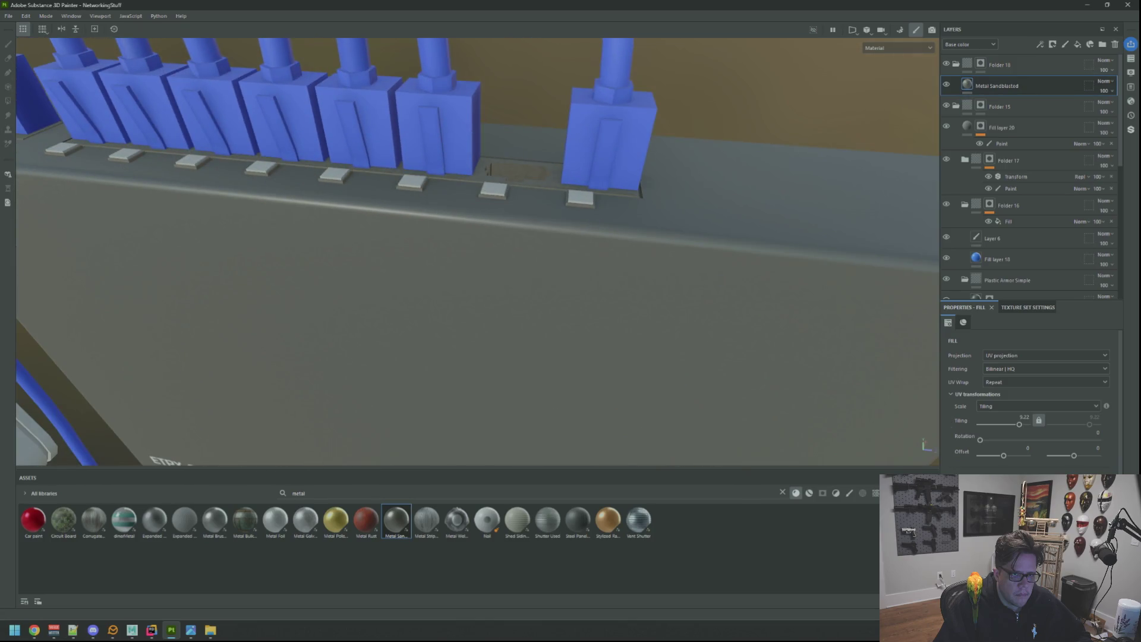
click(963, 322)
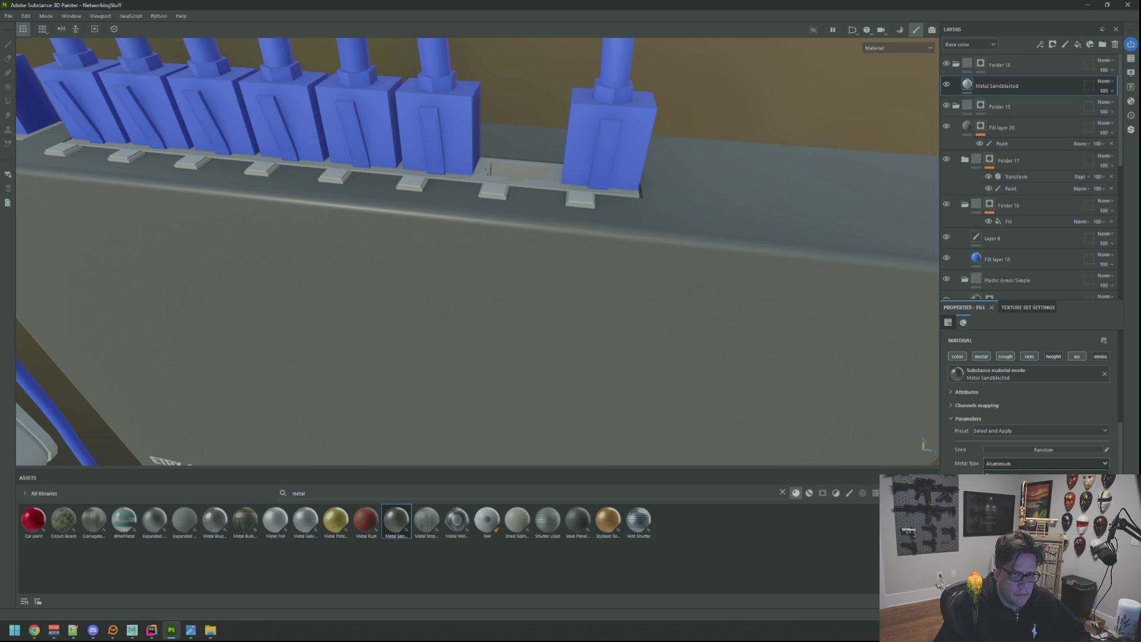
drag(605, 247, 552, 237)
scroll(down, 3)
scroll(up, 3)
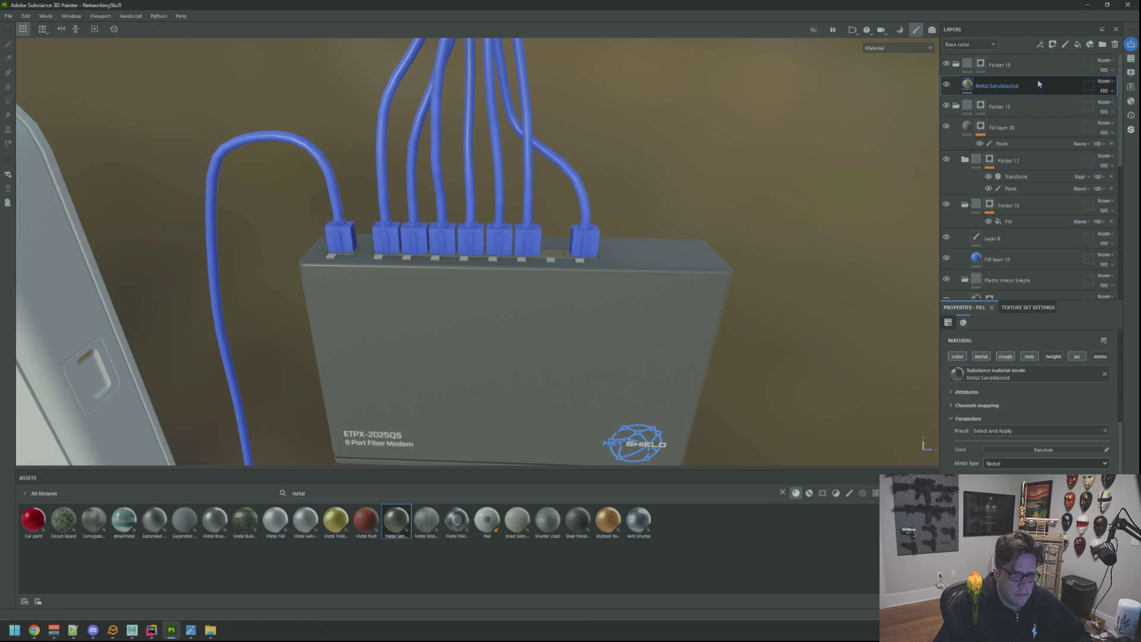
Add a new fill layer and give it a black mask
click(1080, 45)
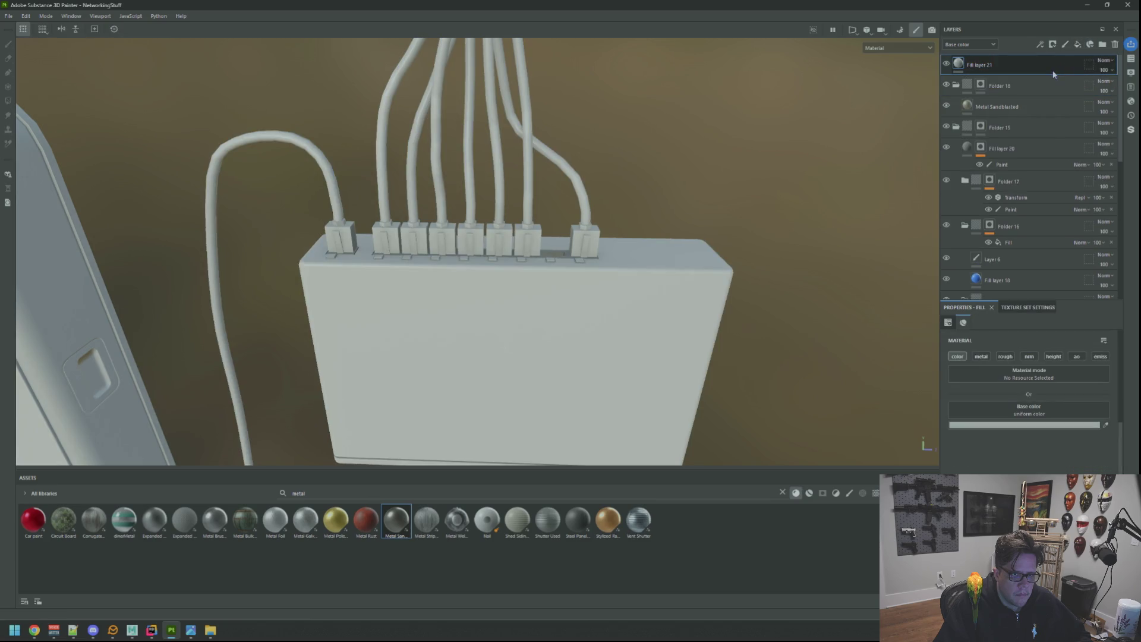
right_click(1022, 68)
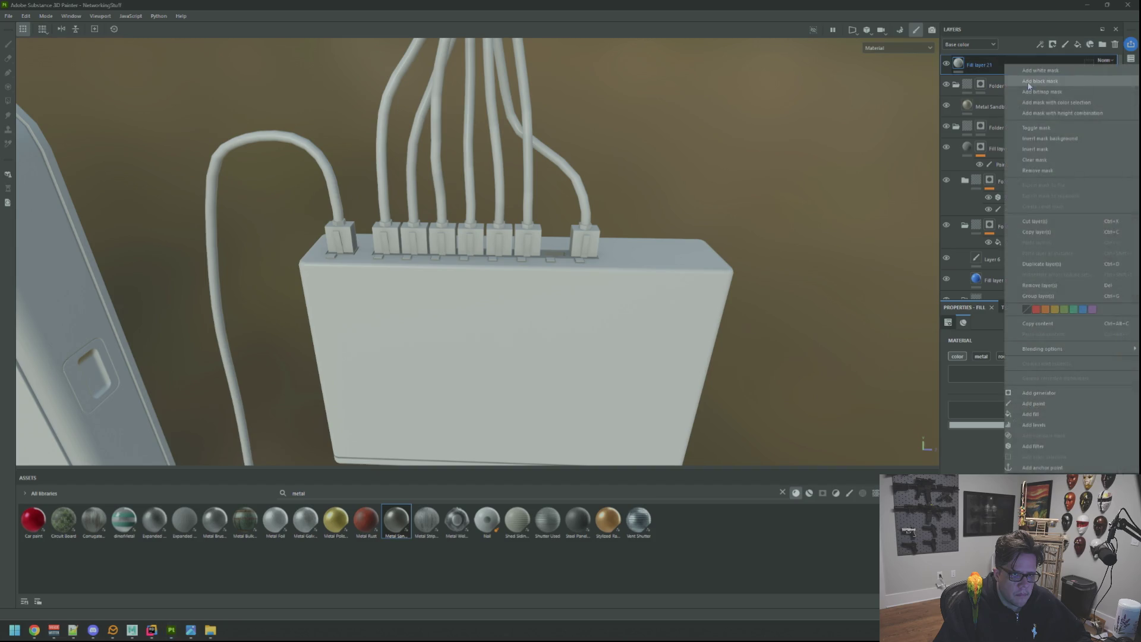
click(1049, 113)
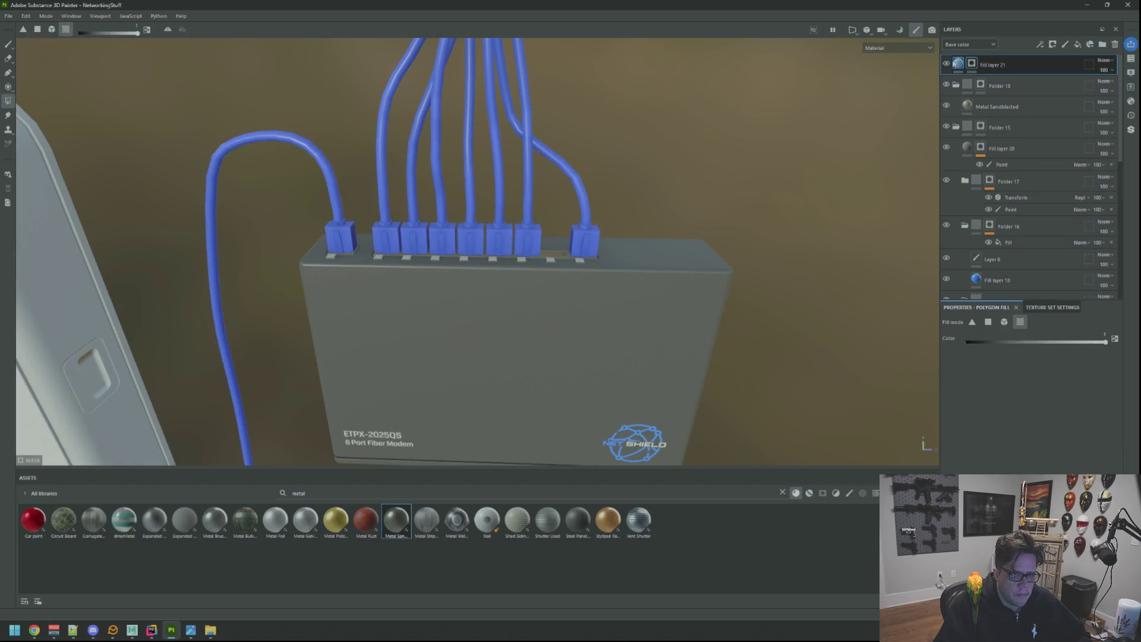
scroll(up, 3)
drag(657, 232, 524, 292)
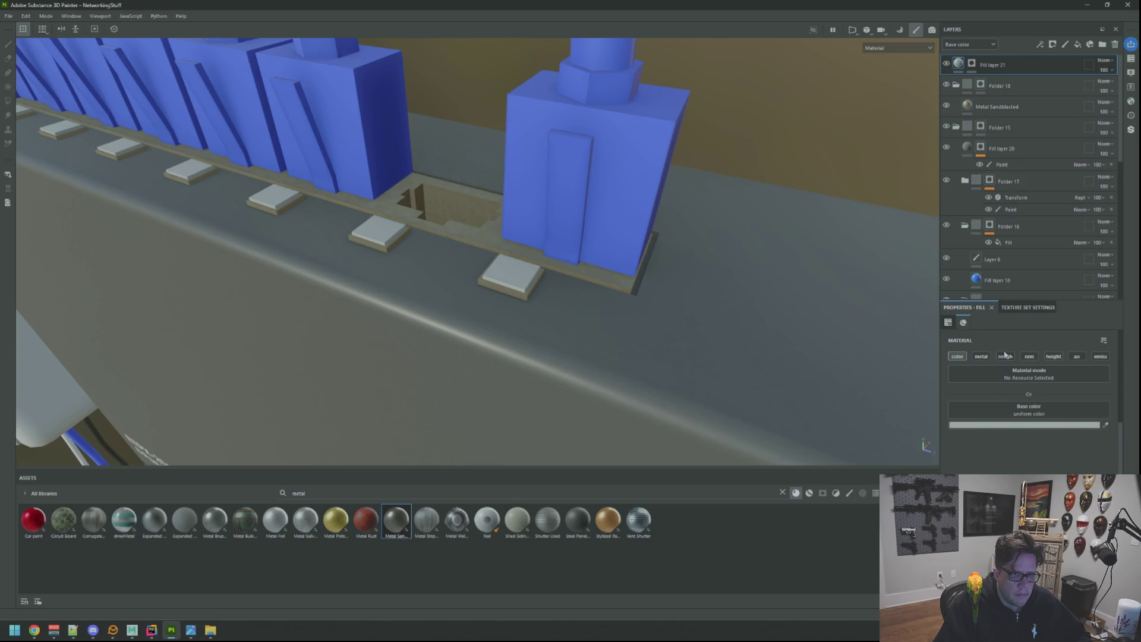
Make the port pads dark with roughness lowered to about 0.0336
click(1019, 426)
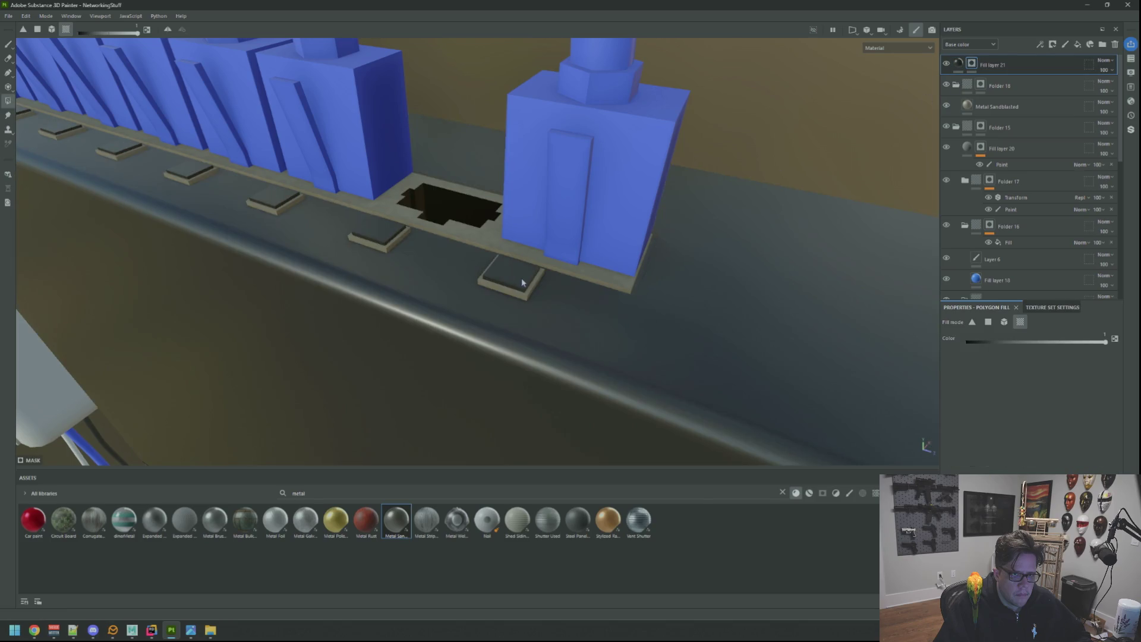
scroll(up, 3)
scroll(up, 3)
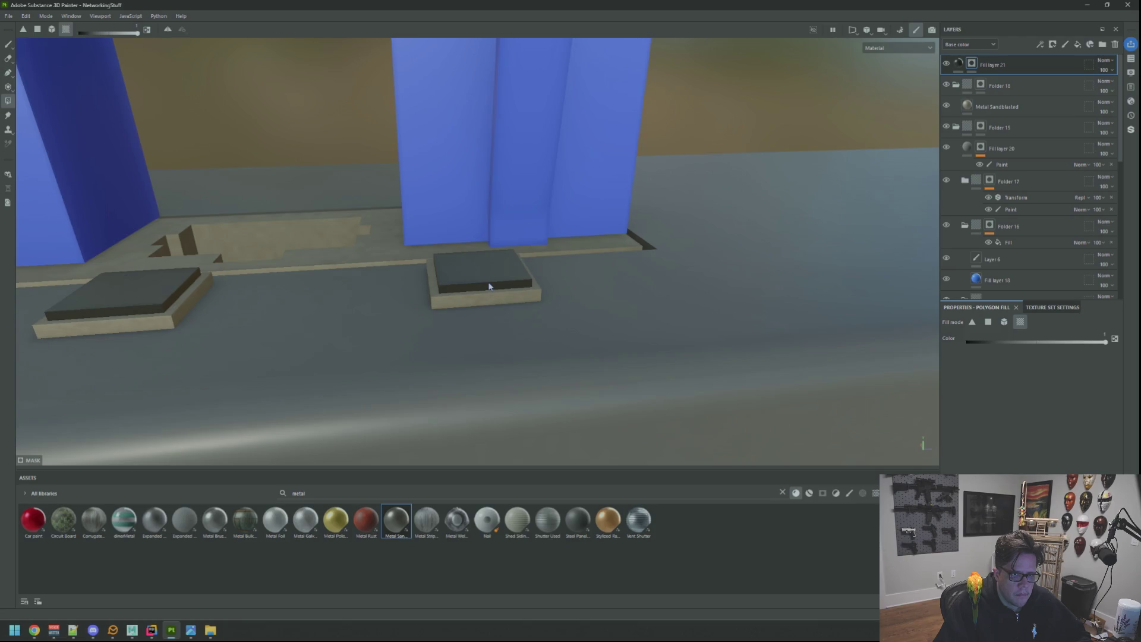
scroll(down, 3)
drag(489, 286, 824, 181)
scroll(up, 3)
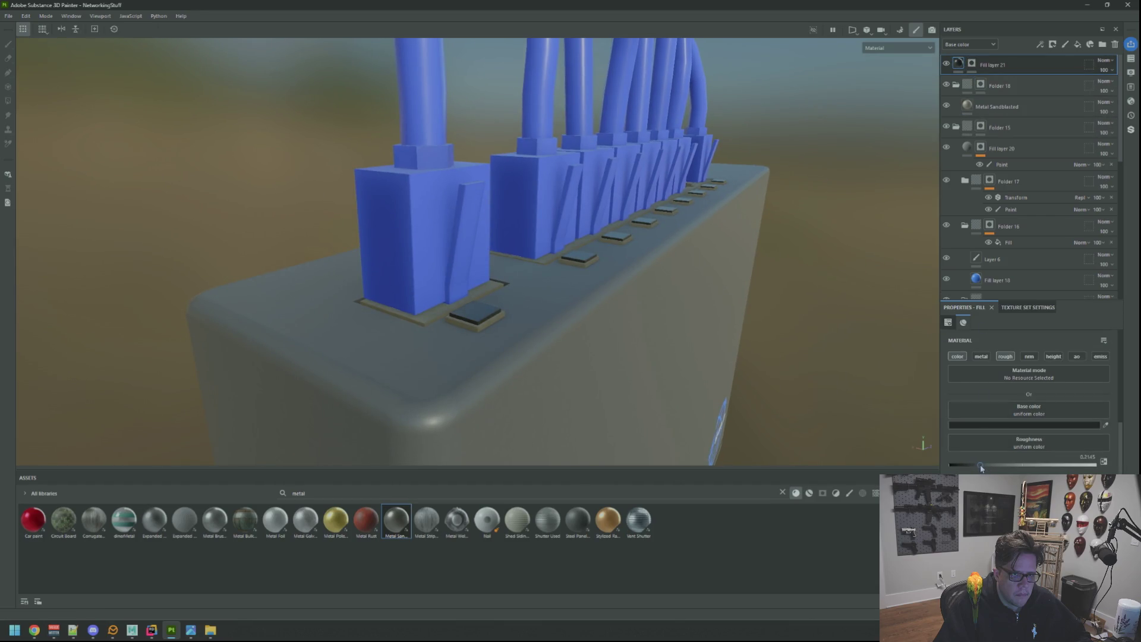
scroll(down, 3)
drag(731, 265, 677, 277)
scroll(down, 3)
scroll(up, 3)
scroll(up, 3)
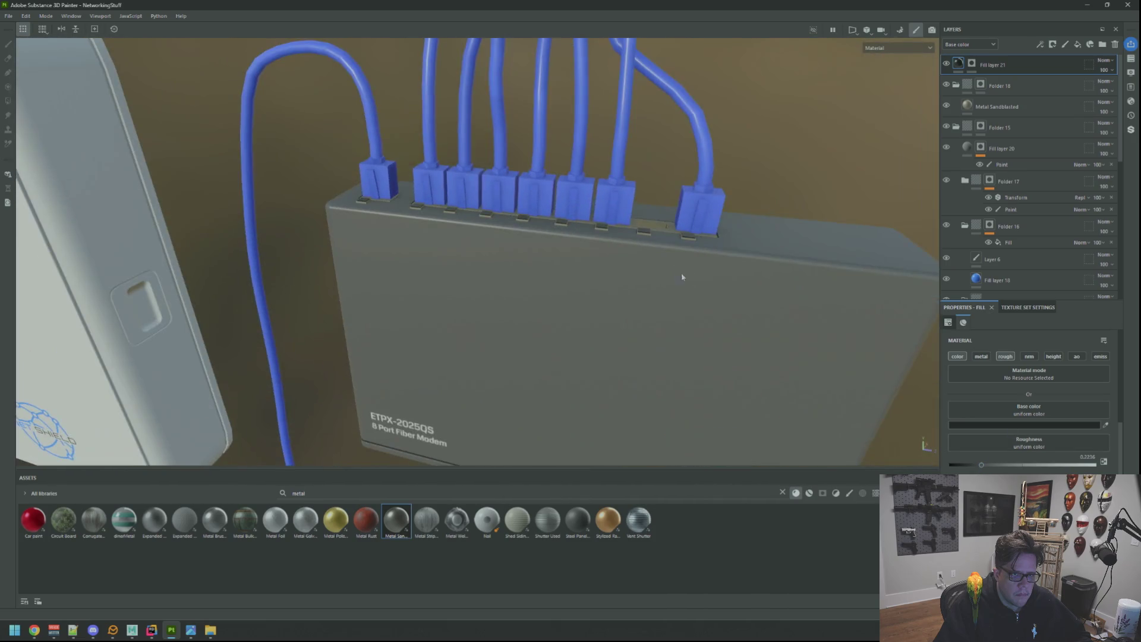
click(853, 359)
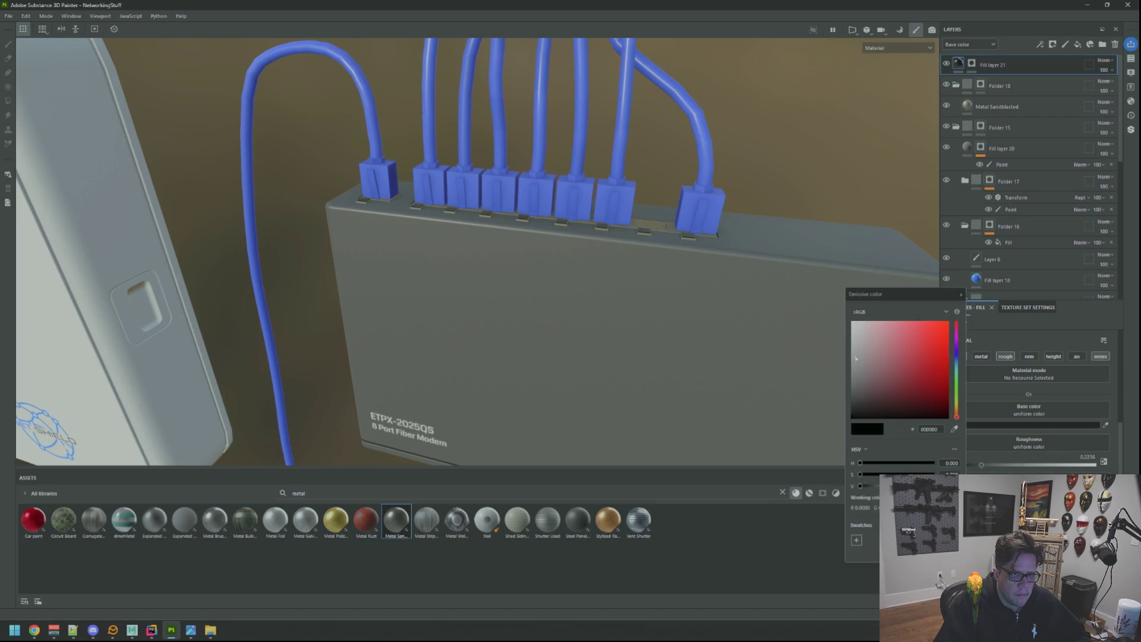
Orbit to a low view under the modem to inspect the glossy port pads
scroll(down, 3)
drag(678, 238, 639, 243)
scroll(up, 3)
scroll(down, 3)
scroll(down, 3)
scroll(up, 3)
scroll(down, 3)
scroll(up, 3)
Switch to the split 3D/2D view and frame the dark hole panel in 2D
key(F1)
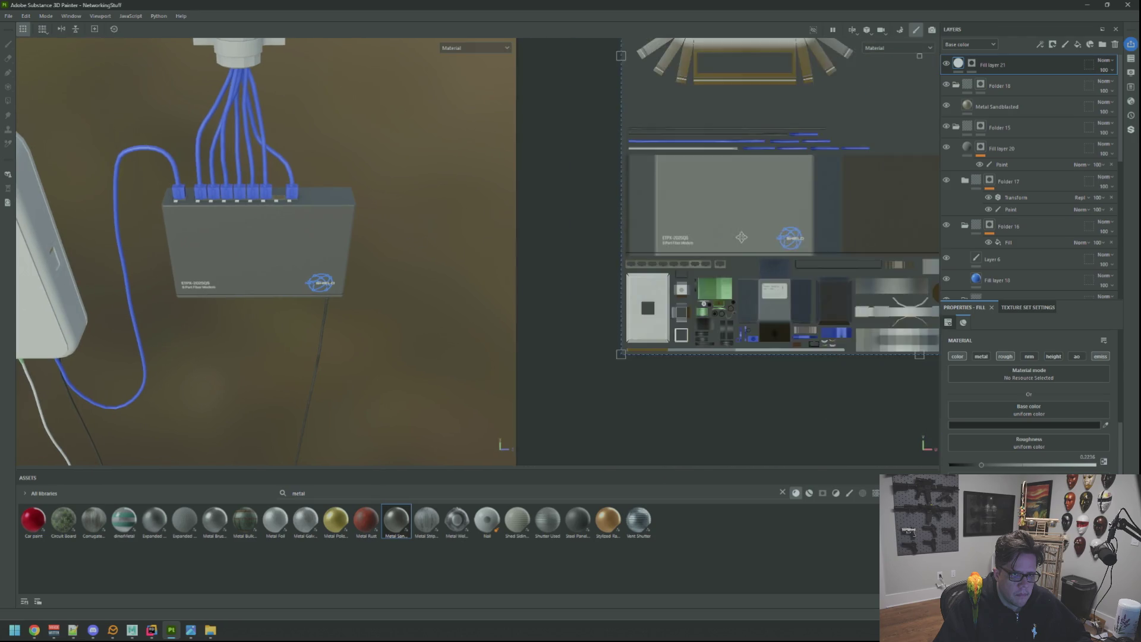
scroll(up, 3)
scroll(up, 3)
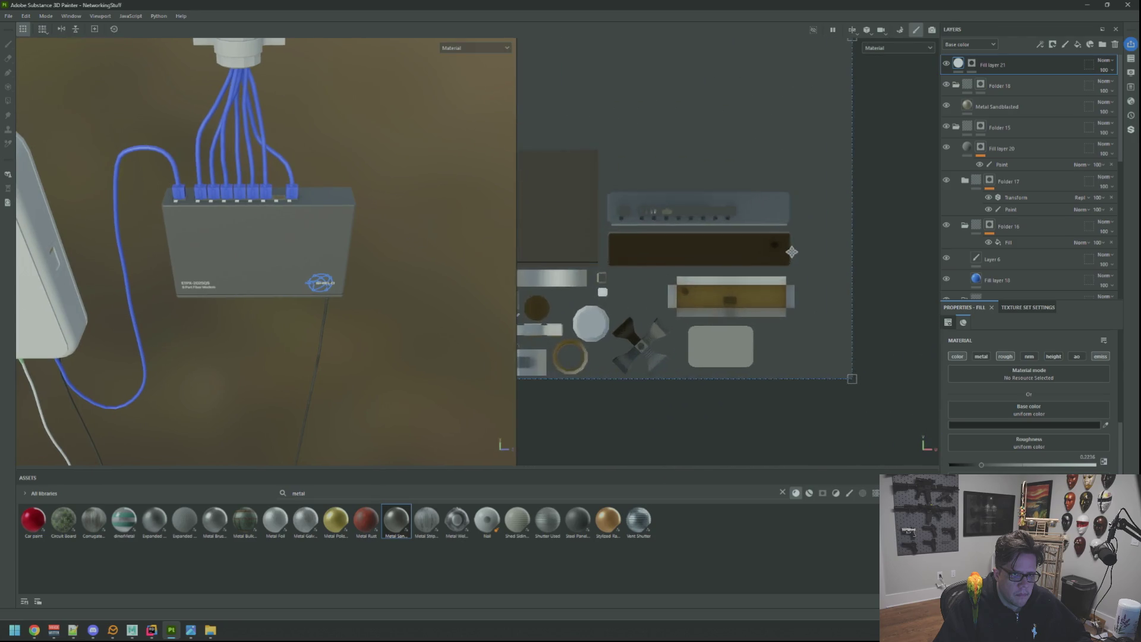
scroll(down, 3)
scroll(up, 3)
drag(406, 244, 355, 269)
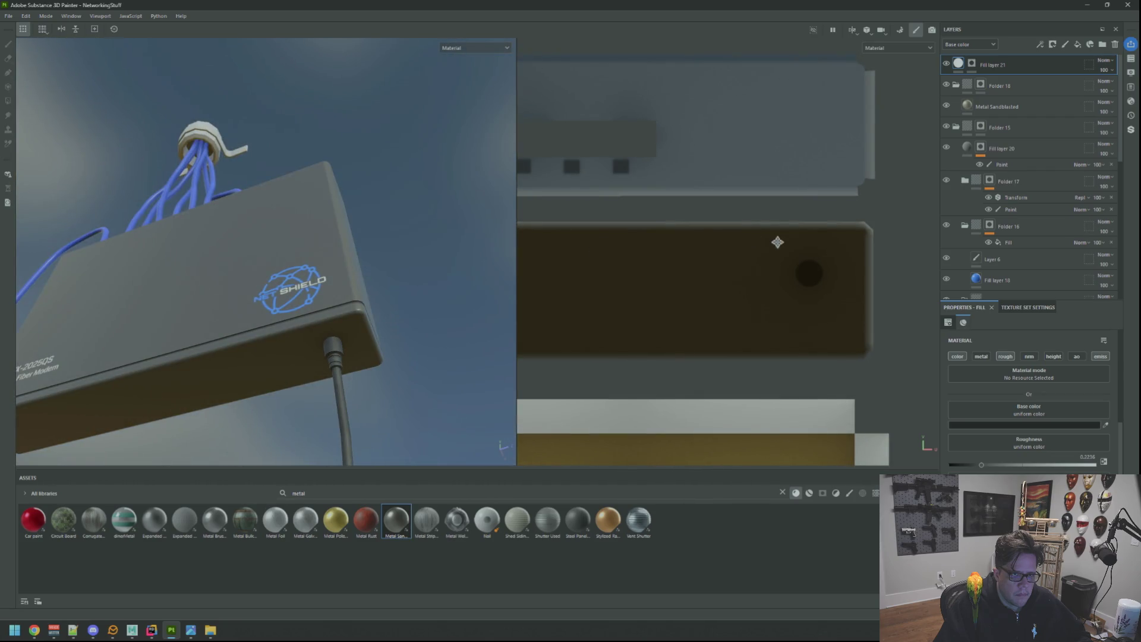
drag(776, 241, 718, 262)
scroll(up, 3)
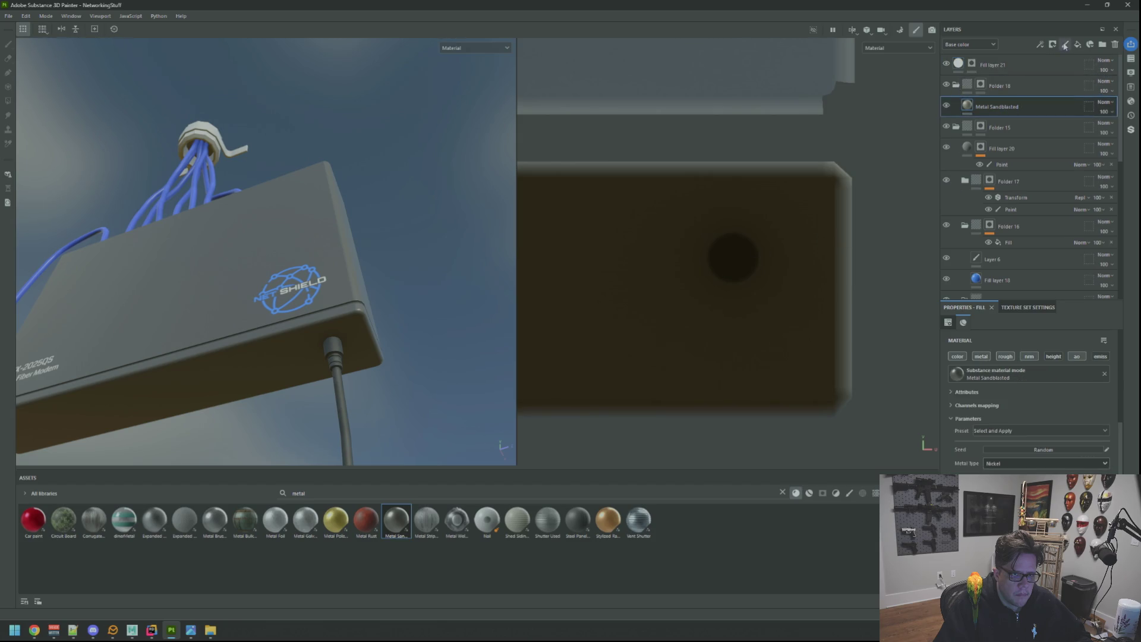
Add an empty paint layer, Layer 7, and light the scene with Studio White Soft
click(1065, 45)
drag(333, 172, 551, 168)
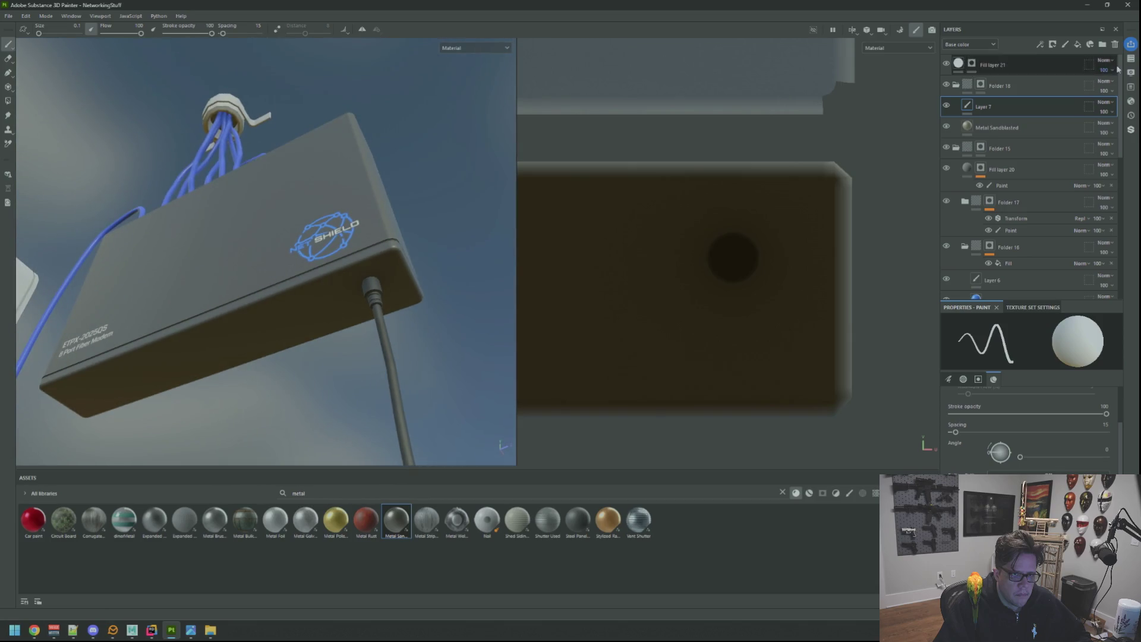
click(1130, 74)
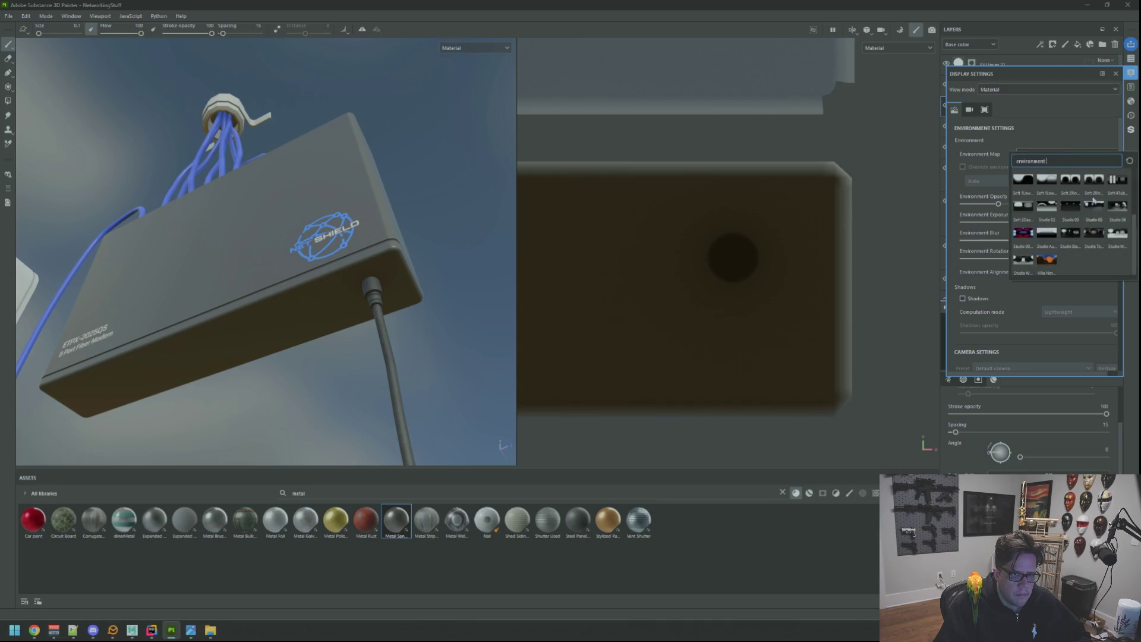
click(1116, 232)
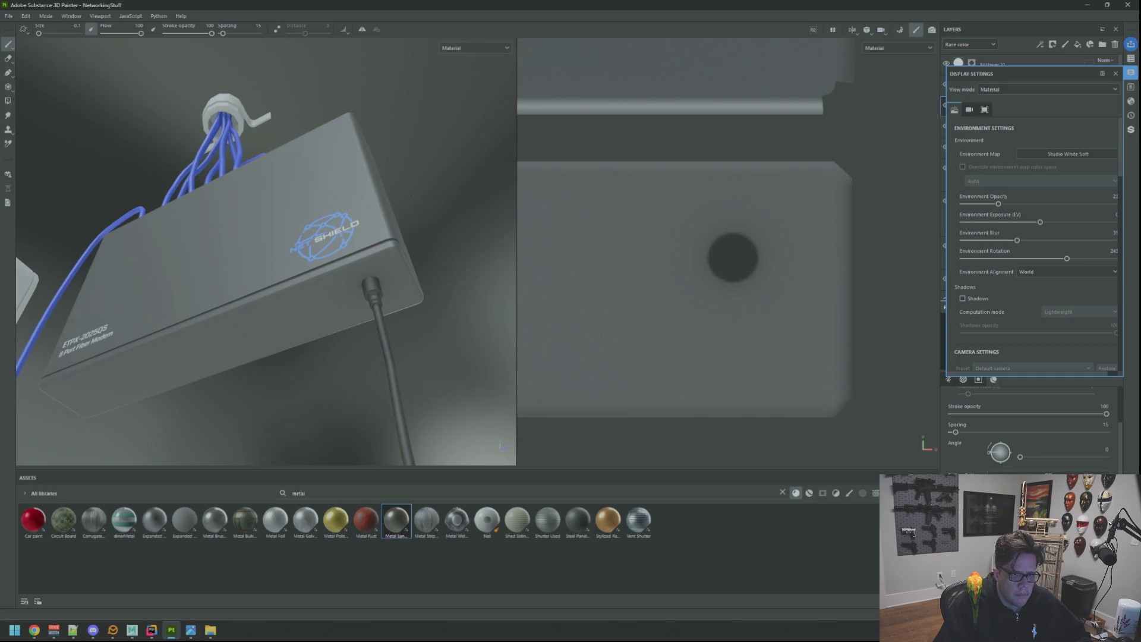
Rotate the environment lighting to 280 while framing the modem, then close display settings
drag(465, 206, 392, 210)
drag(392, 210, 416, 196)
drag(416, 196, 356, 196)
drag(357, 196, 380, 199)
drag(380, 199, 374, 196)
drag(374, 196, 377, 193)
drag(377, 193, 410, 172)
drag(410, 172, 410, 155)
drag(410, 155, 420, 167)
drag(420, 167, 369, 201)
drag(708, 274, 680, 268)
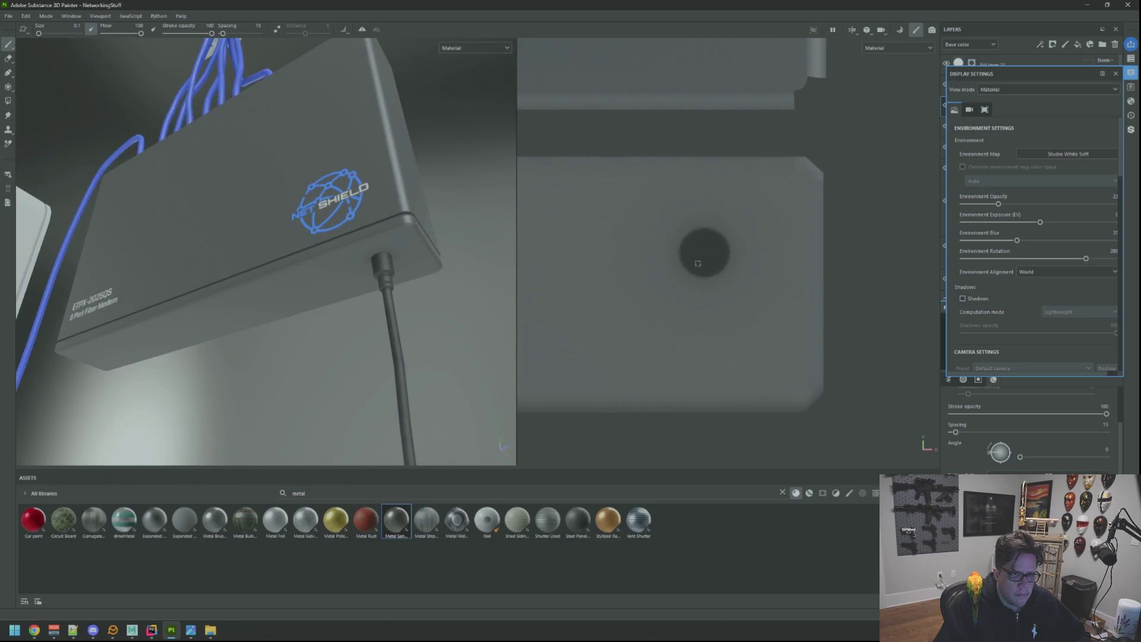
drag(370, 201, 390, 222)
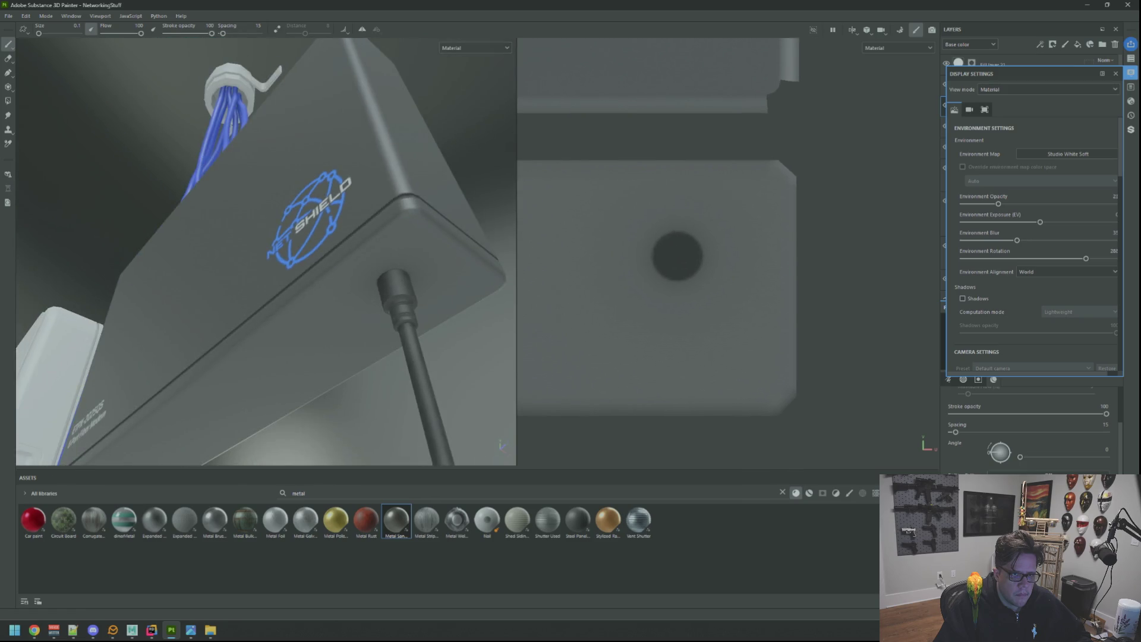
click(1131, 74)
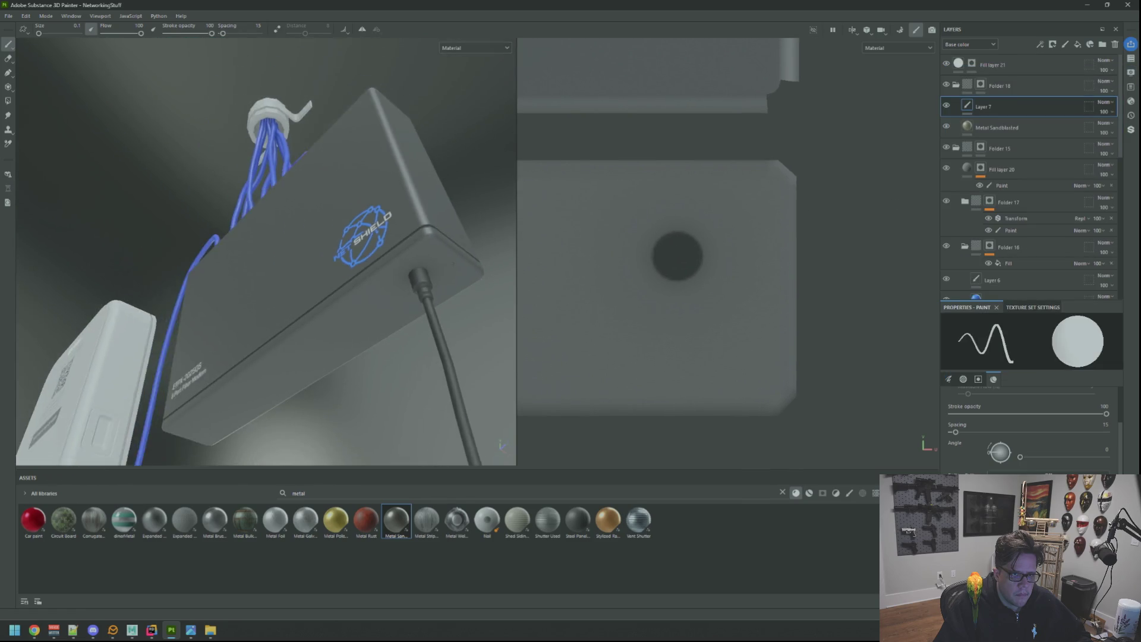
Shift and zoom the 2D texture view to show more UV islands
scroll(down, 3)
drag(297, 237, 309, 243)
scroll(down, 3)
scroll(down, 3)
scroll(up, 3)
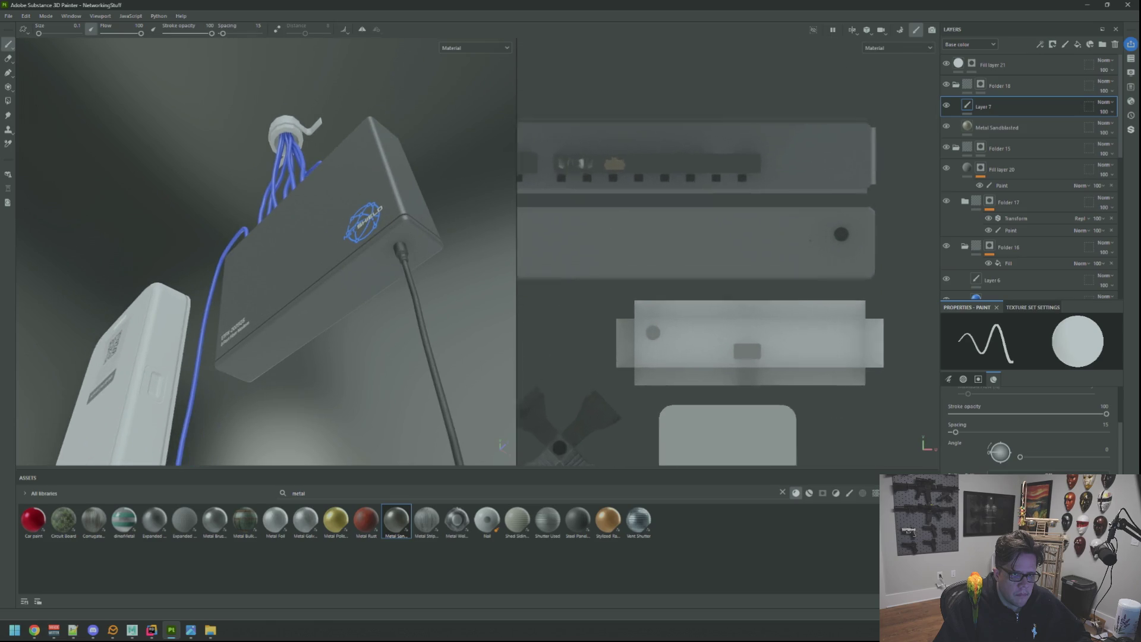
drag(759, 238, 734, 241)
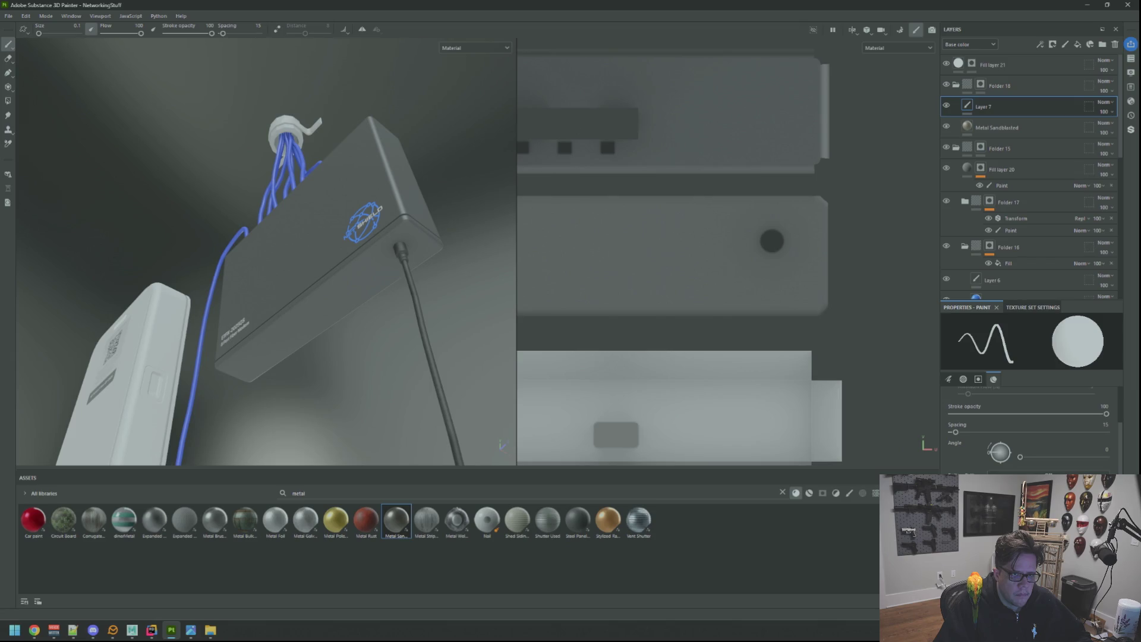
Orbit and zoom around the router for a wide front view with the wall modem
drag(268, 297, 237, 285)
scroll(up, 3)
scroll(down, 3)
drag(286, 315, 306, 324)
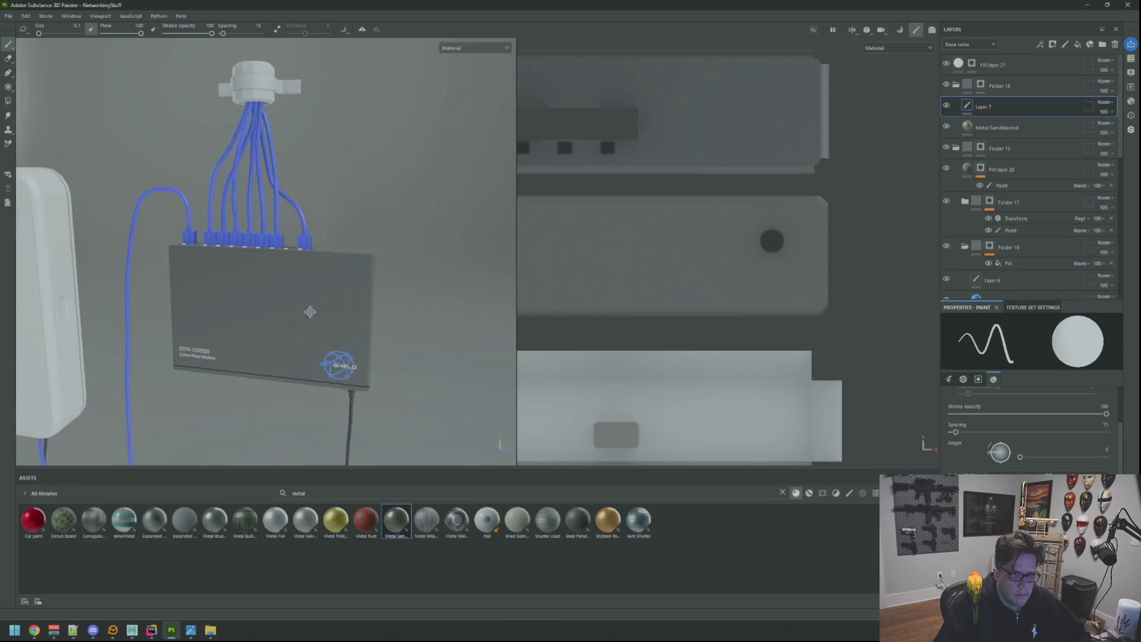
scroll(up, 3)
scroll(down, 3)
drag(333, 288, 347, 277)
scroll(up, 3)
scroll(down, 3)
scroll(up, 3)
Rotate the lighting, bring the hole into 2D view, and clear the 'metal' asset search
drag(348, 277, 374, 275)
drag(726, 273, 675, 284)
drag(361, 263, 361, 261)
scroll(up, 3)
scroll(up, 3)
drag(784, 273, 728, 281)
scroll(up, 3)
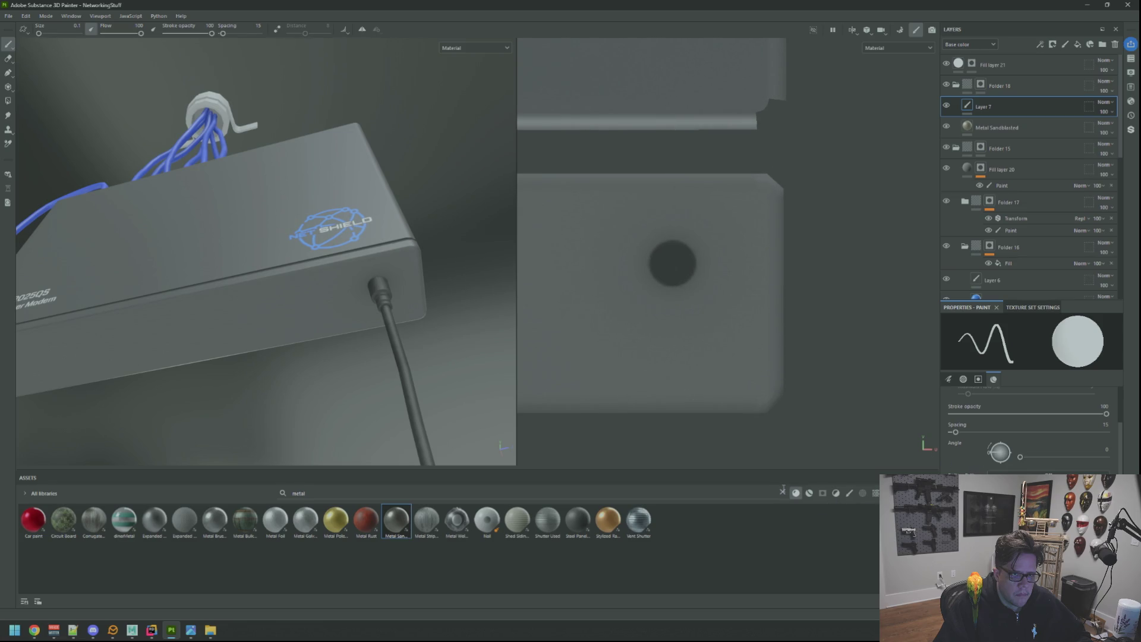
click(782, 494)
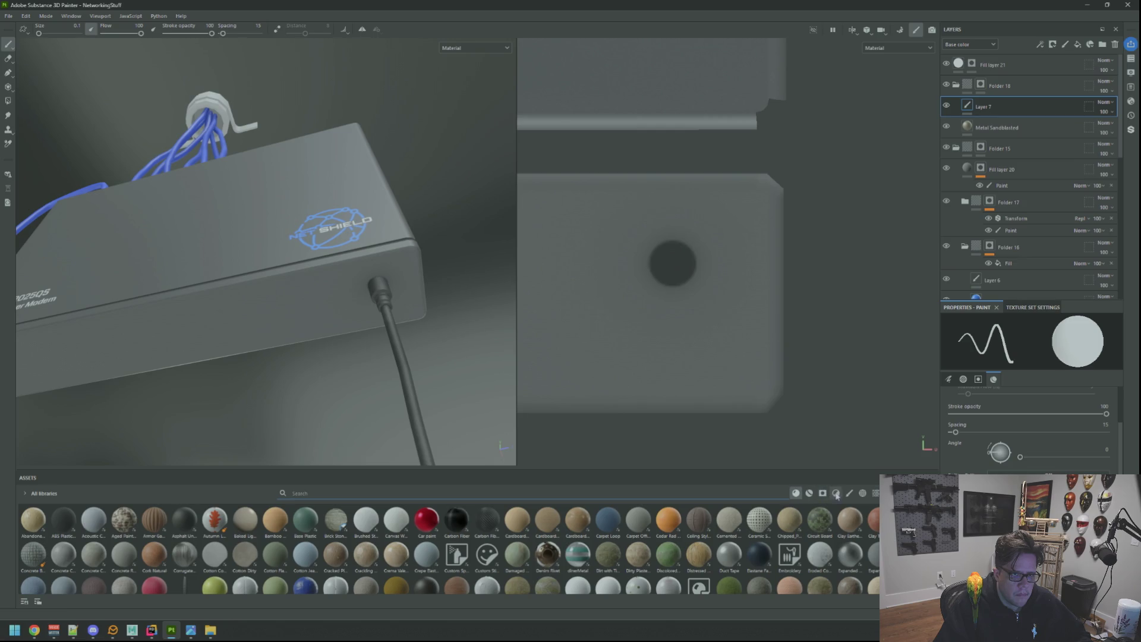
Search textures for 'normal' and set Circle Bump Large as the brush's normal stamp
click(837, 494)
scroll(down, 3)
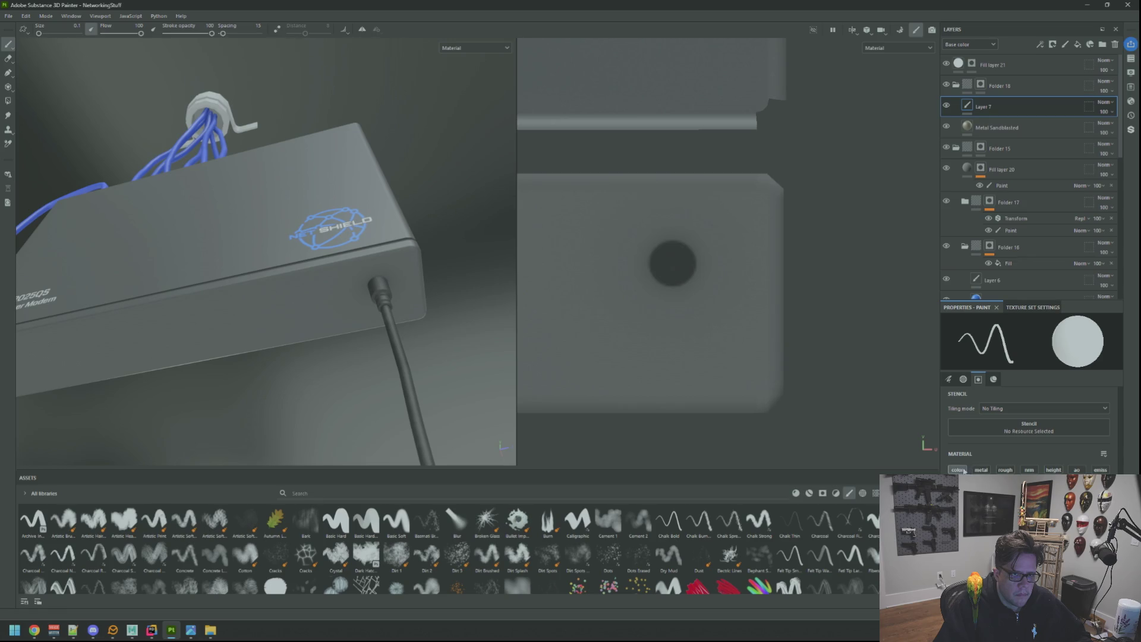
click(875, 494)
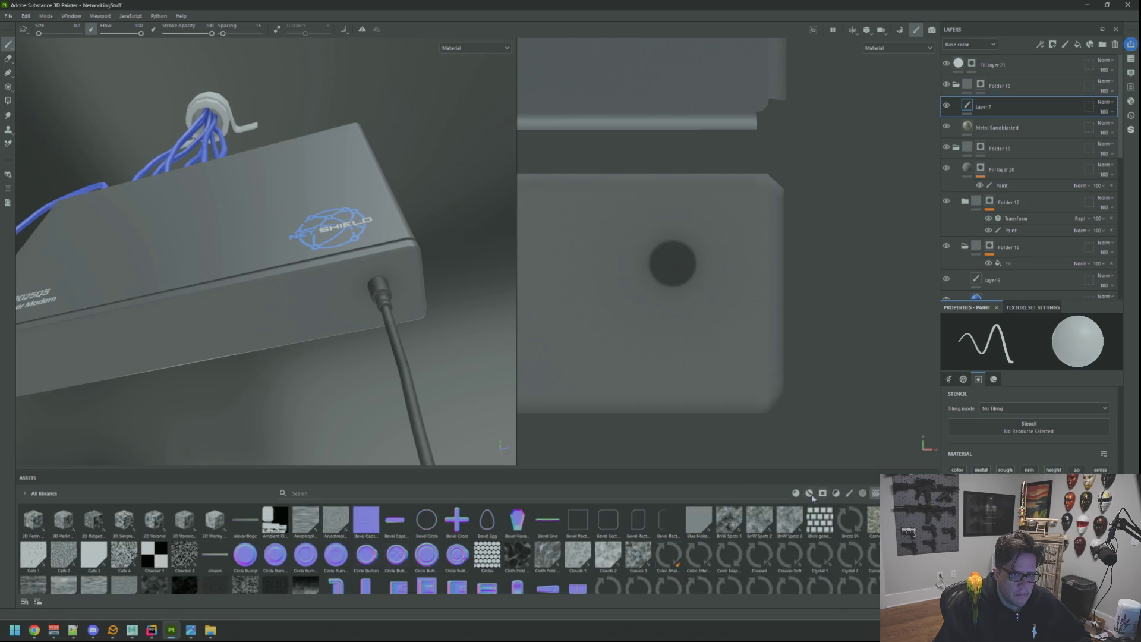
text(normal)
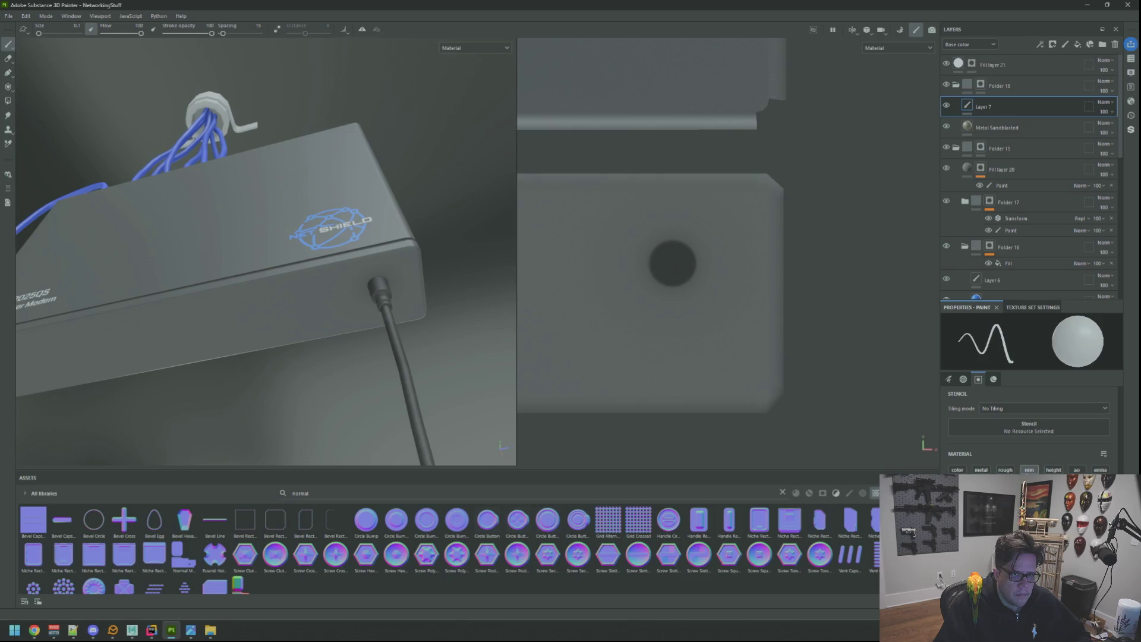
click(426, 520)
Enlarge the brush to size 2.26 to fit around the hole
drag(673, 259, 713, 260)
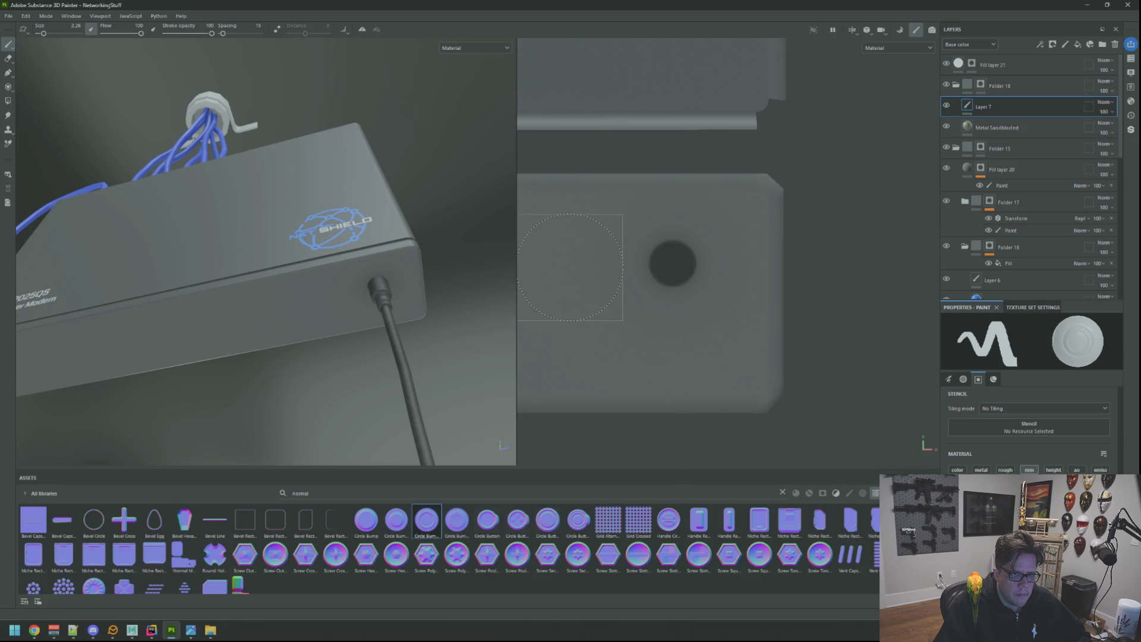
click(963, 378)
click(948, 378)
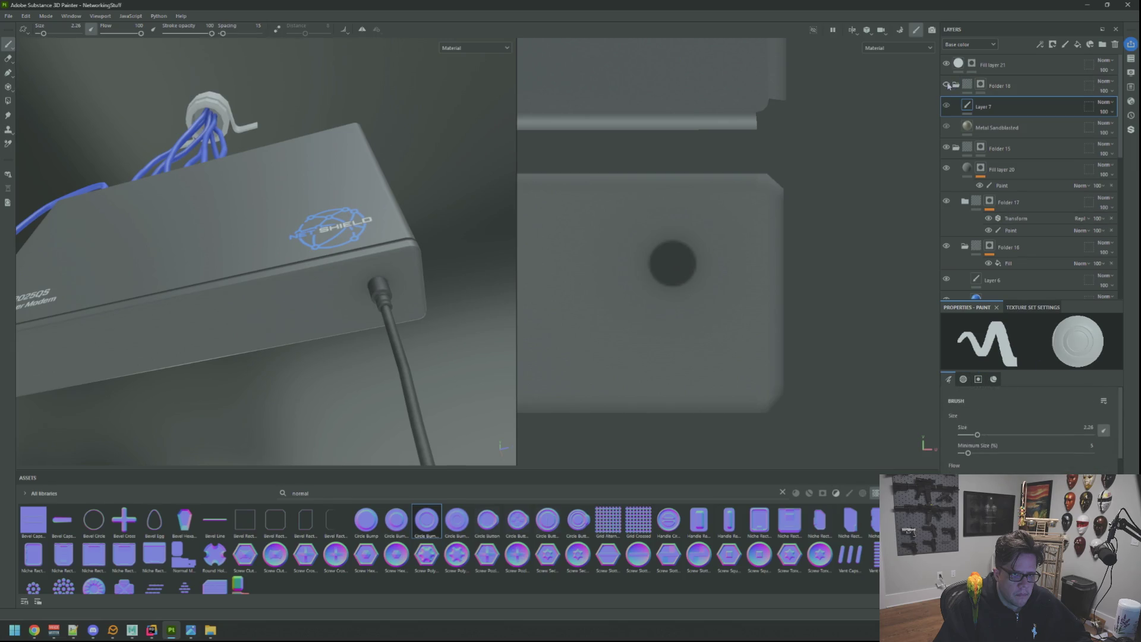
Move Layer 7 just below Folder 15 in the layer stack
drag(1003, 109, 1034, 161)
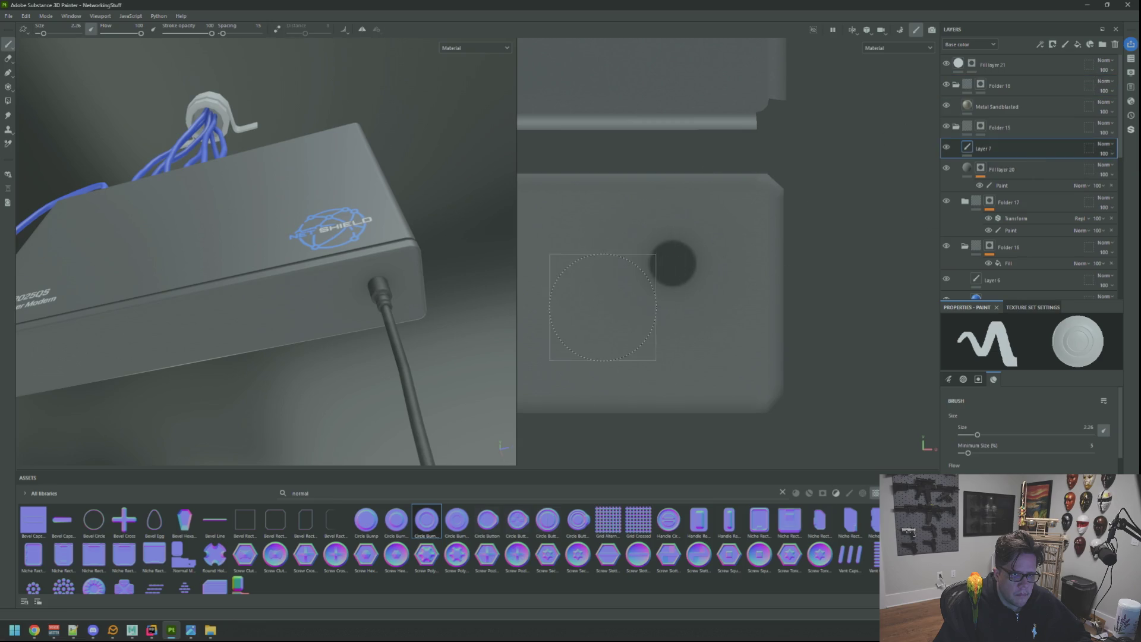
scroll(down, 3)
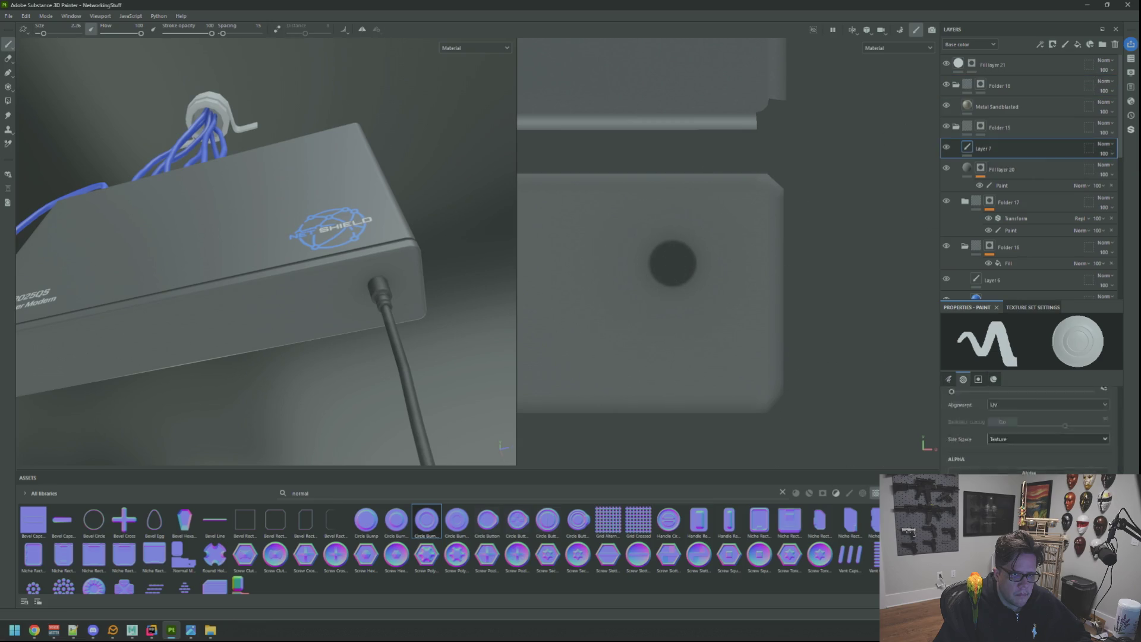
scroll(up, 3)
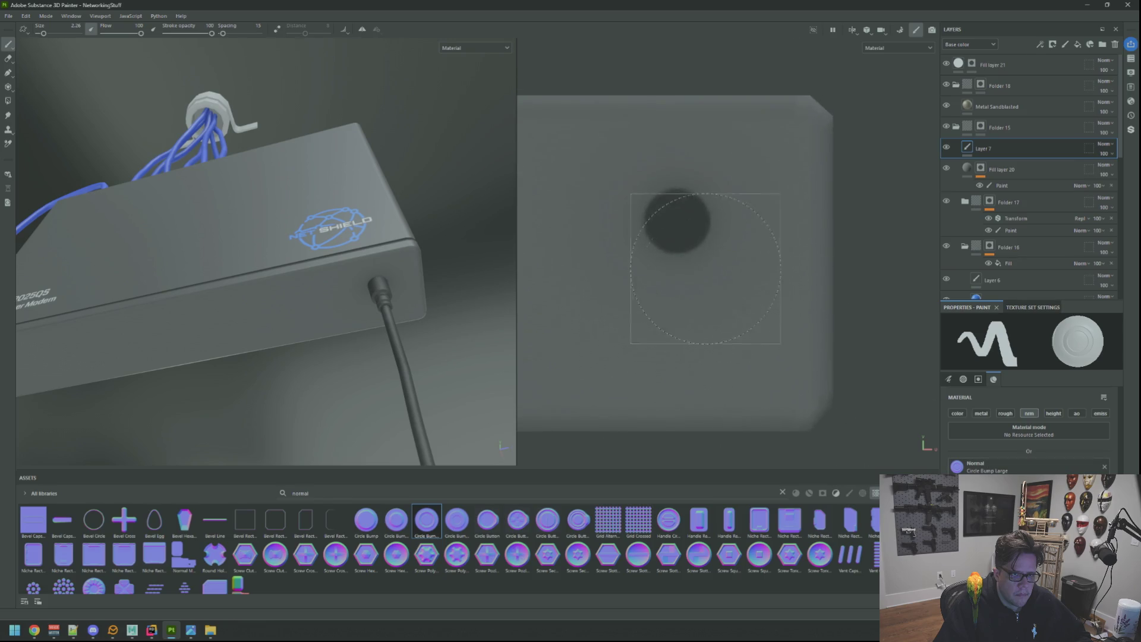
scroll(up, 3)
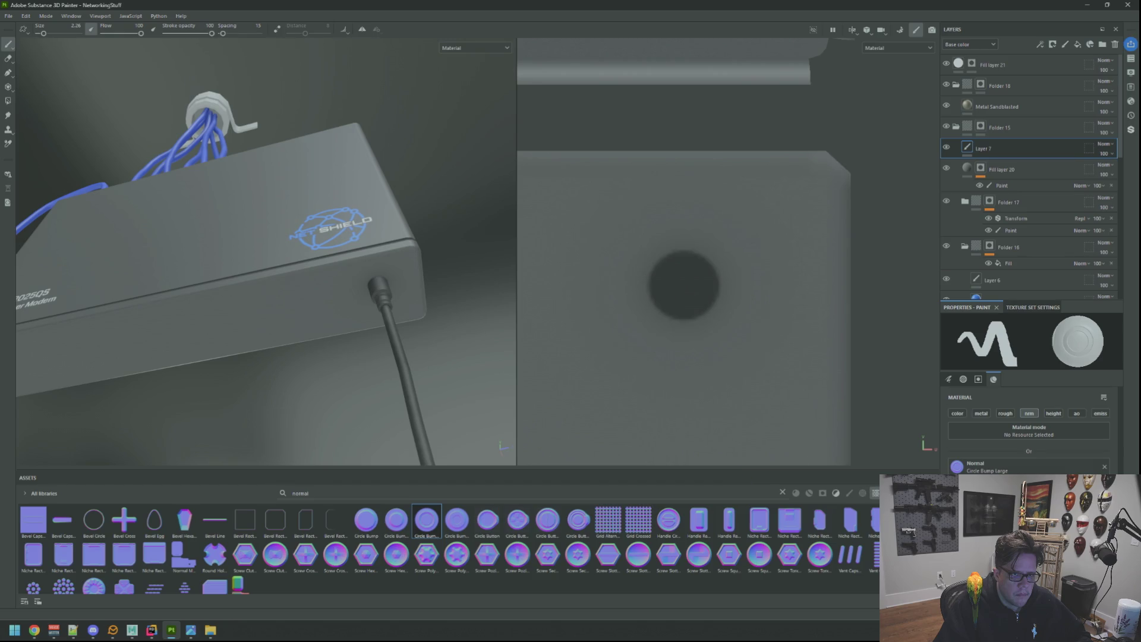
Load Circle Bump Border into the Normal slot, shrink the brush to 2.14, and stamp it around the cable hole
drag(397, 520, 1023, 465)
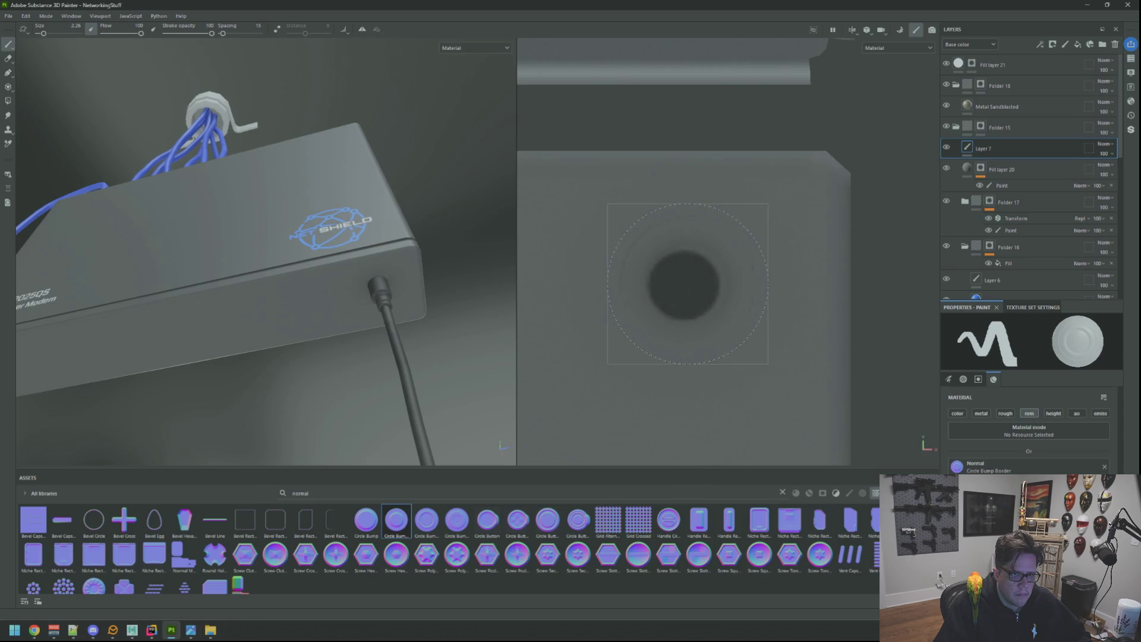
drag(415, 255, 442, 250)
drag(443, 250, 522, 270)
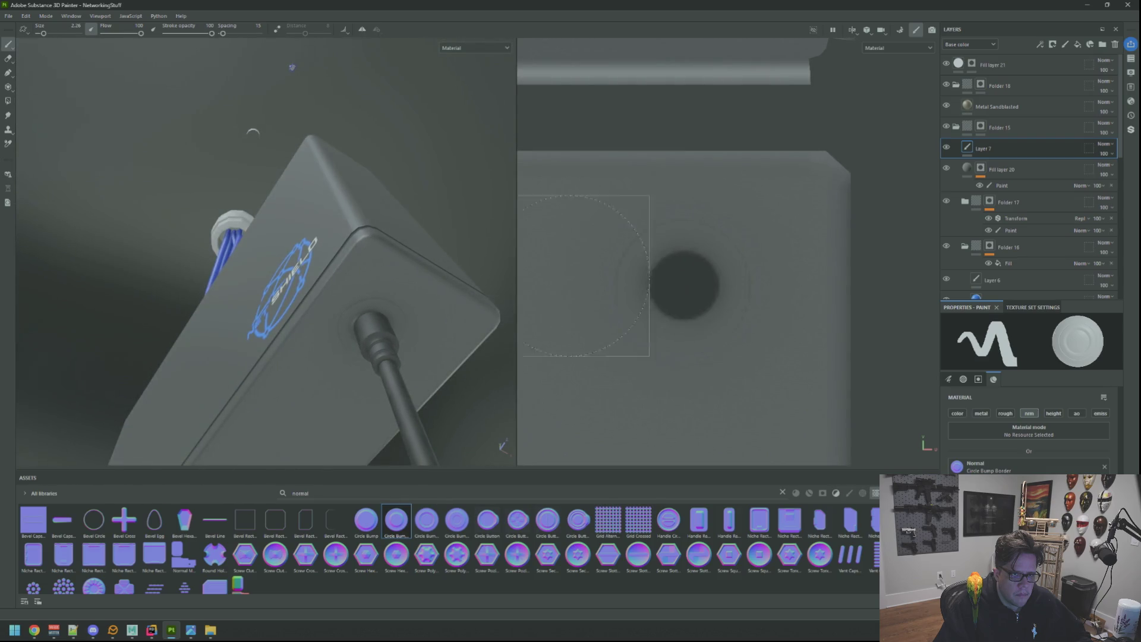
drag(685, 285, 678, 285)
drag(416, 274, 444, 272)
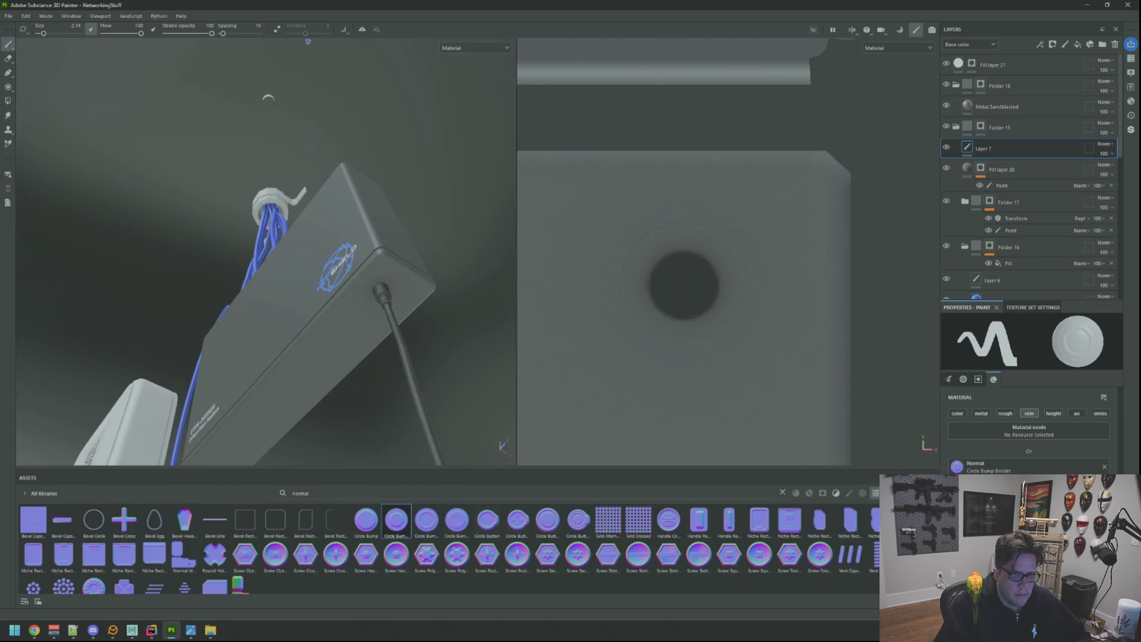
click(1130, 73)
click(1130, 73)
Light the scene with the Studio 02 environment map
click(1131, 73)
click(1096, 154)
scroll(down, 3)
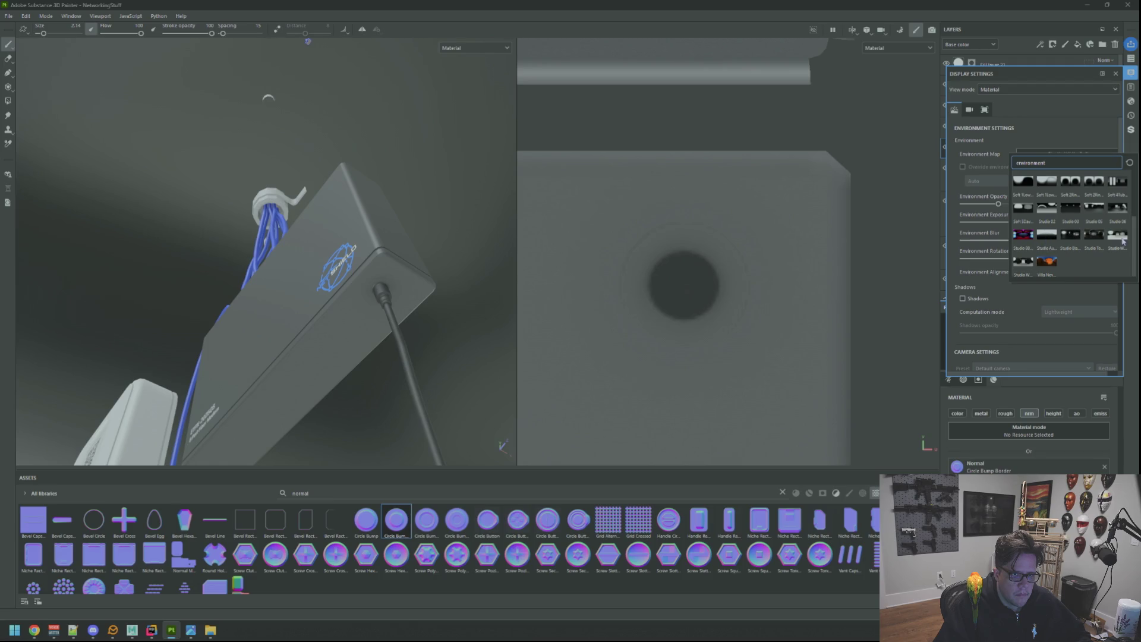
scroll(up, 3)
scroll(up, 3)
scroll(down, 3)
click(1049, 206)
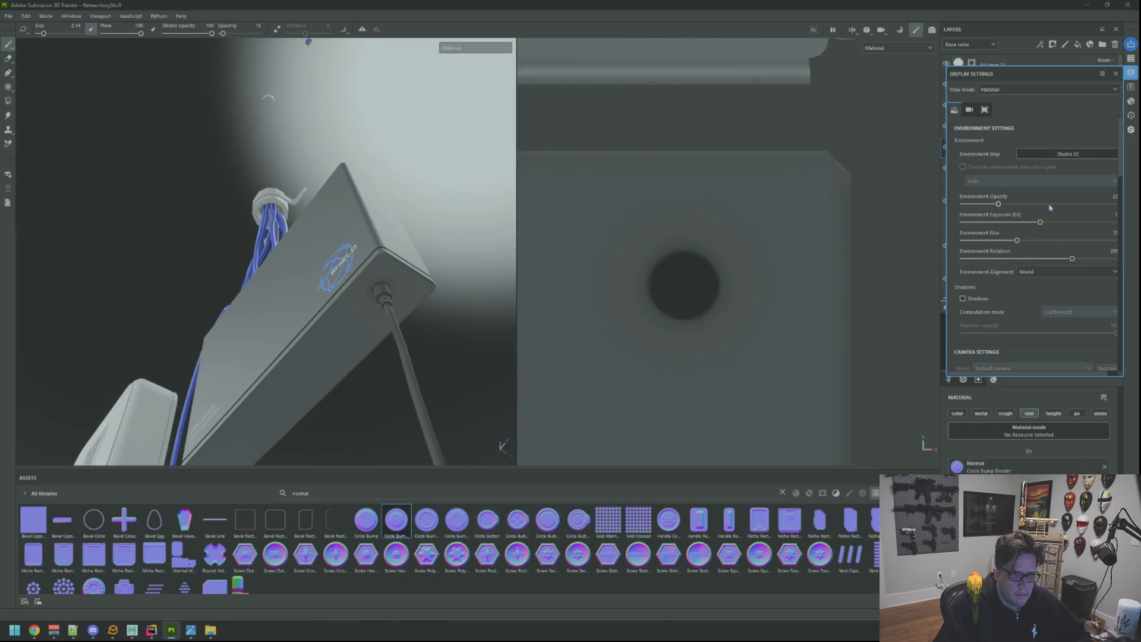
Try the Over Clouds environment map, rotating its lighting around the framed modem
click(1074, 154)
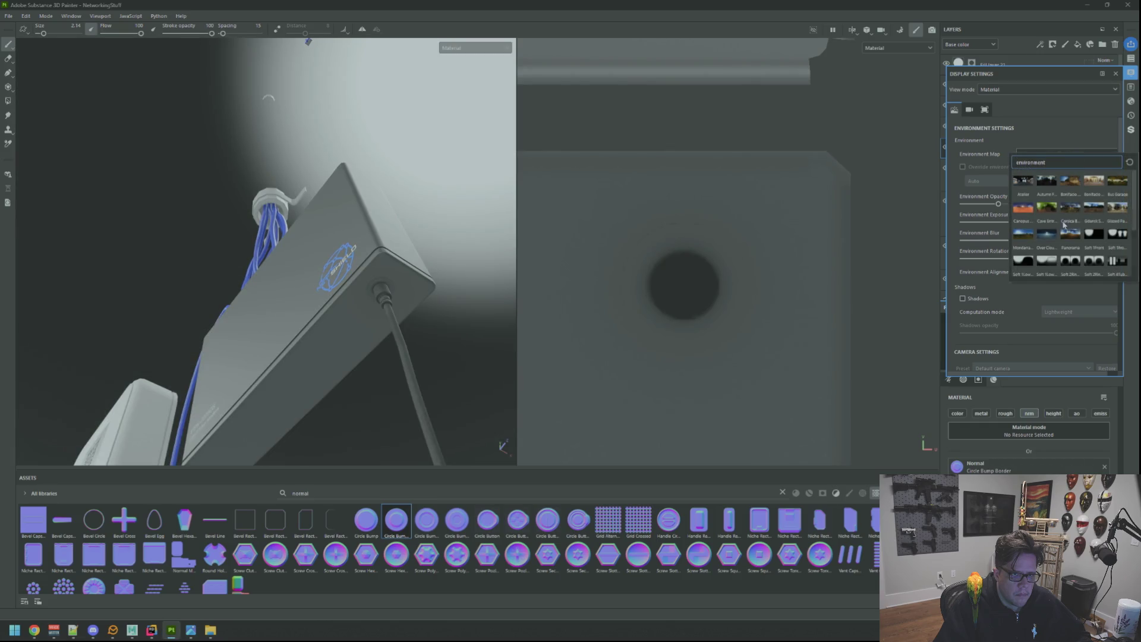
scroll(down, 3)
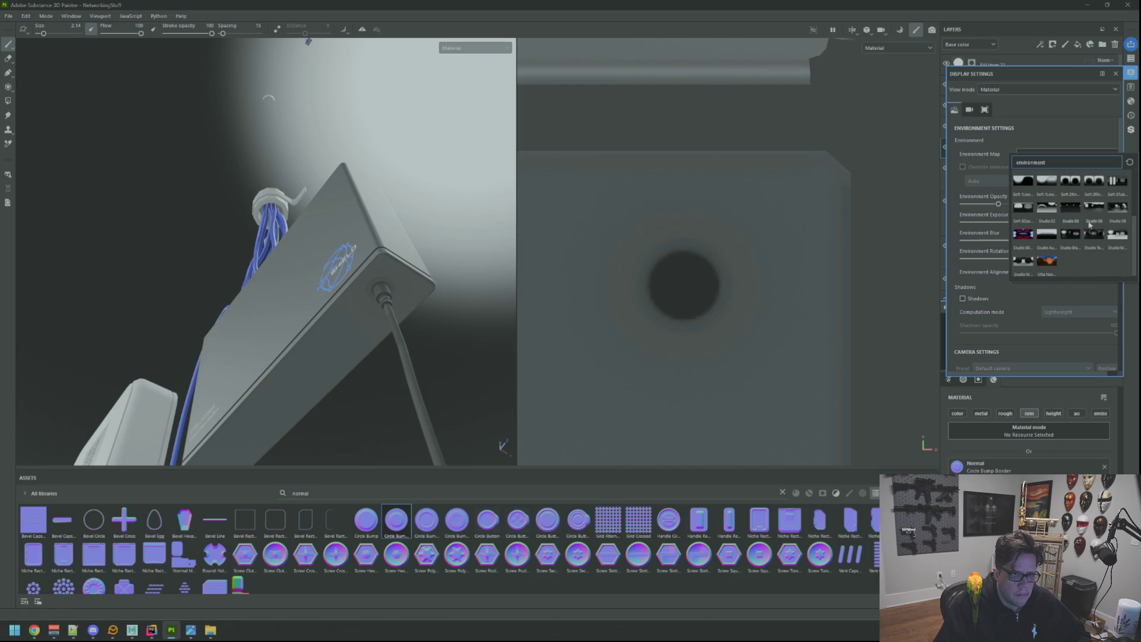
mouse_move(1119, 240)
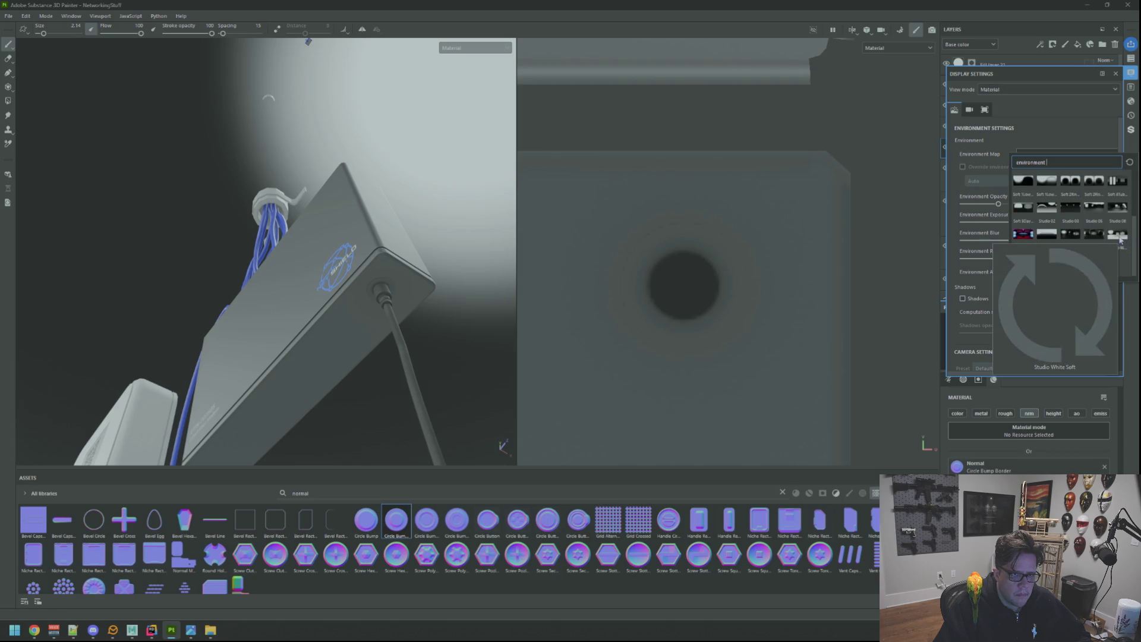
scroll(up, 3)
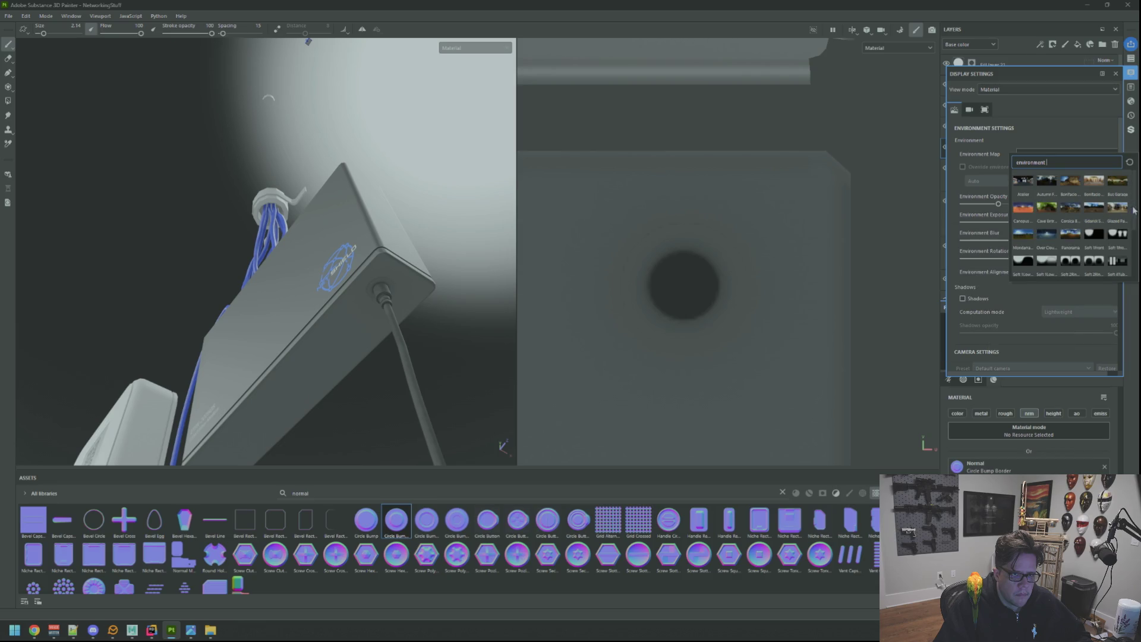
click(1043, 235)
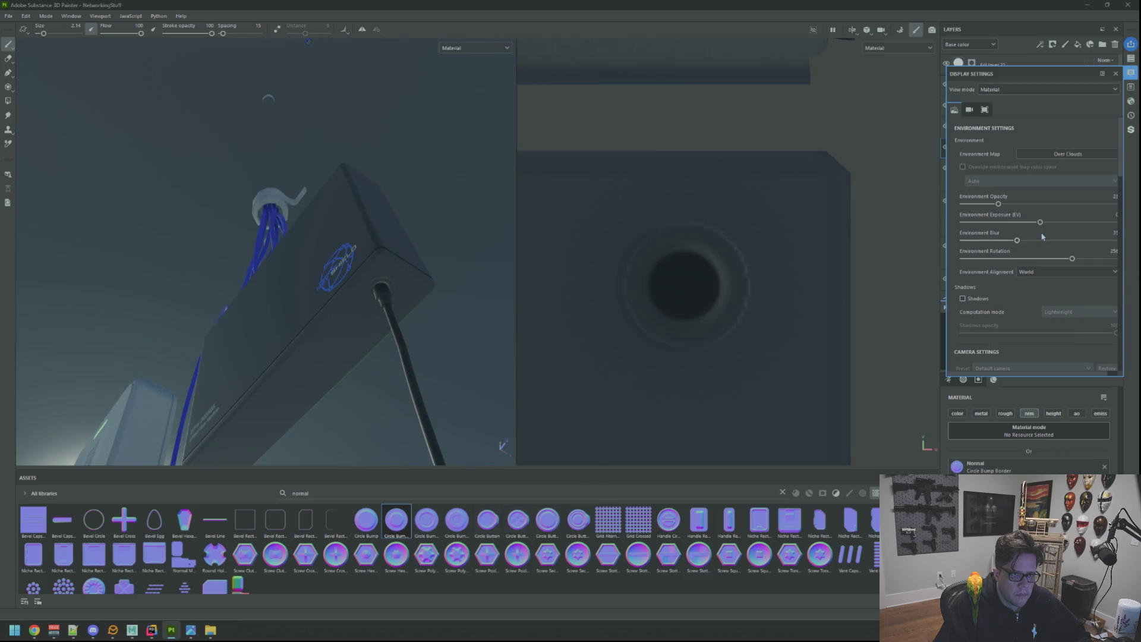
drag(413, 237, 446, 270)
drag(446, 269, 461, 249)
drag(461, 248, 438, 254)
drag(439, 254, 473, 245)
key(f)
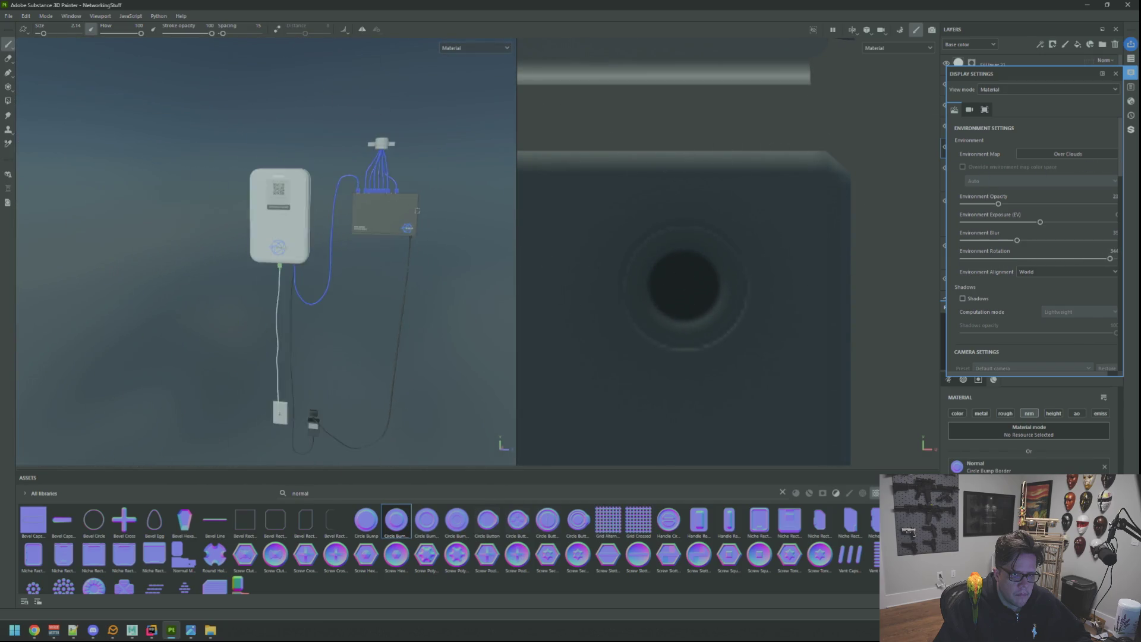
Switch to Studio White Soft rotated to about 277 in the 3D-only view, and start an Iray render
click(1078, 156)
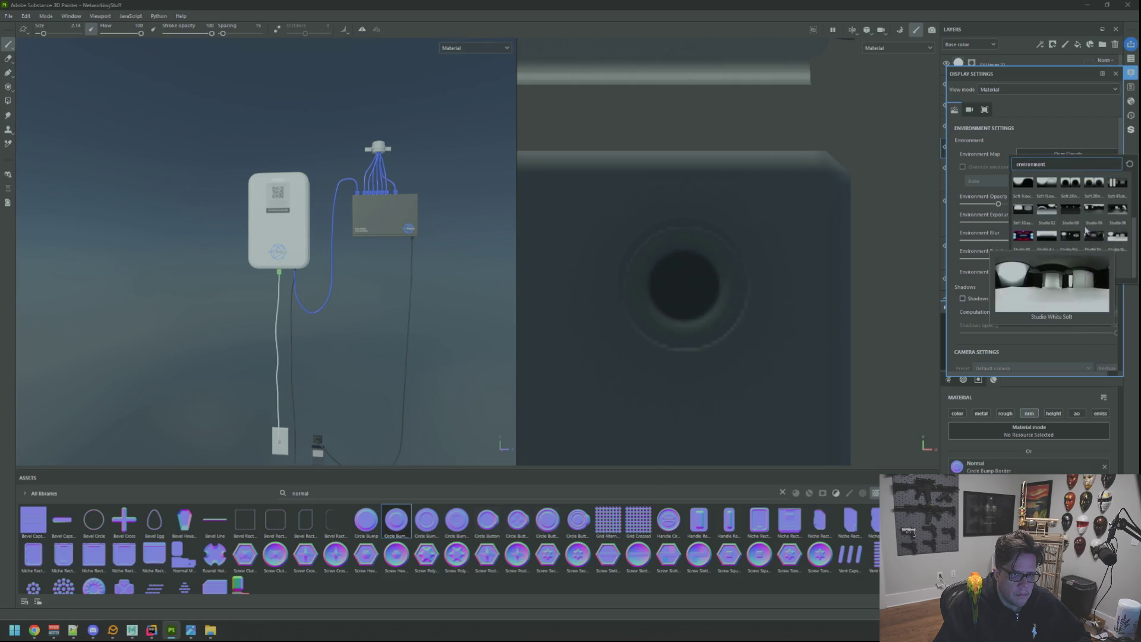
click(1118, 238)
key(F2)
drag(563, 244, 732, 260)
scroll(up, 3)
drag(596, 205, 620, 220)
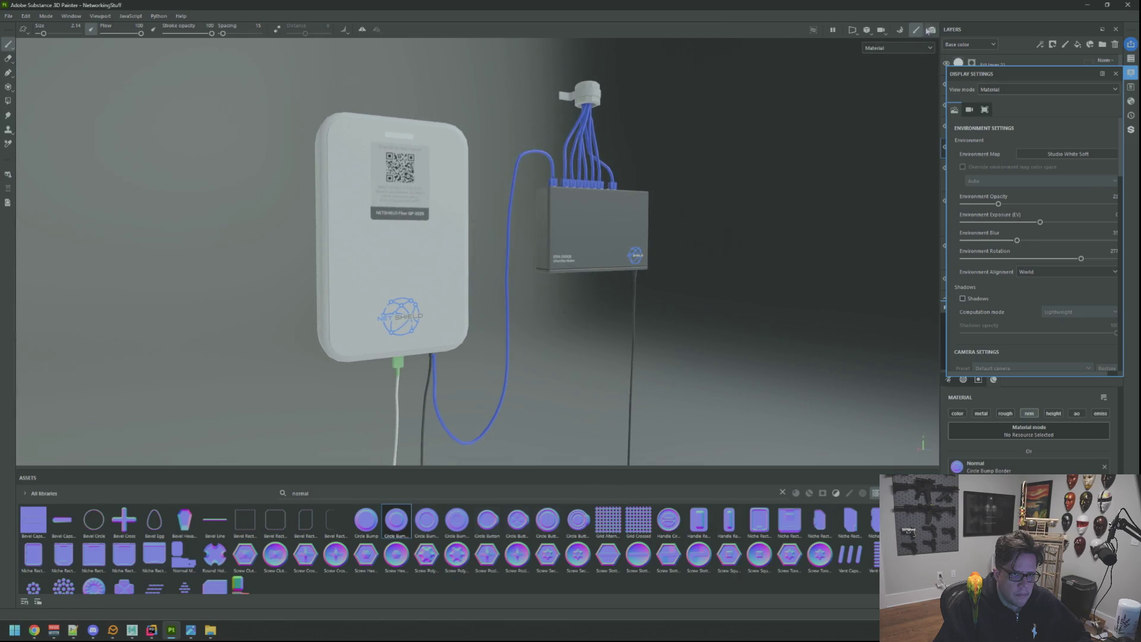
click(931, 30)
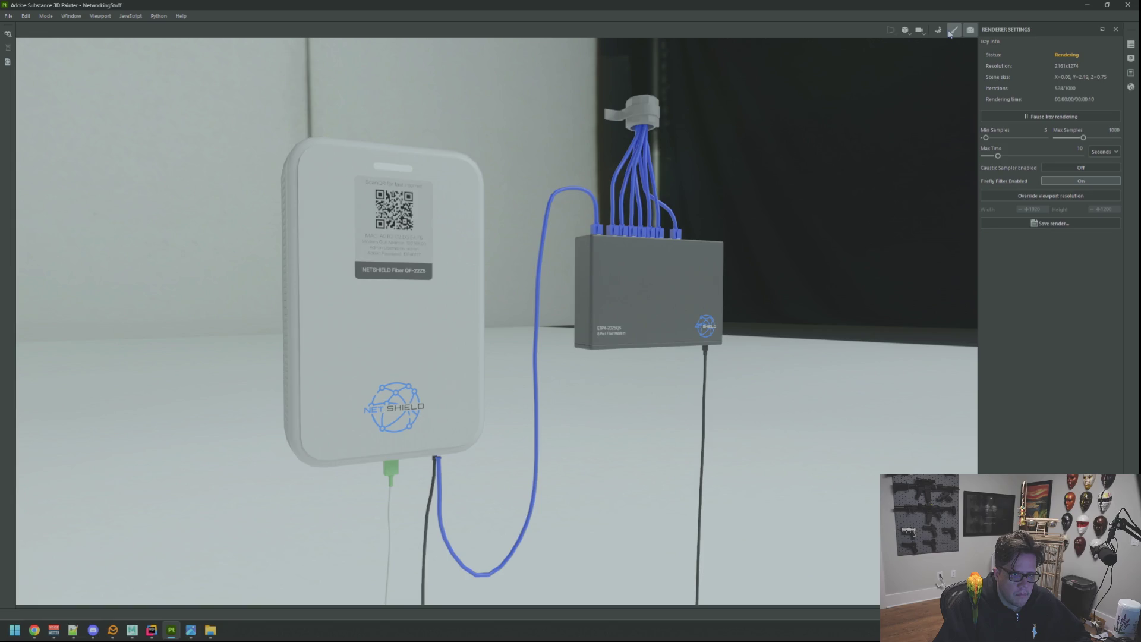
Leave the Iray render for the painting workspace and restore the split 3D/UV view
click(953, 30)
drag(660, 243, 537, 234)
key(F1)
scroll(down, 3)
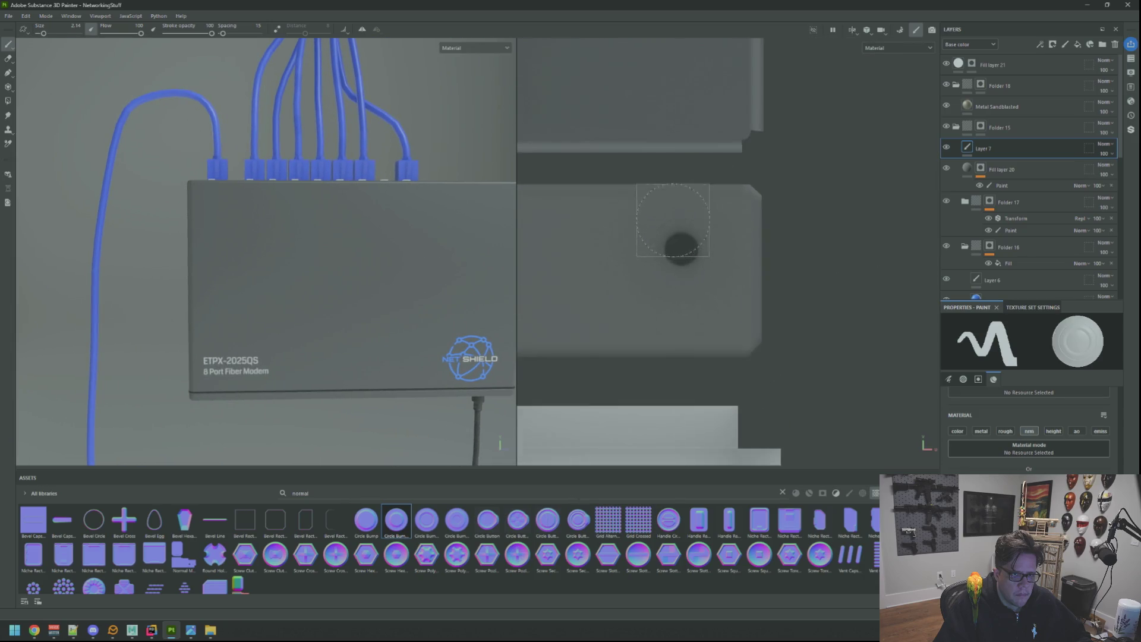
Select Metal Sandblasted, then add and delete a test folder, Folder 19
scroll(up, 3)
drag(691, 234, 703, 244)
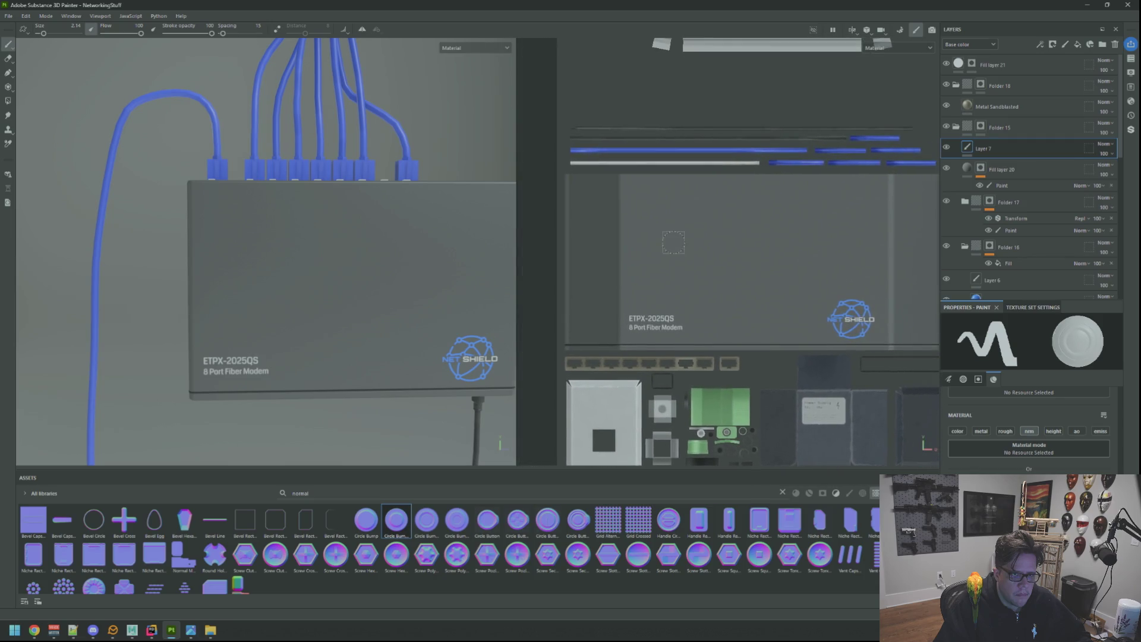
drag(444, 247, 351, 255)
drag(354, 213, 376, 186)
drag(697, 219, 708, 242)
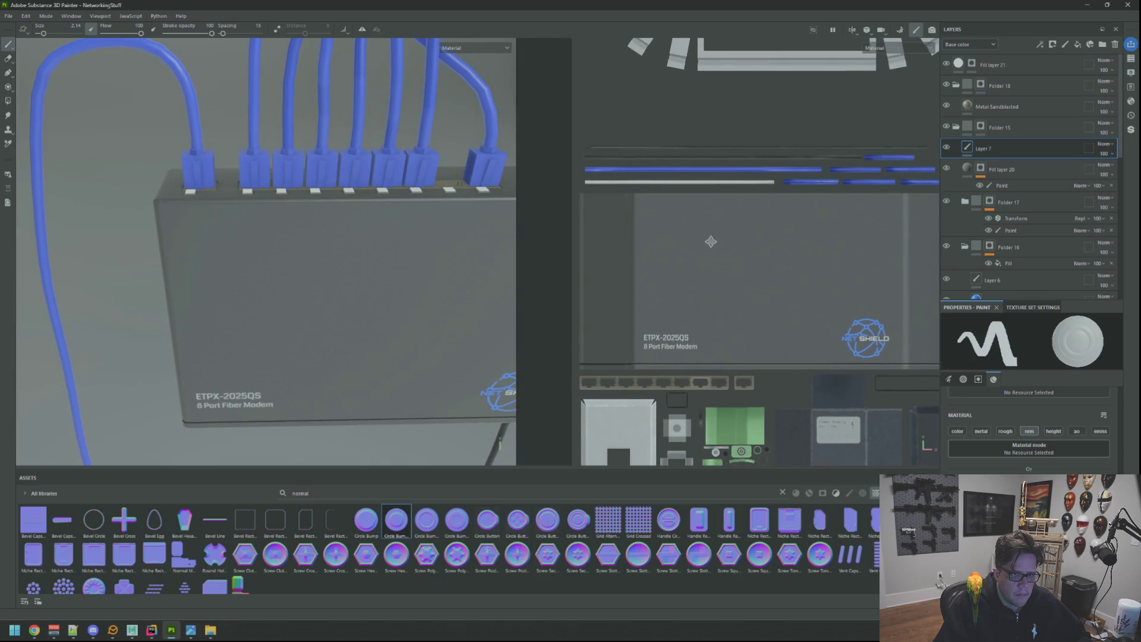
click(1000, 105)
key(ctrl+g)
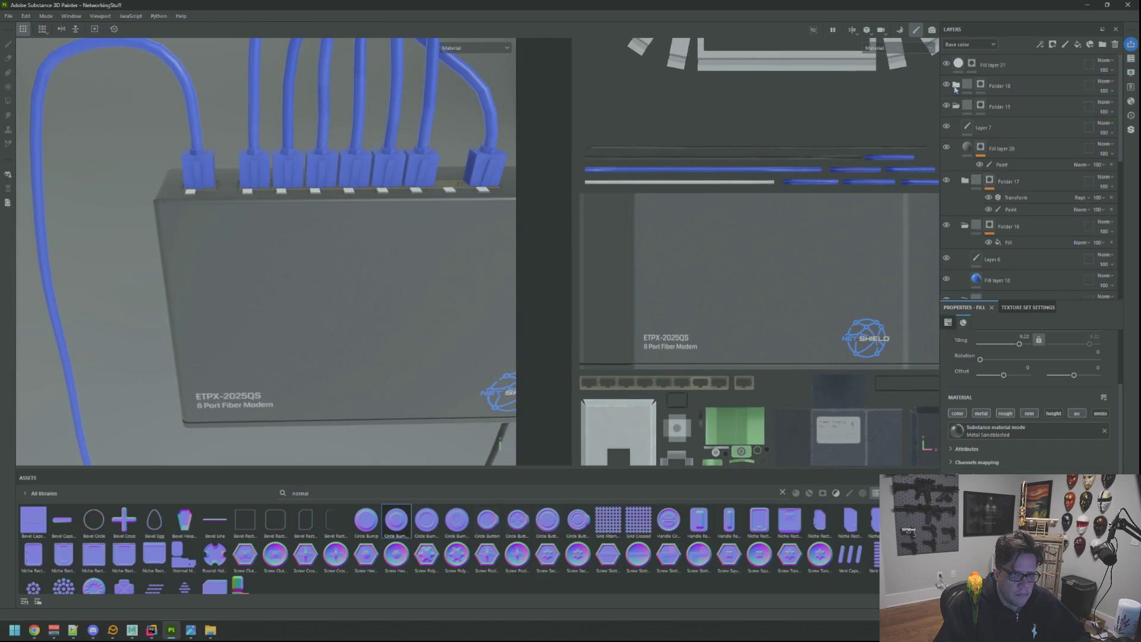
right_click(992, 105)
key(Escape)
click(1113, 46)
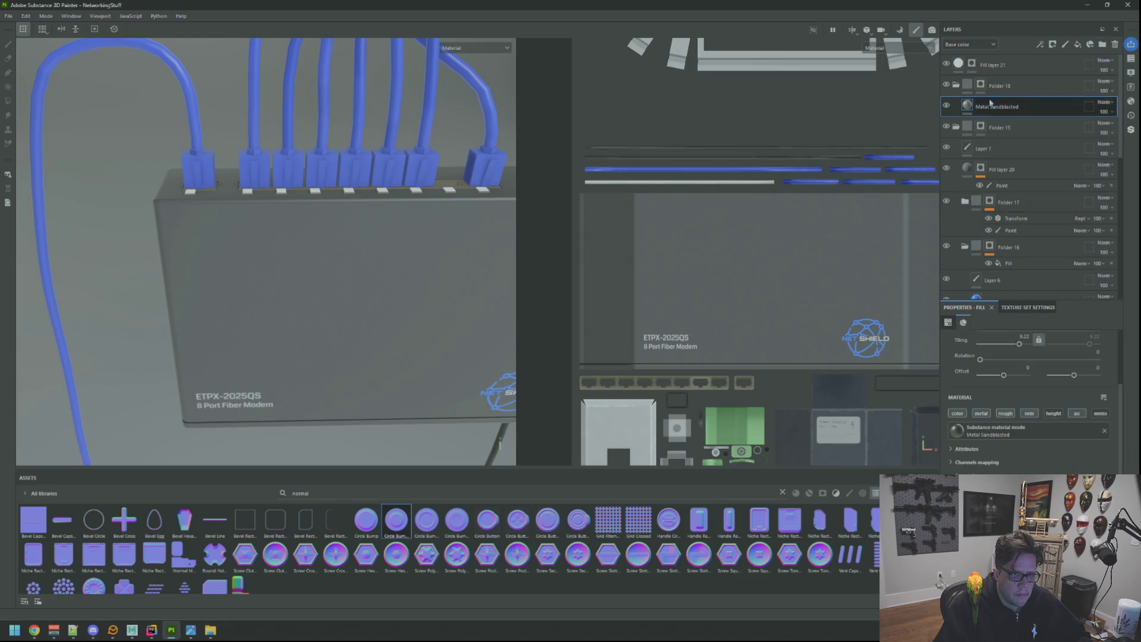
Collapse Folder 18 and add a new empty folder above Layer 7
click(953, 86)
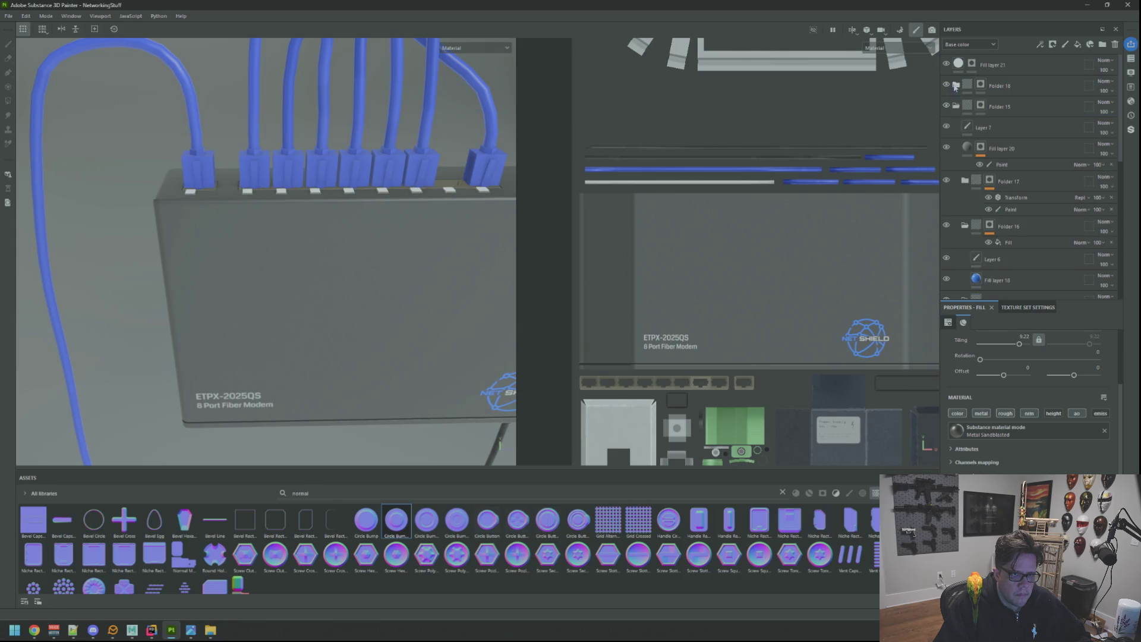
click(1011, 127)
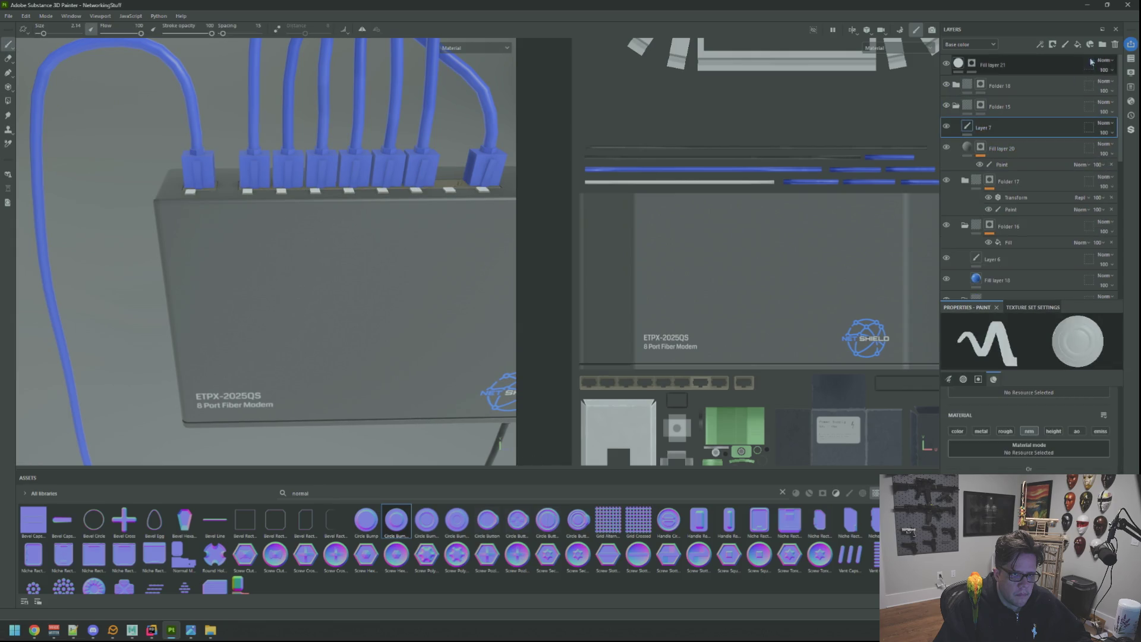
click(1103, 44)
Give the new folder a mask and place a fill layer inside it, checking its base colour
right_click(1004, 127)
click(1037, 143)
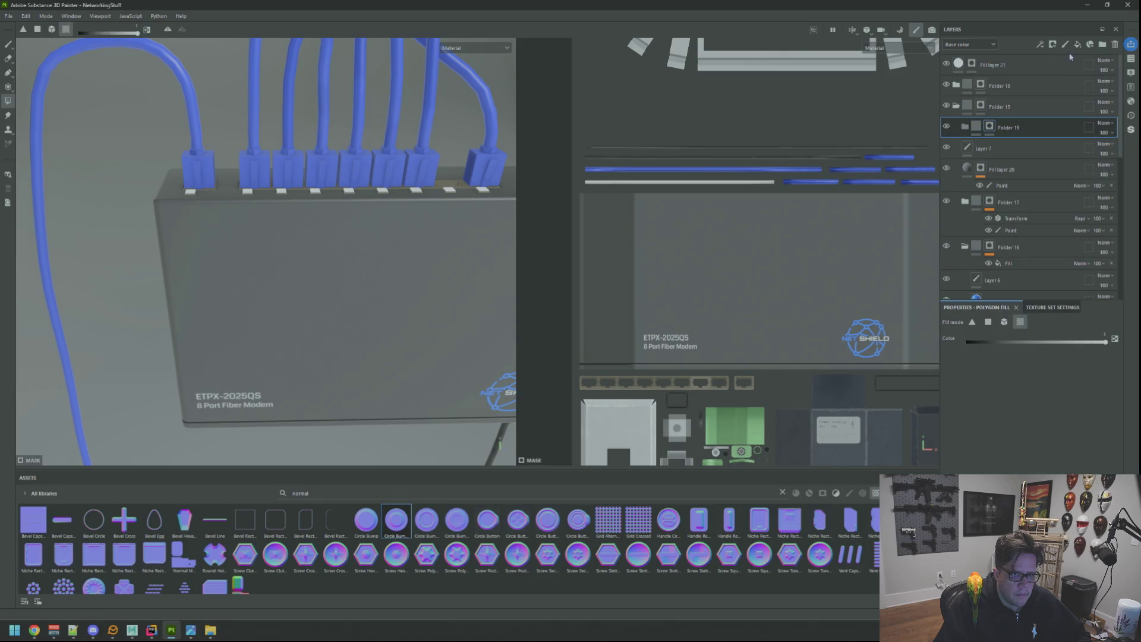
click(1077, 44)
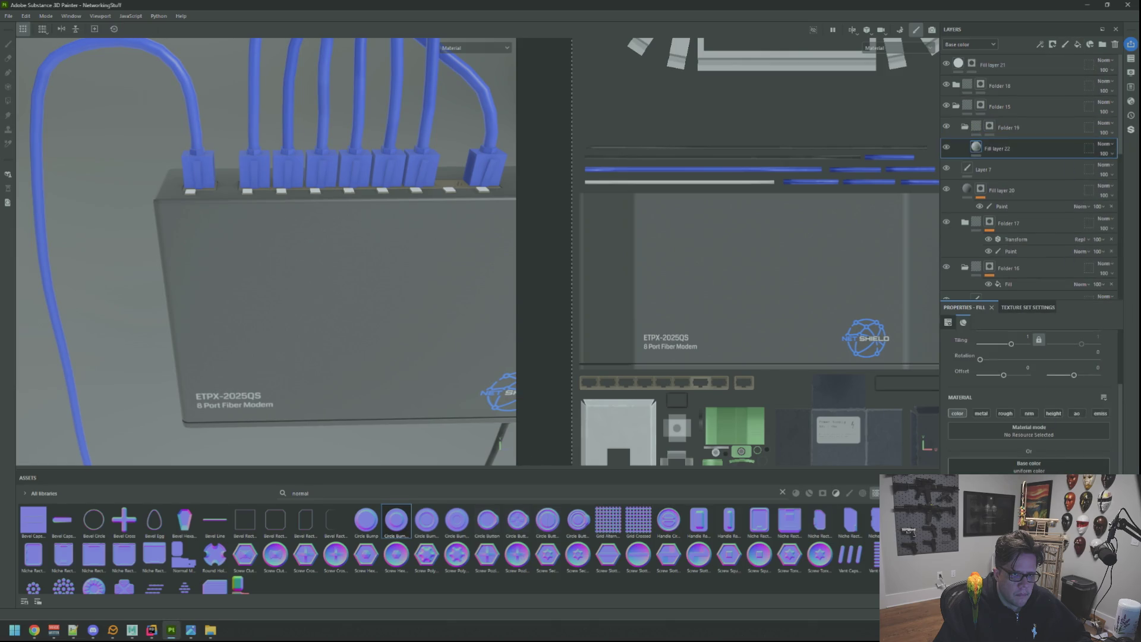
click(1049, 468)
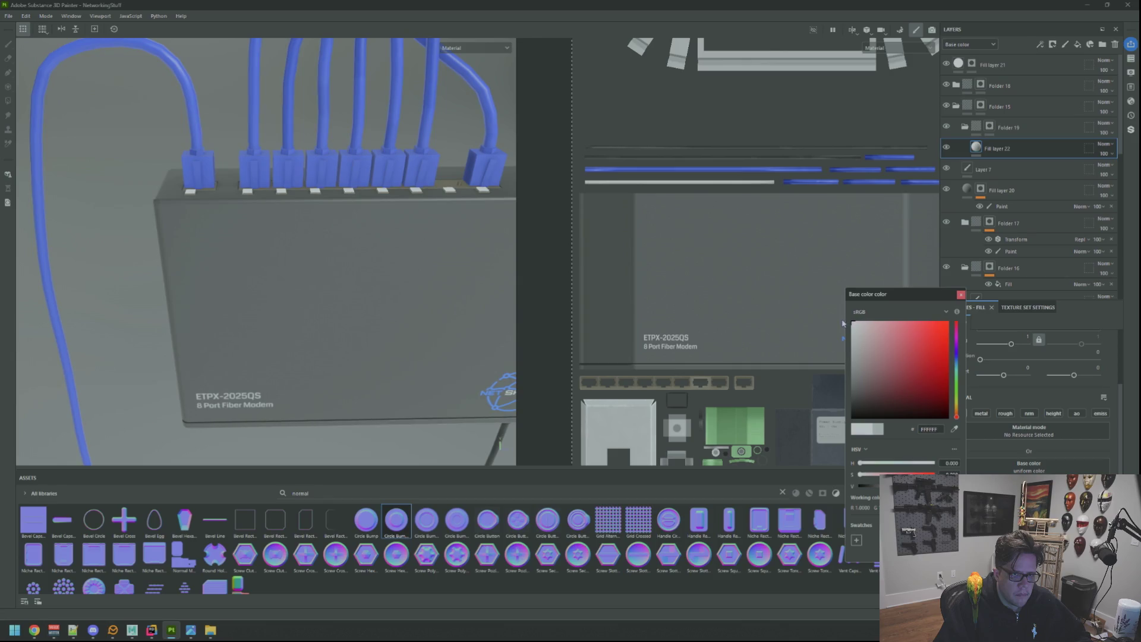
click(960, 295)
Add a paint effect to Folder 19's mask
click(989, 126)
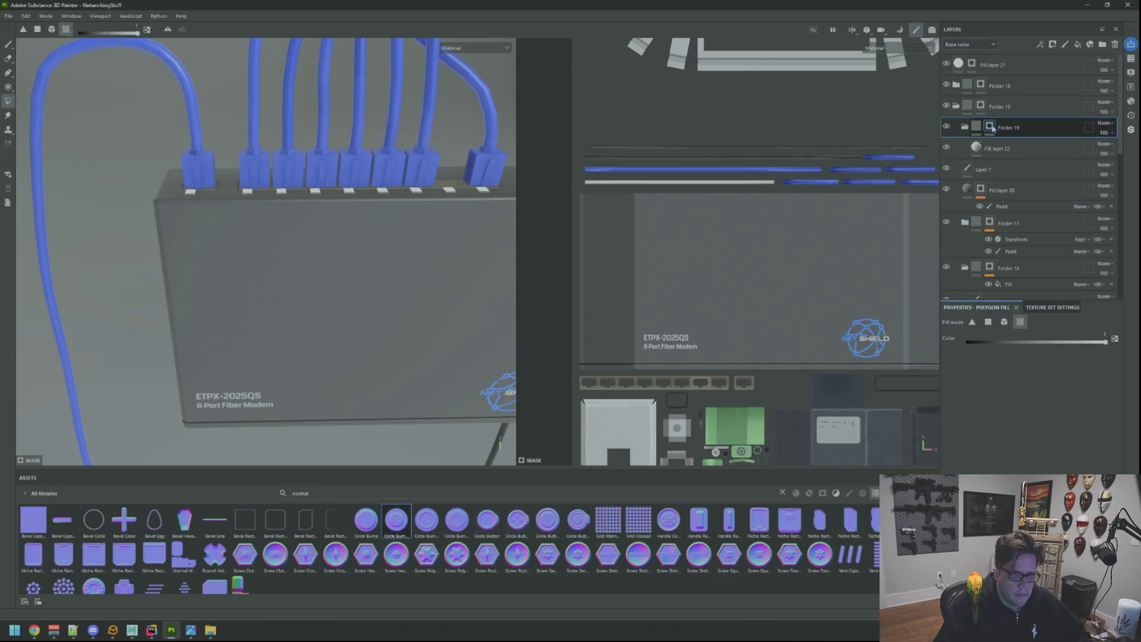
scroll(up, 3)
scroll(up, 3)
right_click(988, 127)
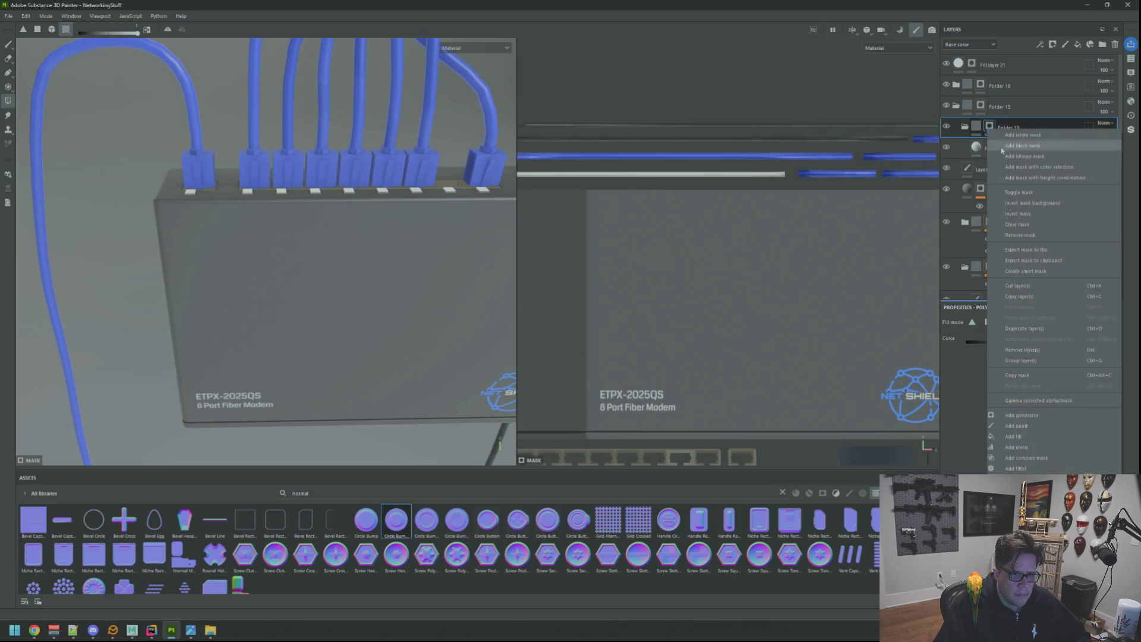
click(1031, 426)
Switch to the paint brush and try a test stroke on the modem front, then undo it
key(1)
drag(194, 233, 258, 184)
key(ctrl+z)
scroll(down, 3)
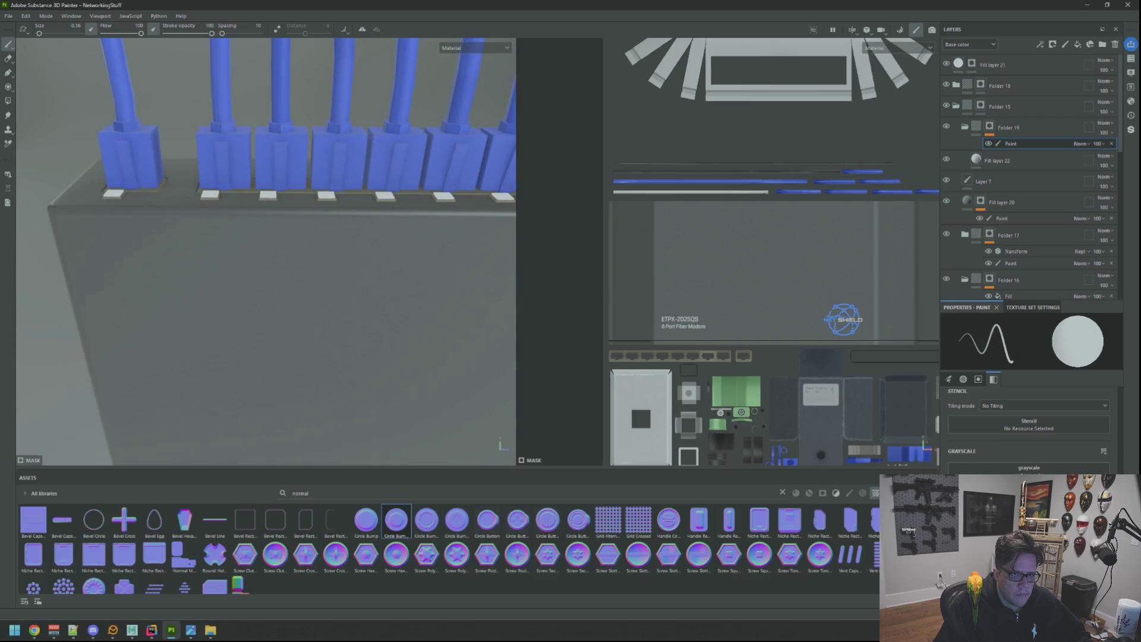
With a smaller brush, paint a straight vertical stroke down the modem face from a top point
scroll(up, 3)
click(231, 242)
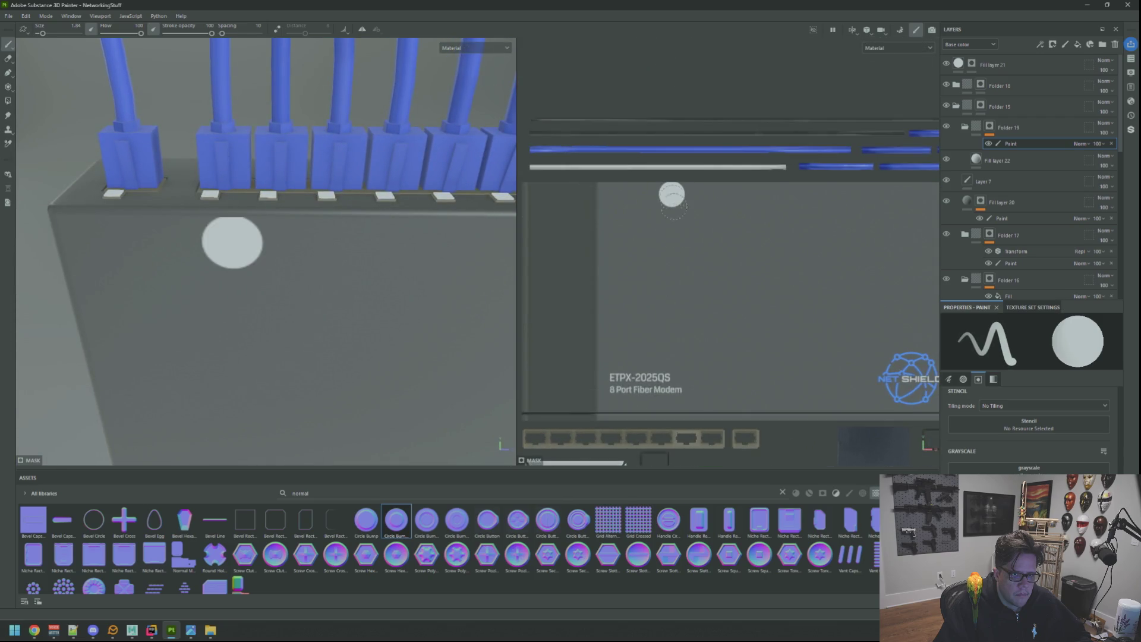
drag(438, 206, 487, 205)
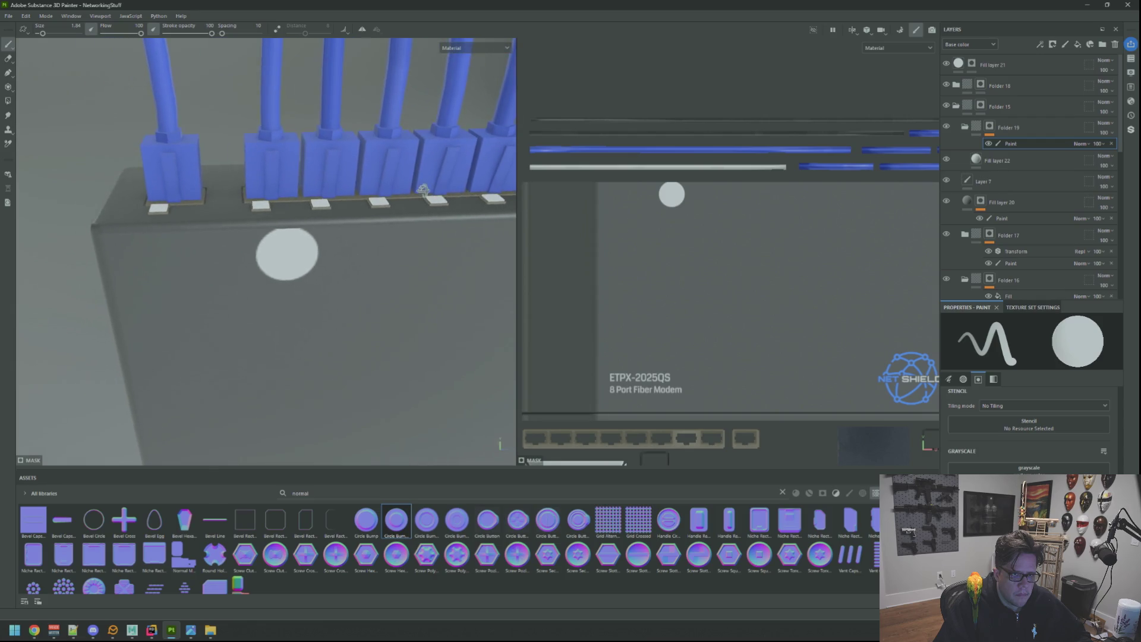
key(ctrl+z)
key(bracketleft)
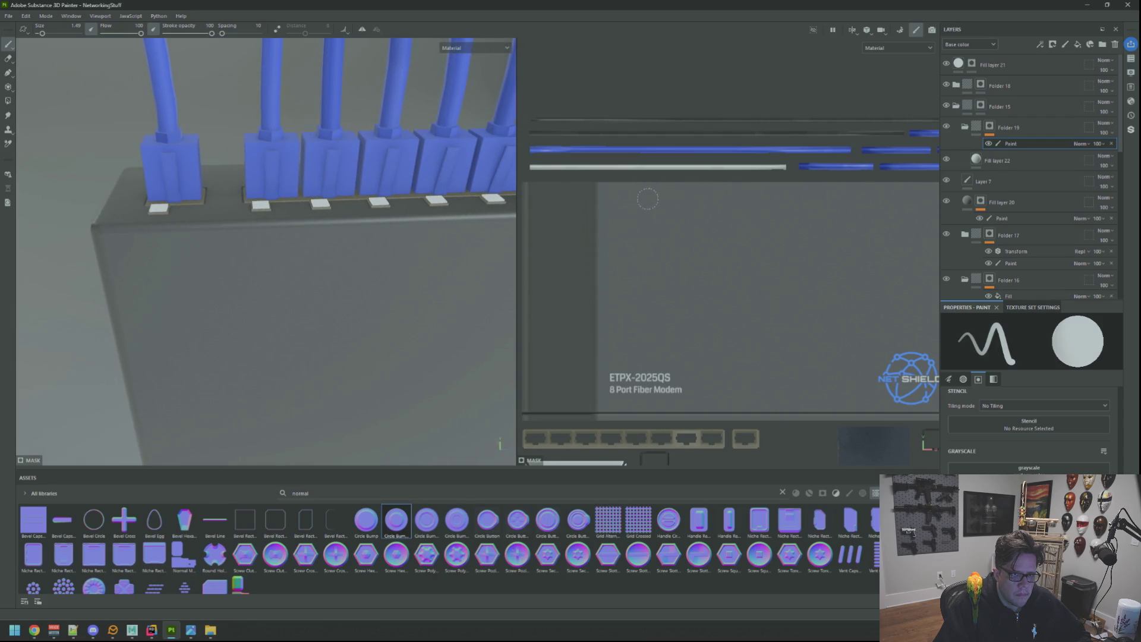
click(650, 198)
key(ctrl+z)
click(666, 199)
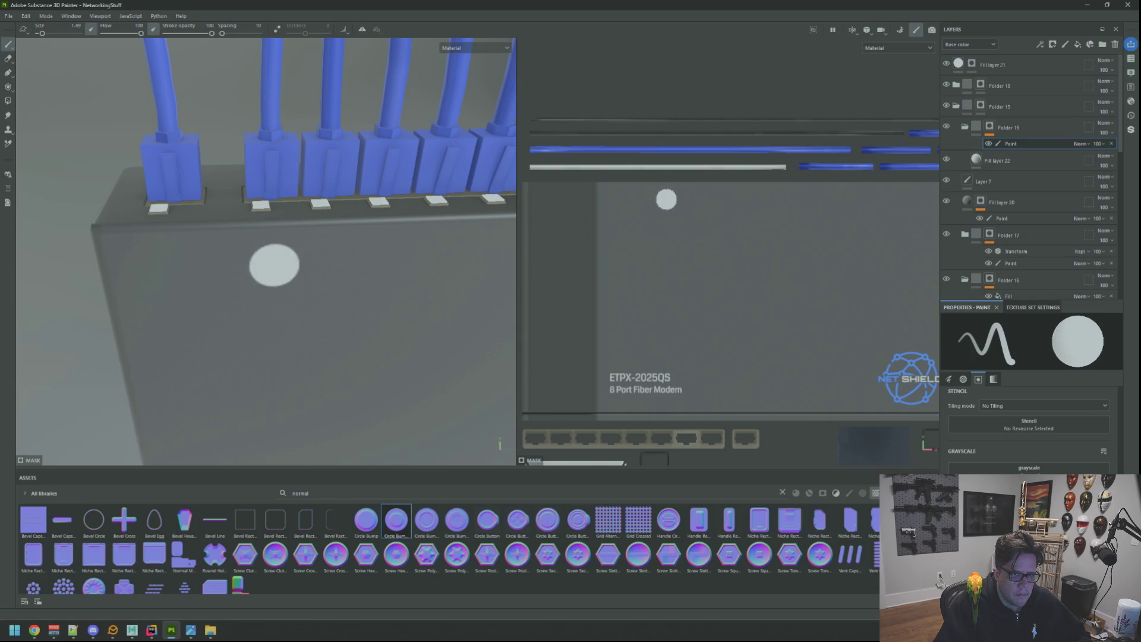
key(ctrl+z)
click(666, 199)
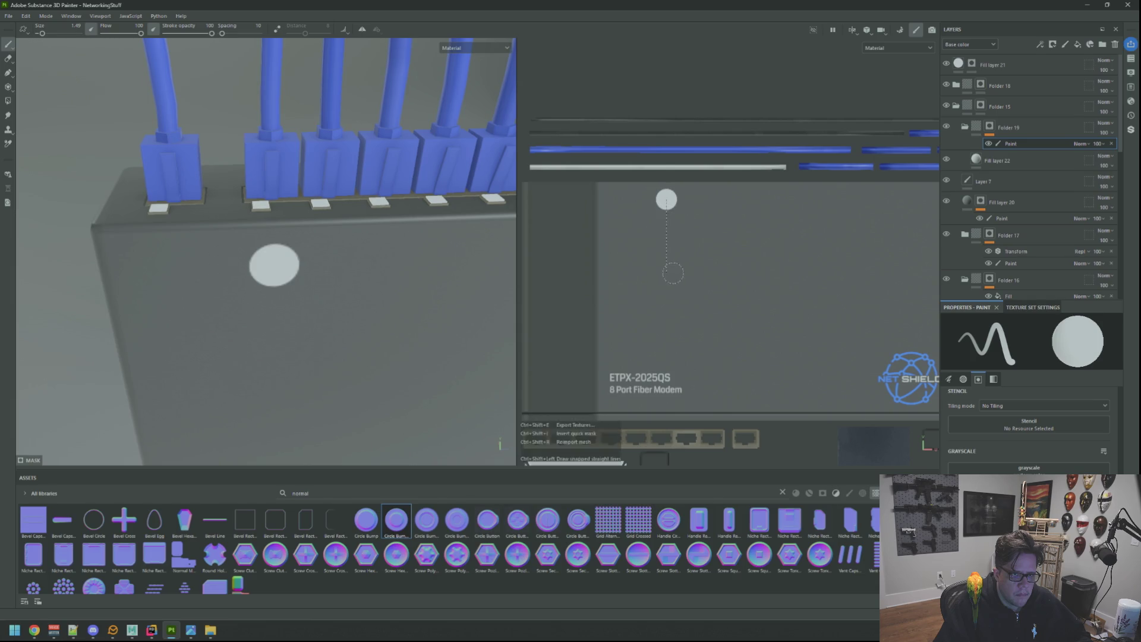
click(669, 273)
Face the modem front head-on, shrink the brush to size 1, and restore the slot's rounded top
drag(297, 268, 326, 199)
drag(688, 213, 684, 229)
key(bracketleft)
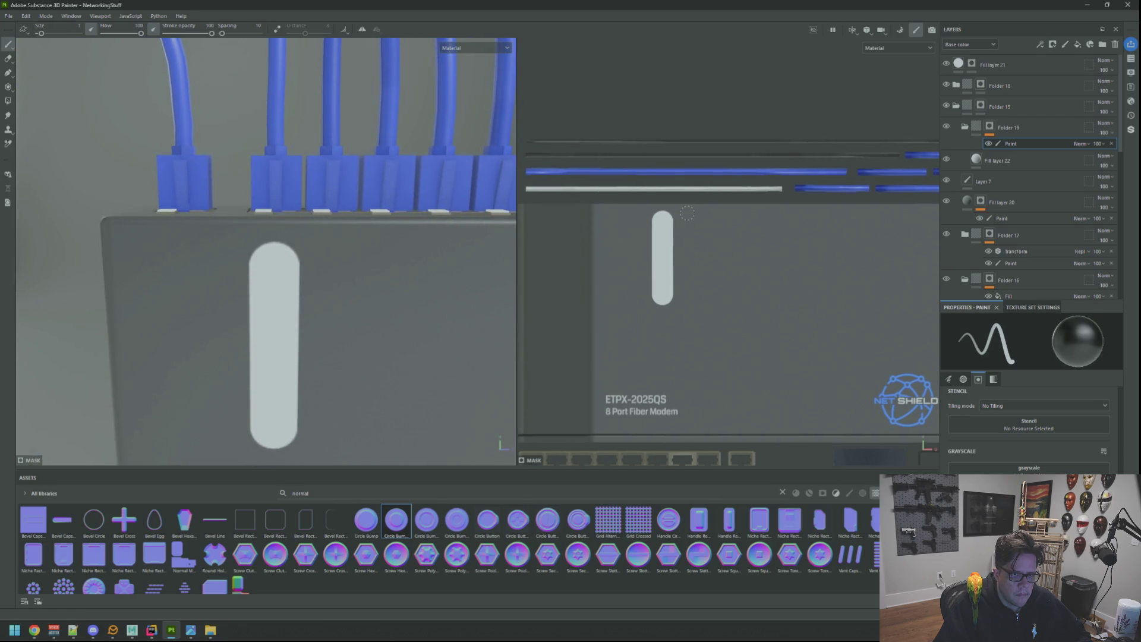
key(ctrl+z)
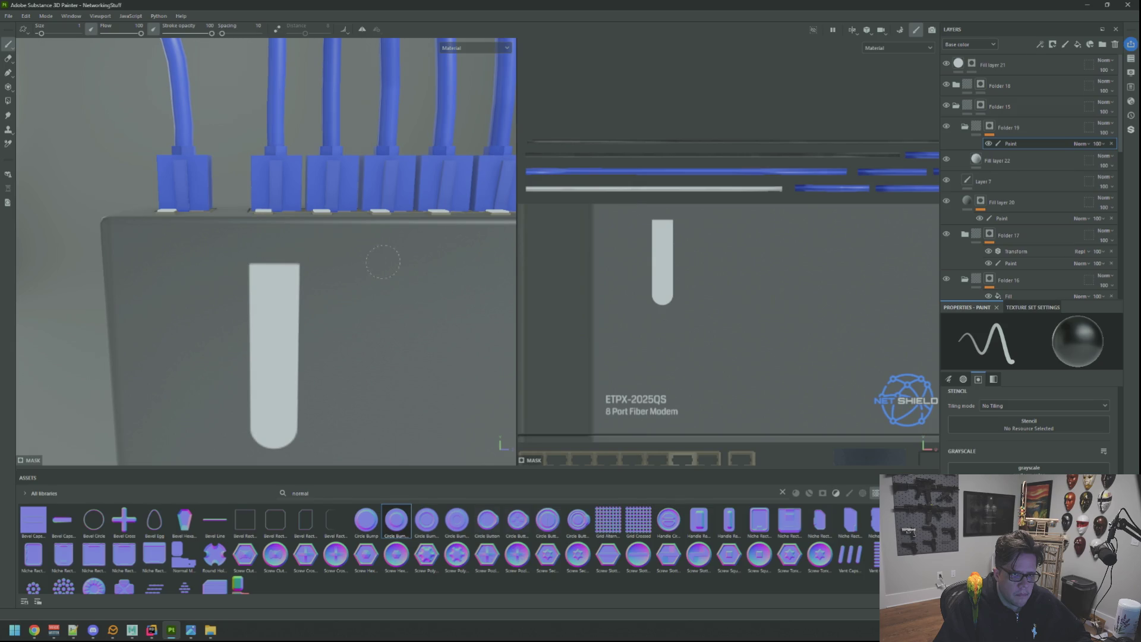
scroll(down, 3)
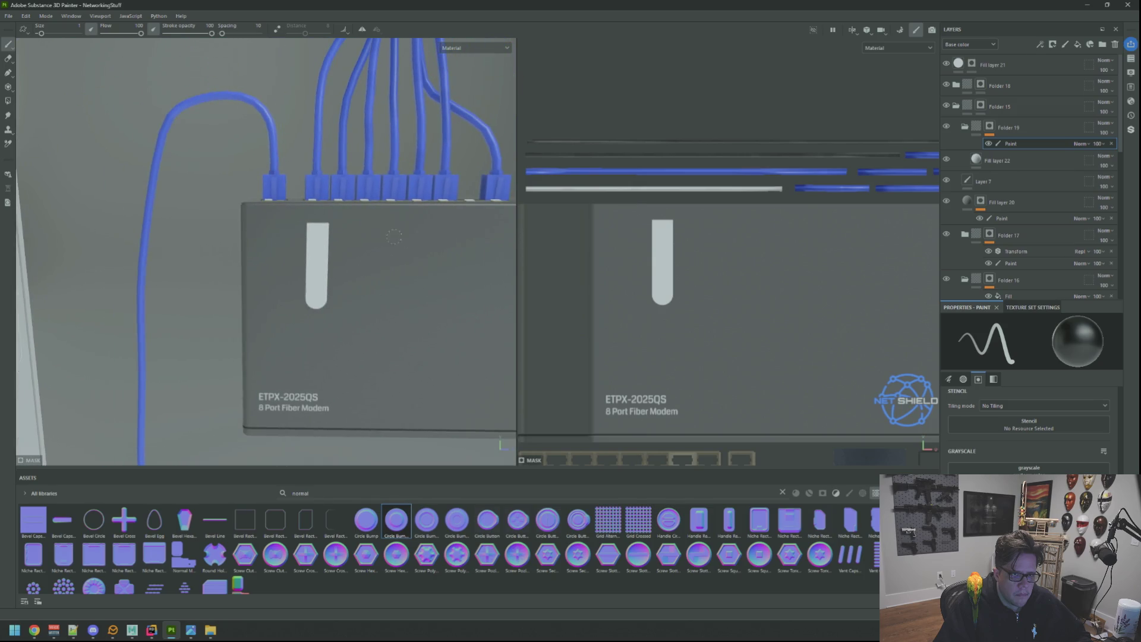
key(ctrl+y)
scroll(up, 3)
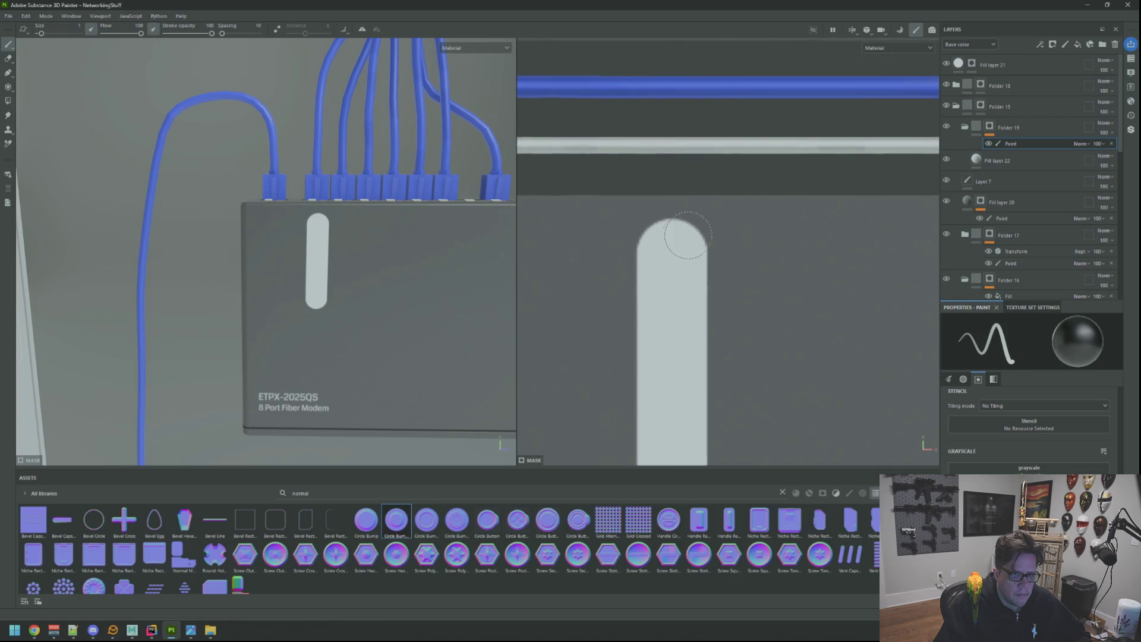
scroll(up, 3)
Widen the slot's top and edges, then cut its left edge straight with a 0.65 brush
drag(662, 252, 699, 233)
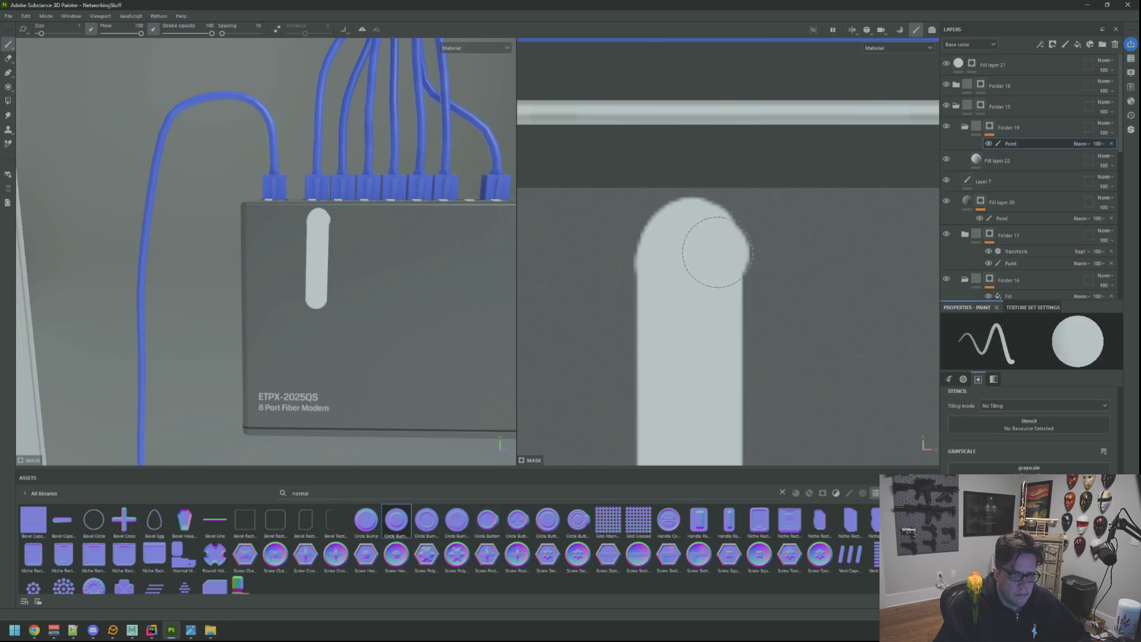
scroll(down, 3)
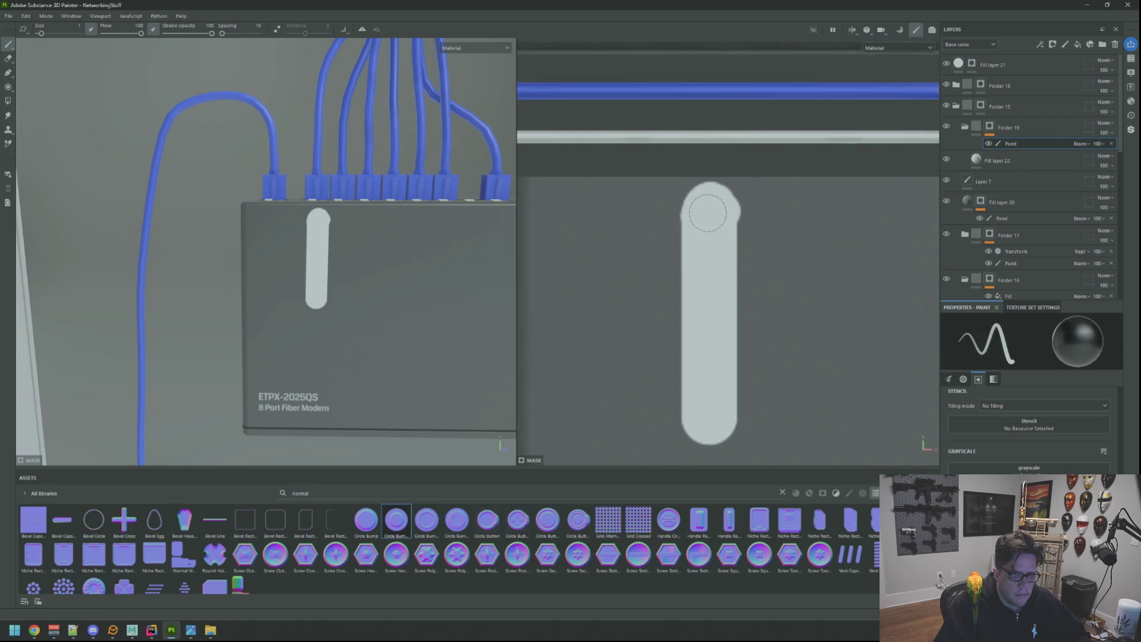
drag(705, 222, 704, 190)
drag(698, 254, 719, 208)
key(bracketleft)
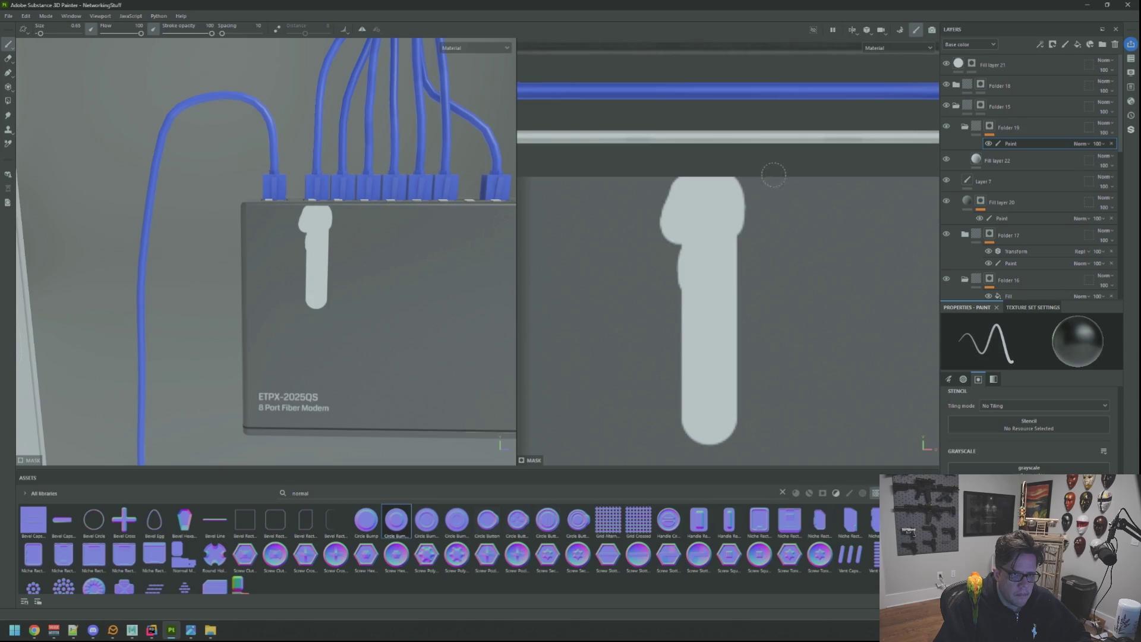
key(ctrl+z)
click(678, 188)
click(672, 442)
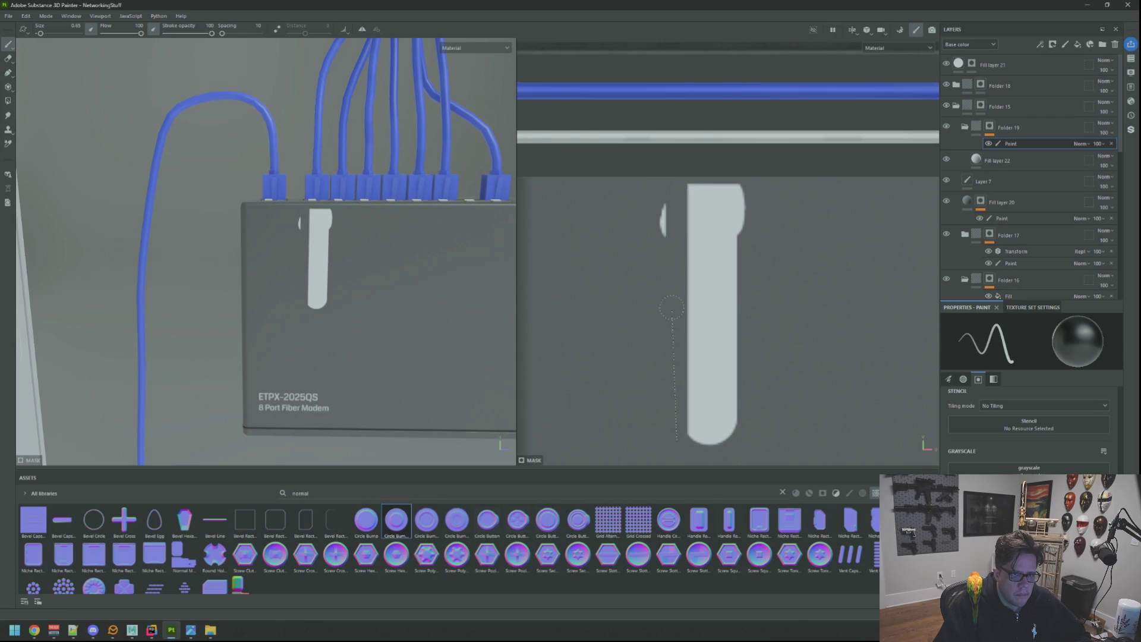
Orbit and pan around the modem to a straight-on view of its ports
drag(783, 256, 751, 216)
drag(267, 238, 208, 267)
drag(488, 256, 394, 235)
scroll(down, 3)
scroll(up, 3)
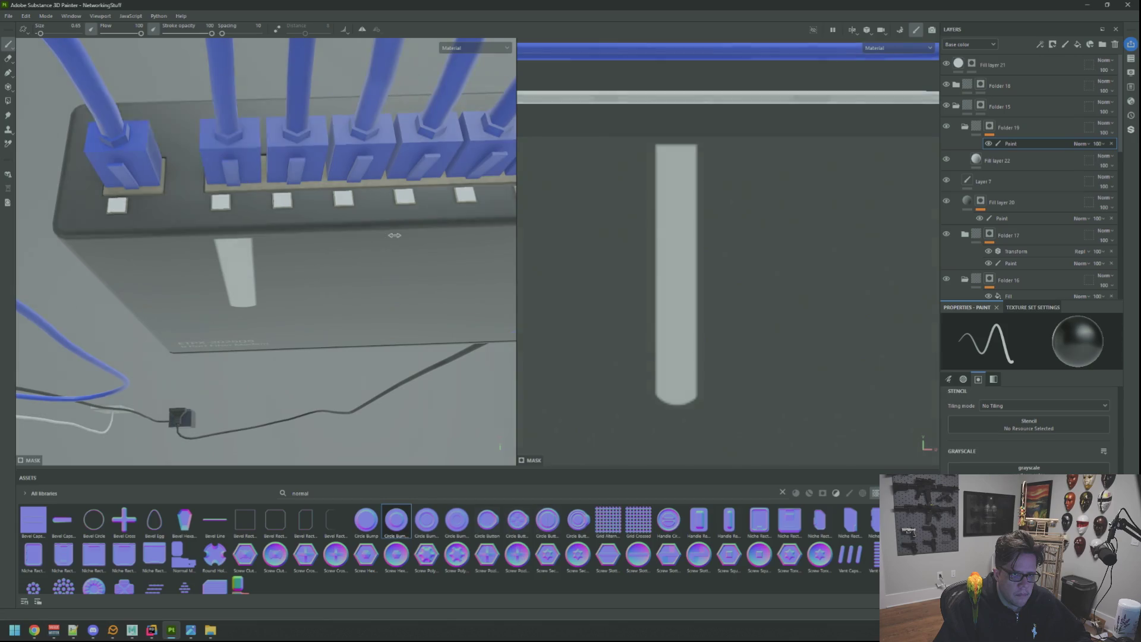
scroll(down, 3)
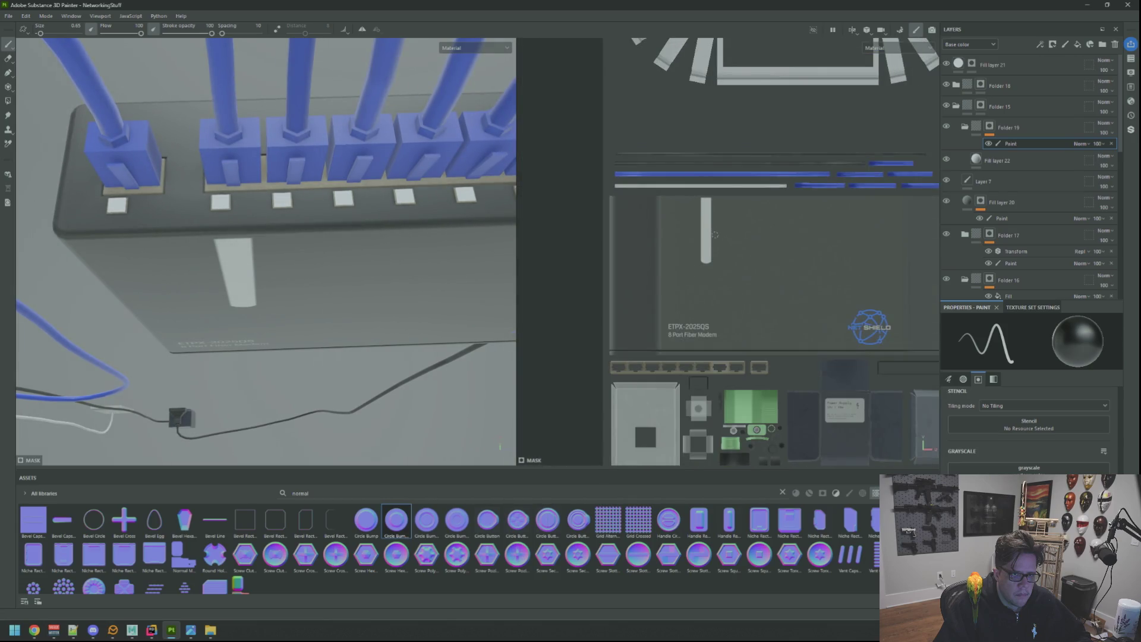
drag(715, 234, 686, 241)
drag(351, 214, 350, 206)
drag(350, 207, 347, 207)
drag(348, 207, 381, 190)
drag(401, 246, 421, 143)
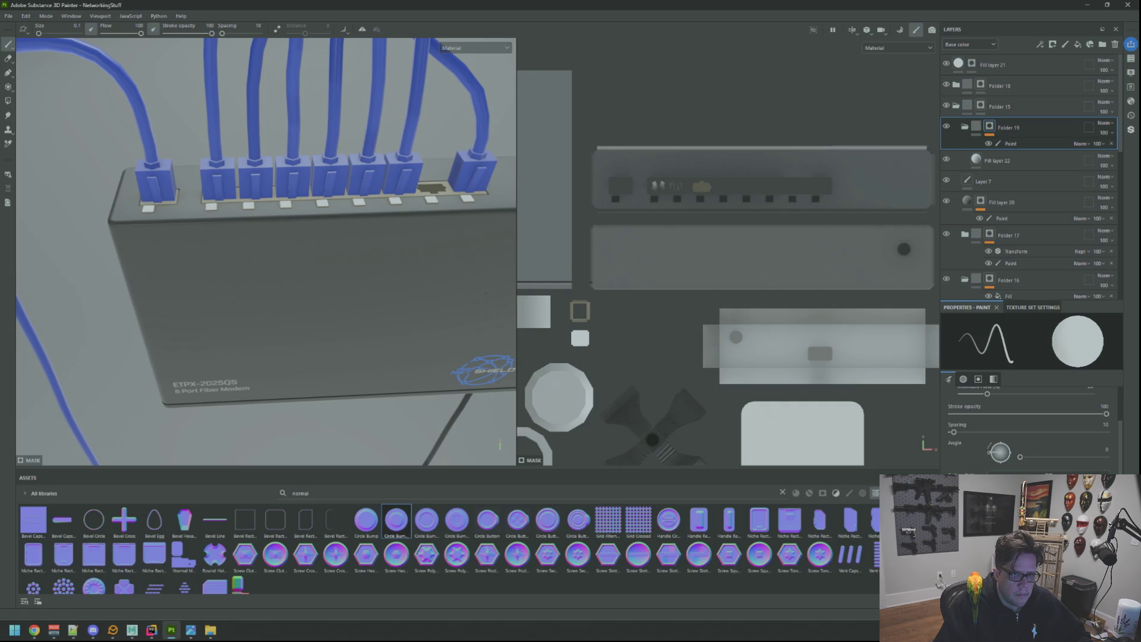
Switch to the 3D-only view and zoom in on the ports and plugged-in Ethernet cables
key(F2)
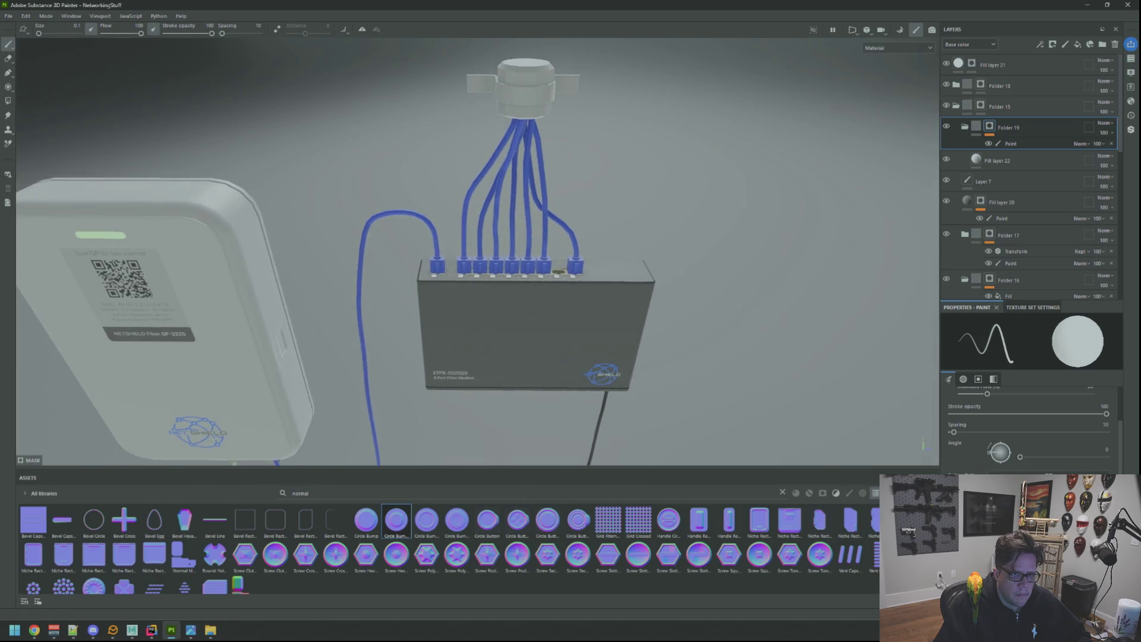
scroll(up, 3)
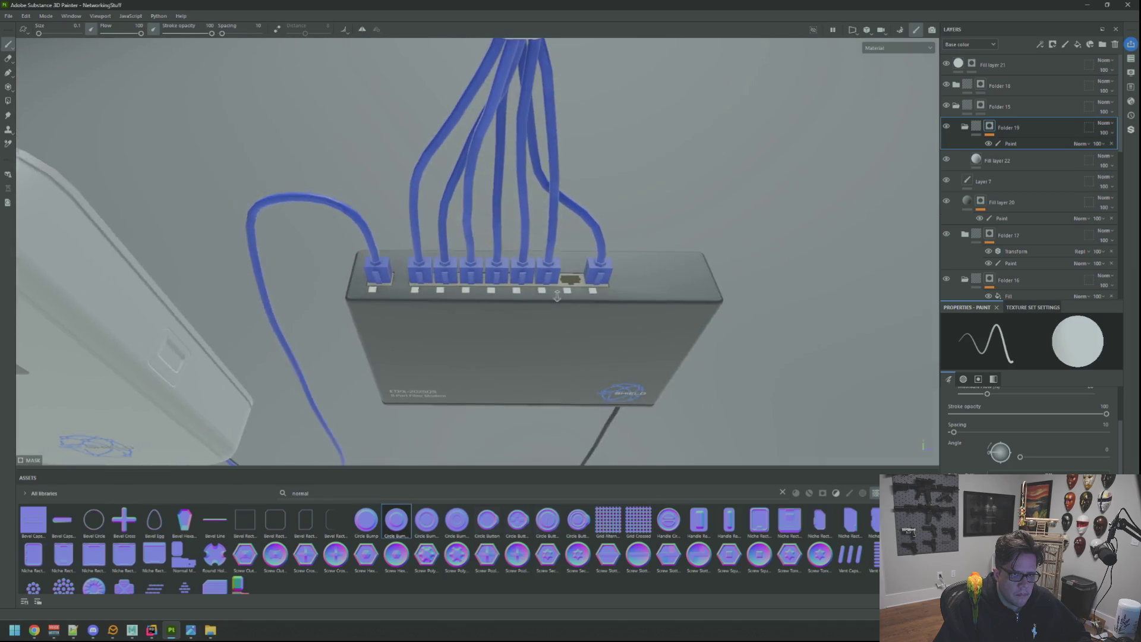
scroll(up, 3)
drag(536, 289, 484, 297)
scroll(up, 3)
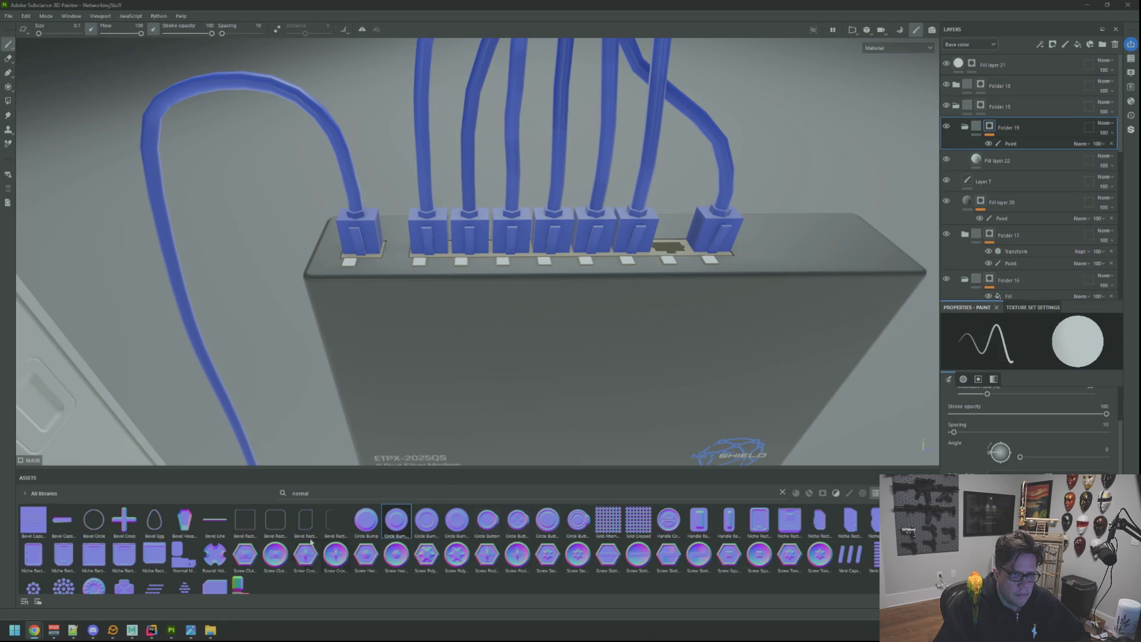
mouse_move(171, 635)
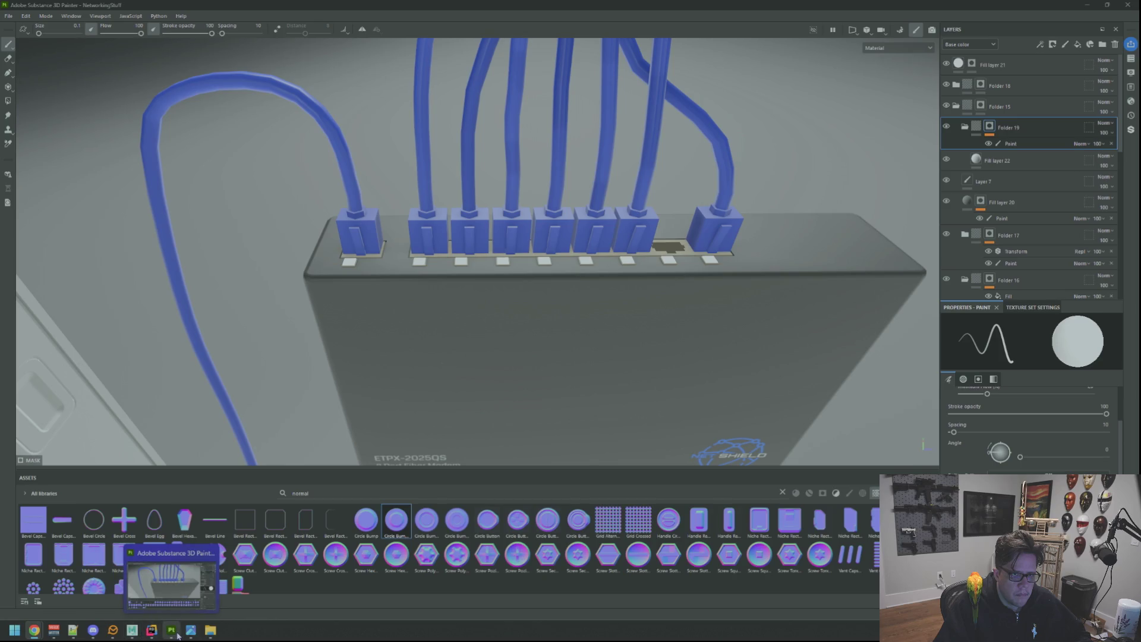
Launch Photoshop by searching 'pho', then drop the masking-tape image into it
key(super)
text(pho)
key(Return)
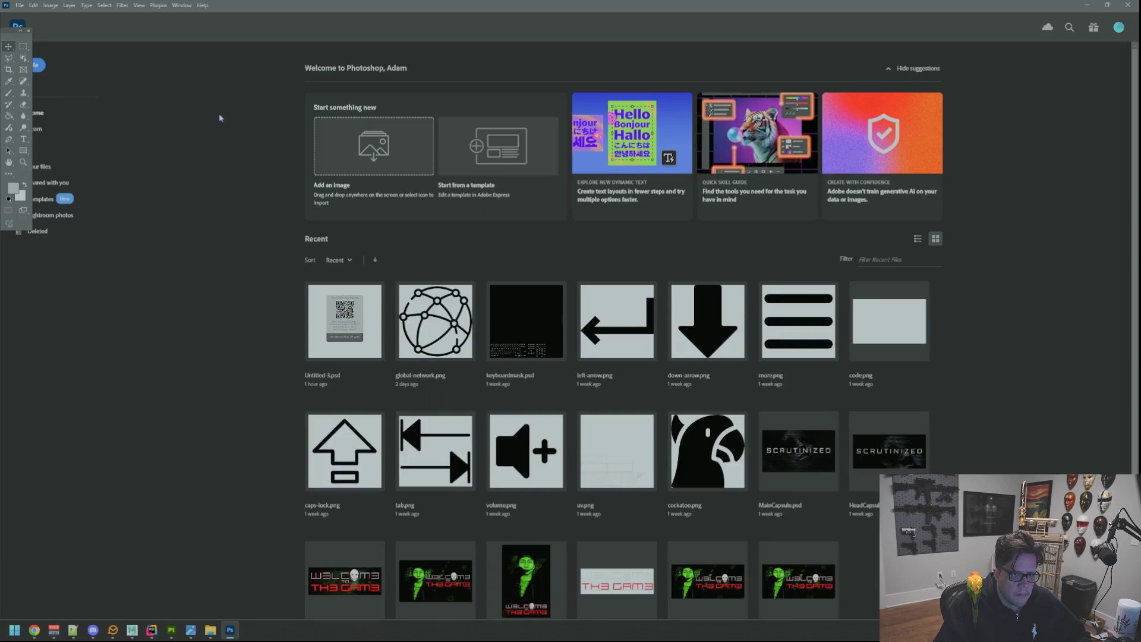
key(alt+Tab)
key(alt+Tab)
drag(1138, 241, 1031, 262)
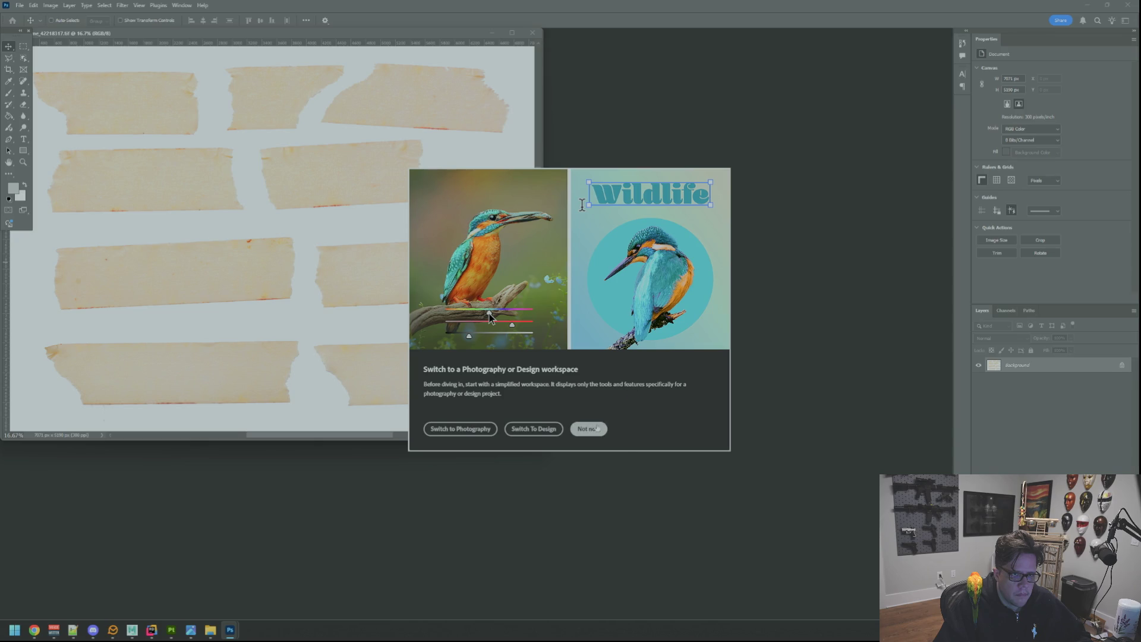
Dismiss the workspace prompt and change the image resolution to 72 pixels per inch
click(597, 427)
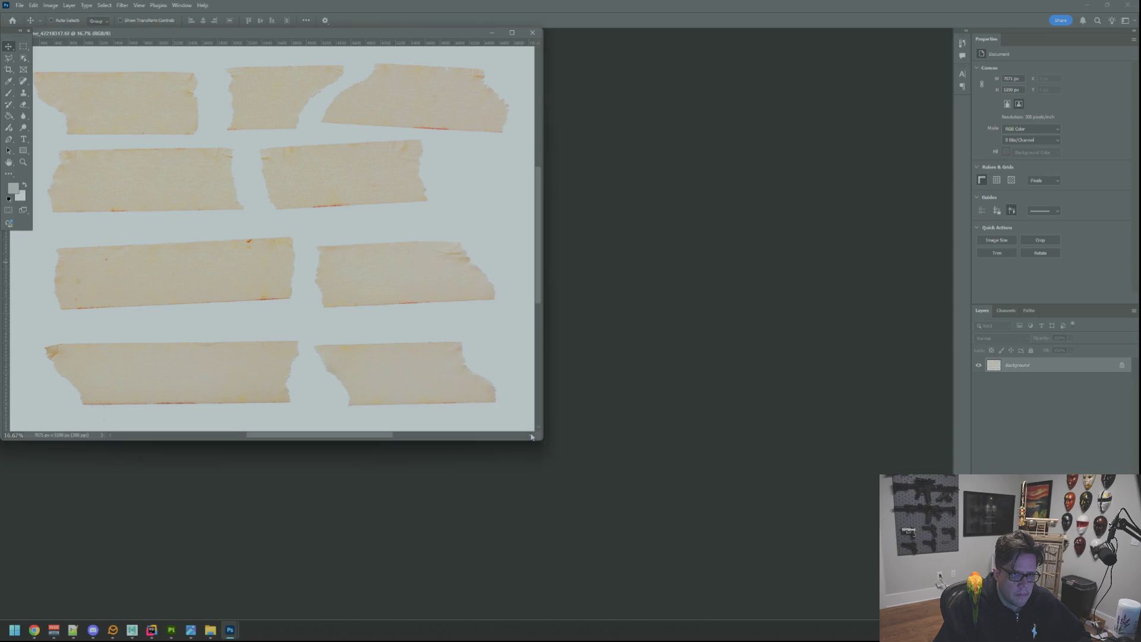
drag(537, 434, 621, 471)
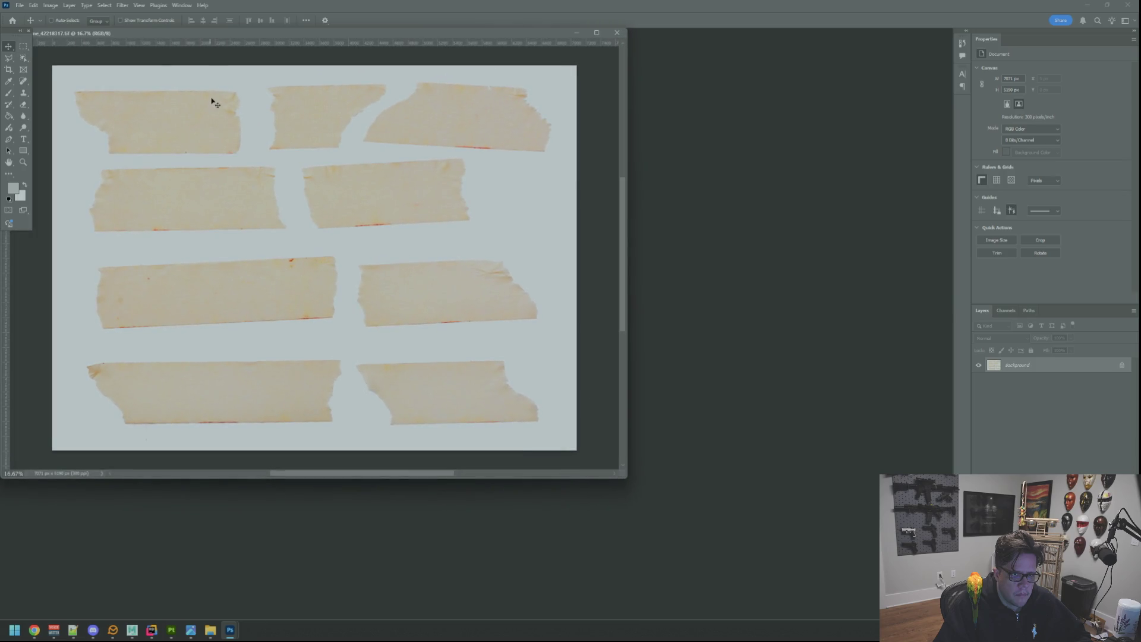
drag(214, 37, 291, 59)
click(50, 5)
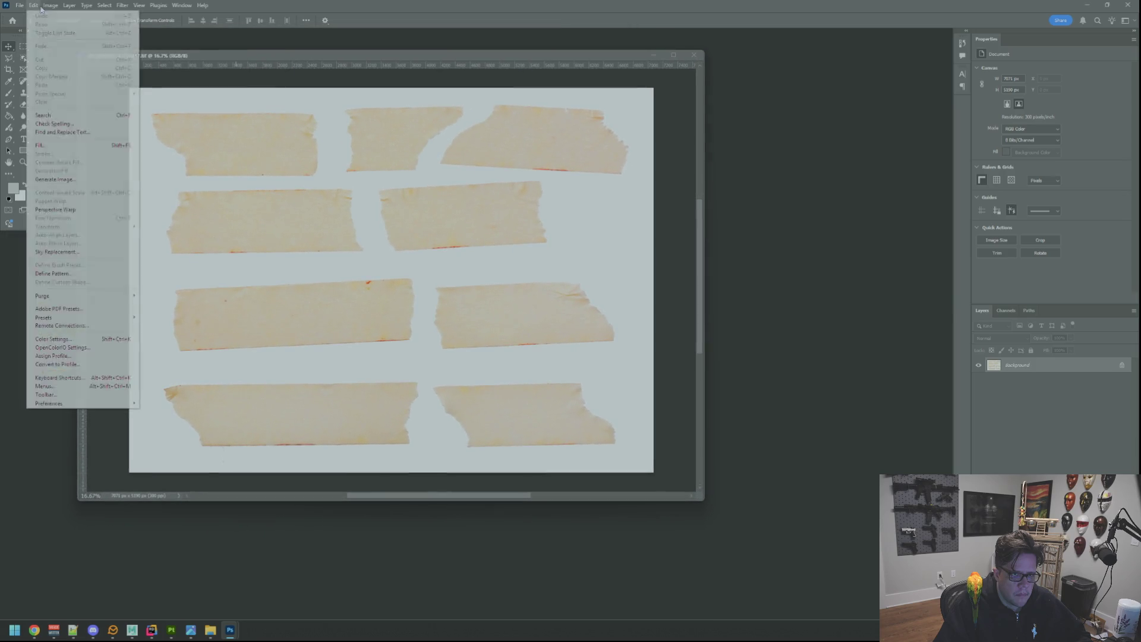
click(68, 73)
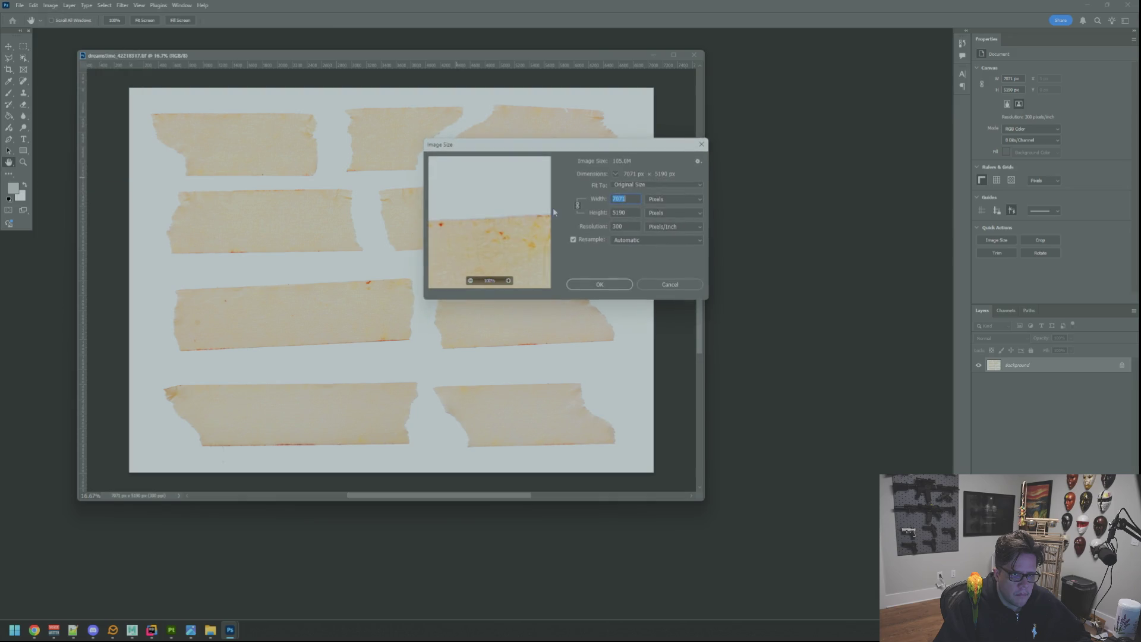
double_click(618, 226)
text(72)
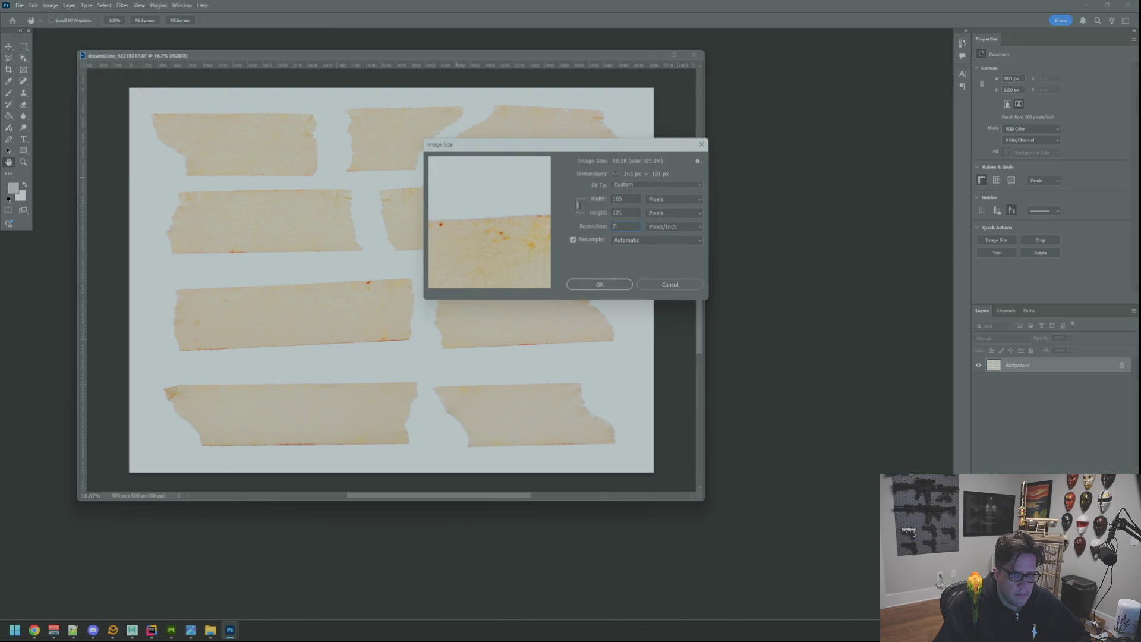
click(612, 283)
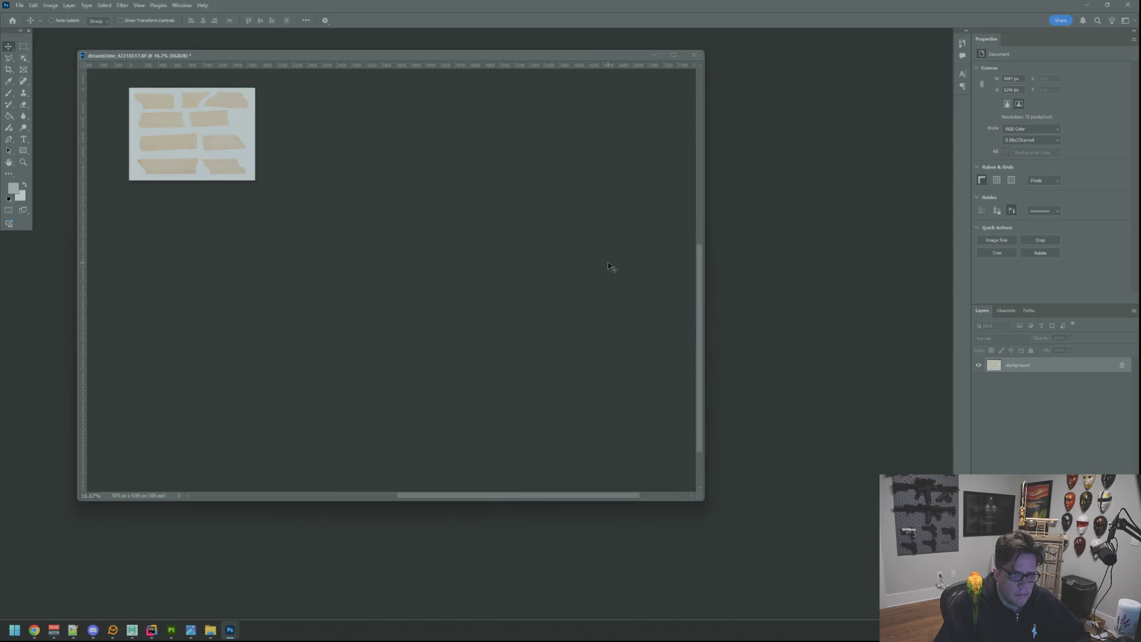
View the photo at 100%, then widen and recentre its document window
key(ctrl+1)
drag(575, 501, 429, 498)
drag(694, 437, 752, 436)
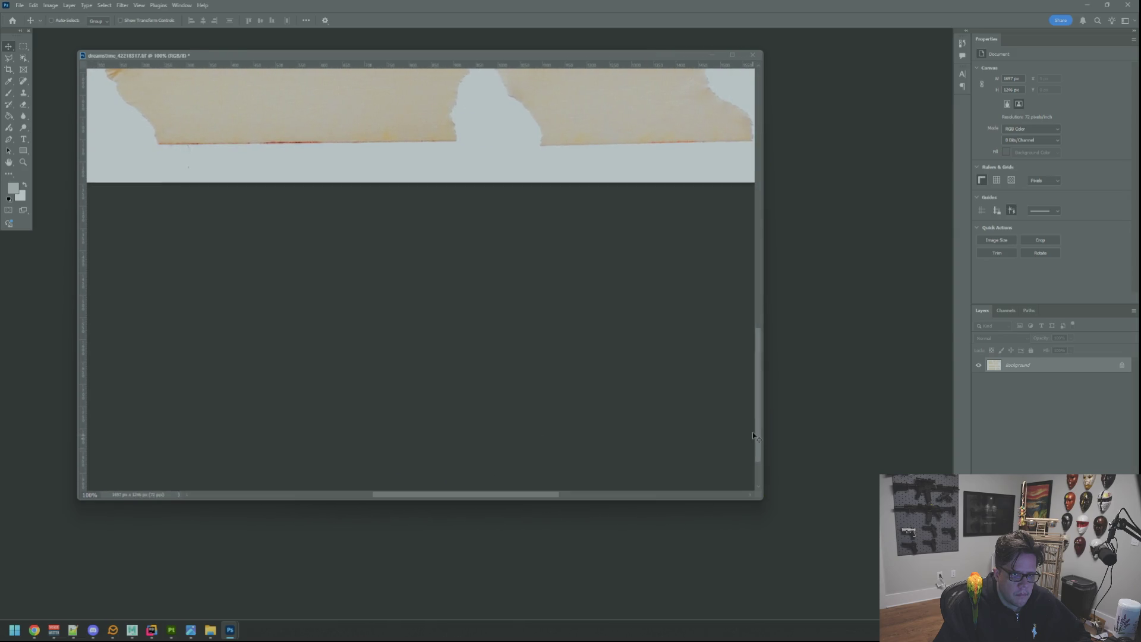
scroll(up, 3)
scroll(down, 3)
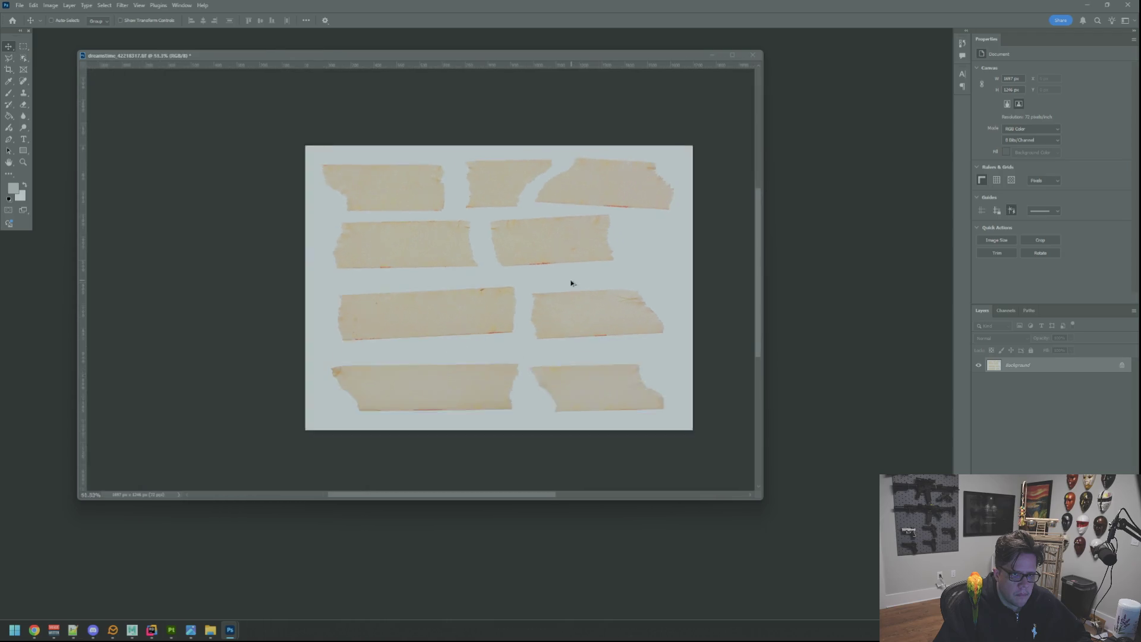
drag(570, 283, 511, 283)
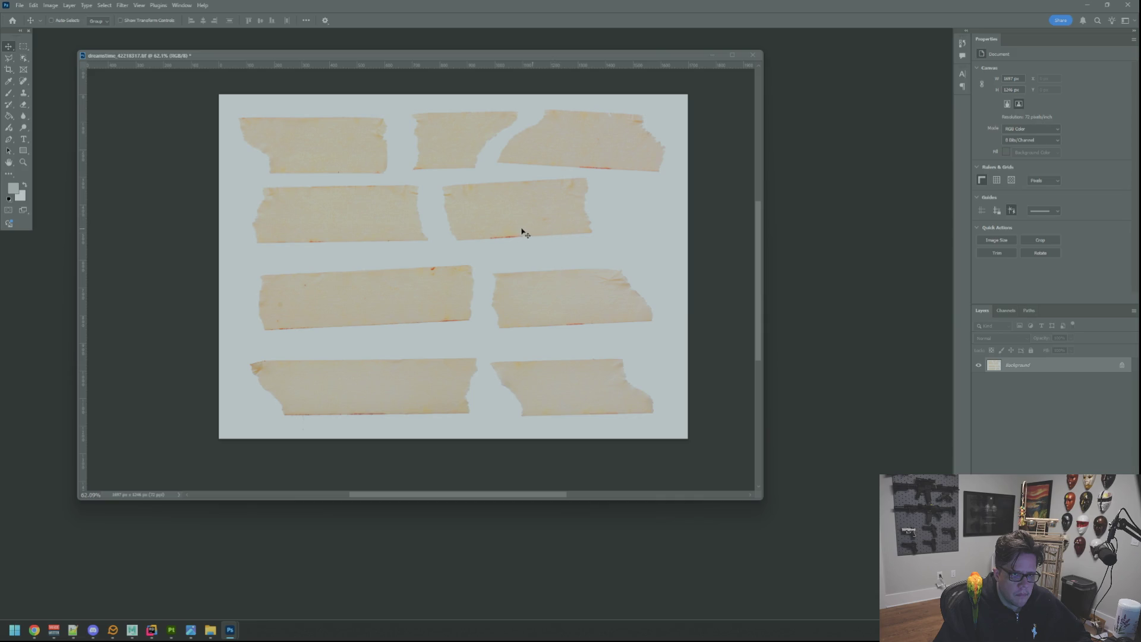
Create a new 512 × 512 px transparent document and move its window over the photo
click(19, 6)
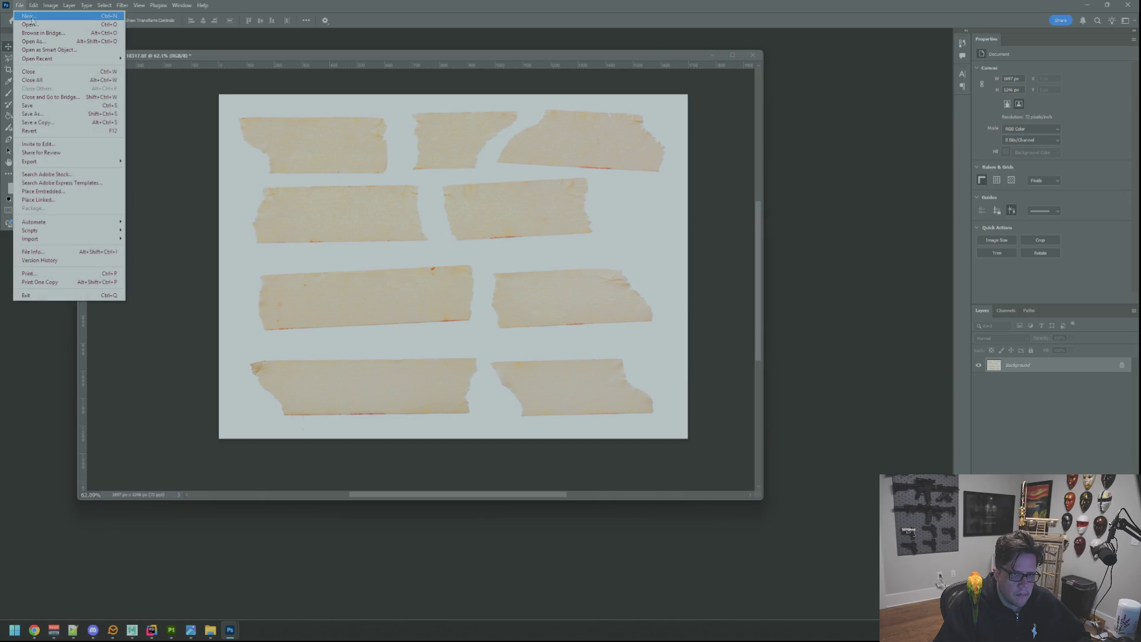
click(27, 14)
double_click(627, 266)
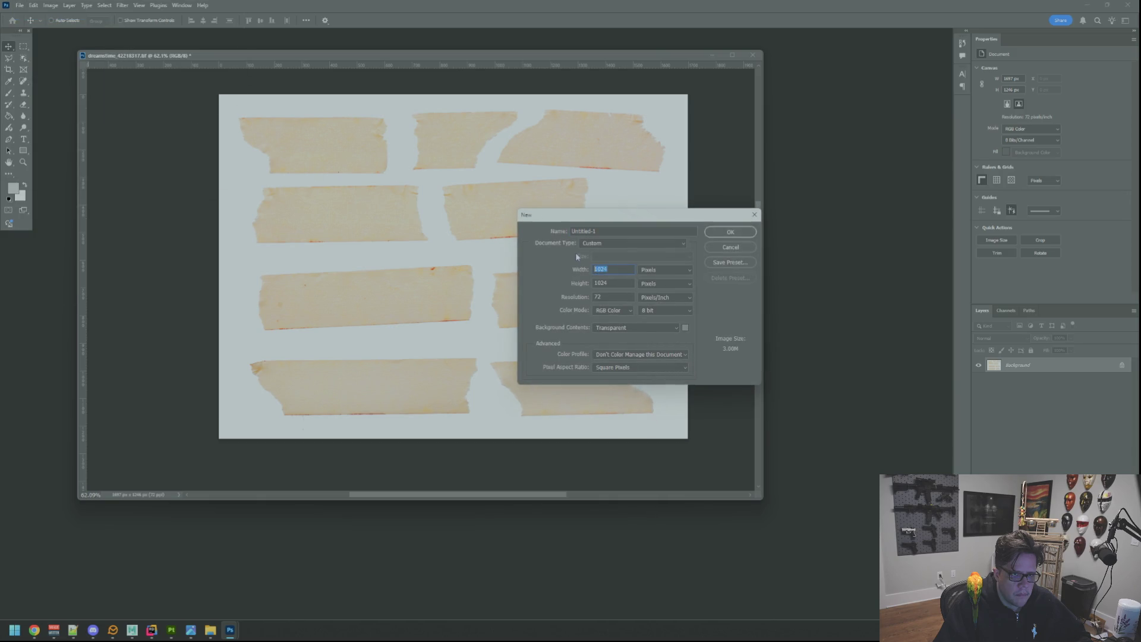
key(Tab)
text(2)
key(Return)
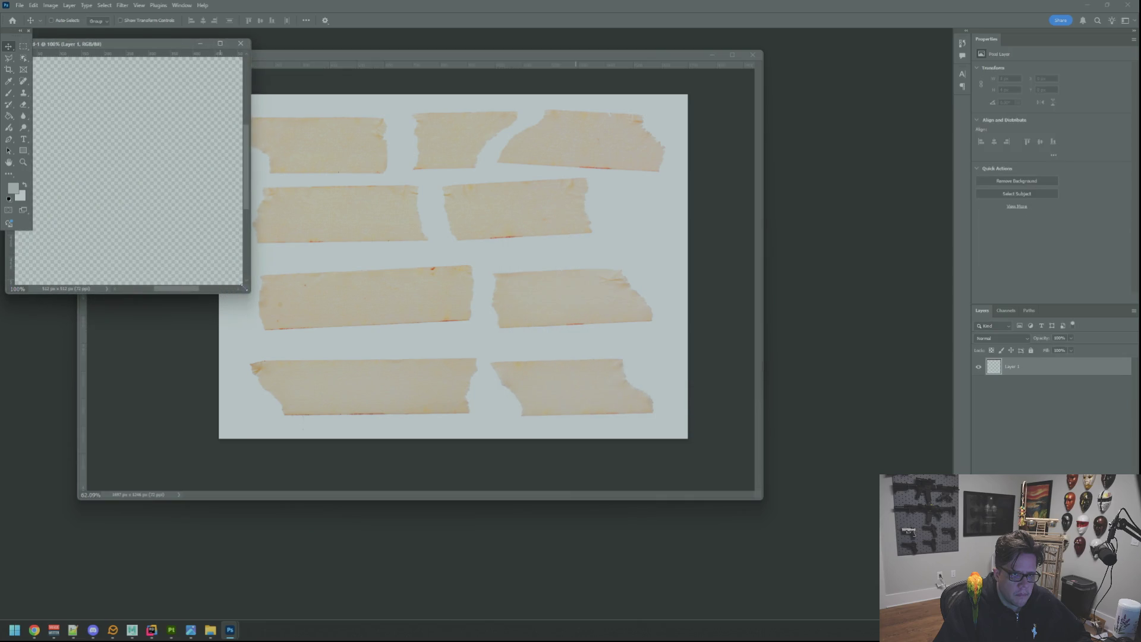
drag(179, 41, 783, 194)
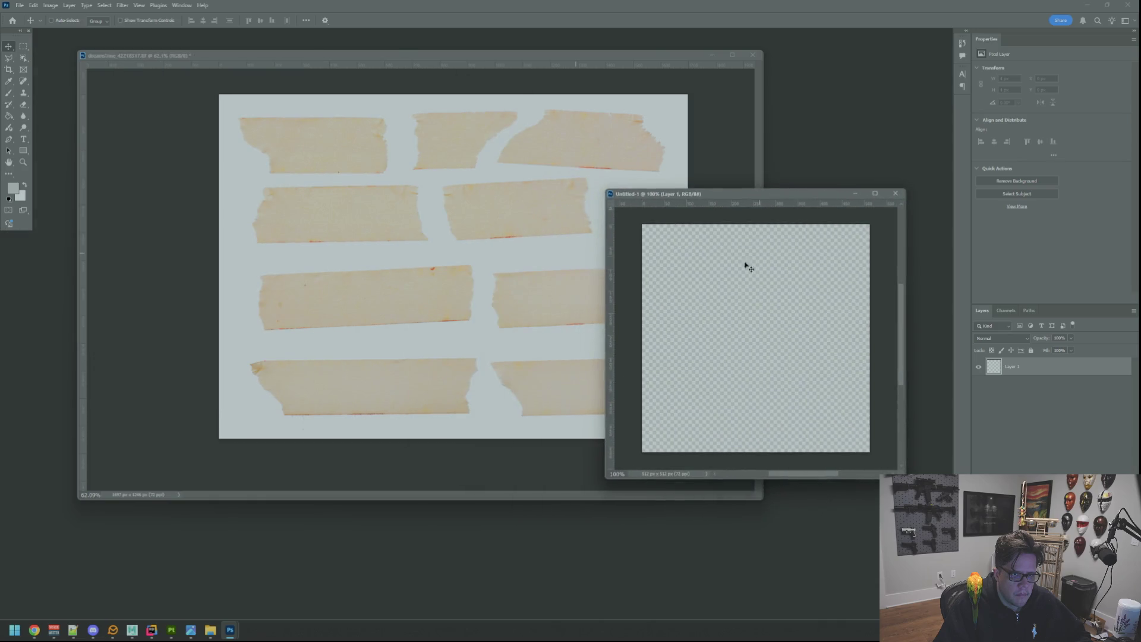
Arrange the tape photo and new document side by side, and marquee-select the middle-right tape strip
drag(762, 498, 621, 450)
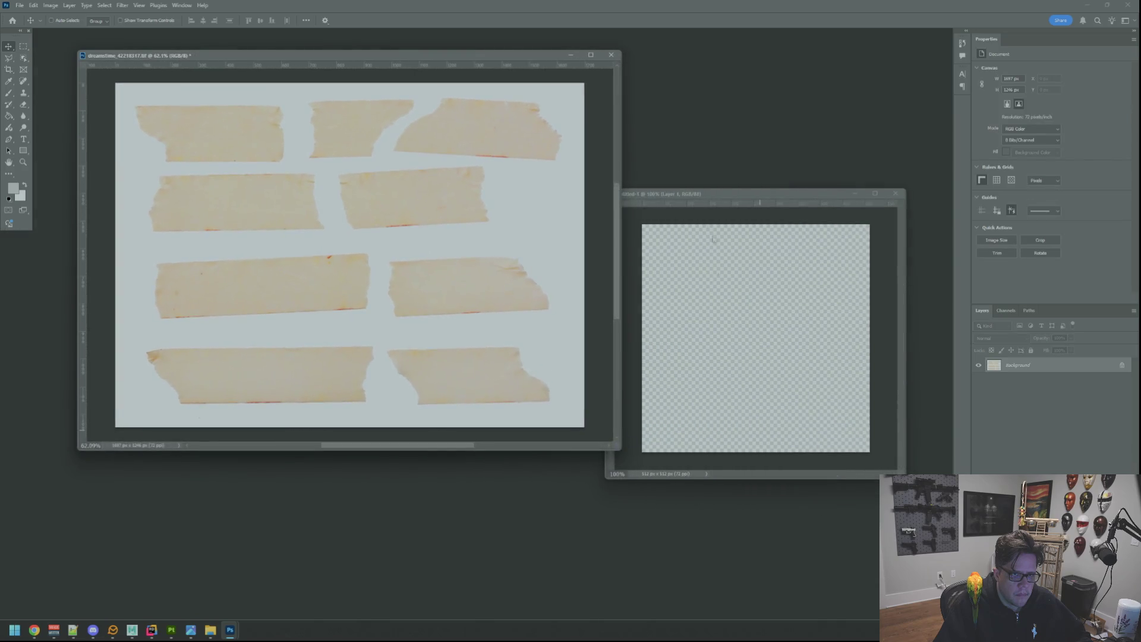
drag(689, 194, 702, 154)
click(471, 277)
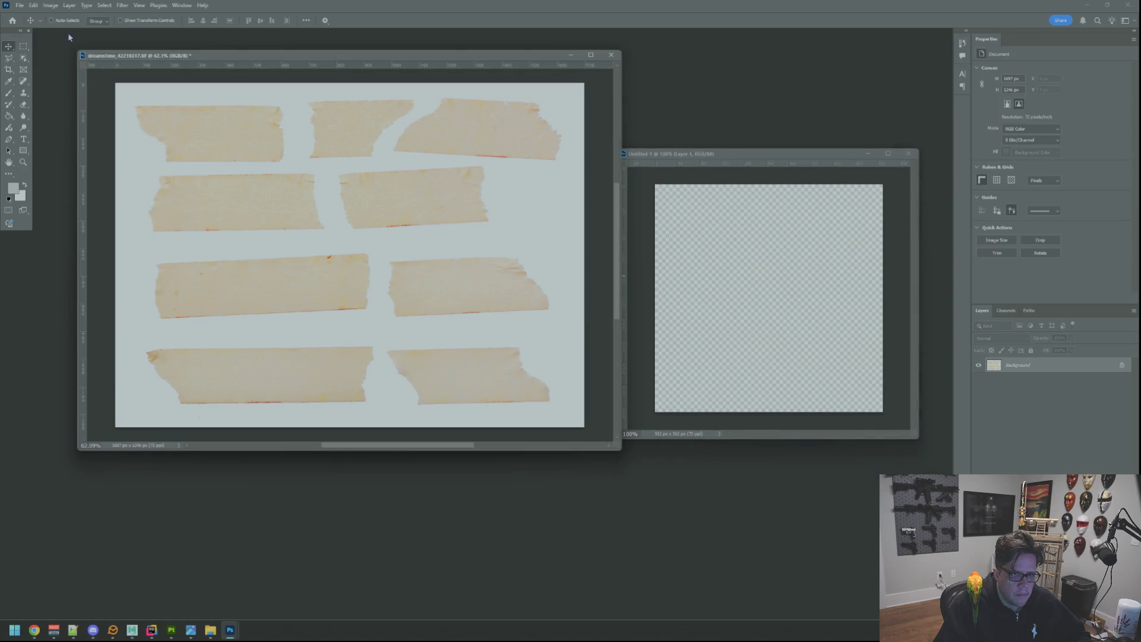
click(23, 46)
drag(375, 249, 559, 335)
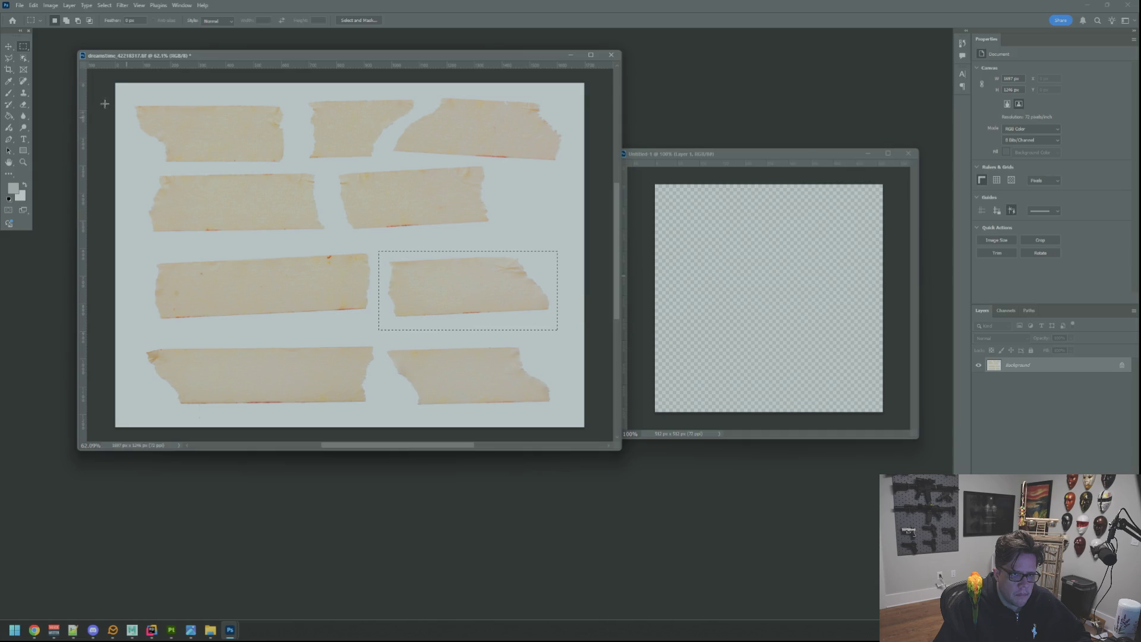
Drag the strip into Untitled-1 with the Move tool and Free Transform it smaller at the canvas centre
key(v)
drag(450, 254, 707, 300)
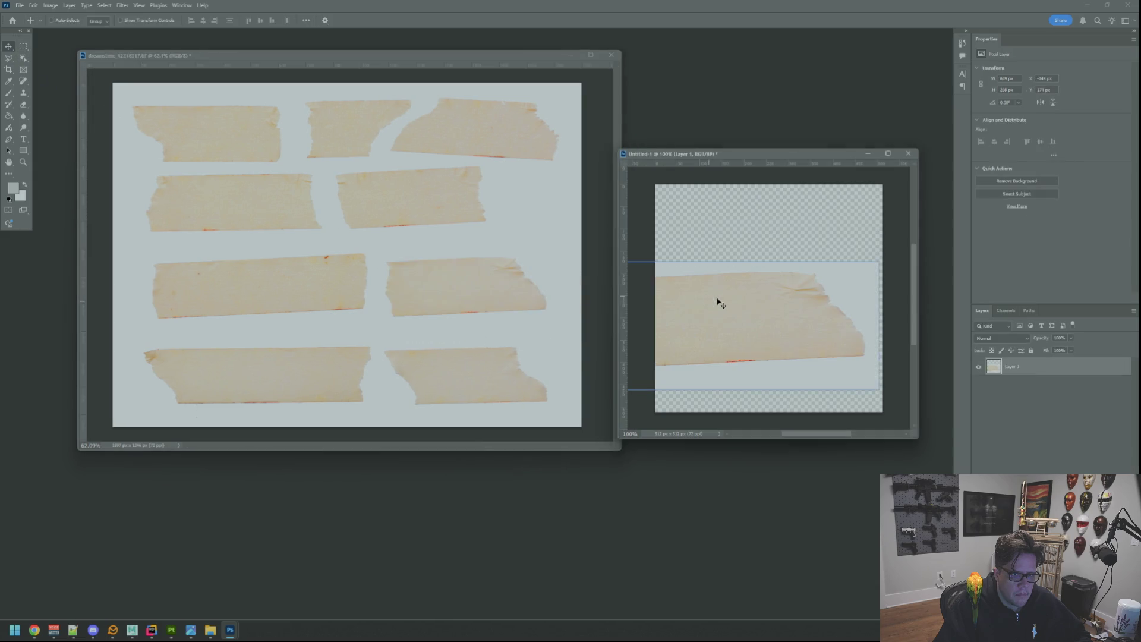
drag(704, 155, 364, 76)
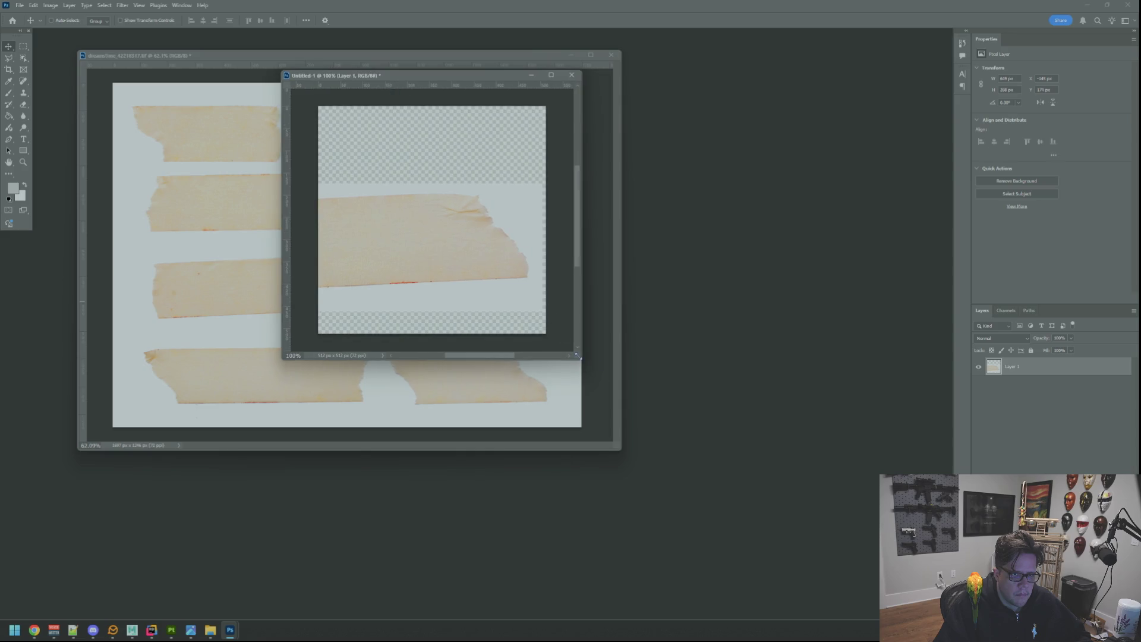
drag(577, 355, 806, 445)
key(ctrl+t)
drag(654, 355, 573, 270)
drag(623, 221, 574, 354)
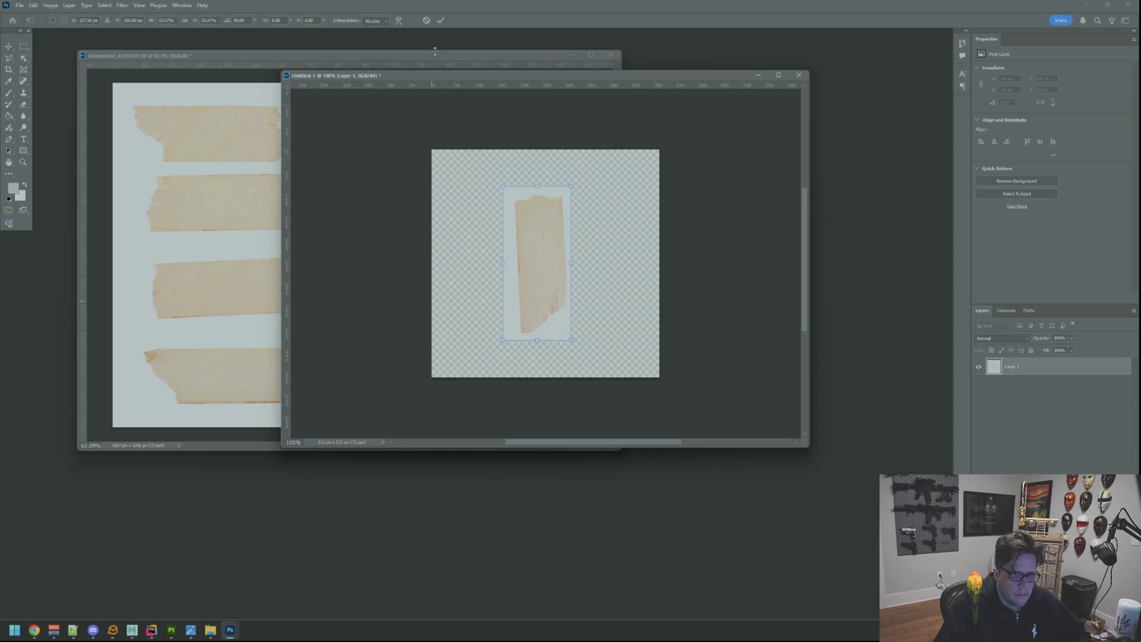
Commit the 90° rotation and nudge the upright tape up and right near the canvas centre
click(440, 20)
drag(537, 246, 553, 236)
scroll(up, 3)
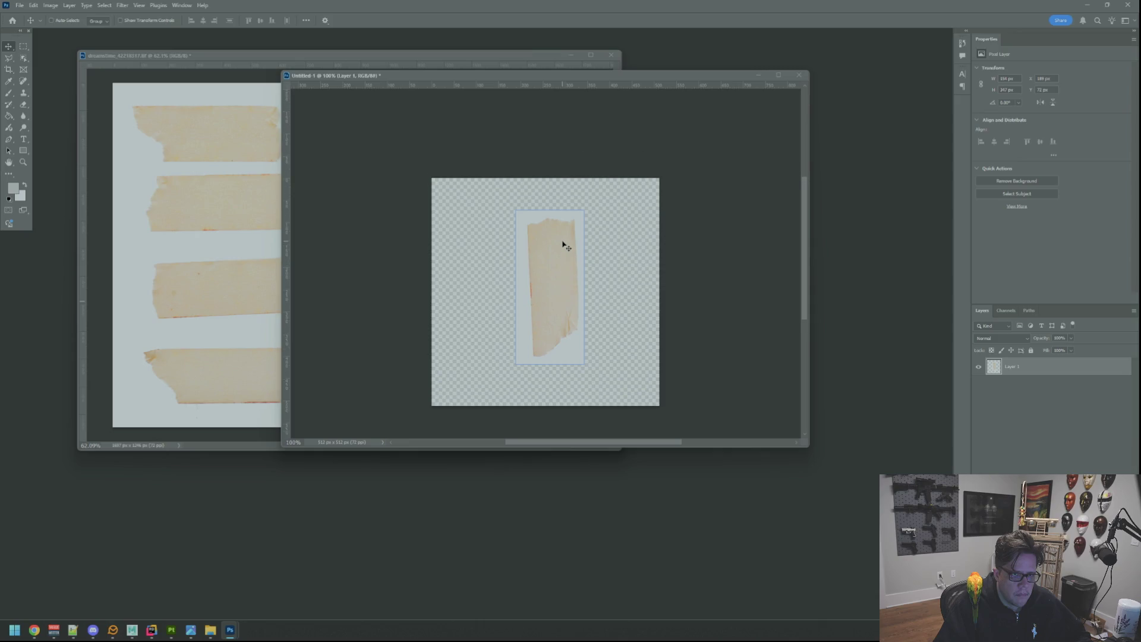
scroll(up, 3)
scroll(down, 3)
scroll(down, 3)
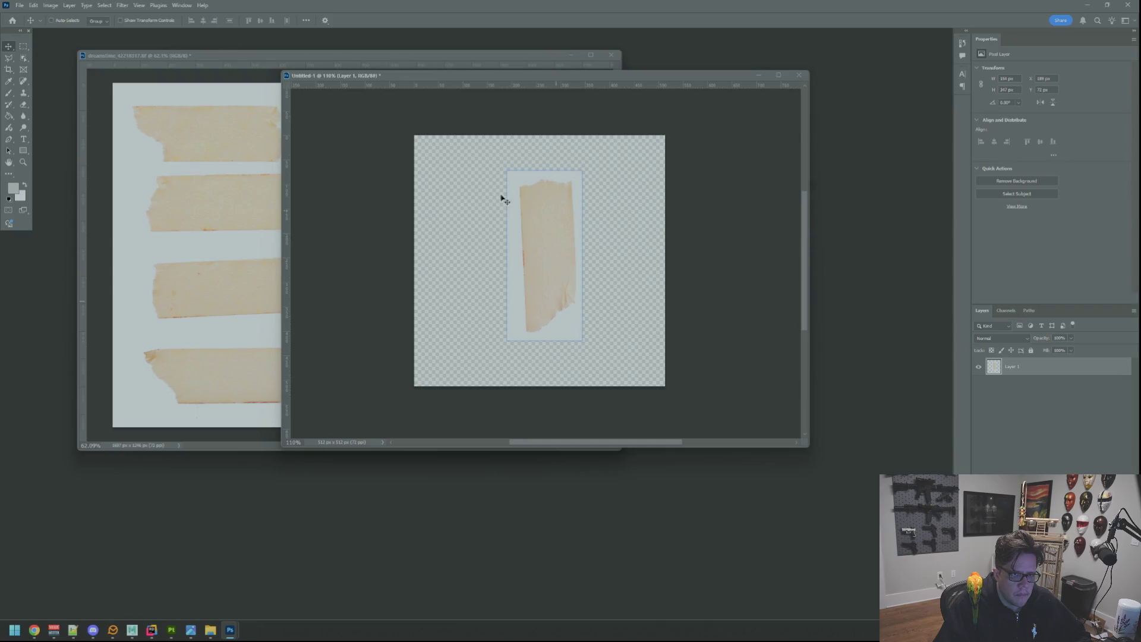
Open the Filter menu and close it without applying any filter
click(122, 5)
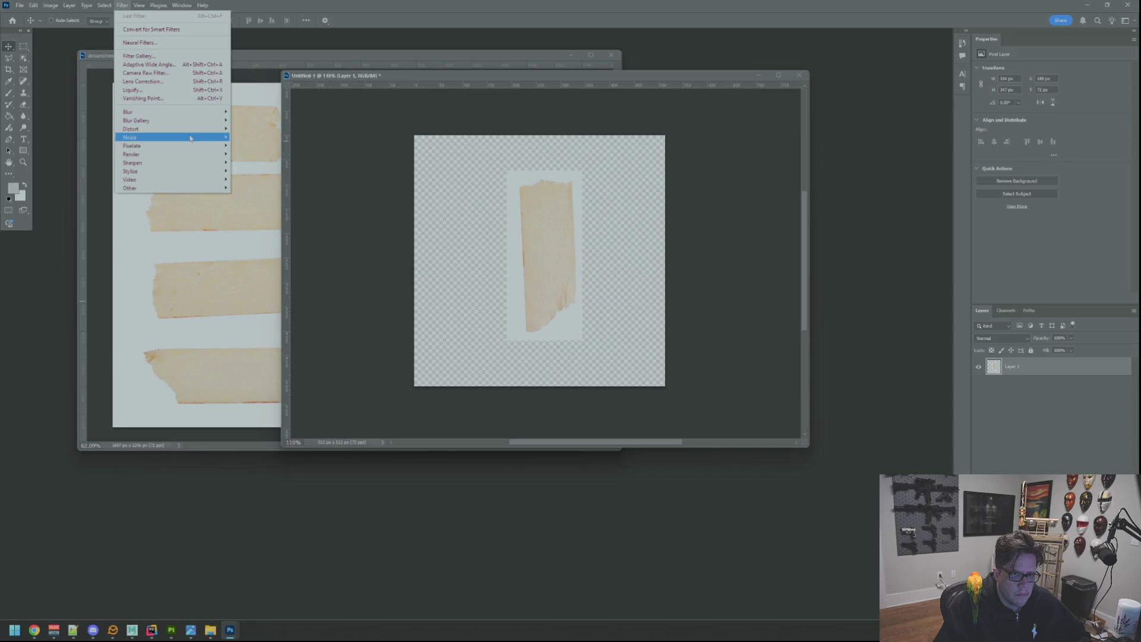
mouse_move(205, 126)
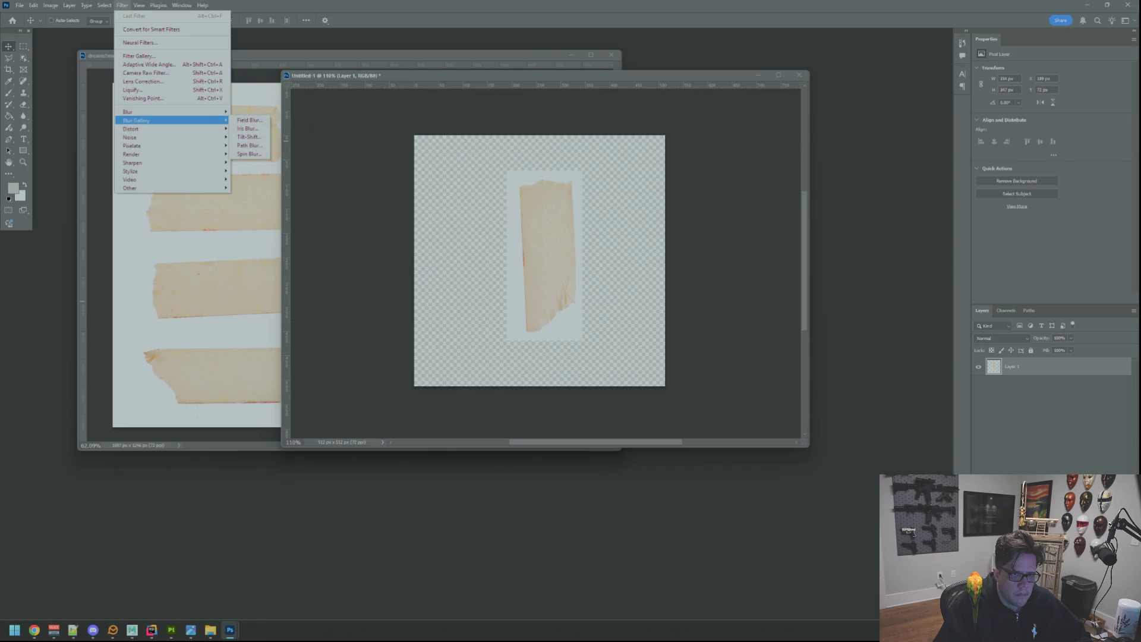
key(Escape)
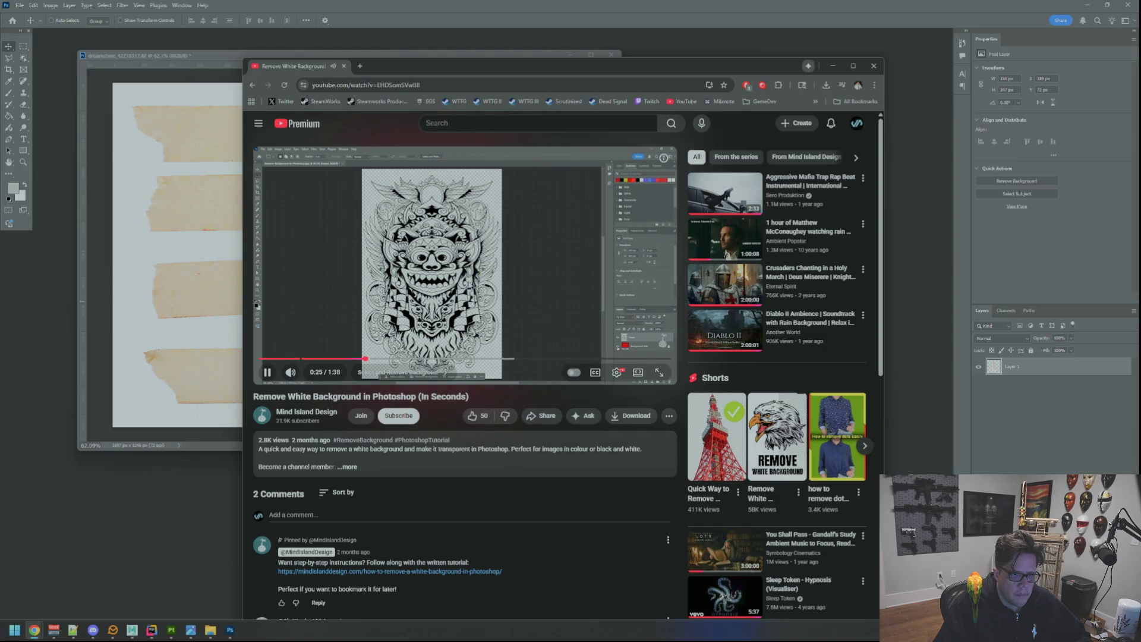
key(space)
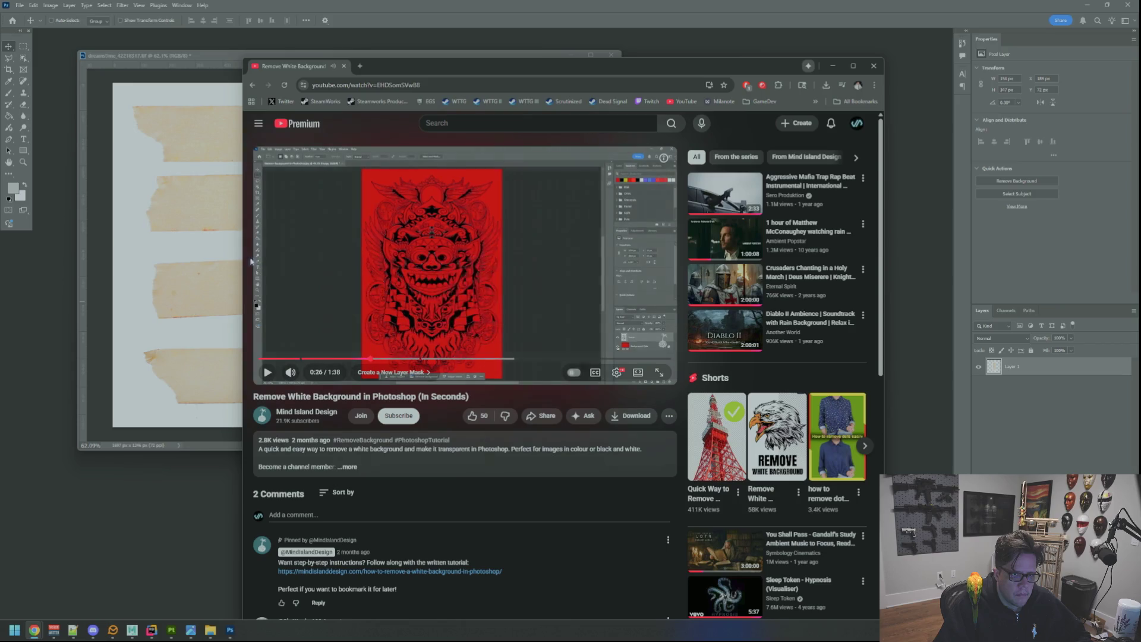
key(alt+Tab)
click(621, 240)
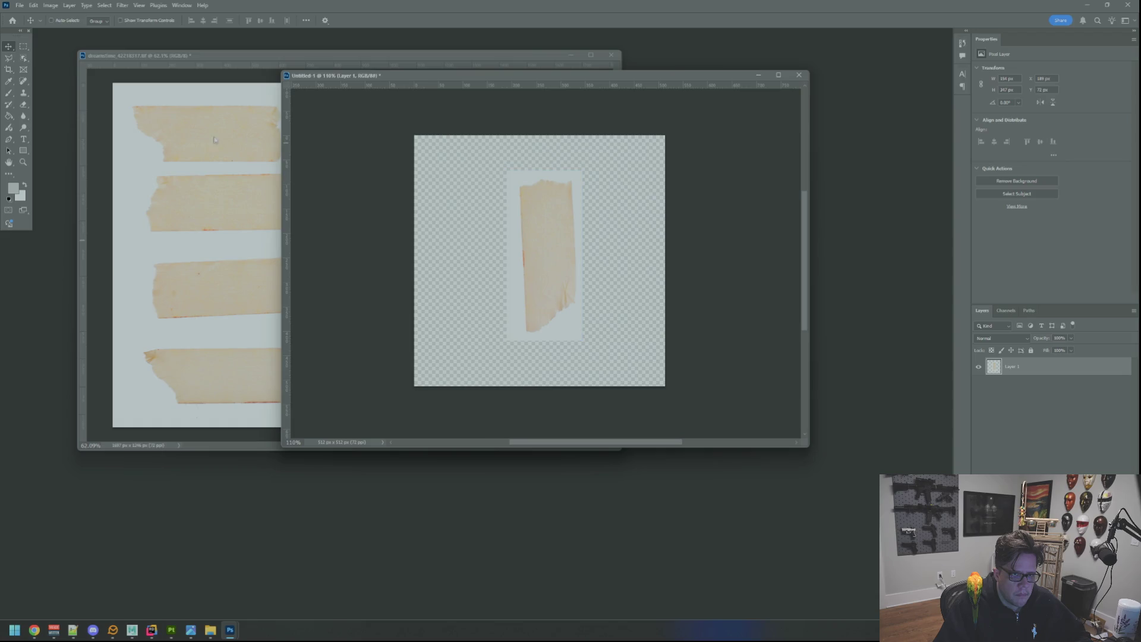
Select a small patch of light background and extend it to all similar areas
key(m)
drag(510, 176, 519, 186)
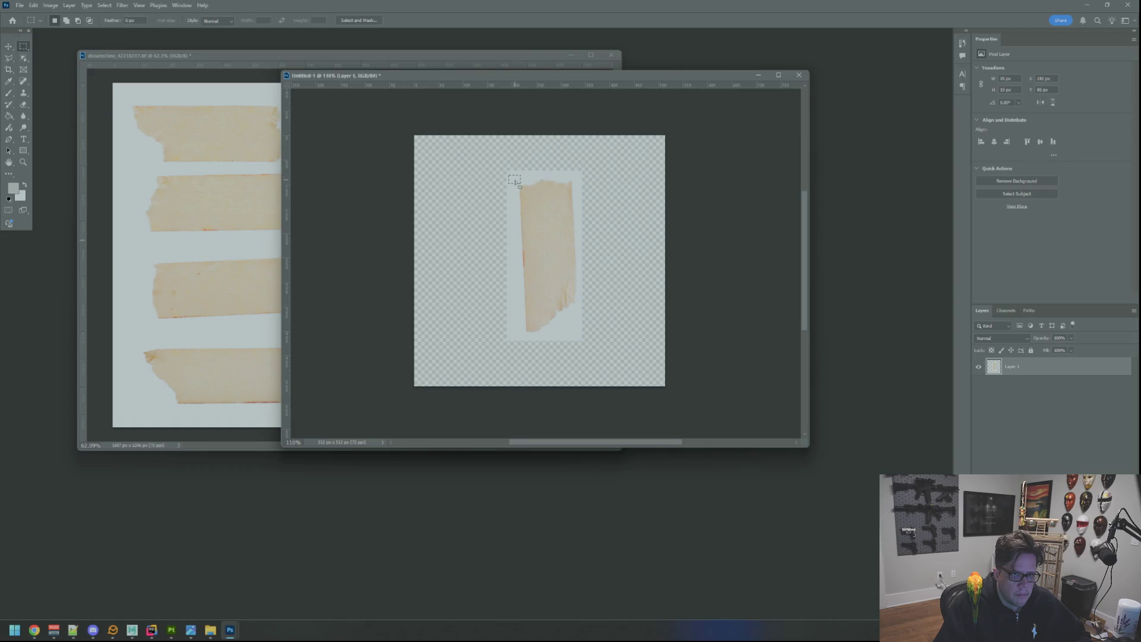
click(102, 6)
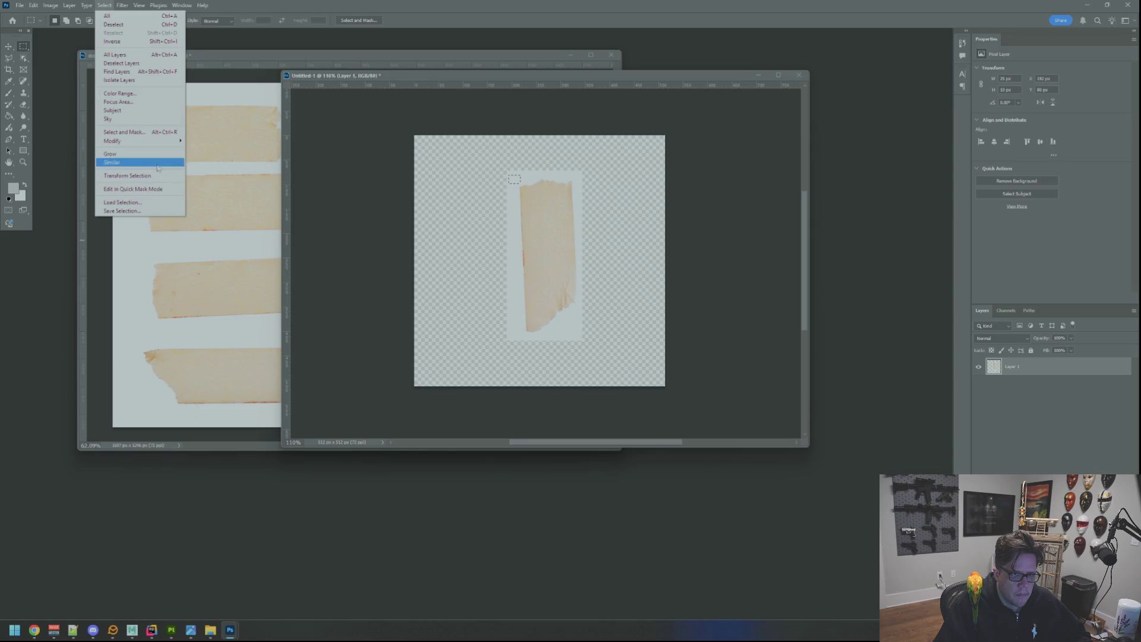
click(112, 162)
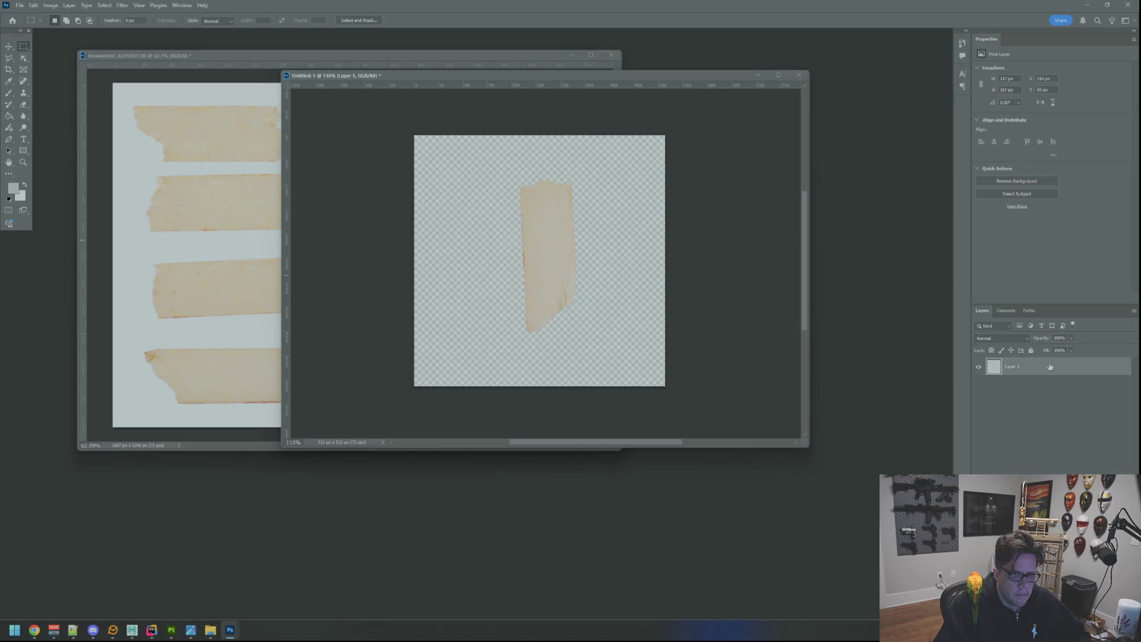
Add a layer beneath Layer 1, Paint Bucket it black to check edges, then undo the fill
key(ctrl+shift+alt+n)
drag(1036, 378, 1034, 394)
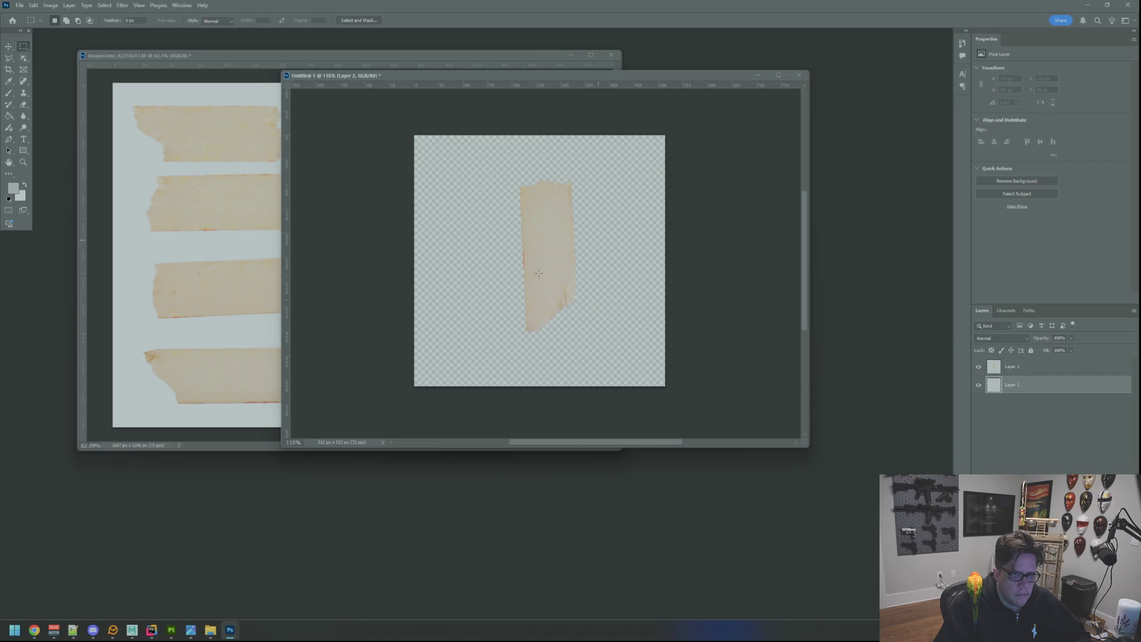
click(9, 116)
click(9, 199)
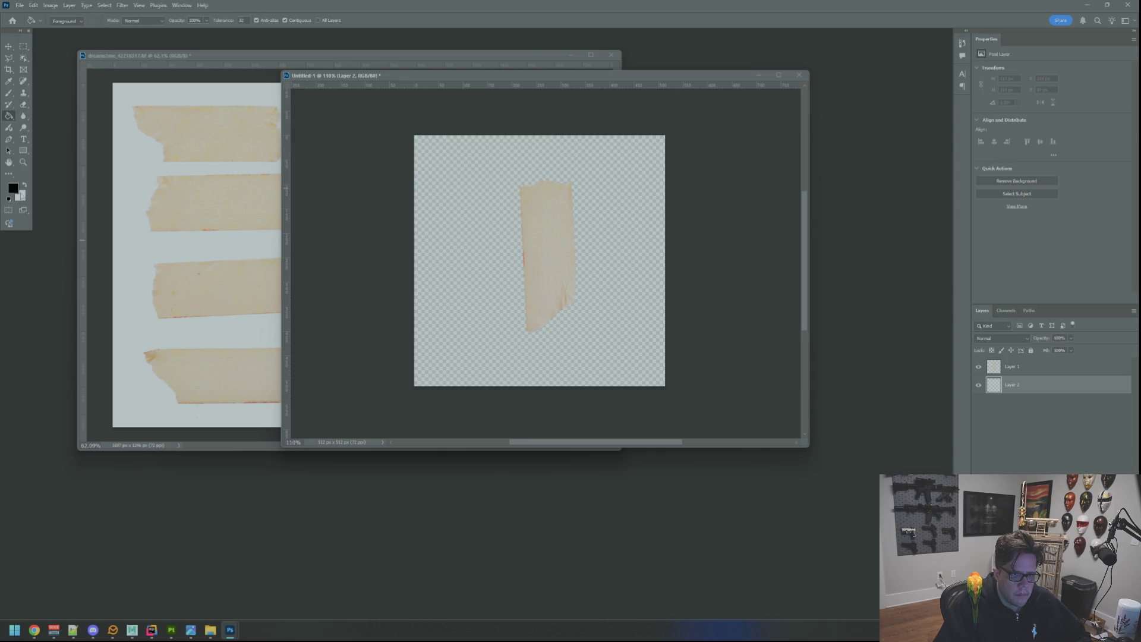
click(643, 282)
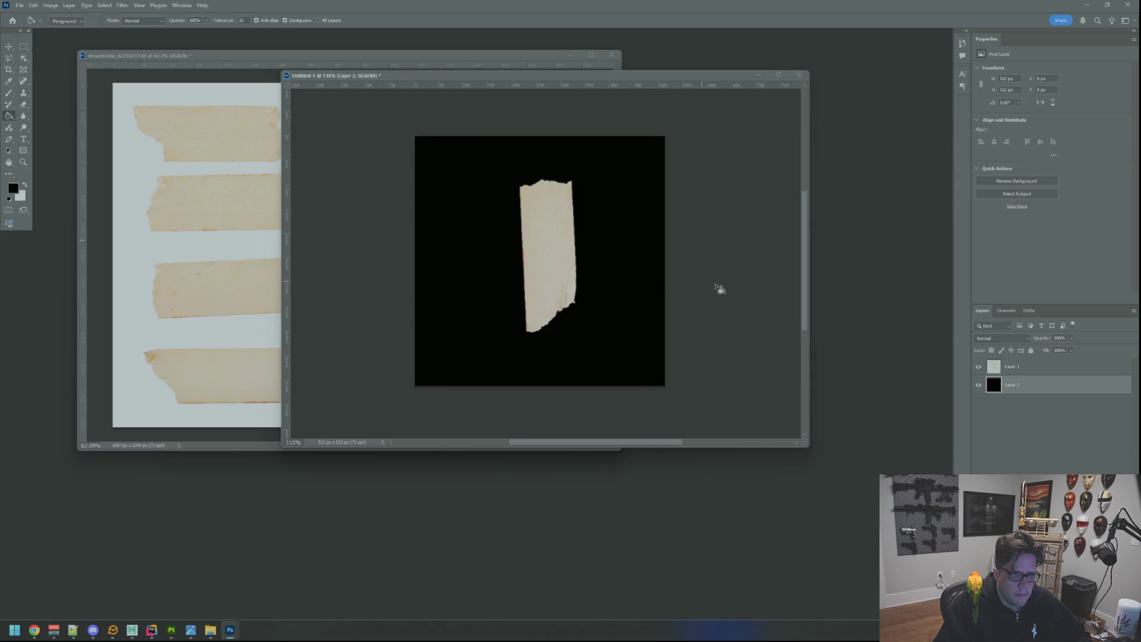
scroll(up, 3)
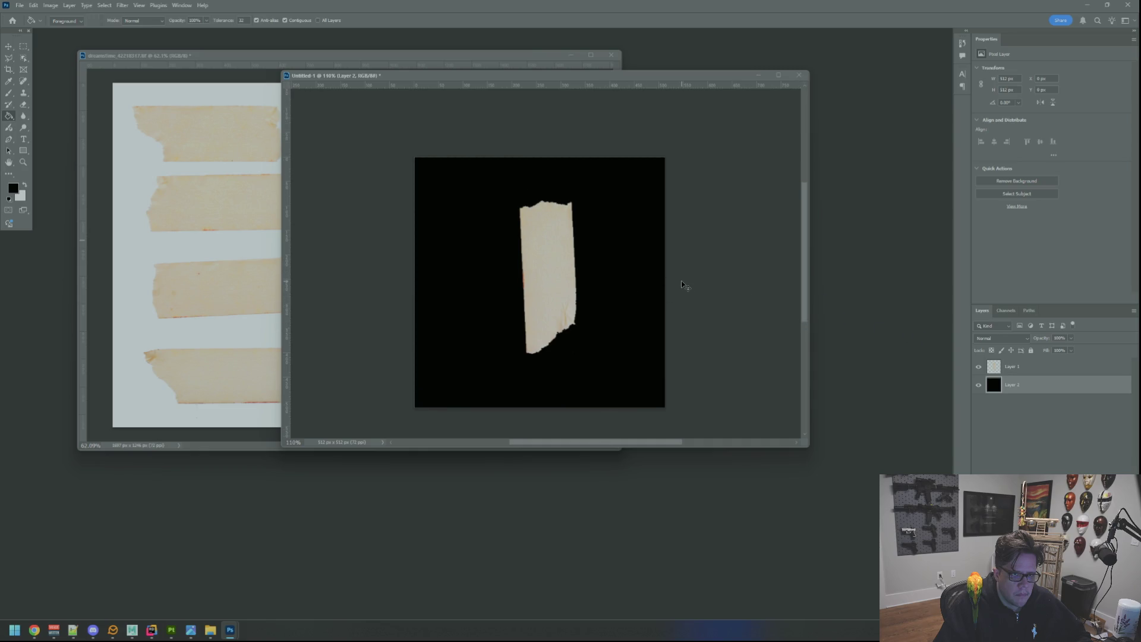
key(ctrl+z)
key(ctrl+z)
key(ctrl+z)
key(ctrl+z)
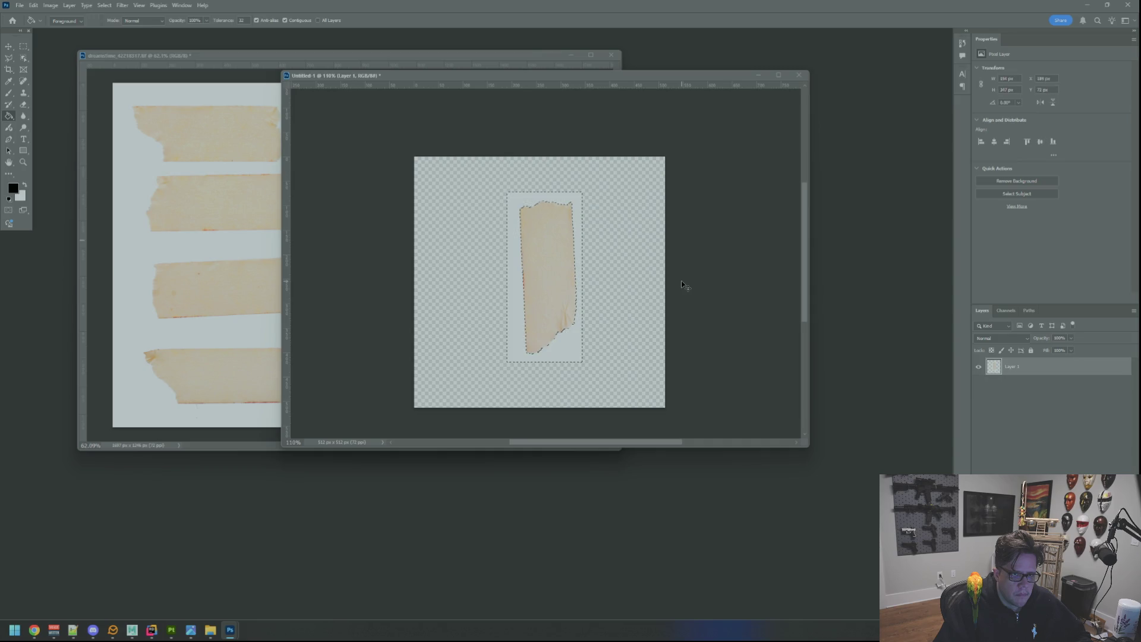
Contract the selection by 1 px, invert it, and contract it again
scroll(up, 3)
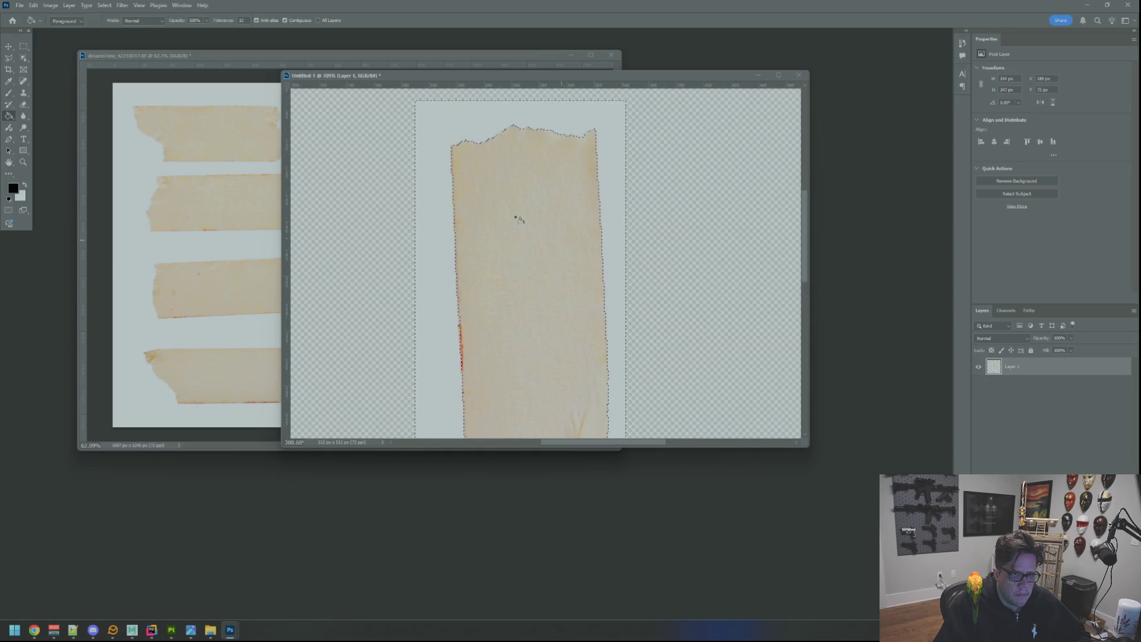
click(104, 5)
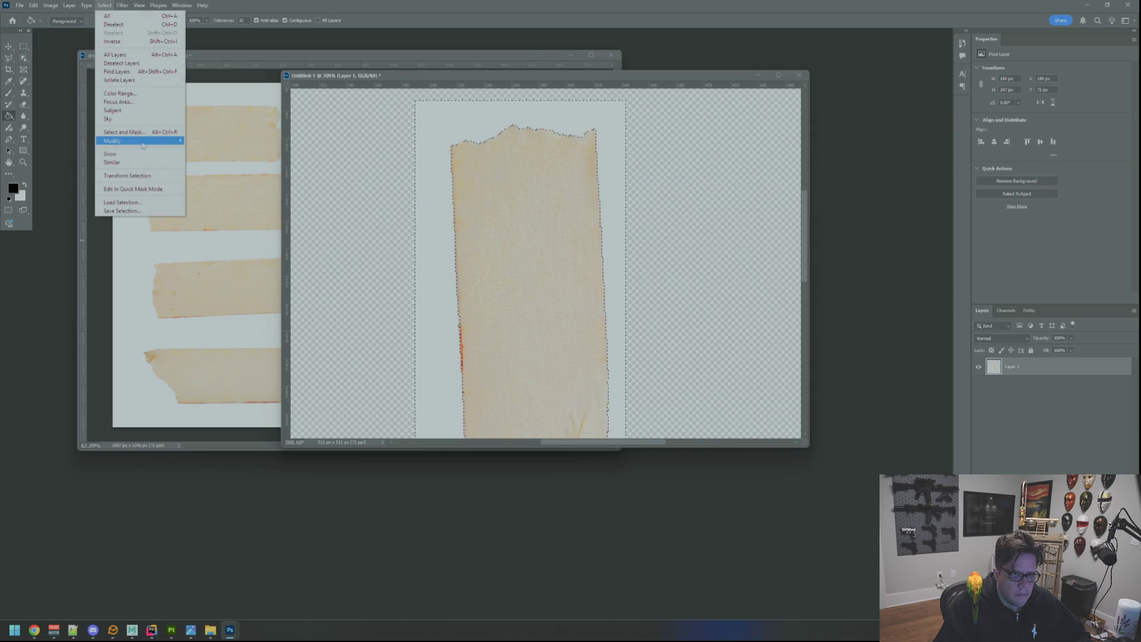
mouse_move(148, 141)
click(201, 166)
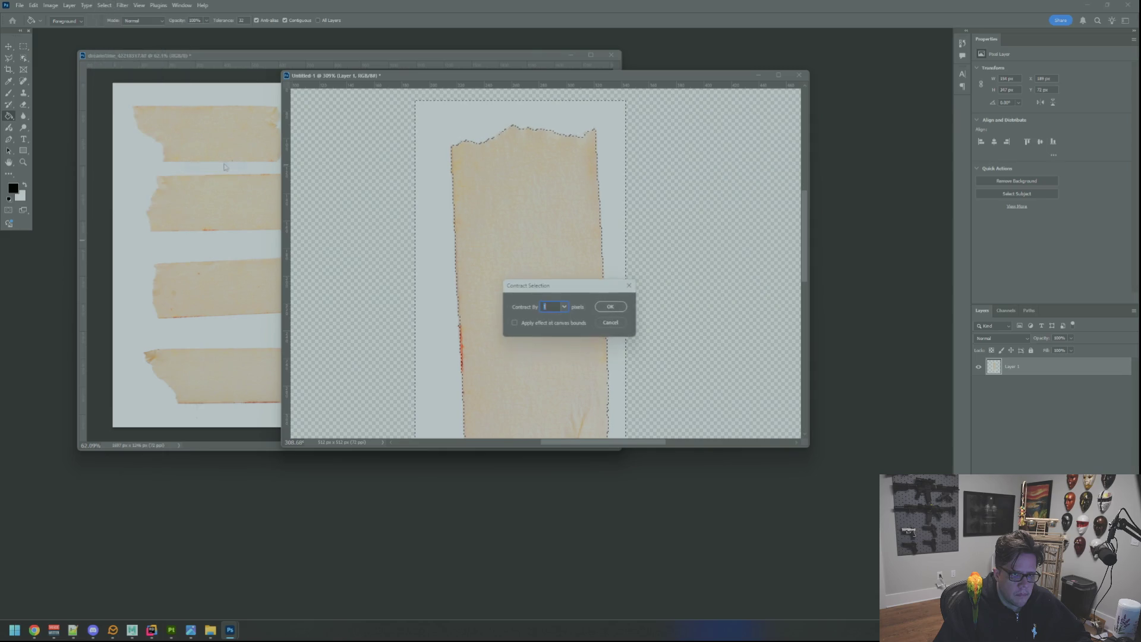
key(Return)
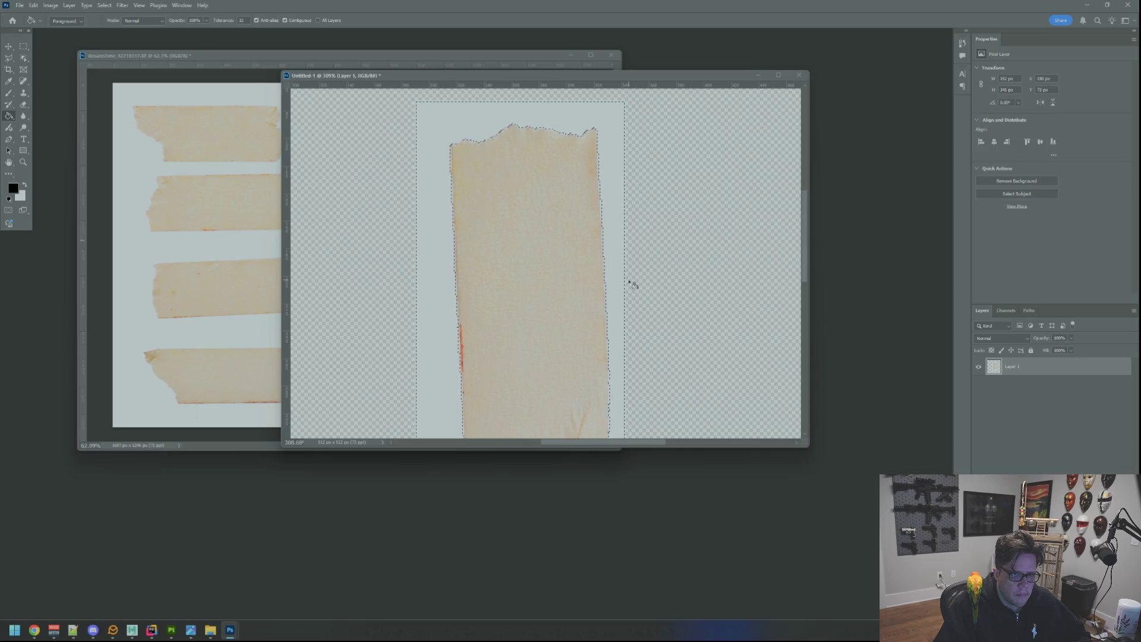
key(ctrl+shift+i)
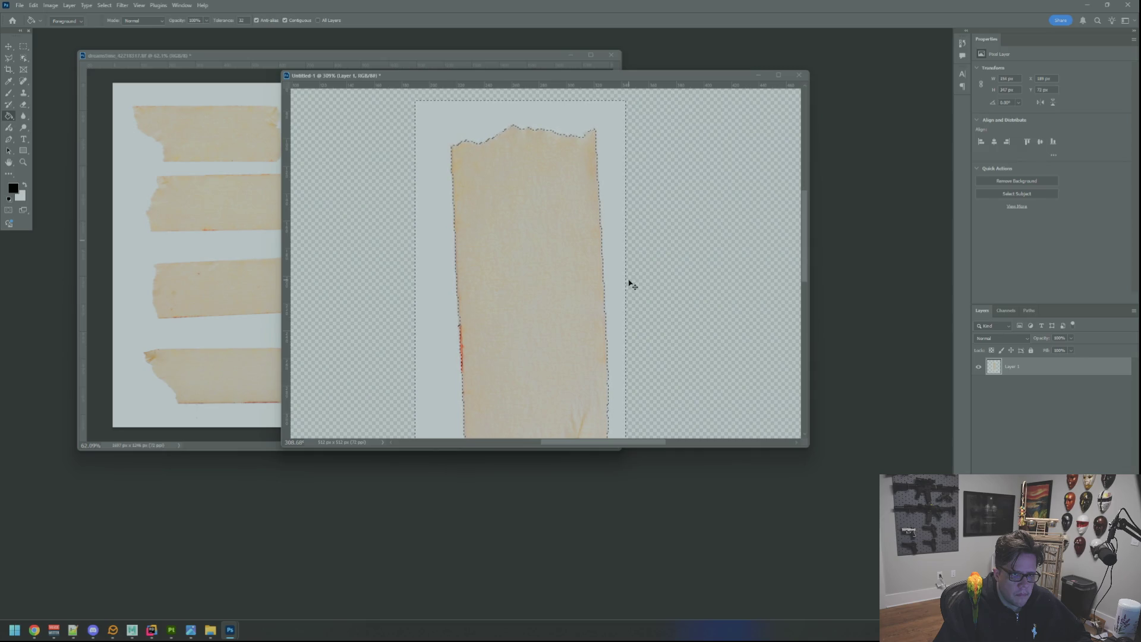
click(104, 5)
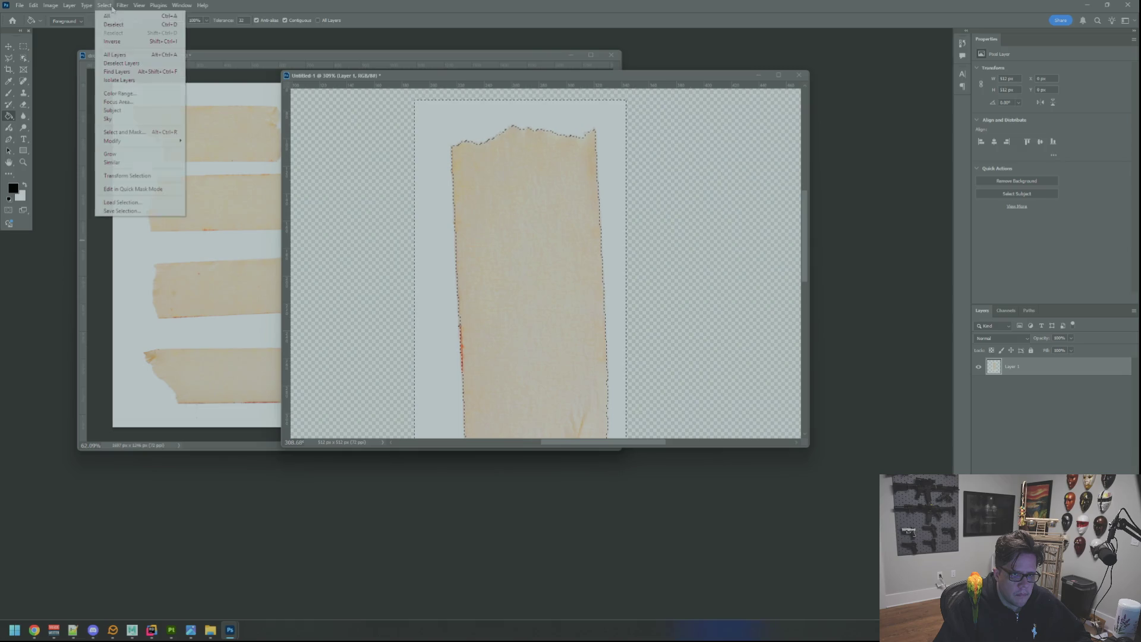
mouse_move(143, 141)
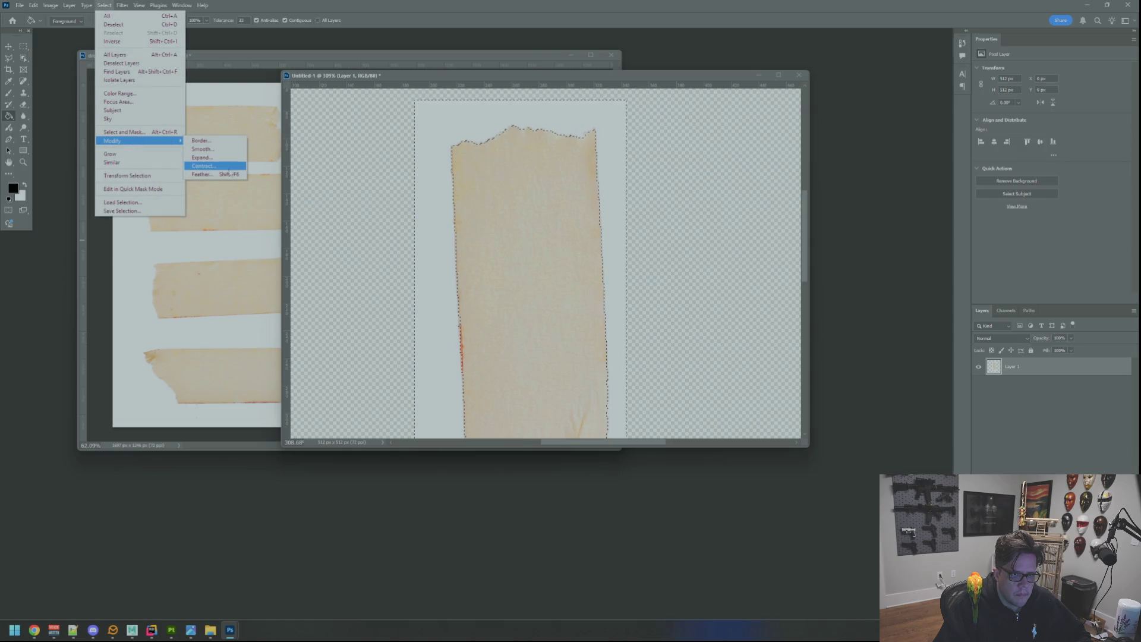
click(203, 166)
key(Return)
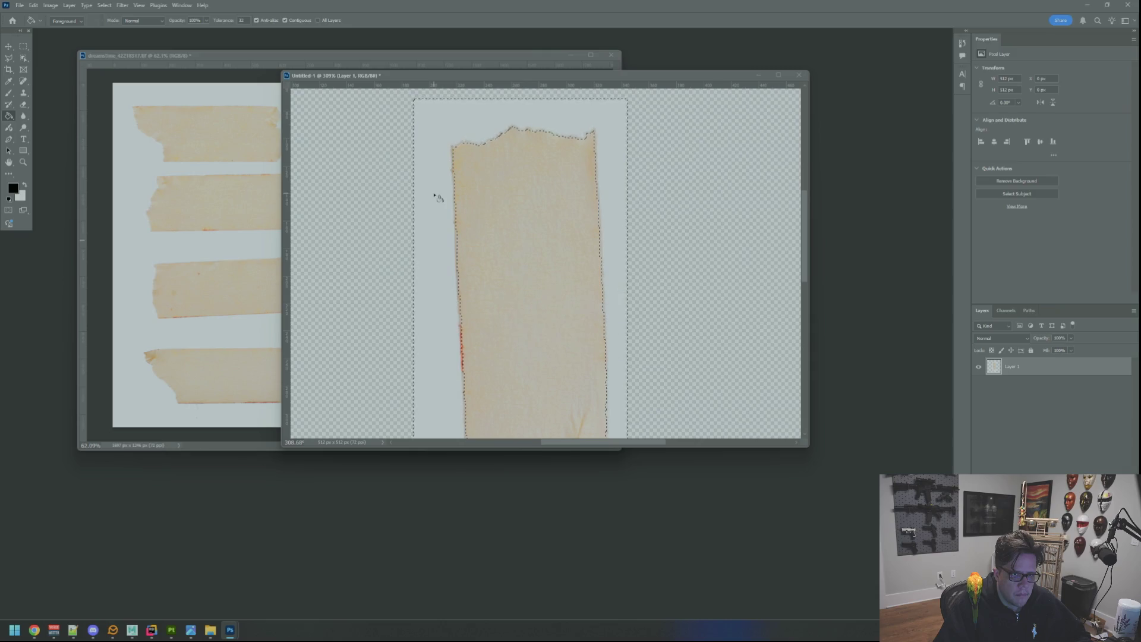
Feather the selection, delete the light background around the tape, and deselect
click(103, 6)
mouse_move(149, 141)
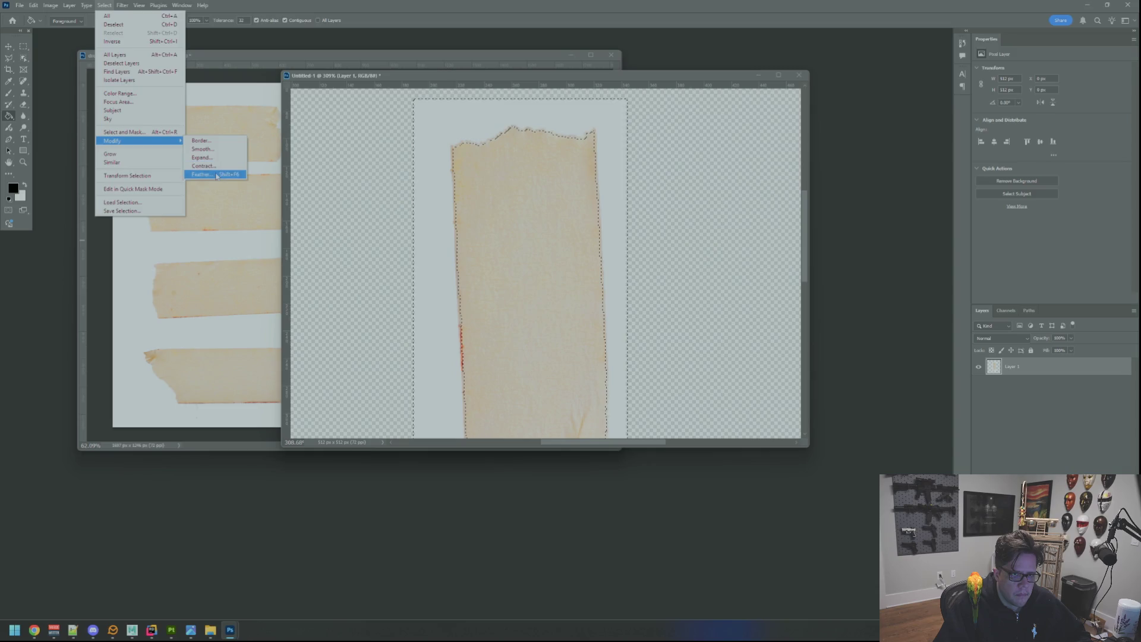
click(208, 174)
click(612, 306)
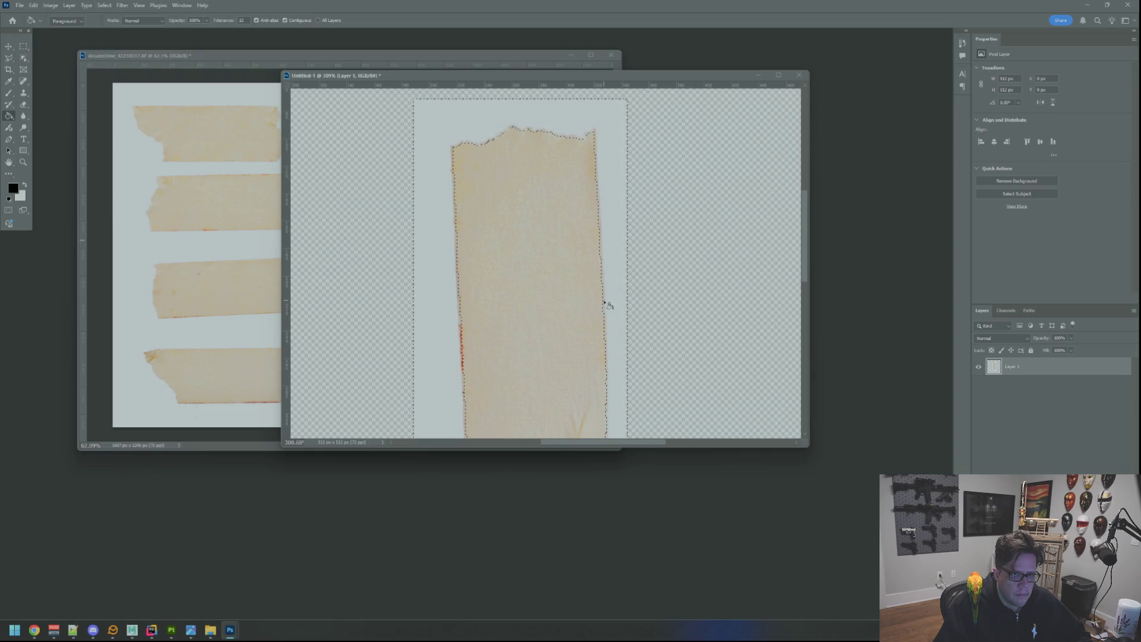
key(Delete)
key(ctrl+d)
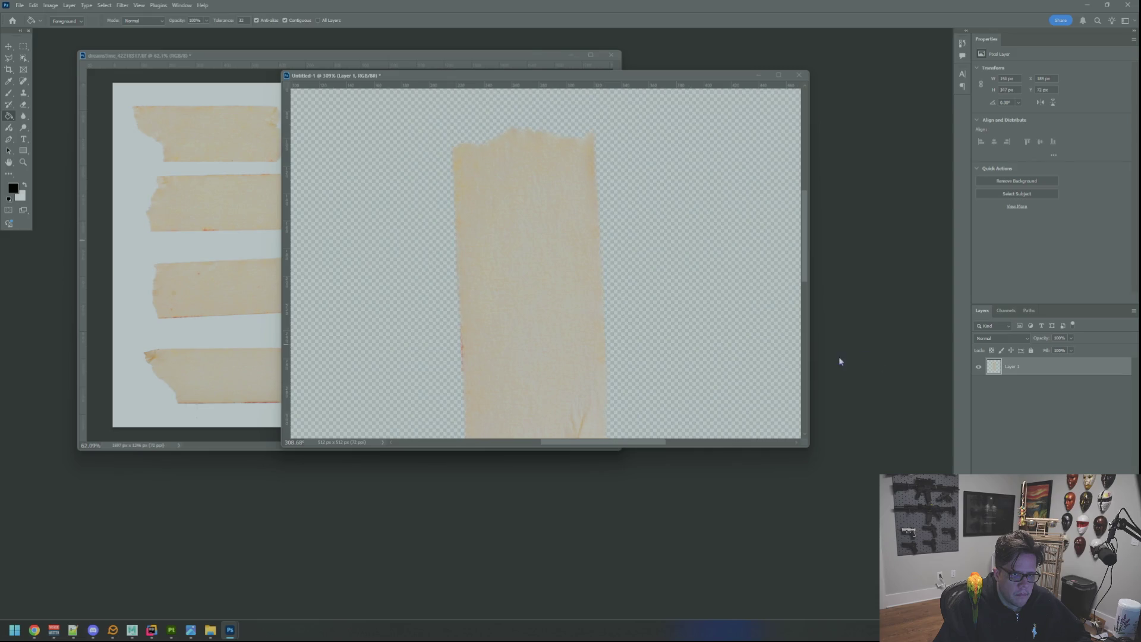
Add a new layer beneath Layer 1 and fill it black to check the tape edges
key(ctrl+shift+alt+n)
drag(1022, 372, 1013, 393)
click(366, 254)
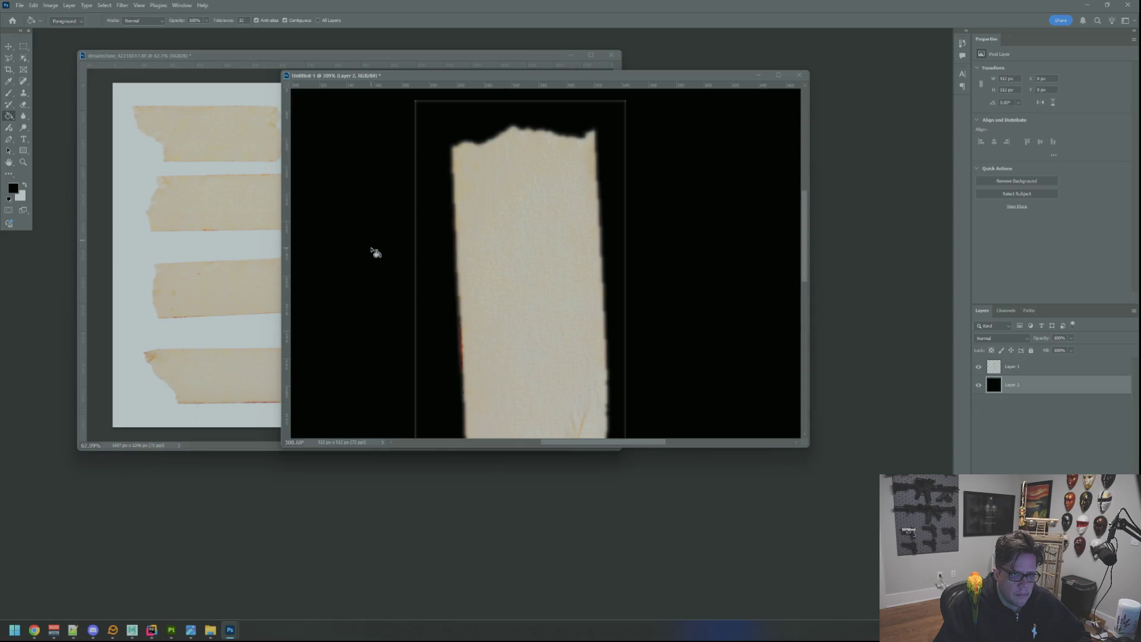
View the canvas at 100%, delete the black check layer and clear the selection
key(ctrl+1)
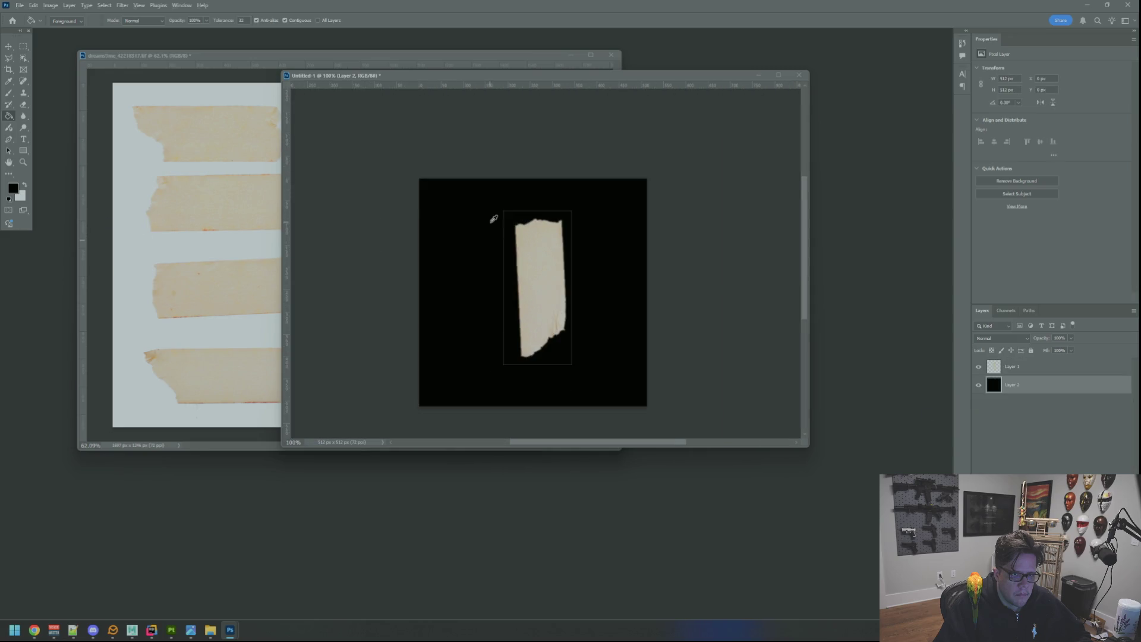
scroll(up, 3)
scroll(down, 3)
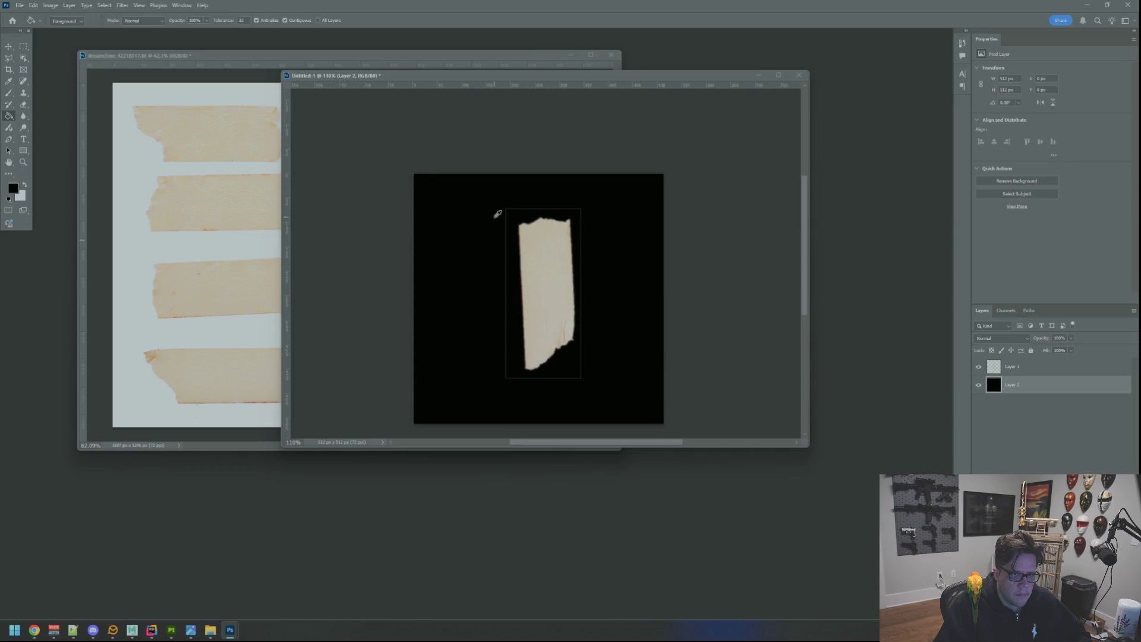
scroll(down, 3)
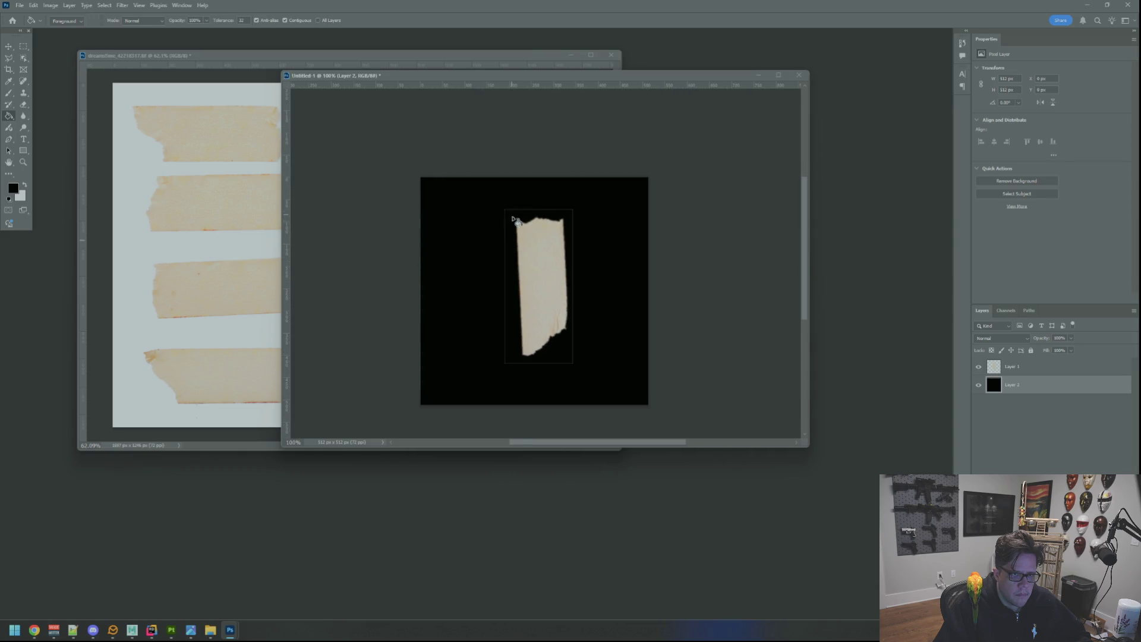
key(Delete)
key(ctrl+d)
scroll(down, 3)
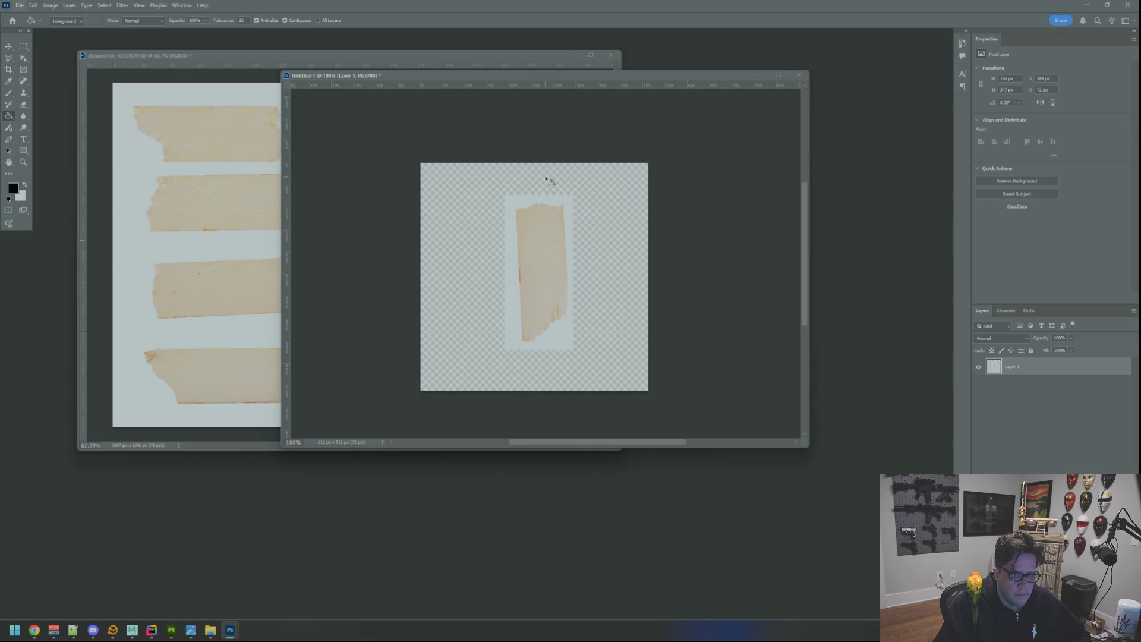
Shift the tape about 20 px left with the Move tool
click(13, 51)
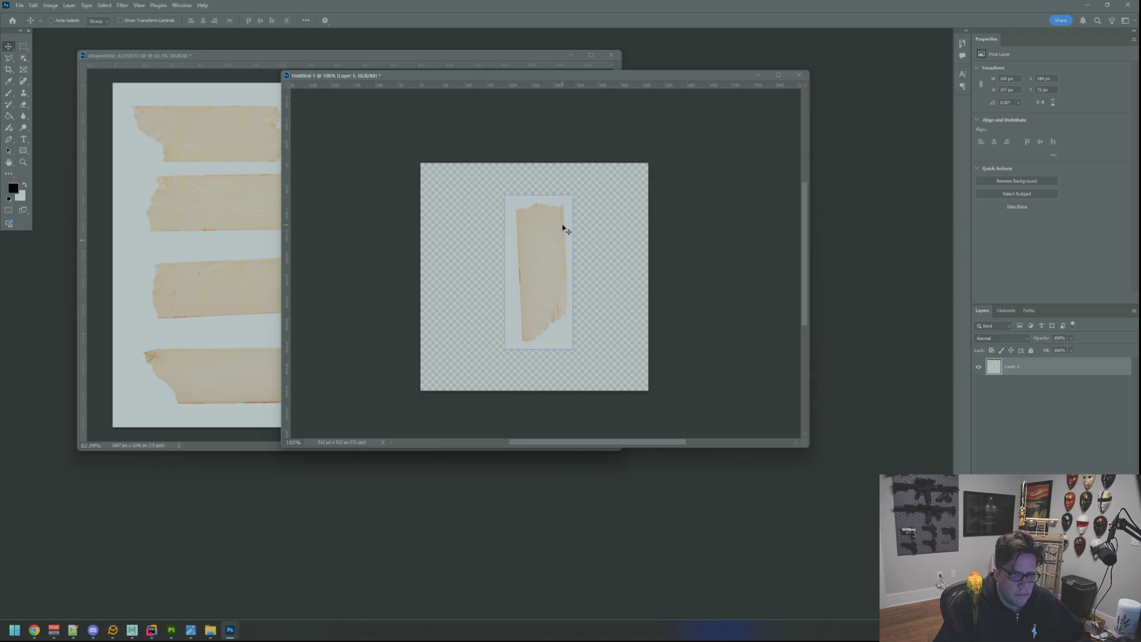
drag(553, 240, 553, 220)
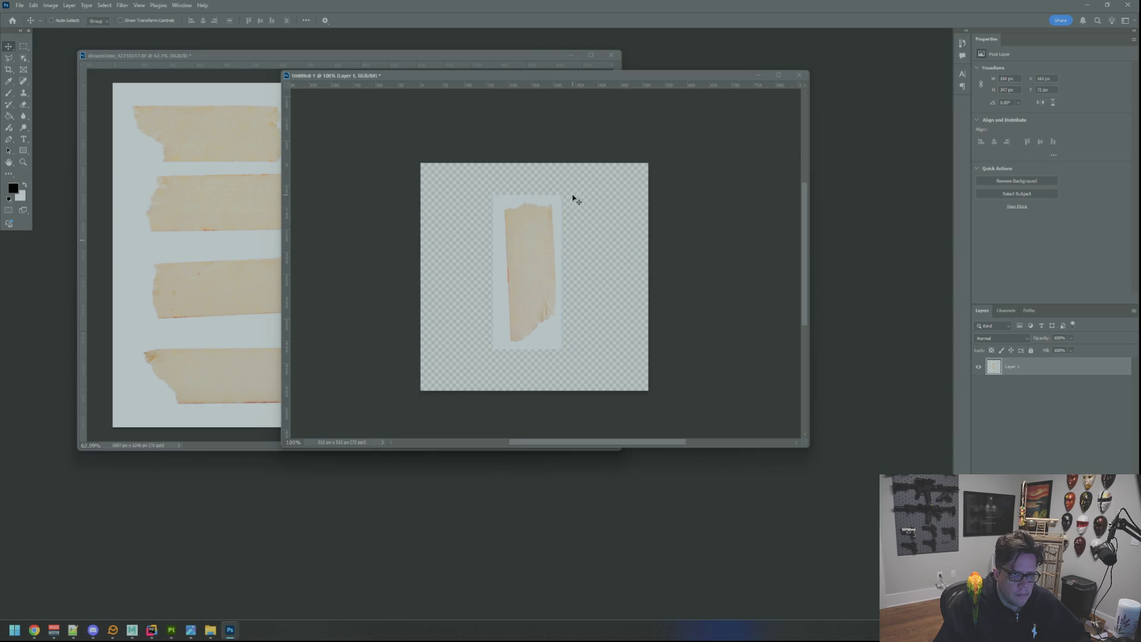
scroll(up, 3)
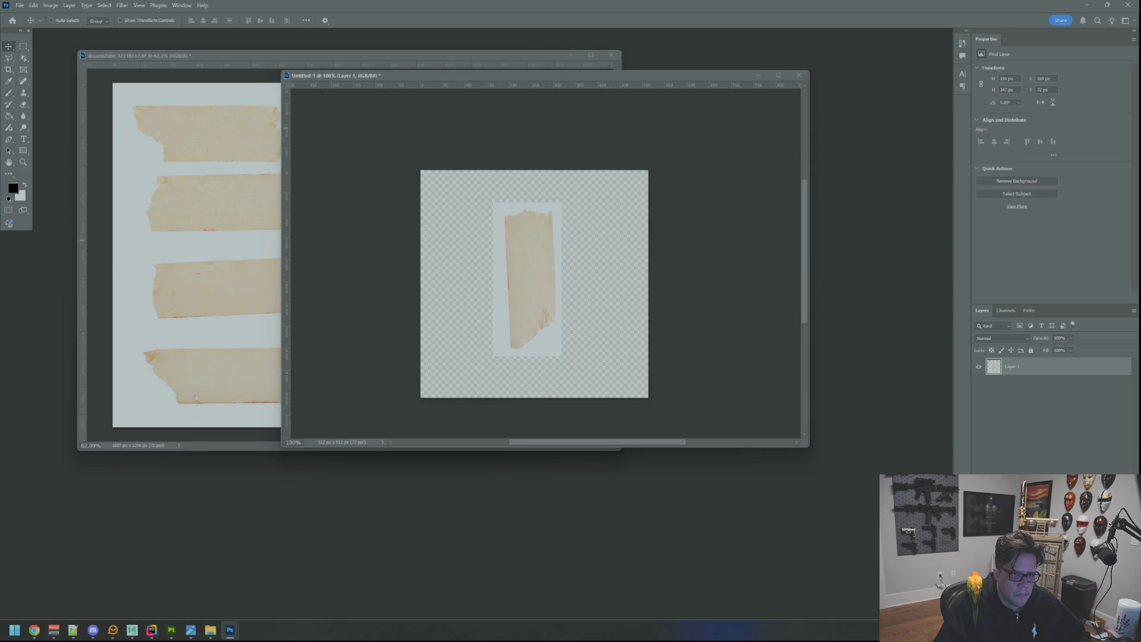
Return to Chrome and resume the 'Remove White Background in Photoshop (In Seconds)' tutorial
mouse_move(47, 630)
click(154, 588)
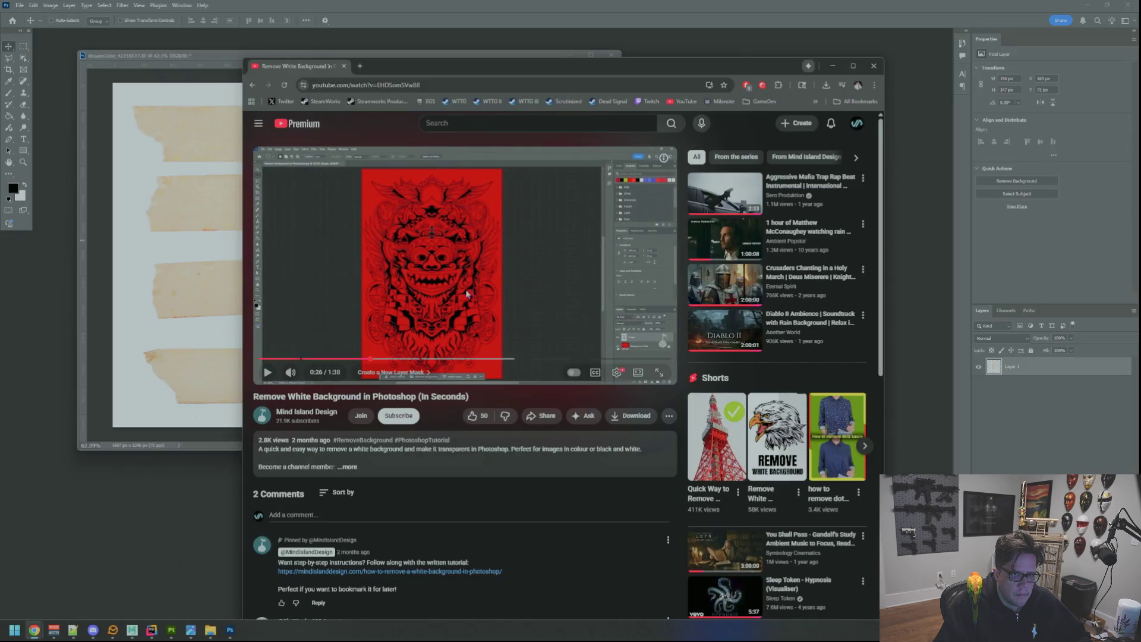
click(466, 297)
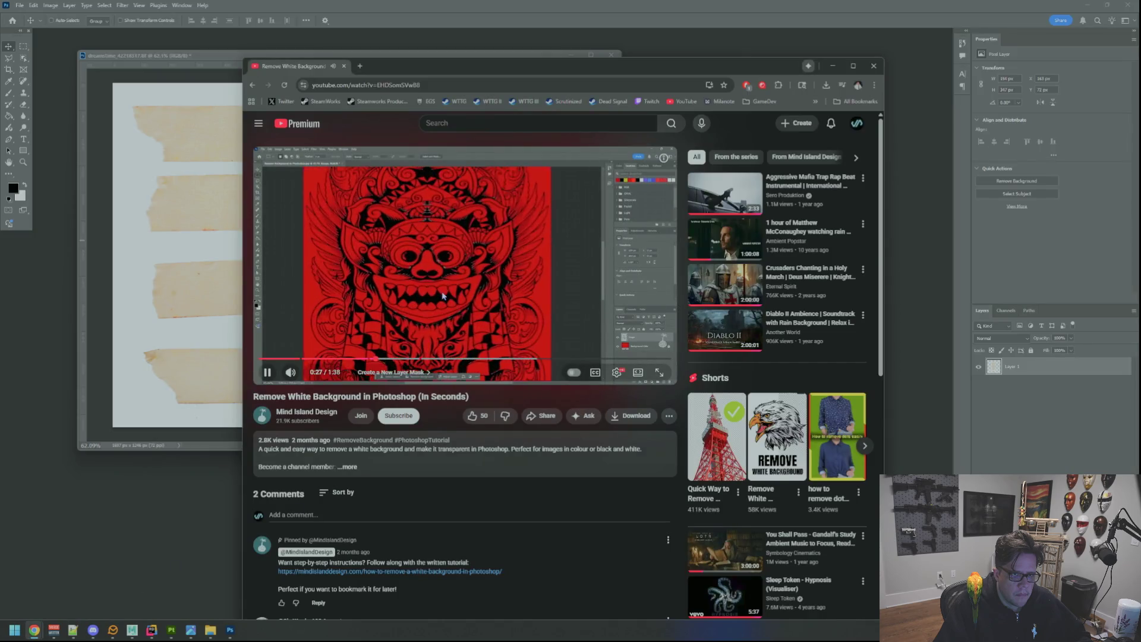
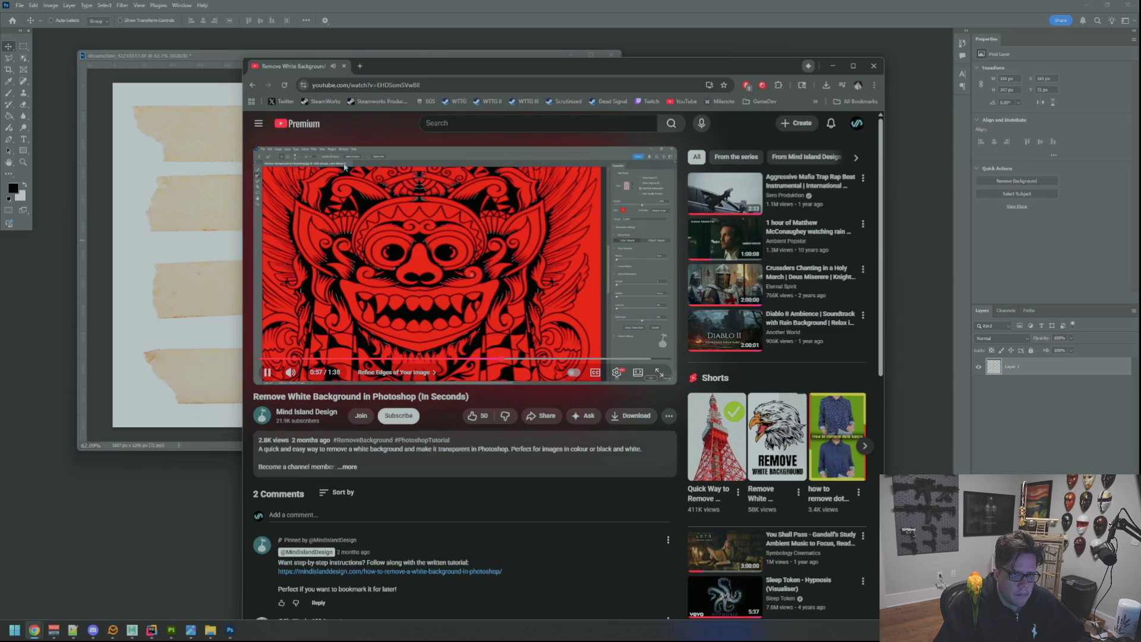
Watch the Google result Short on removing white backgrounds, pause it, and return to Photoshop
key(alt+Left)
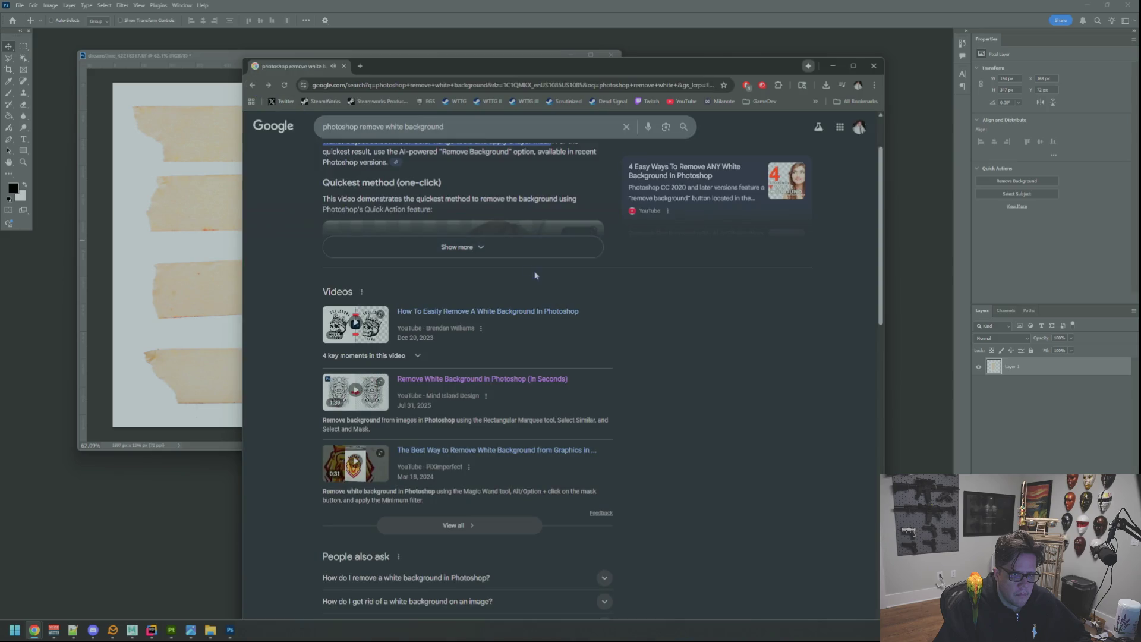
click(530, 451)
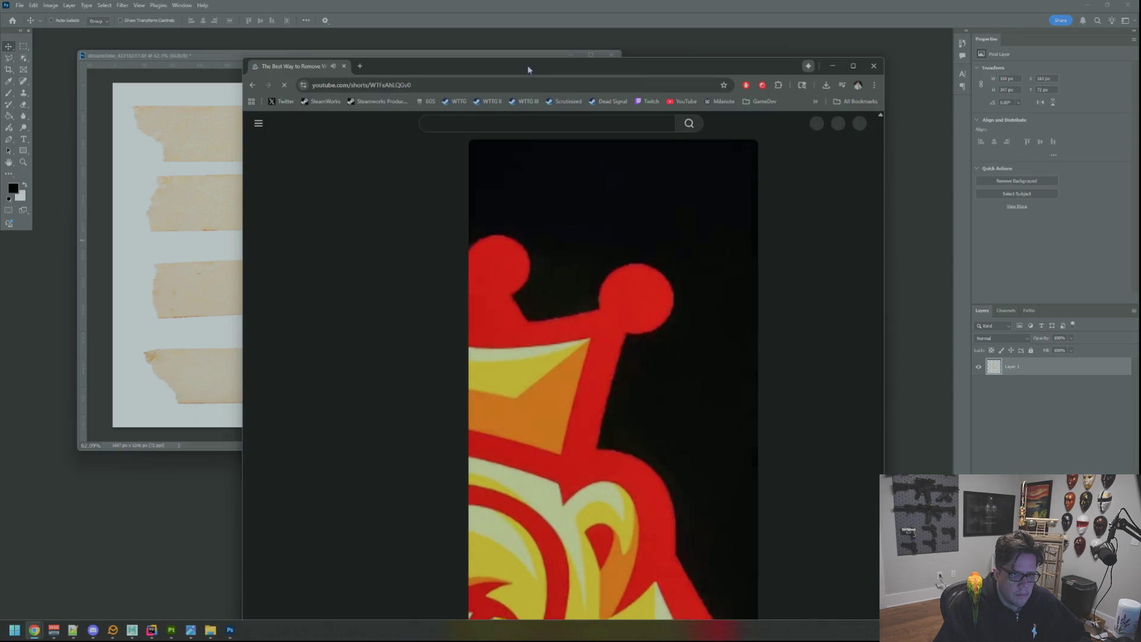
drag(527, 65, 469, 32)
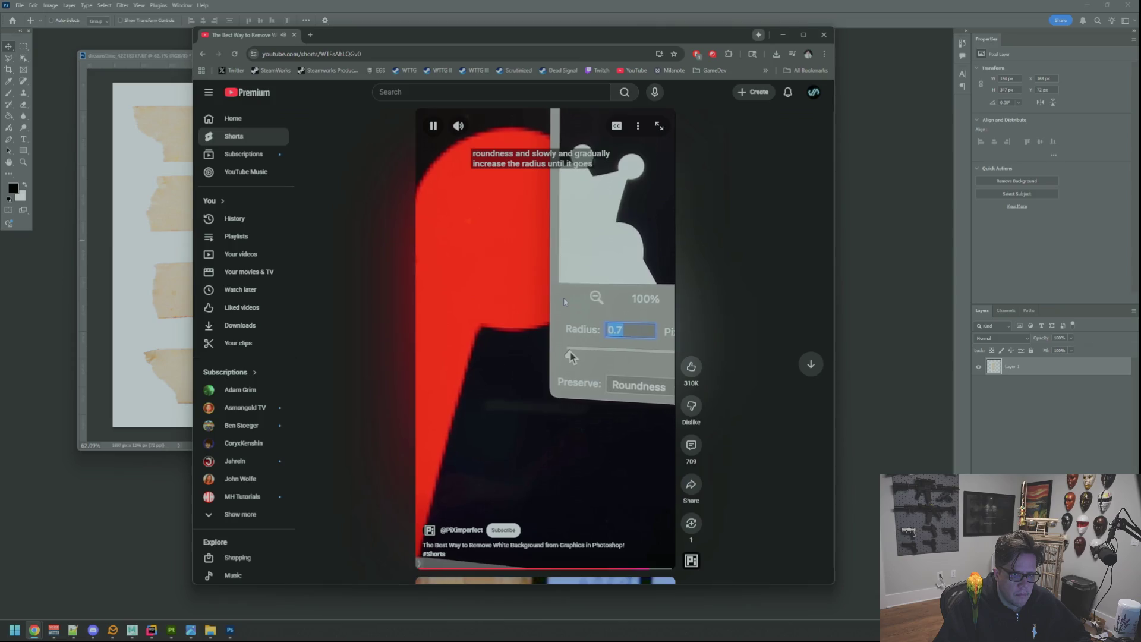
click(560, 387)
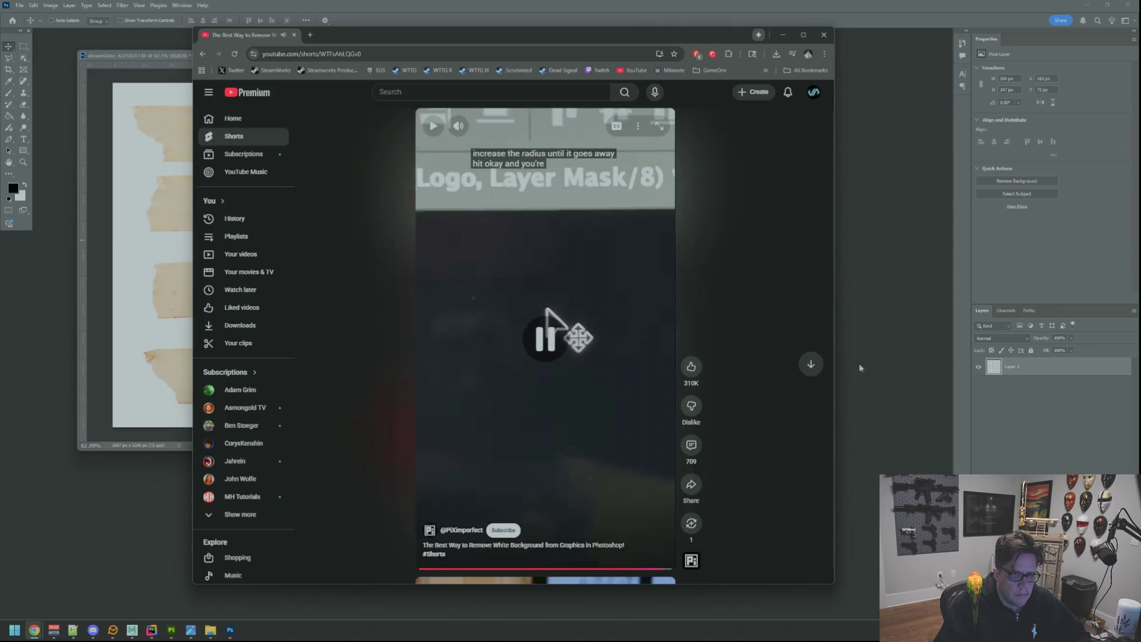
key(alt+Tab)
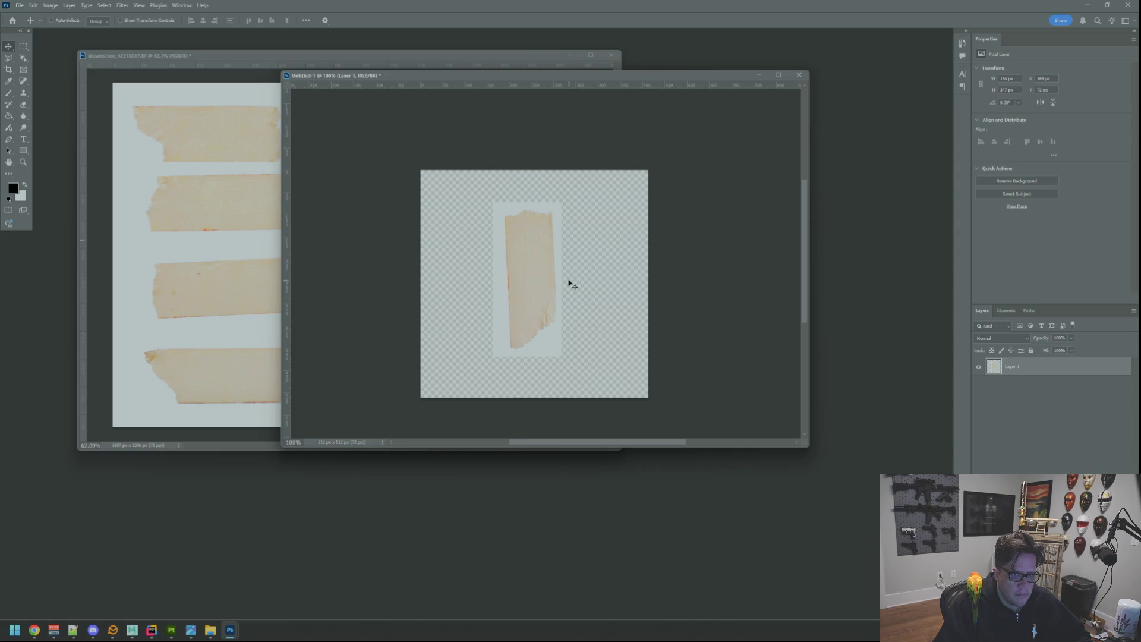
Select the whole torn tape strip with the Quick Selection Tool
click(23, 59)
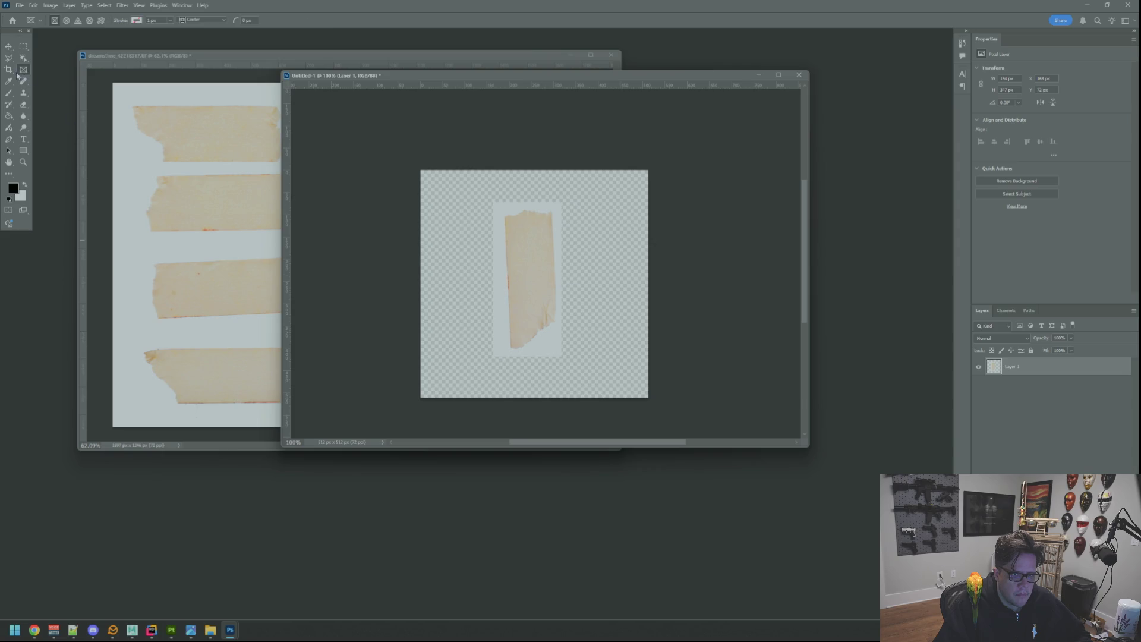
click(66, 67)
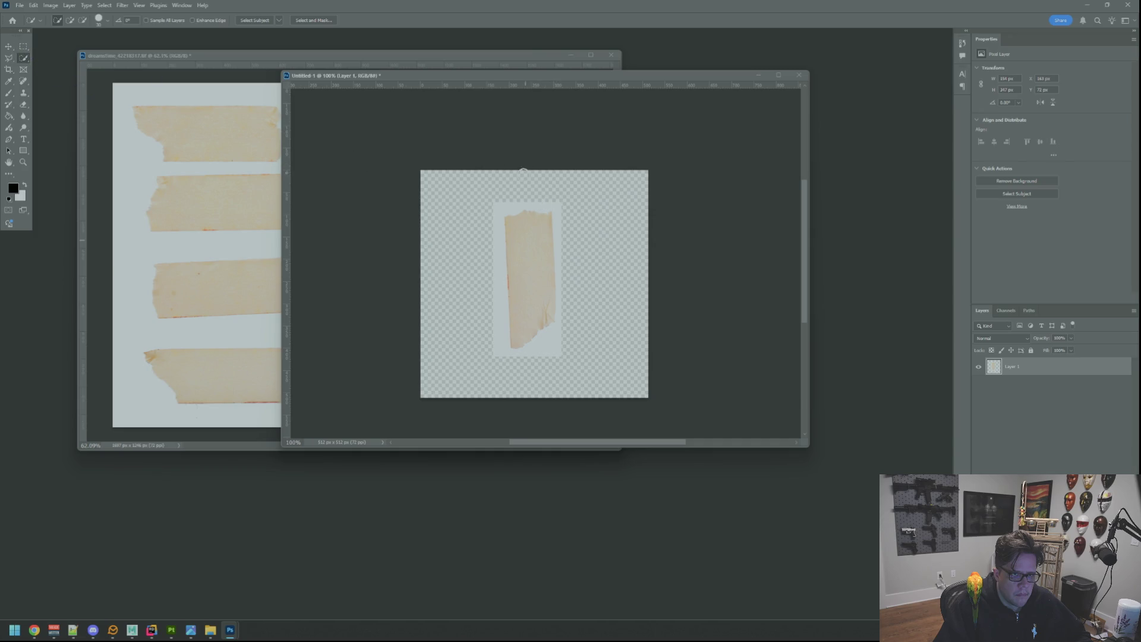
drag(501, 202, 530, 241)
drag(543, 303, 549, 277)
scroll(up, 3)
key(ctrl+d)
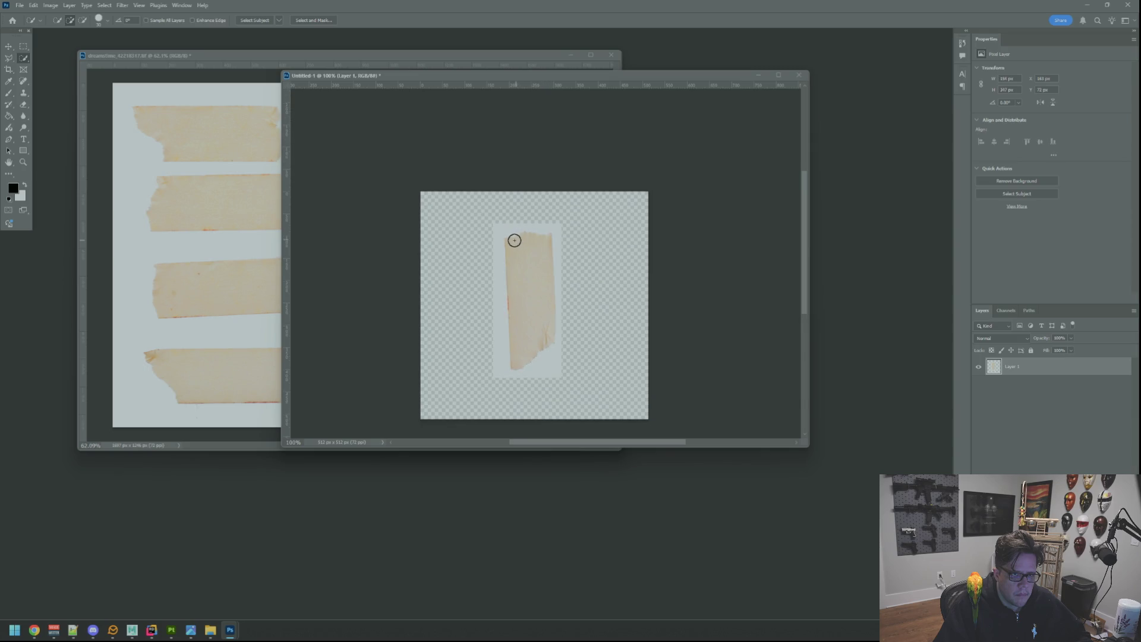
drag(503, 238, 536, 351)
key(ctrl+d)
scroll(up, 3)
scroll(up, 3)
drag(492, 260, 537, 364)
Invert the selection and delete the pale backing around the tape
scroll(down, 3)
scroll(down, 3)
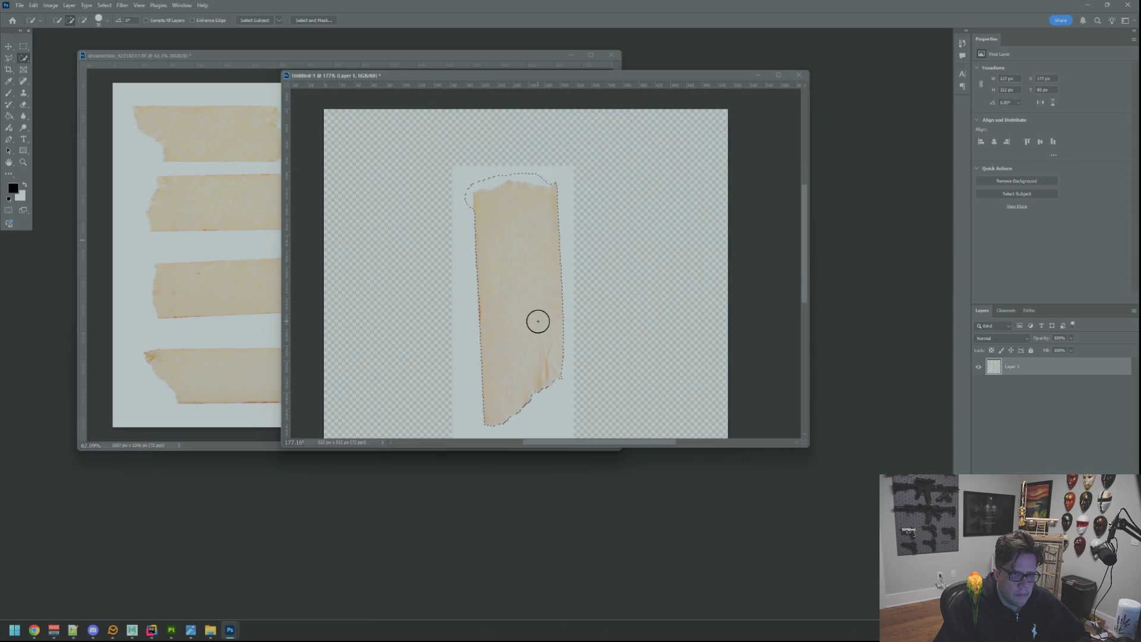
key(ctrl+shift+i)
key(Delete)
key(ctrl+d)
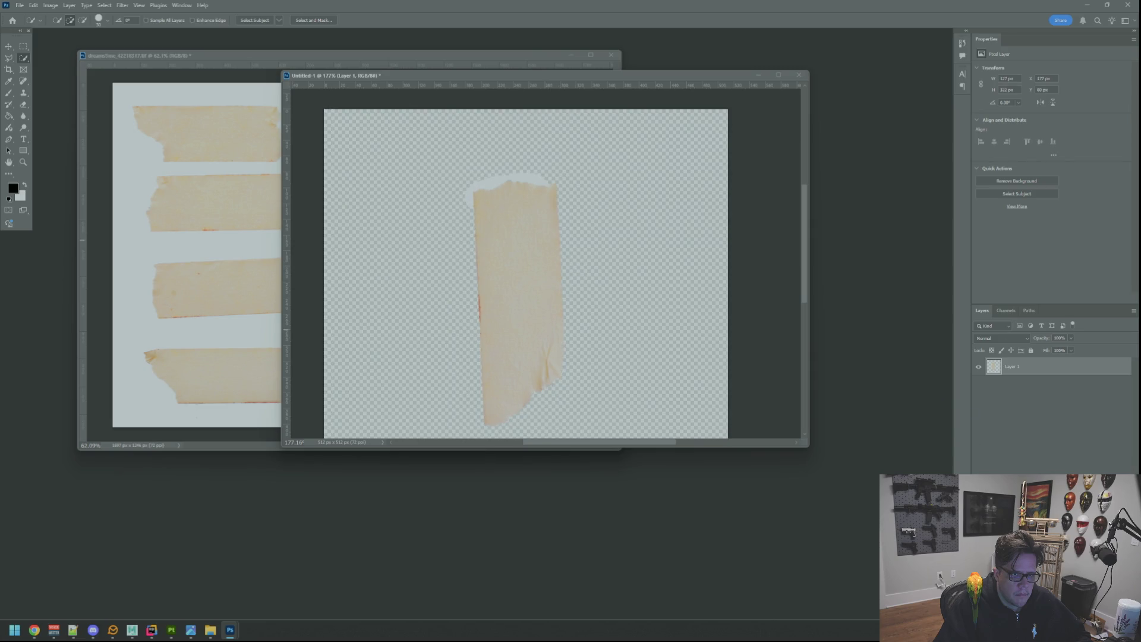
Test the tape edges on a black-filled Layer 2 below, then undo the fill
drag(1028, 376, 1028, 394)
click(13, 116)
click(602, 272)
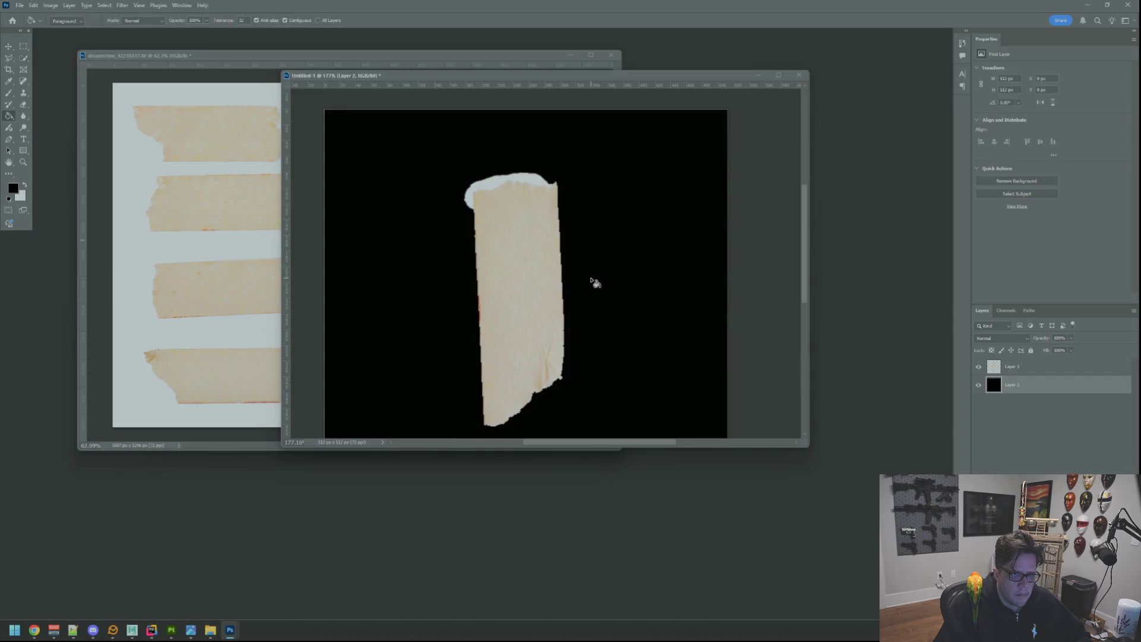
key(ctrl+1)
key(ctrl+z)
key(ctrl+z)
key(ctrl+z)
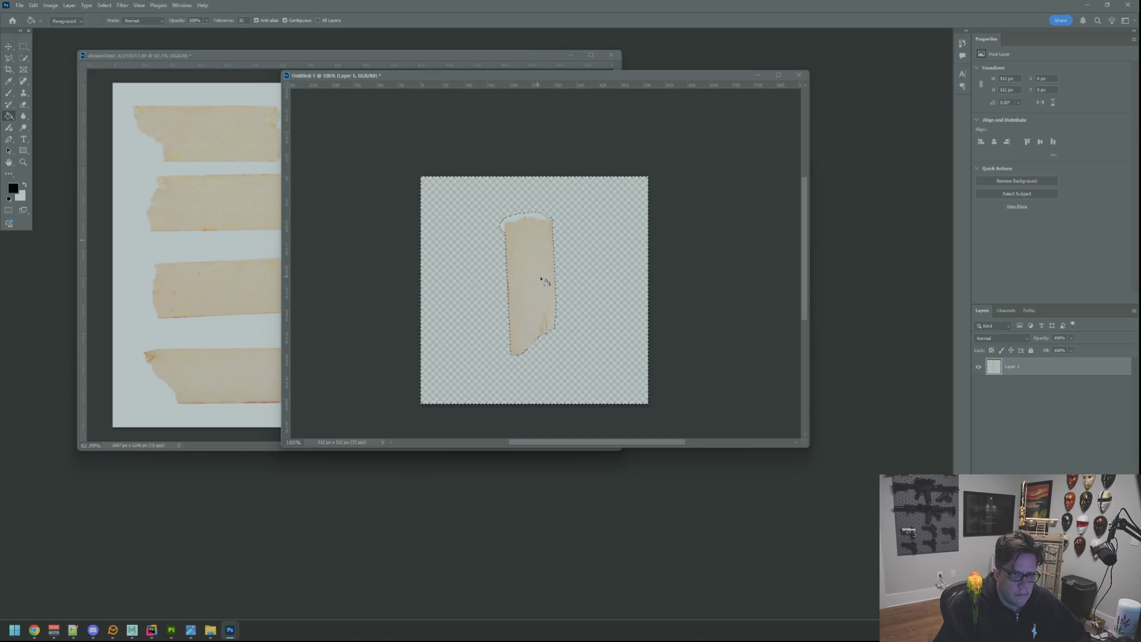
Undo the background deletion to restore the pale margin around the tape
scroll(up, 3)
scroll(down, 3)
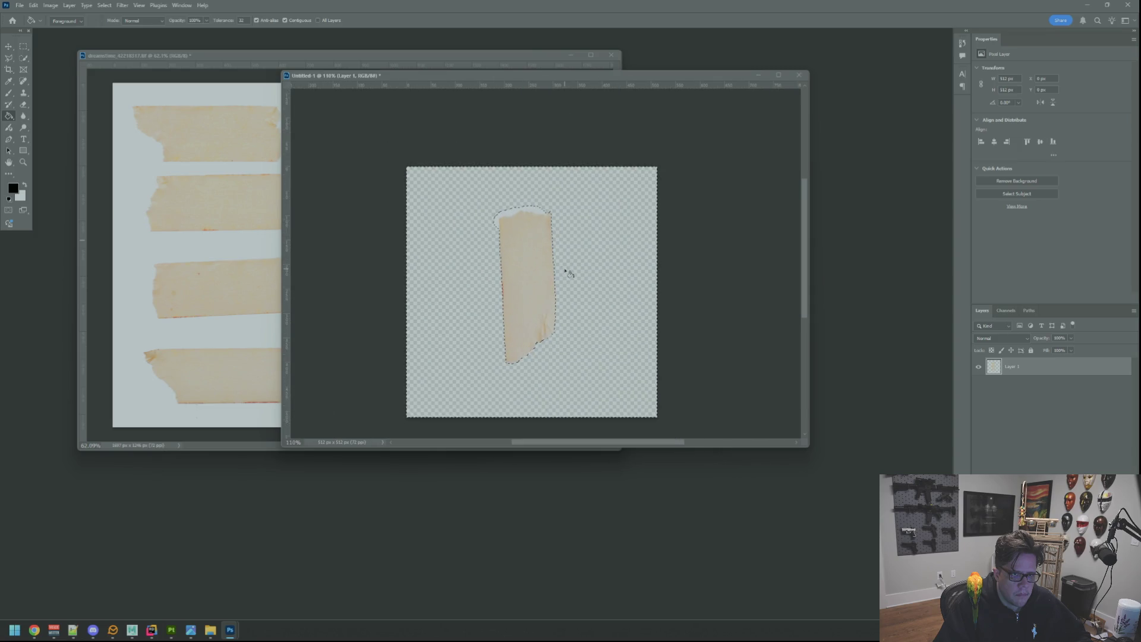
key(ctrl+d)
key(ctrl+z)
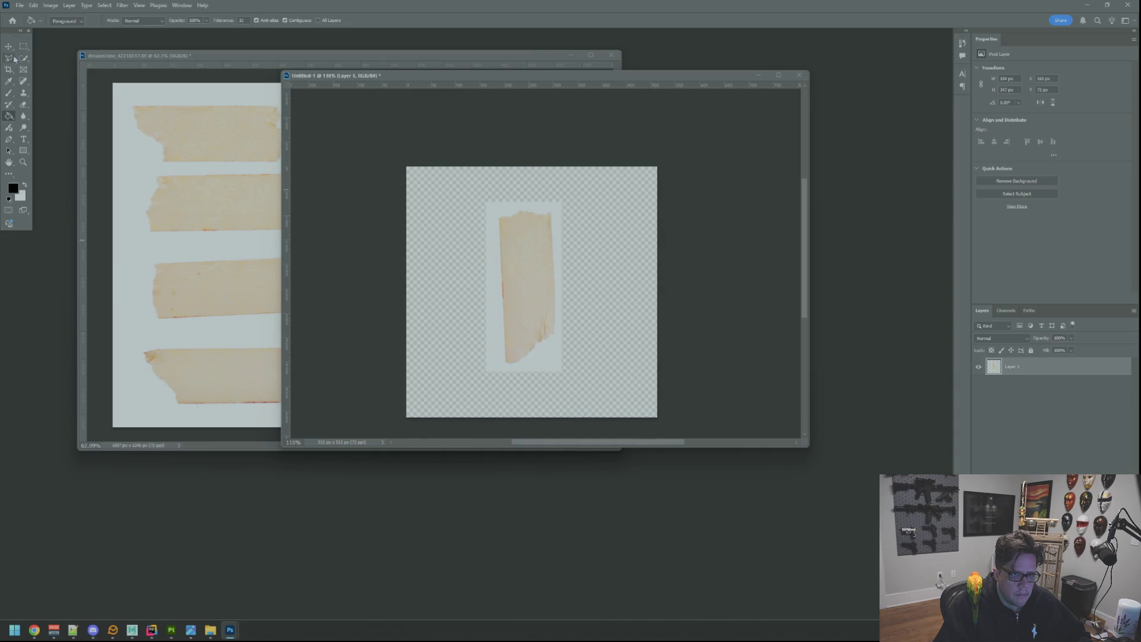
Magic Wand-select the pale margin, invert, and add a layer mask to Layer 1
click(14, 58)
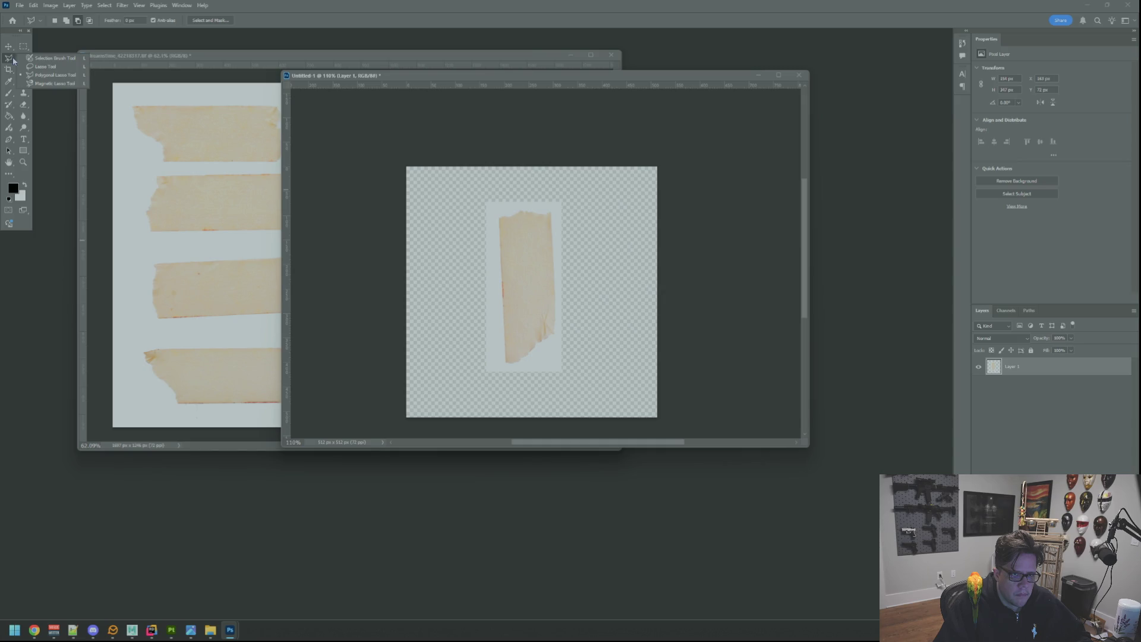
click(23, 58)
click(46, 76)
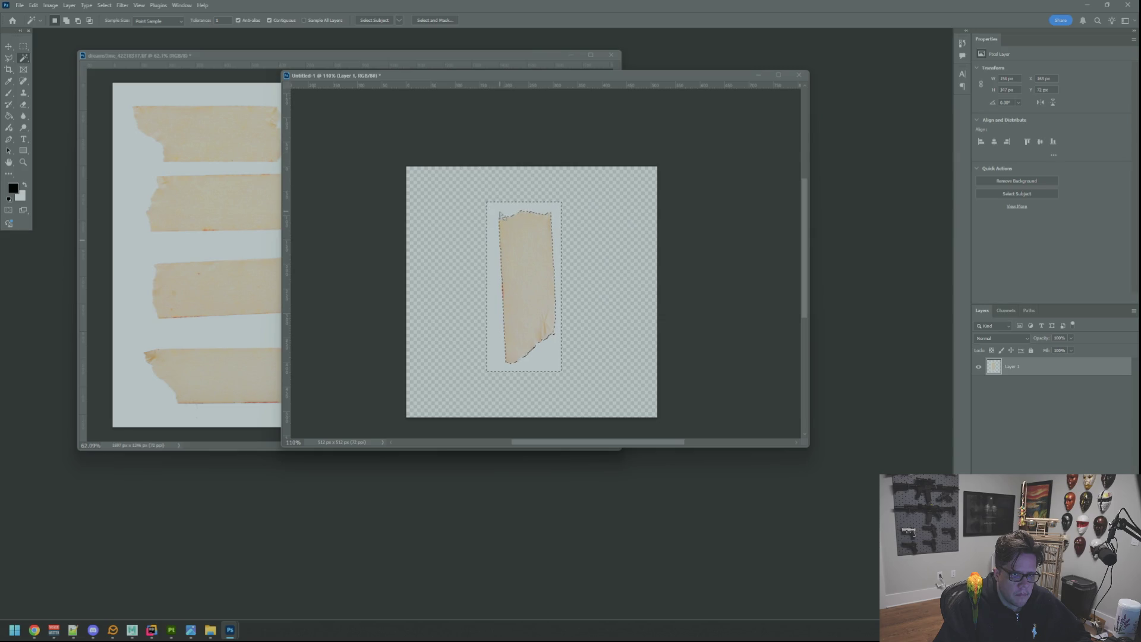
click(327, 131)
click(499, 210)
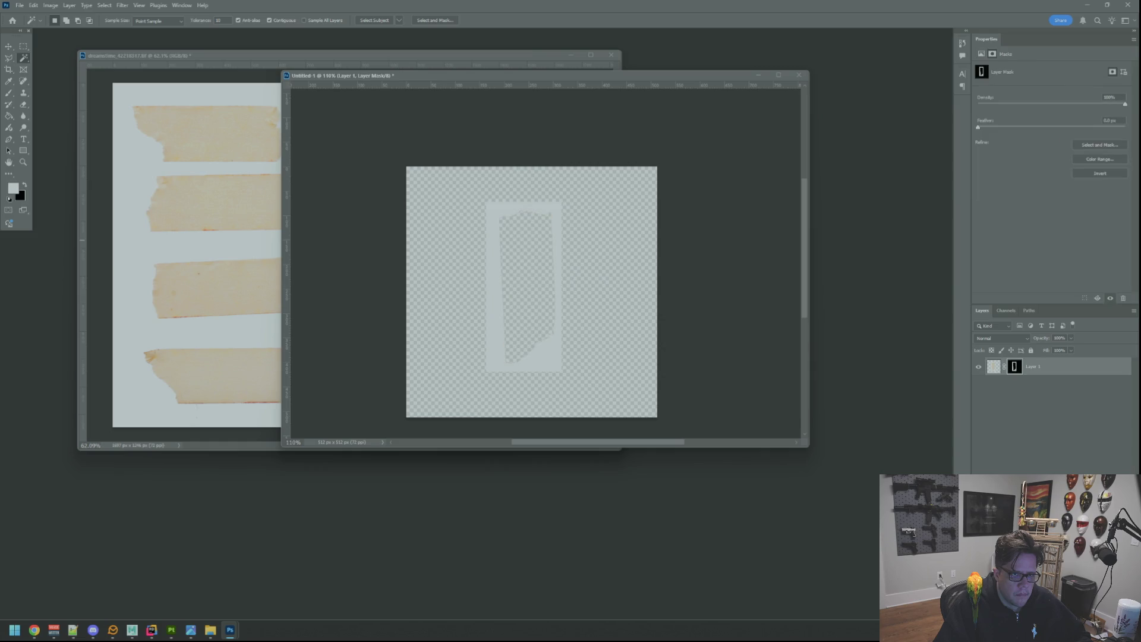
key(ctrl+z)
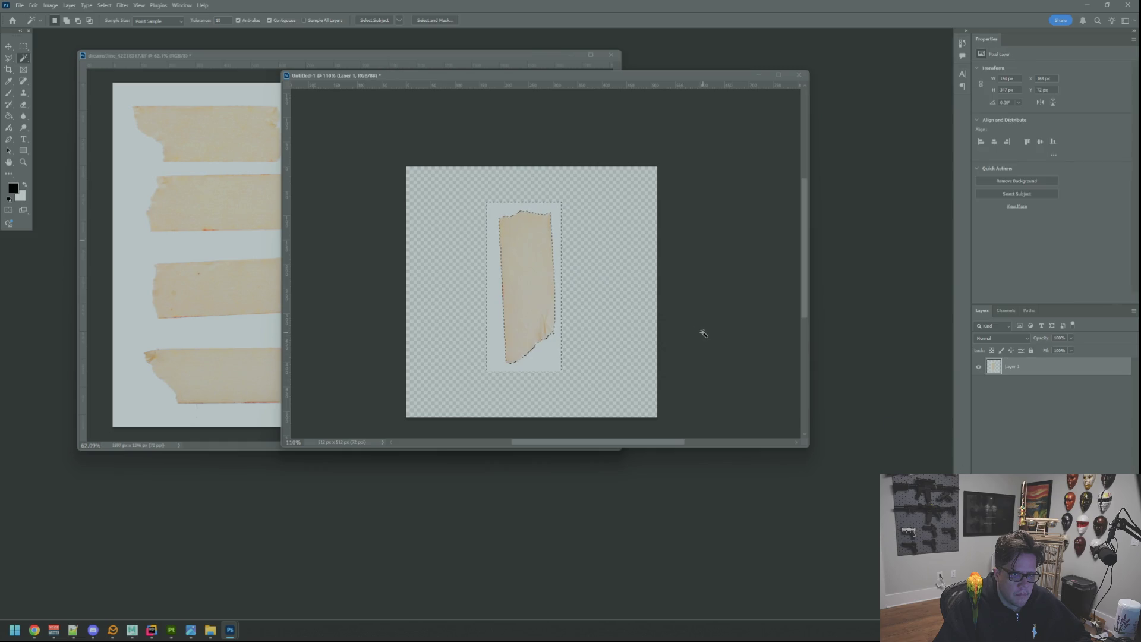
click(542, 295)
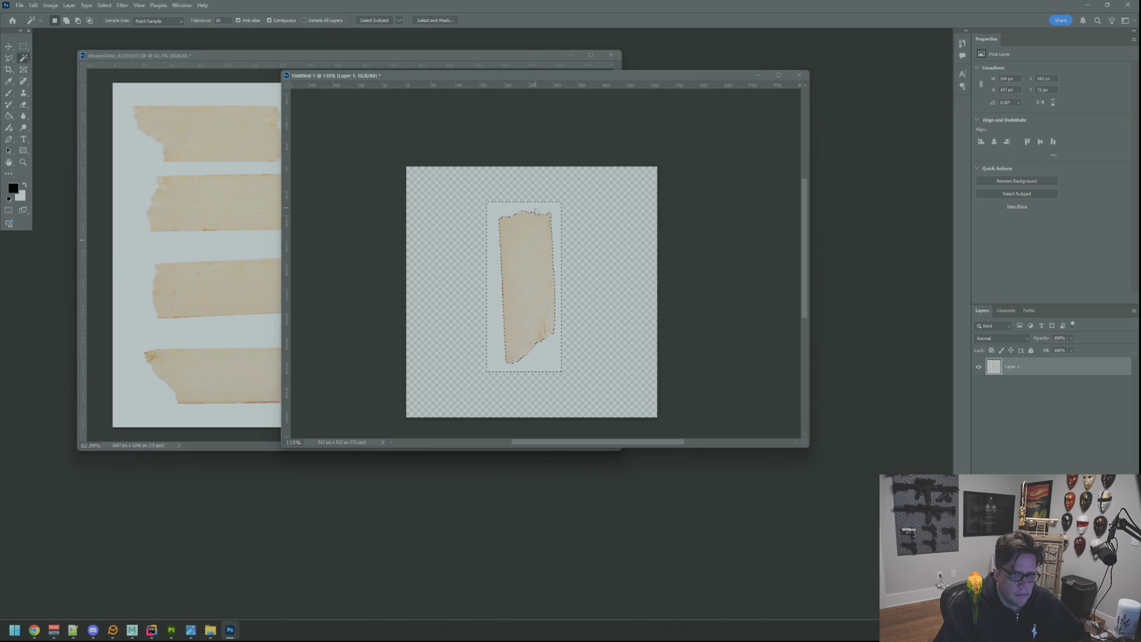
key(ctrl+shift+i)
click(1070, 612)
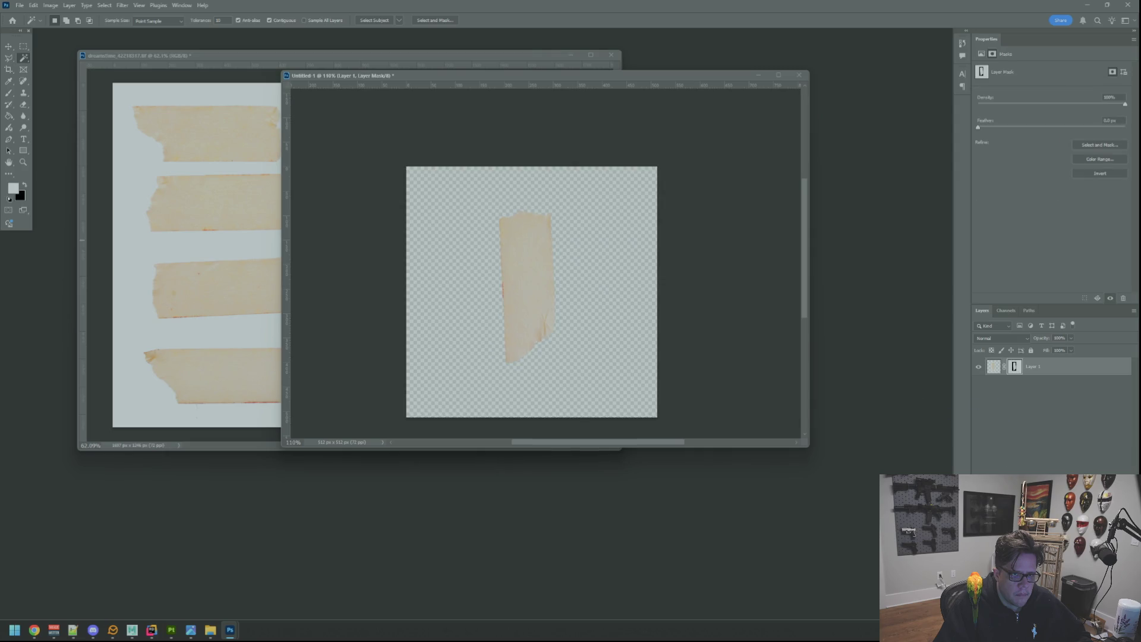
Add a new Layer 2 below, fill it black, and select Layer 1's mask
click(1113, 612)
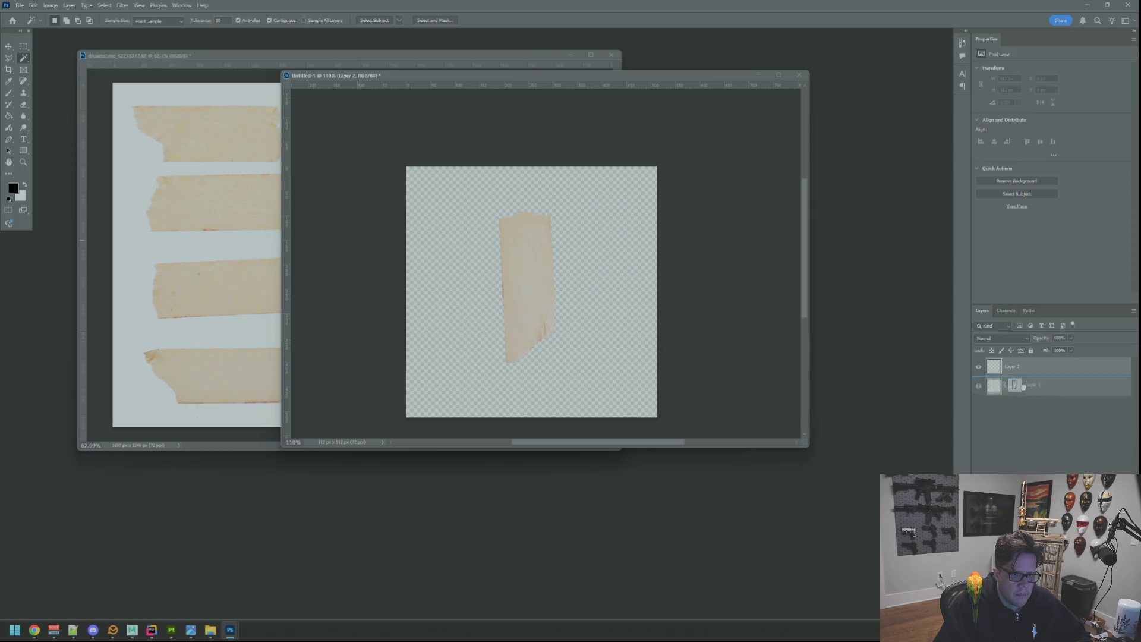
click(11, 118)
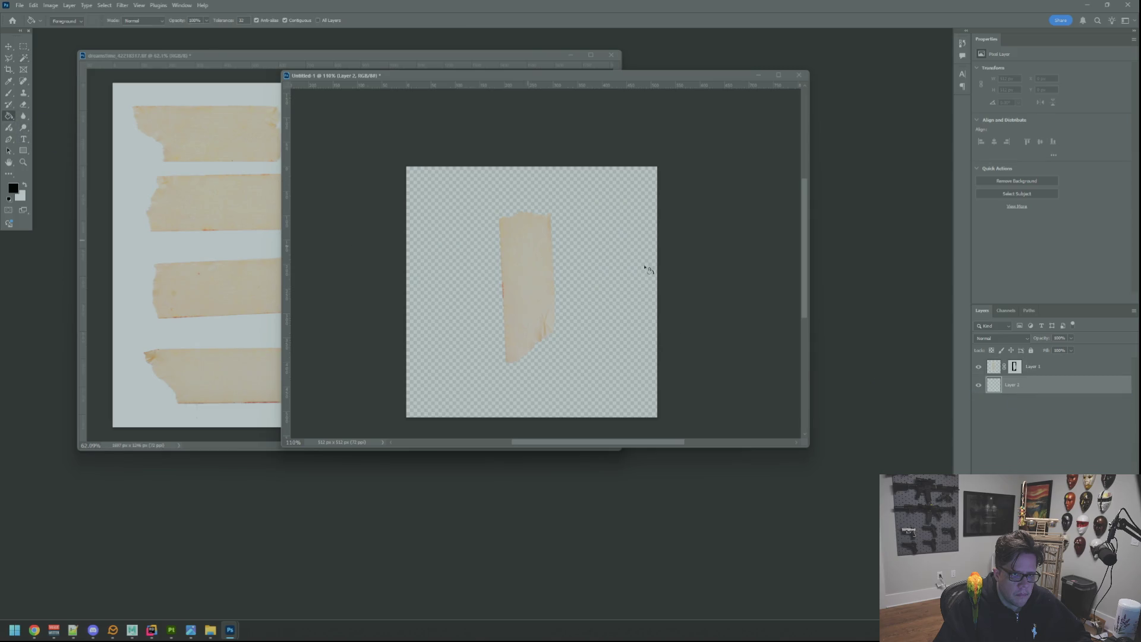
click(618, 273)
click(1014, 366)
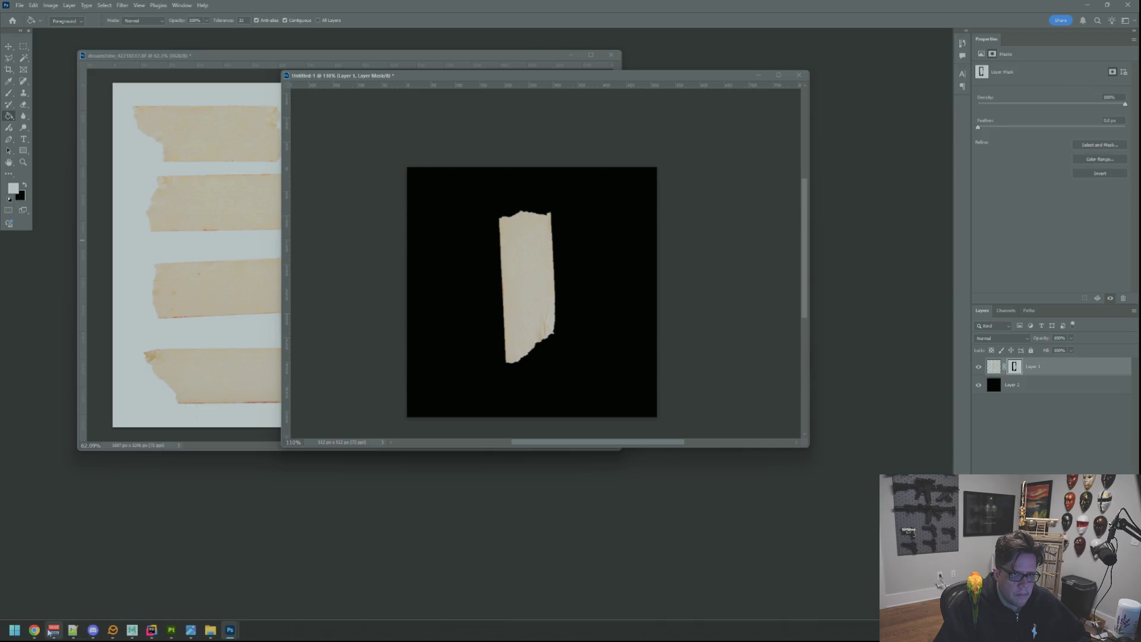
Bring the YouTube Short back and resume playing it
mouse_move(34, 630)
click(34, 578)
click(516, 366)
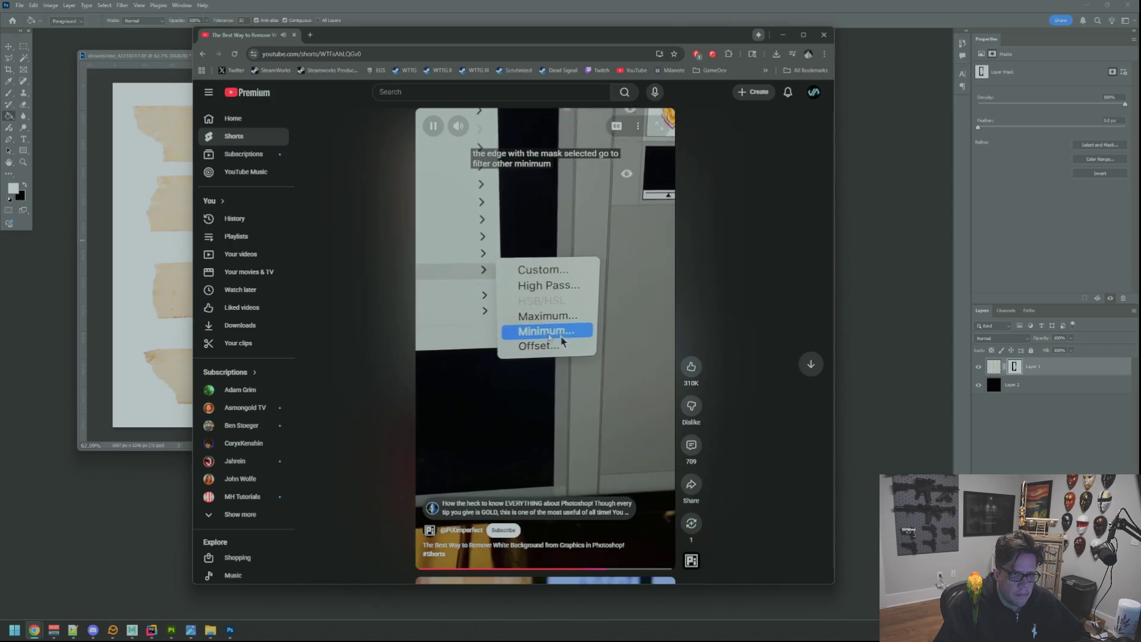
Rewind the Short to its masking step and pause it
click(557, 568)
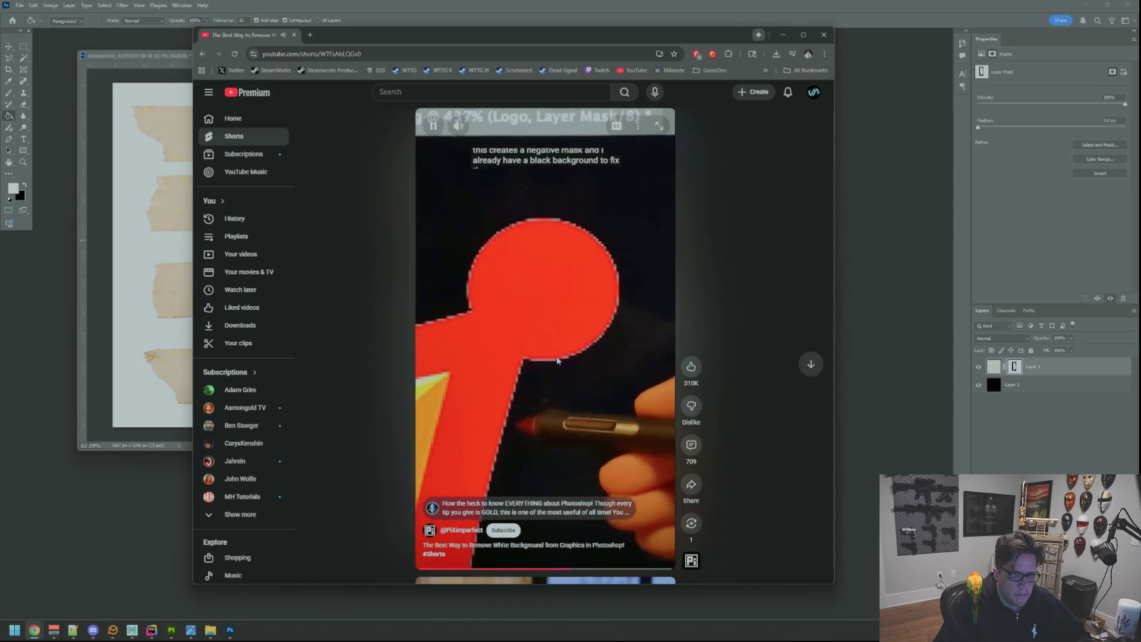
click(561, 370)
Apply a 2.1 px Minimum filter to the tape's mask and hide the black Layer 2
click(1015, 367)
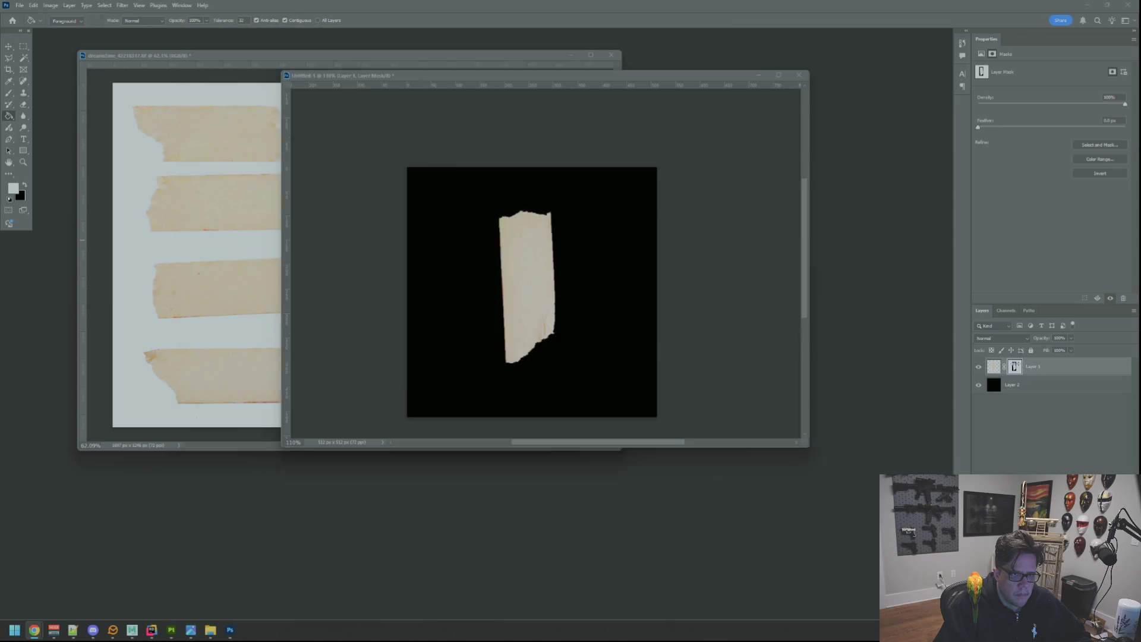
click(122, 5)
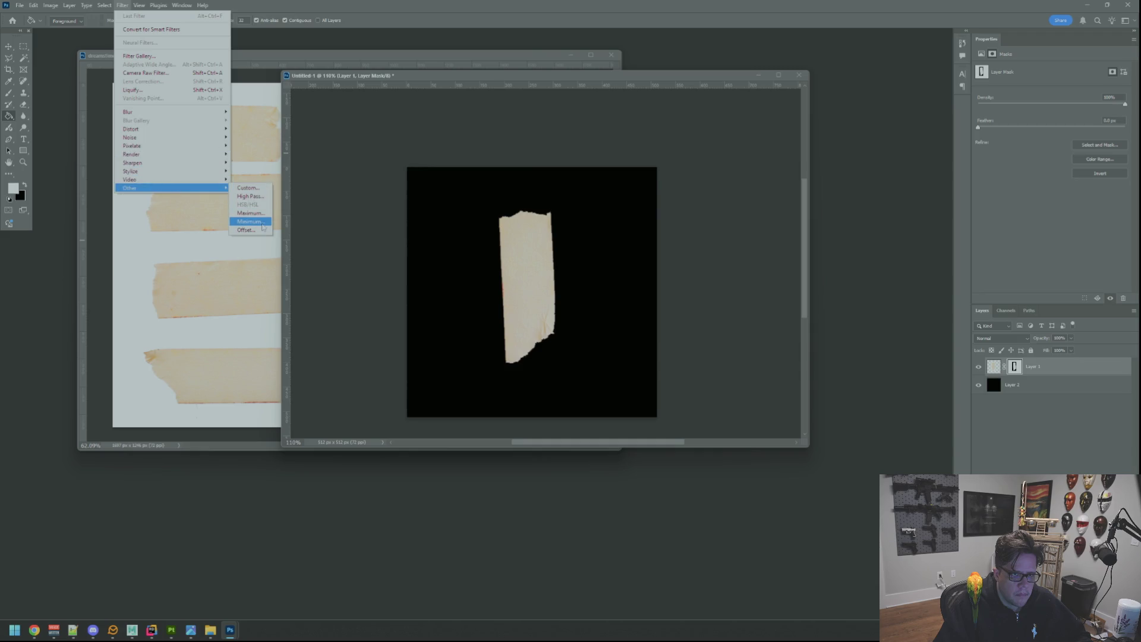
click(262, 226)
drag(585, 141, 746, 99)
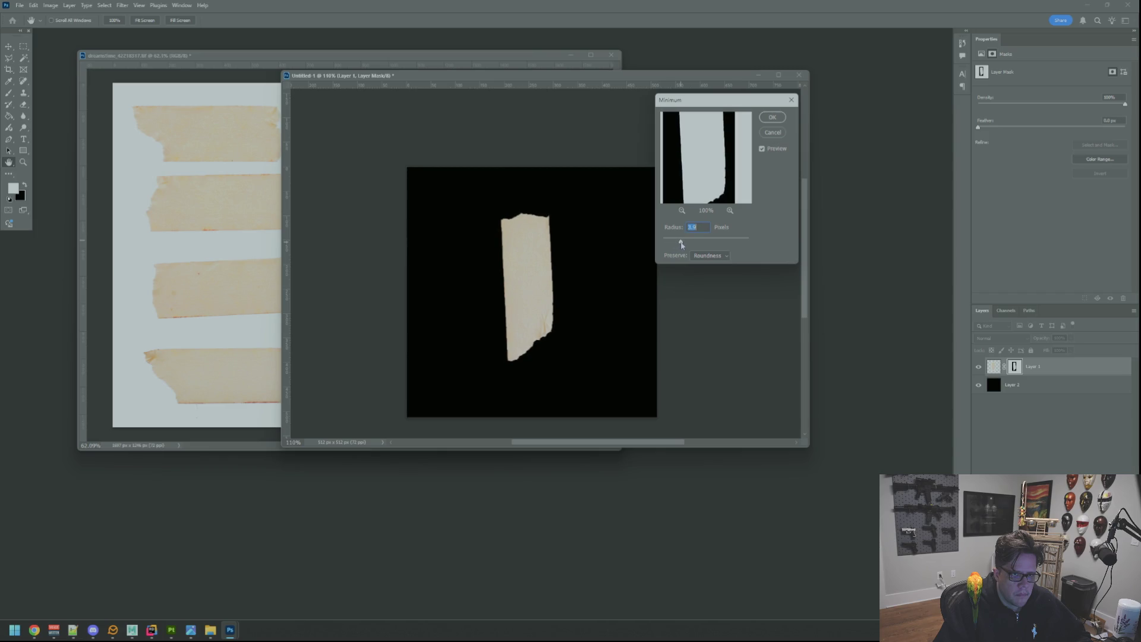
drag(675, 244, 673, 245)
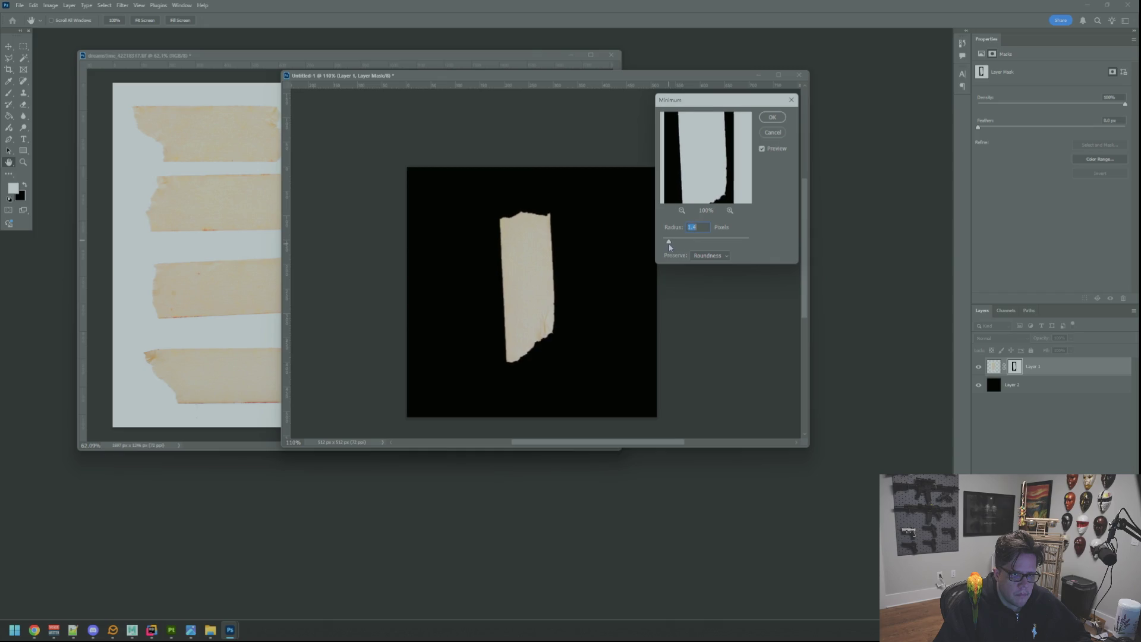
click(782, 119)
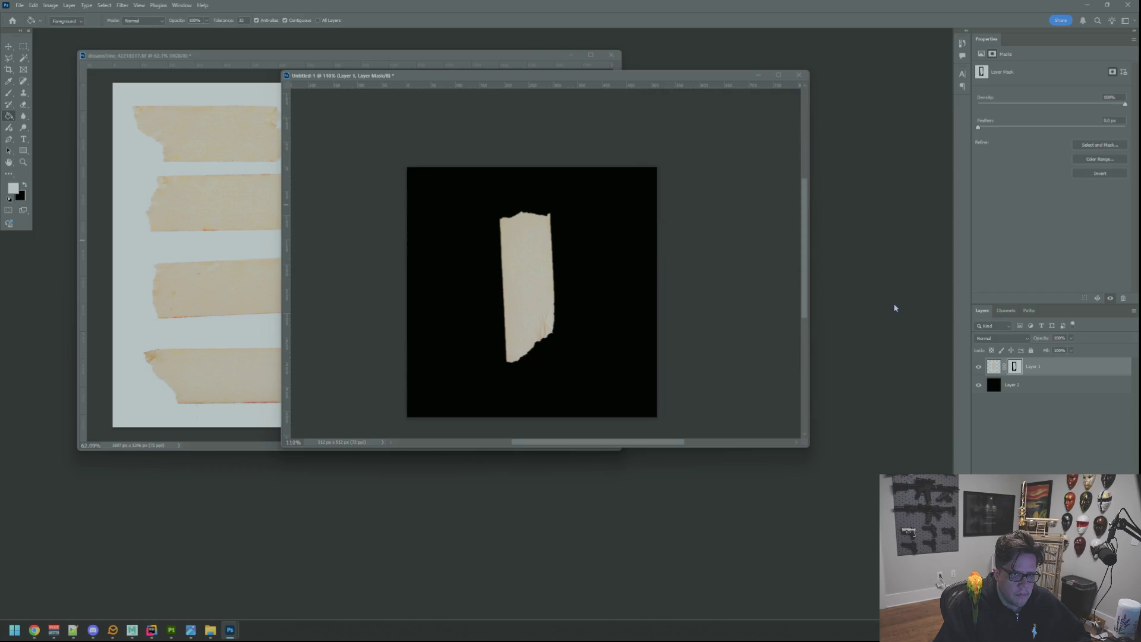
click(977, 385)
key(ctrl+alt+shift+s)
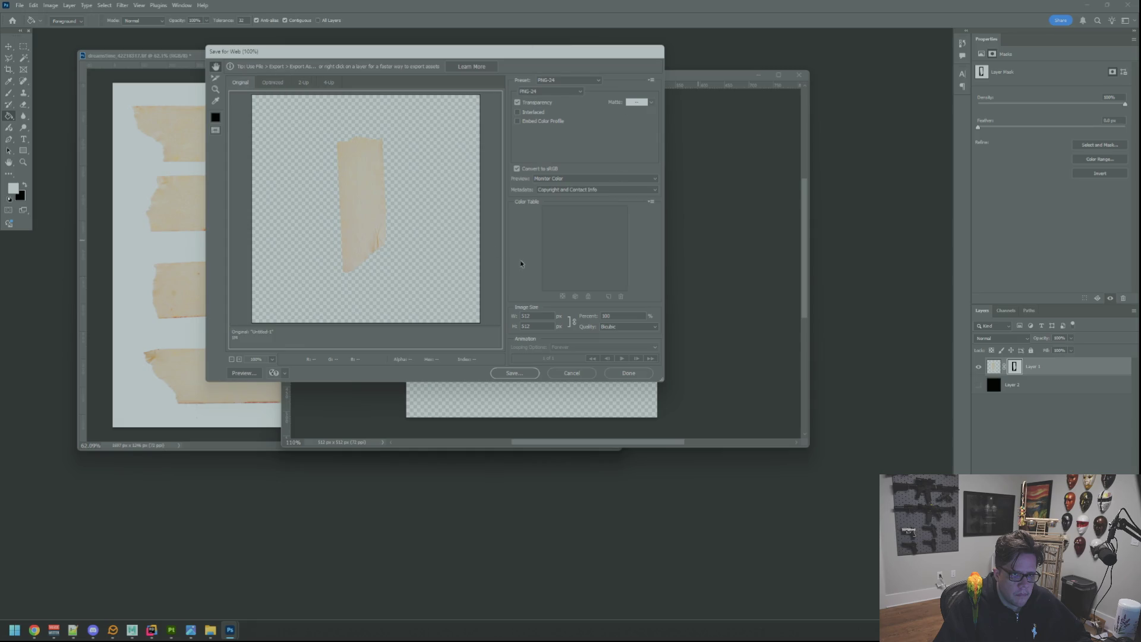
Save the transparent PNG-24 export to the Desktop as TapeA
click(533, 373)
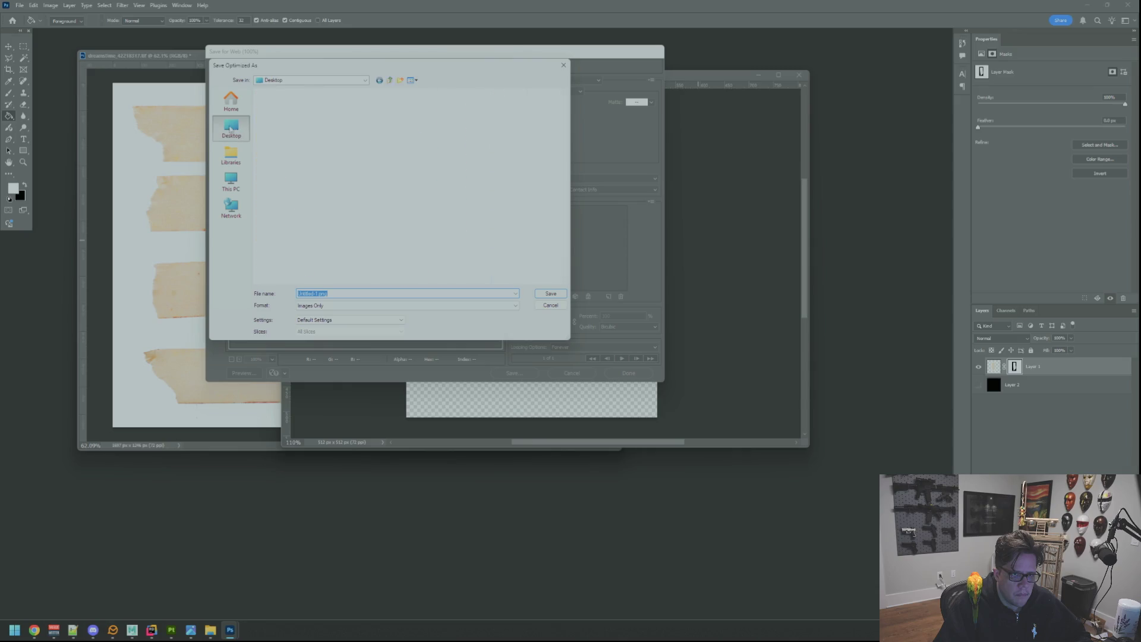
click(230, 129)
text(TapeA)
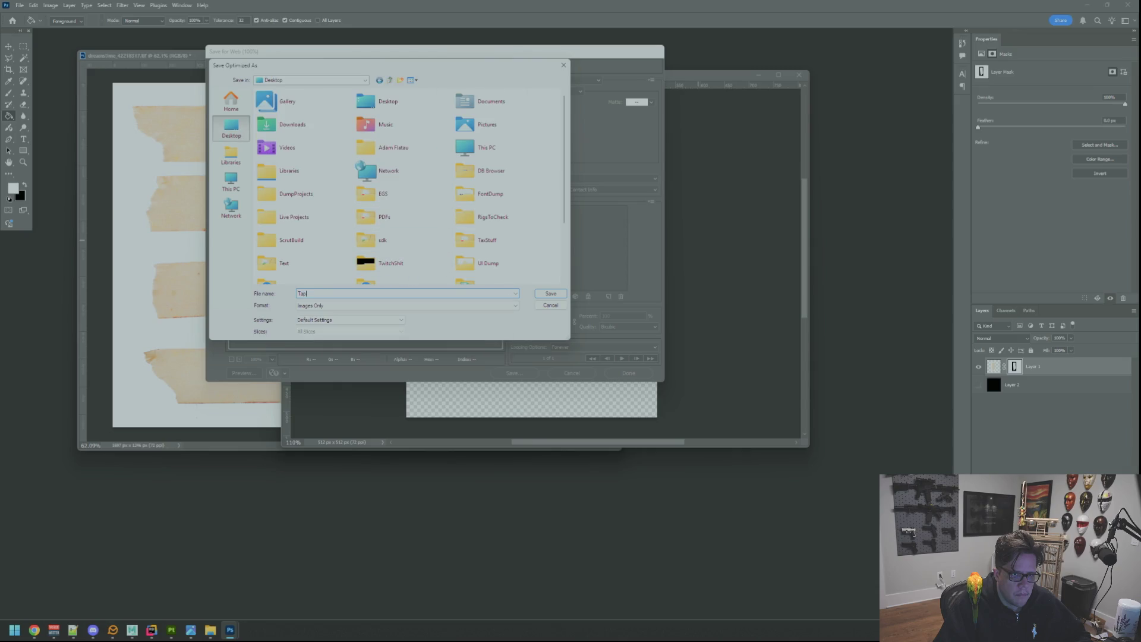
key(Return)
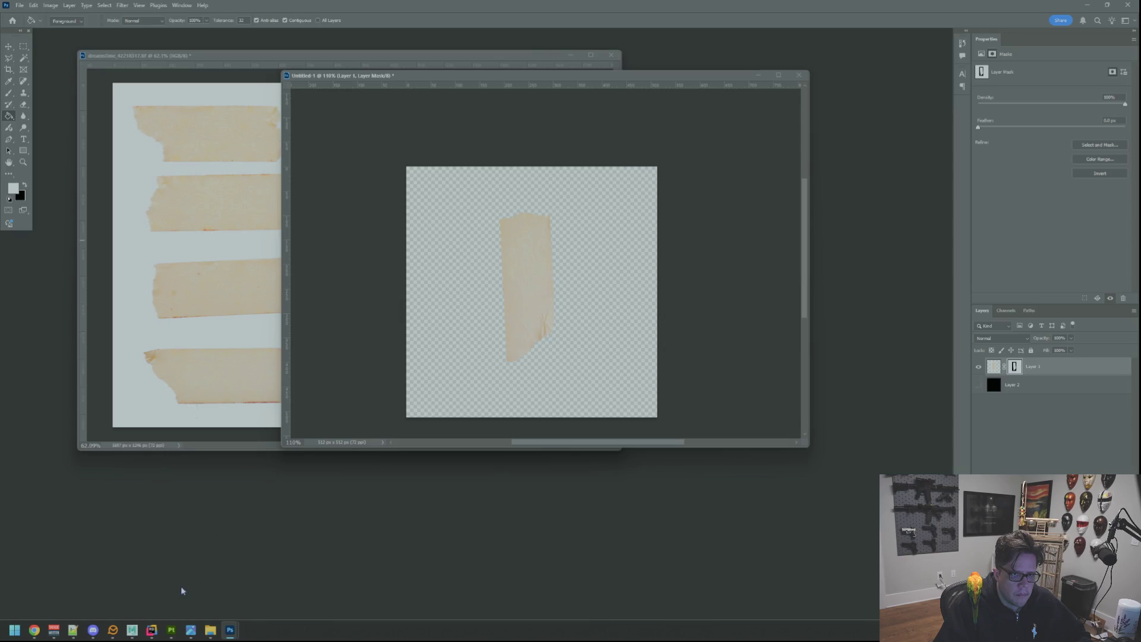
In Substance 3D Painter, show the switch model beside its UV layout
click(171, 632)
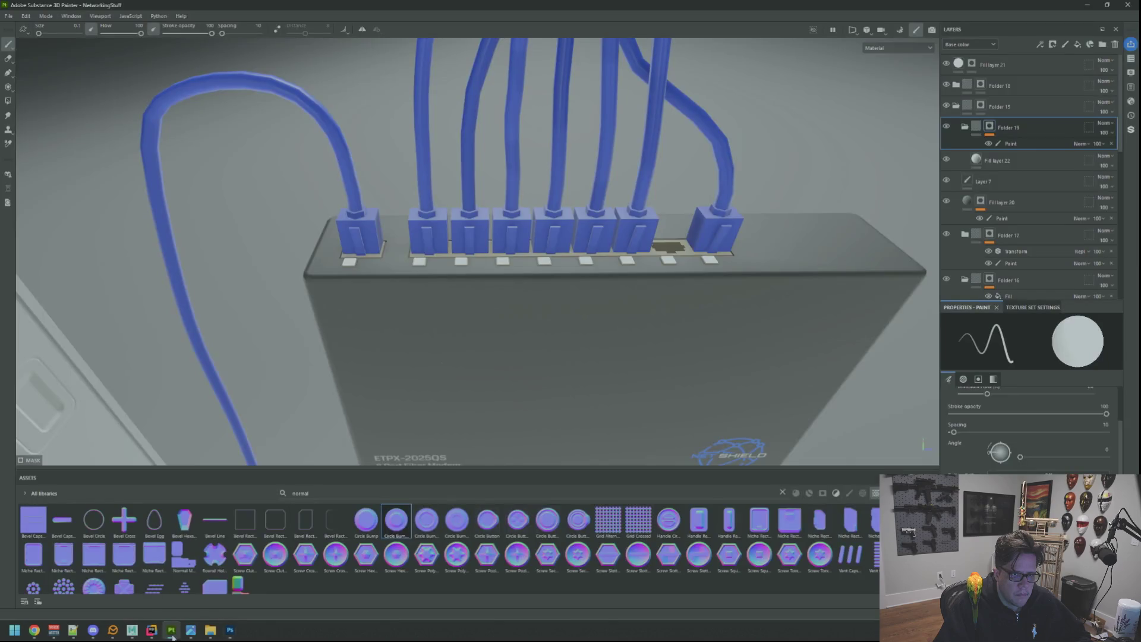
drag(452, 297, 480, 313)
key(F1)
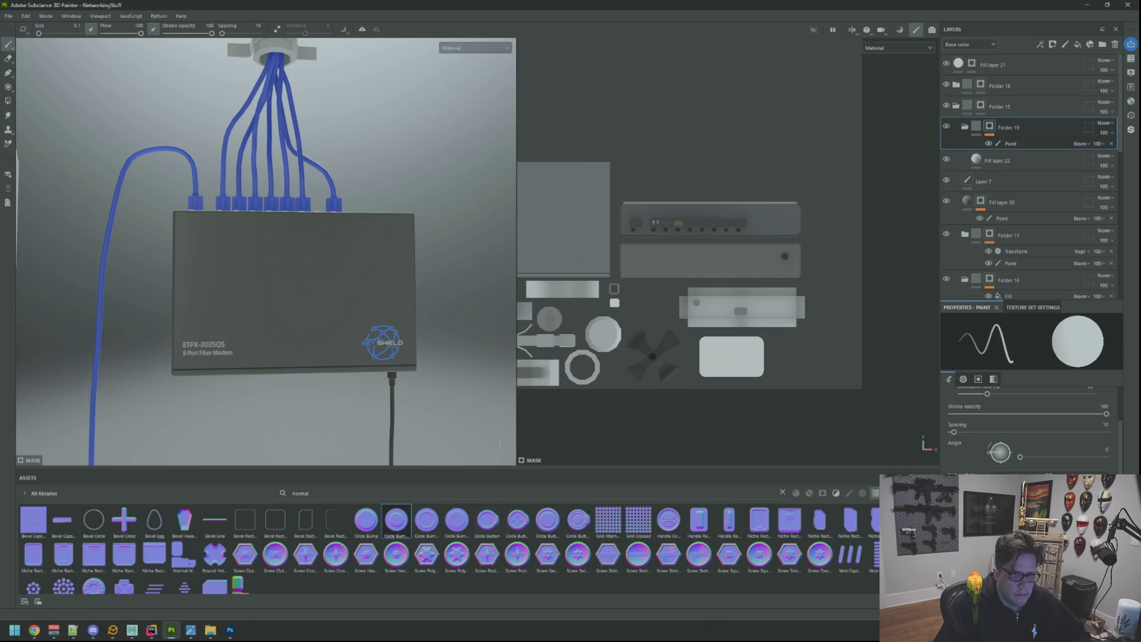
drag(521, 246, 679, 266)
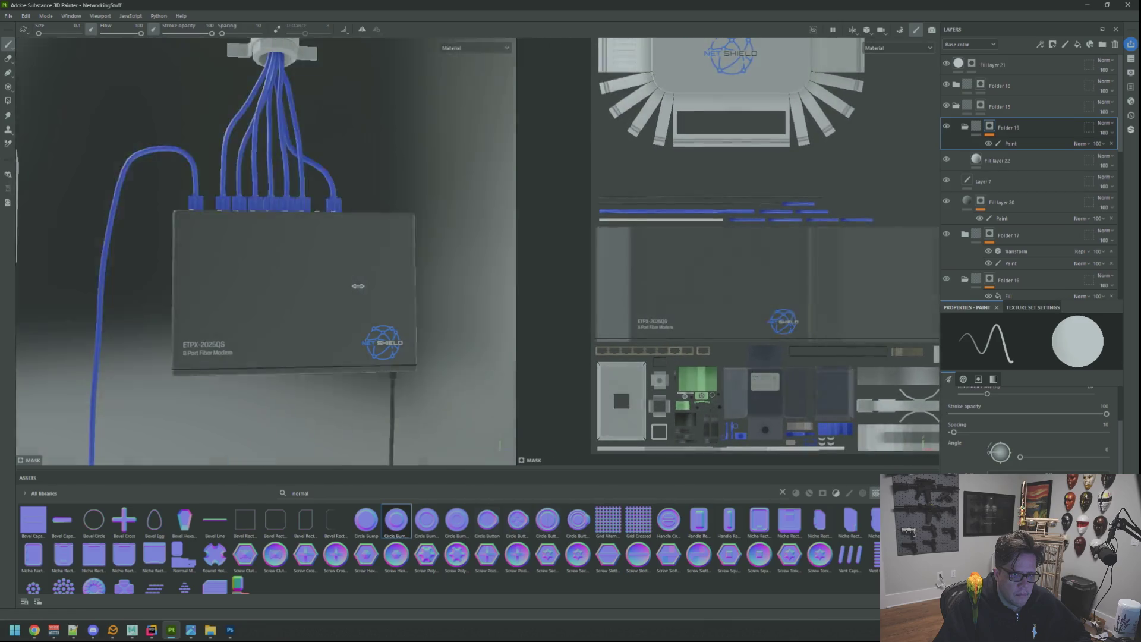
drag(305, 282, 298, 282)
scroll(up, 3)
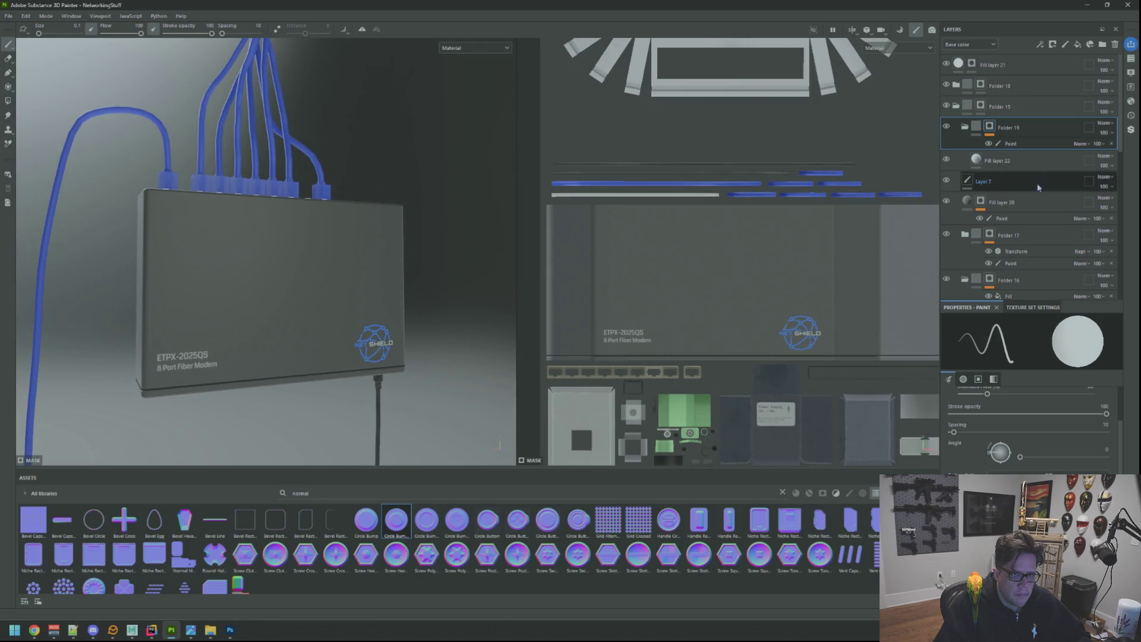
Delete the painted folder and Fill layer 22, face the switch, and add a fill layer
key(Delete)
key(Delete)
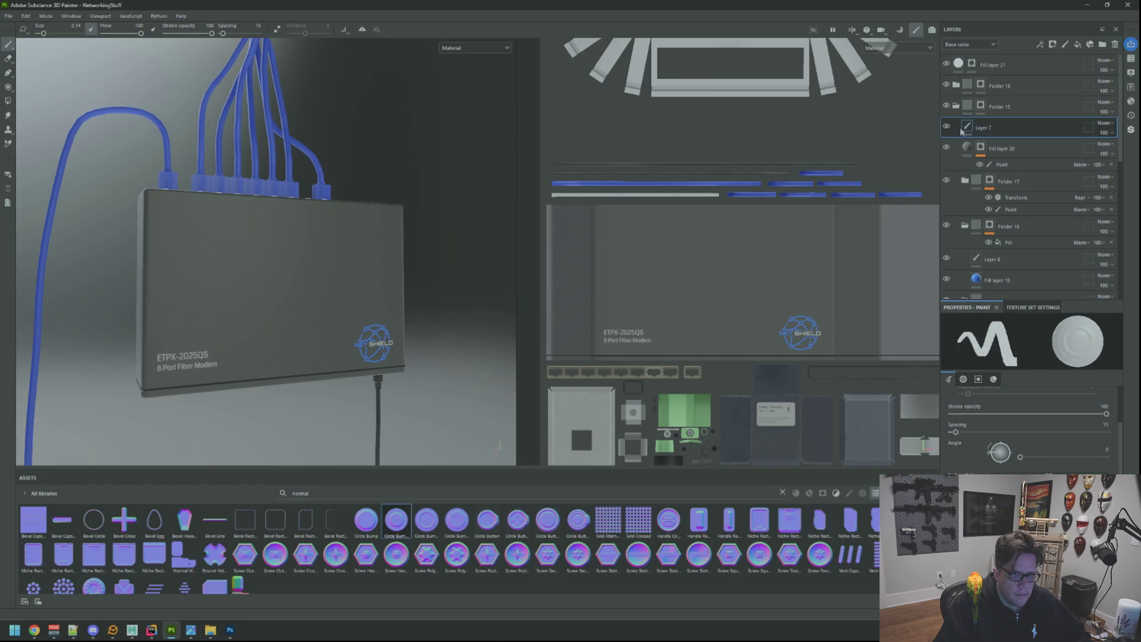
scroll(down, 3)
drag(359, 258, 303, 255)
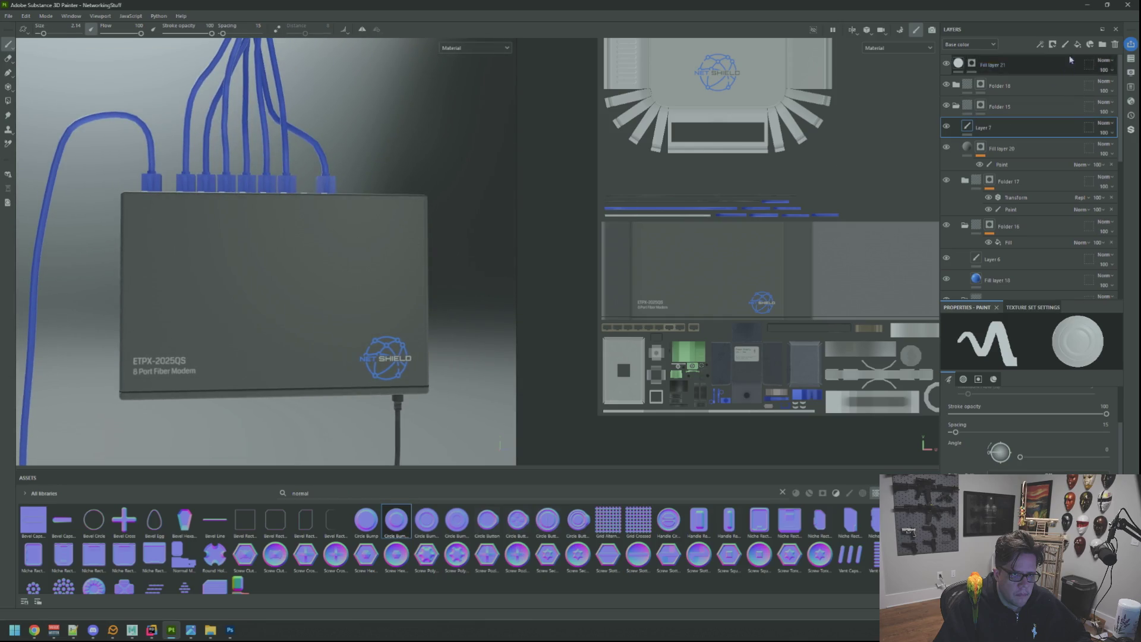
click(1077, 46)
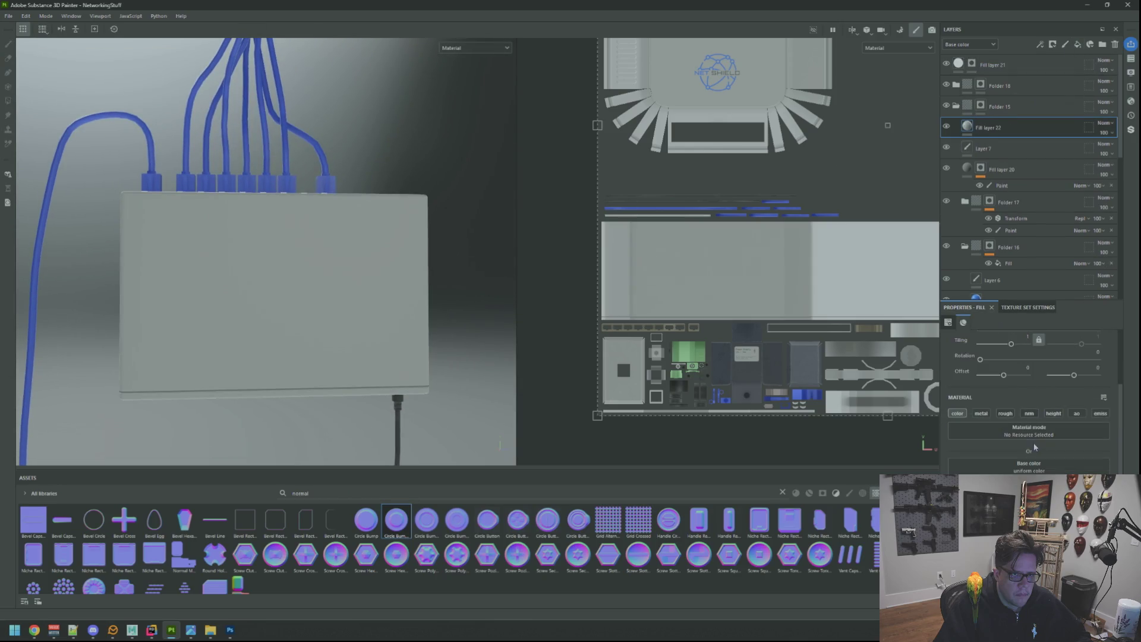
Import TapeA.png from the Desktop into the project as a texture resource
click(8, 16)
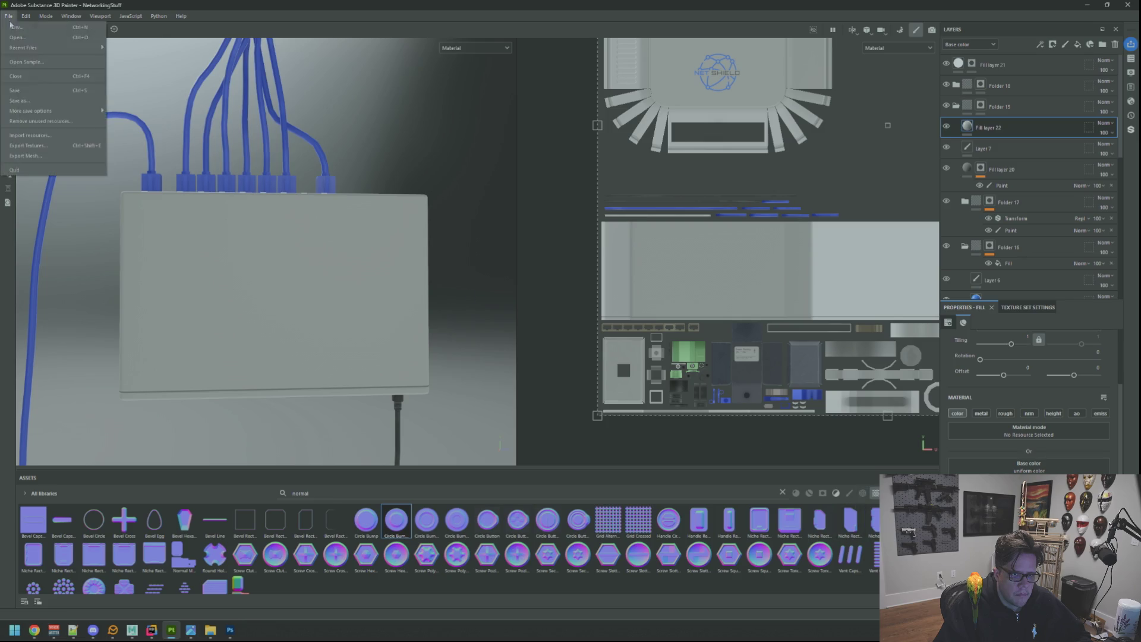
click(36, 133)
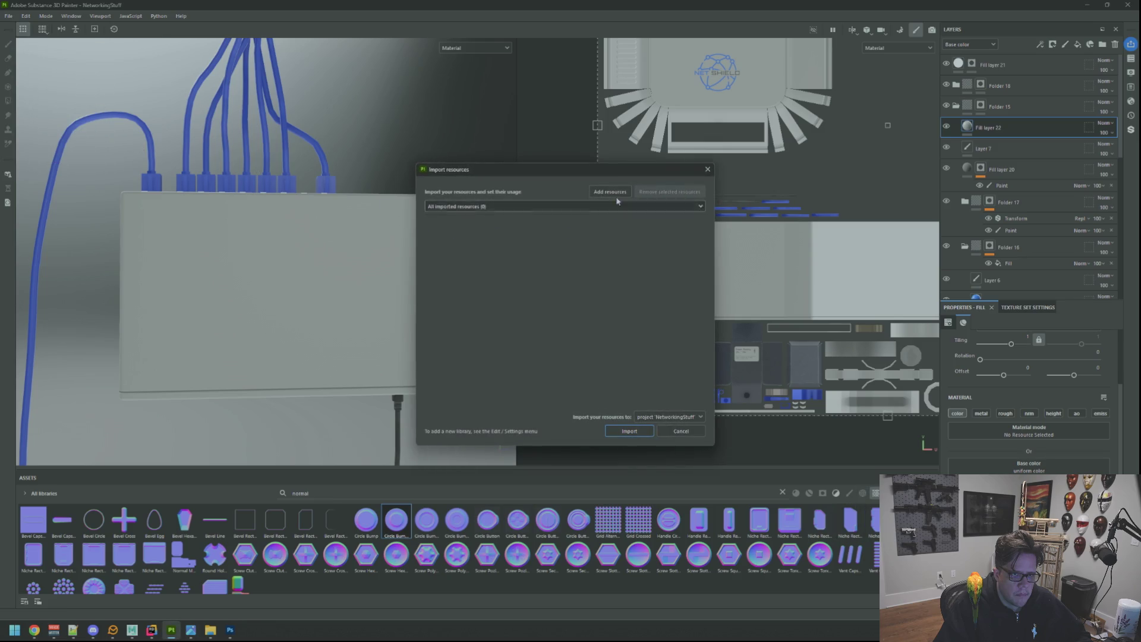
click(612, 192)
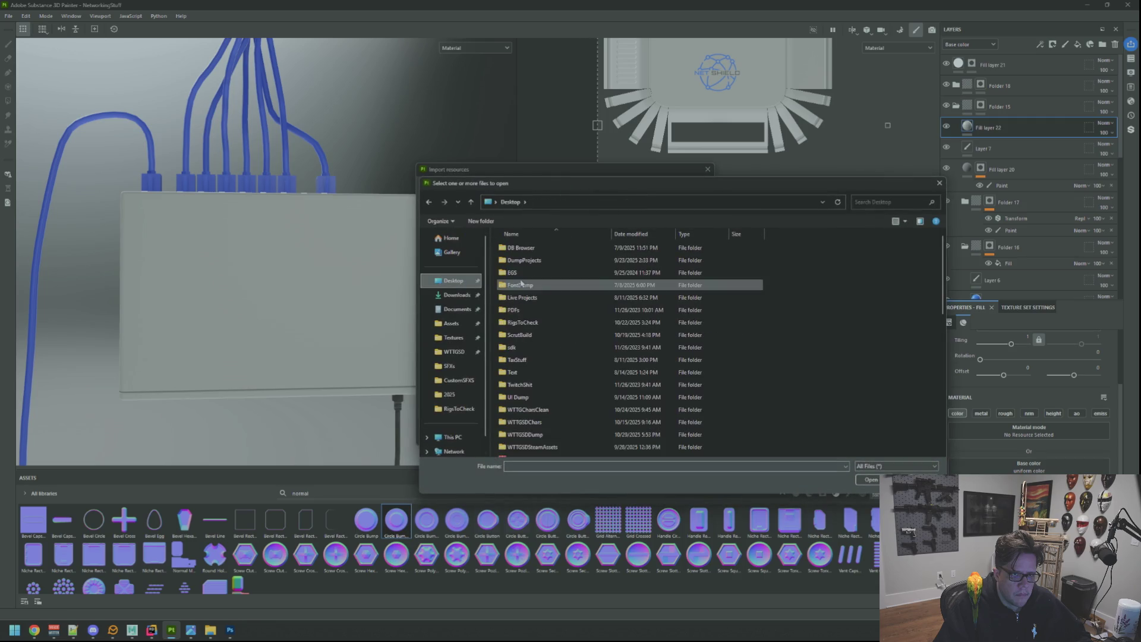
scroll(down, 3)
click(520, 414)
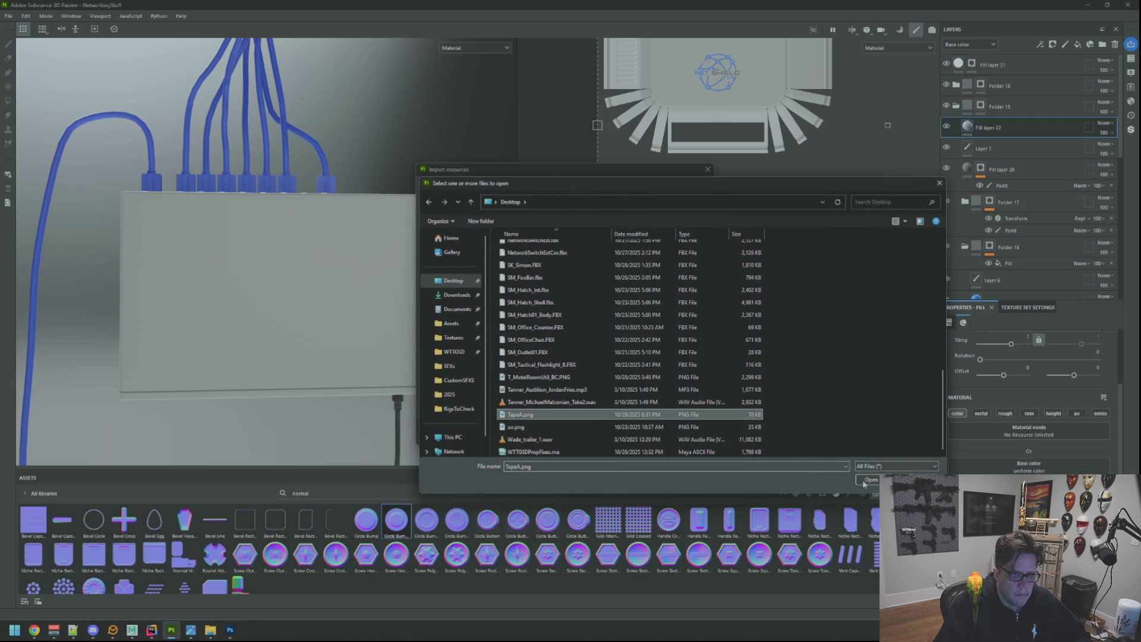
click(868, 480)
click(679, 221)
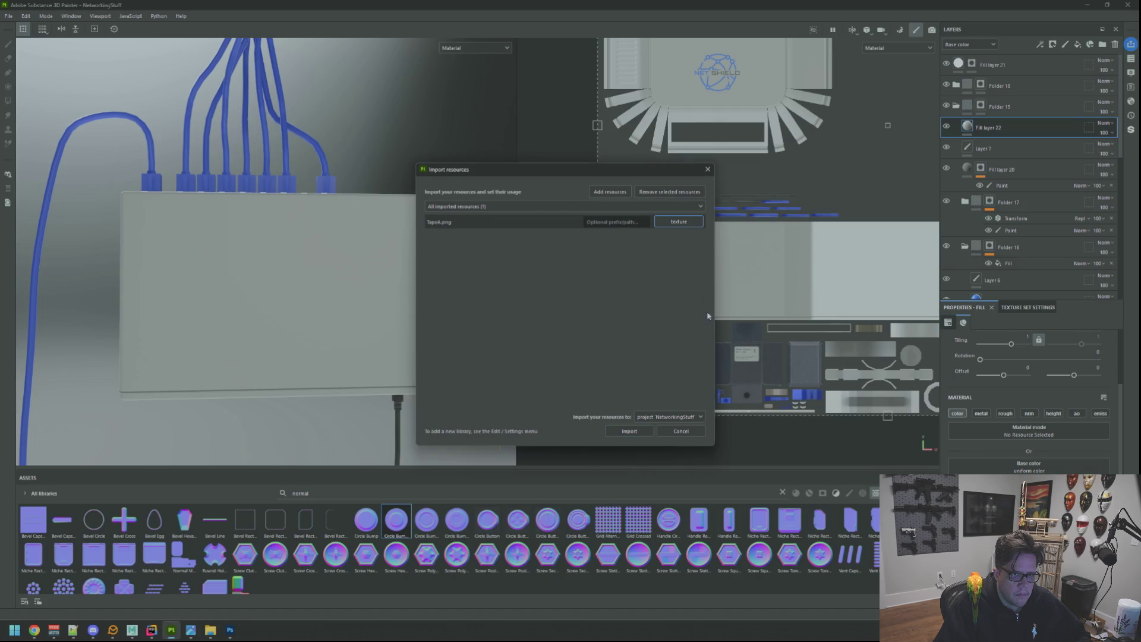
click(631, 431)
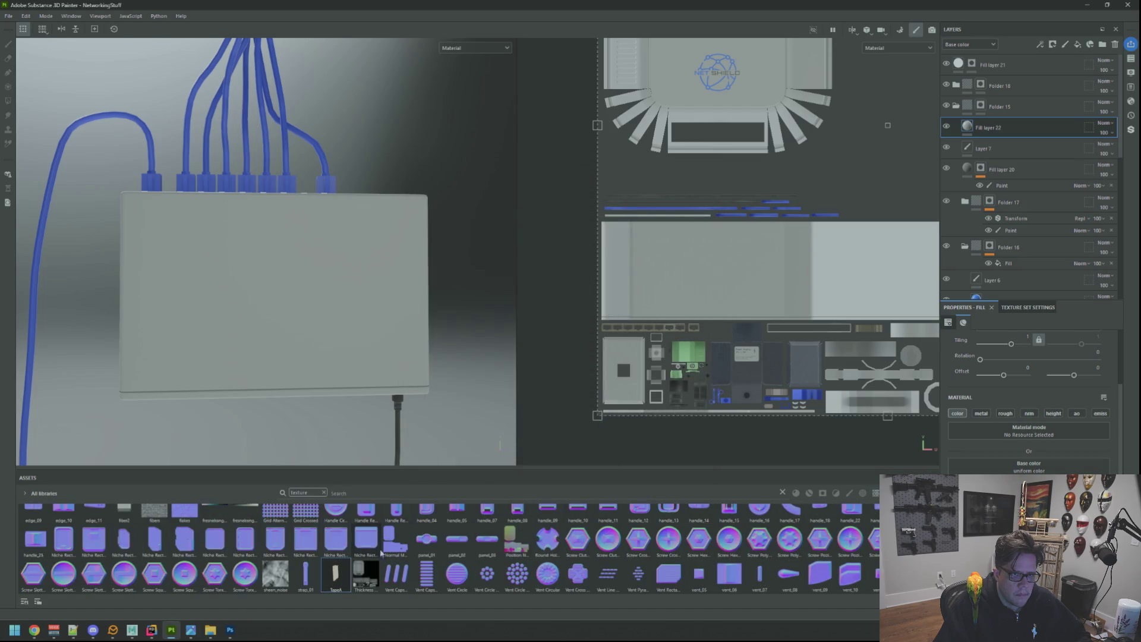
Set UV Wrap to None and move and shrink the tape onto the modem's front face
scroll(up, 3)
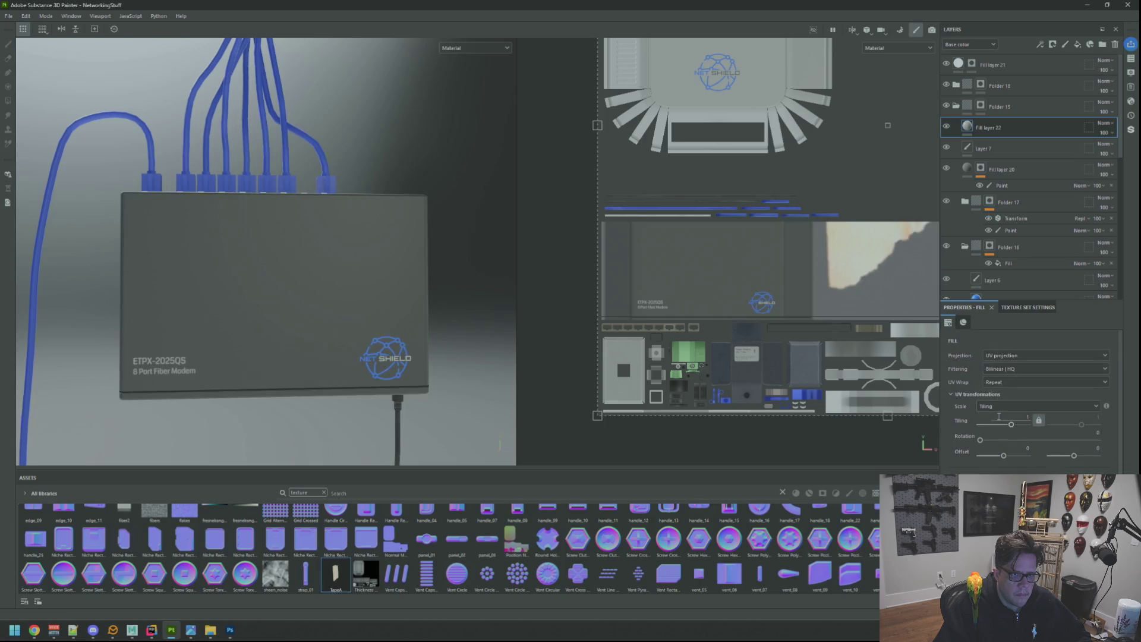
click(1016, 386)
scroll(down, 3)
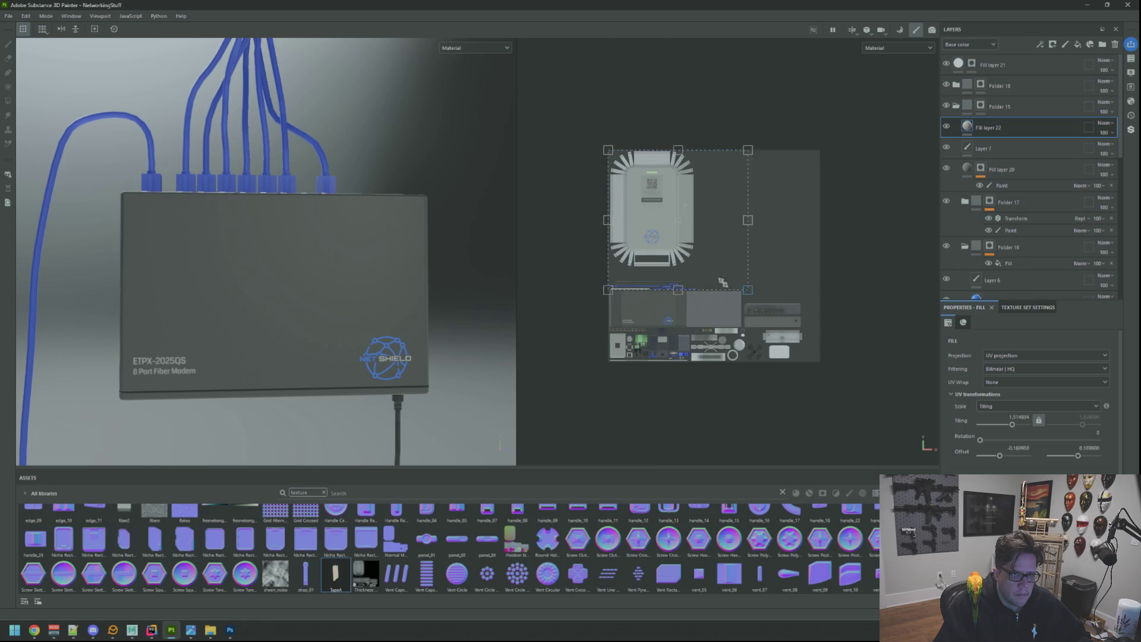
drag(635, 197, 643, 312)
scroll(up, 3)
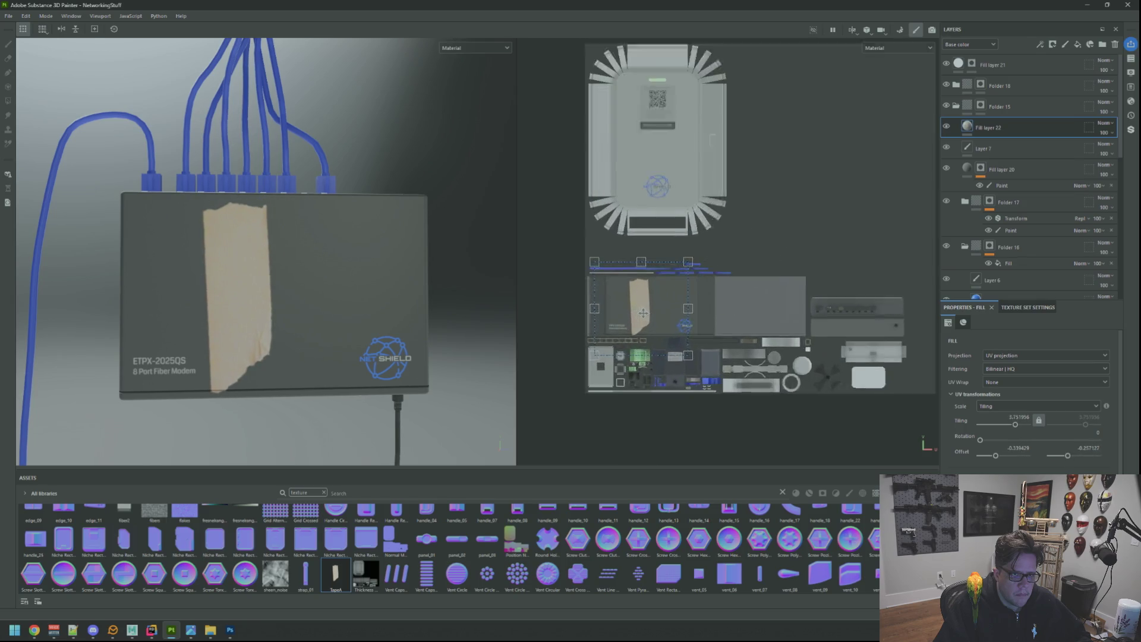
scroll(up, 3)
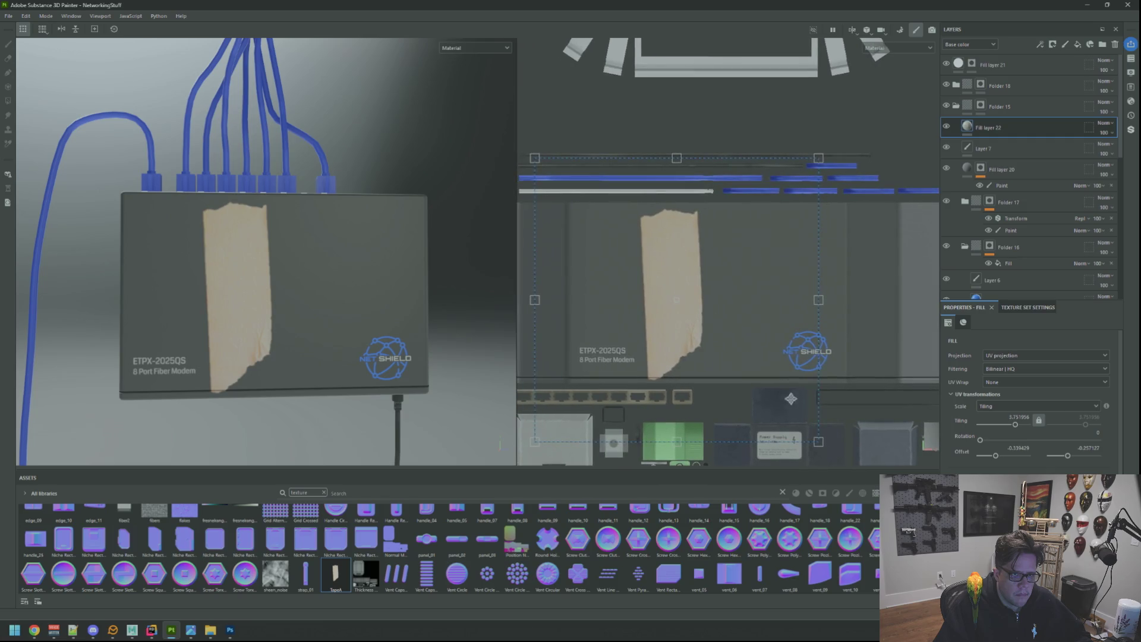
drag(818, 442, 652, 279)
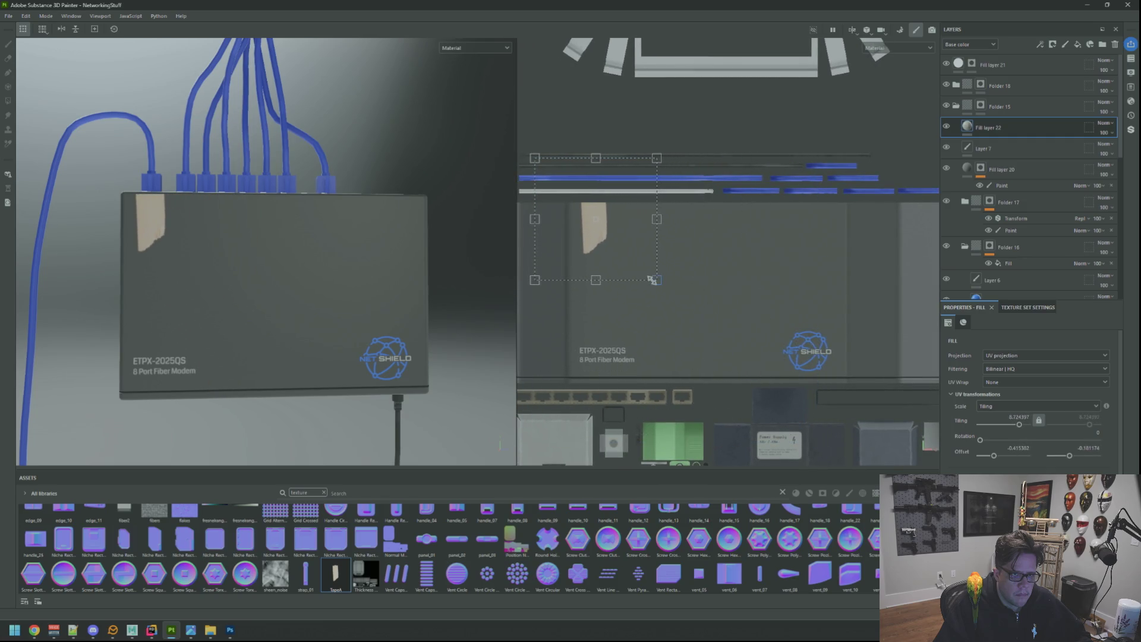
Fine-tune the tape's position near the top-left of the modem front
drag(453, 254, 308, 237)
scroll(up, 3)
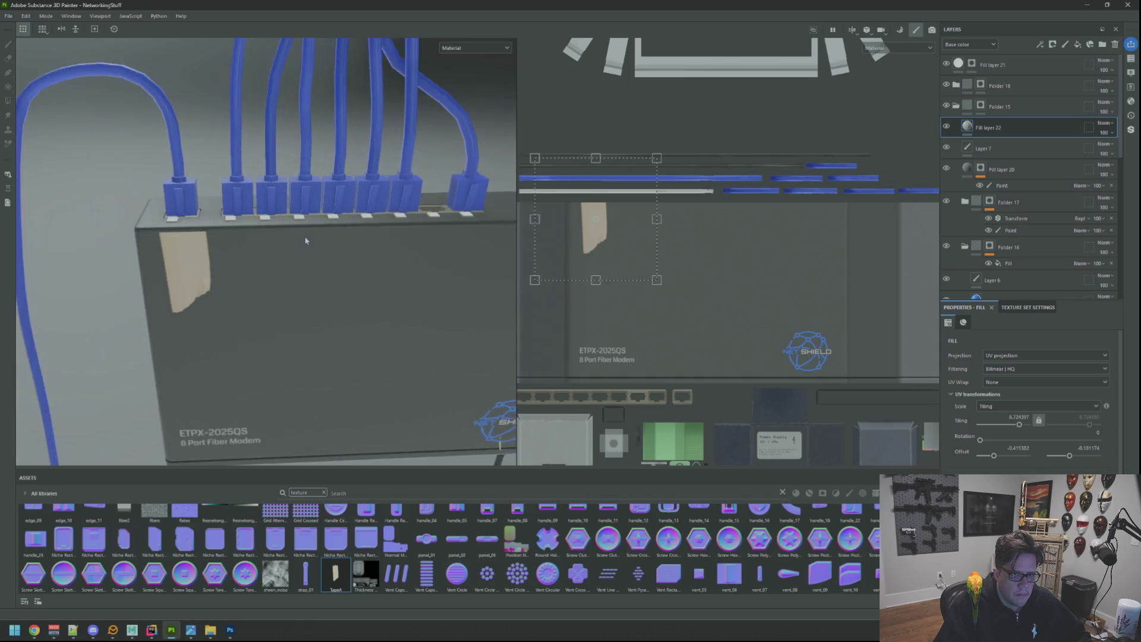
drag(649, 249, 627, 256)
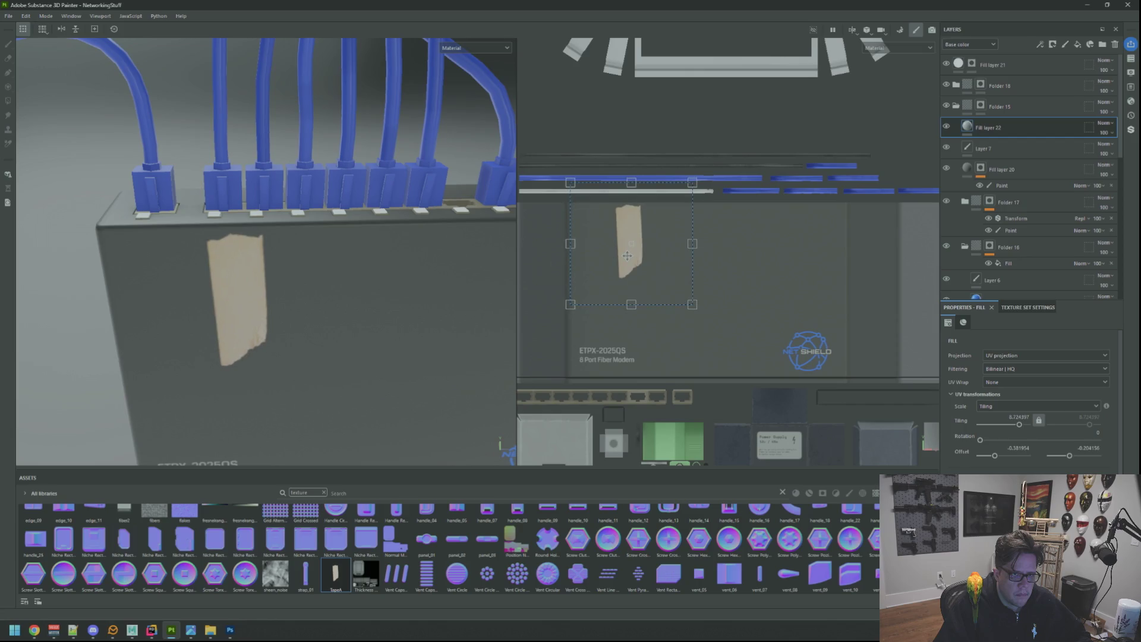
drag(626, 257, 624, 256)
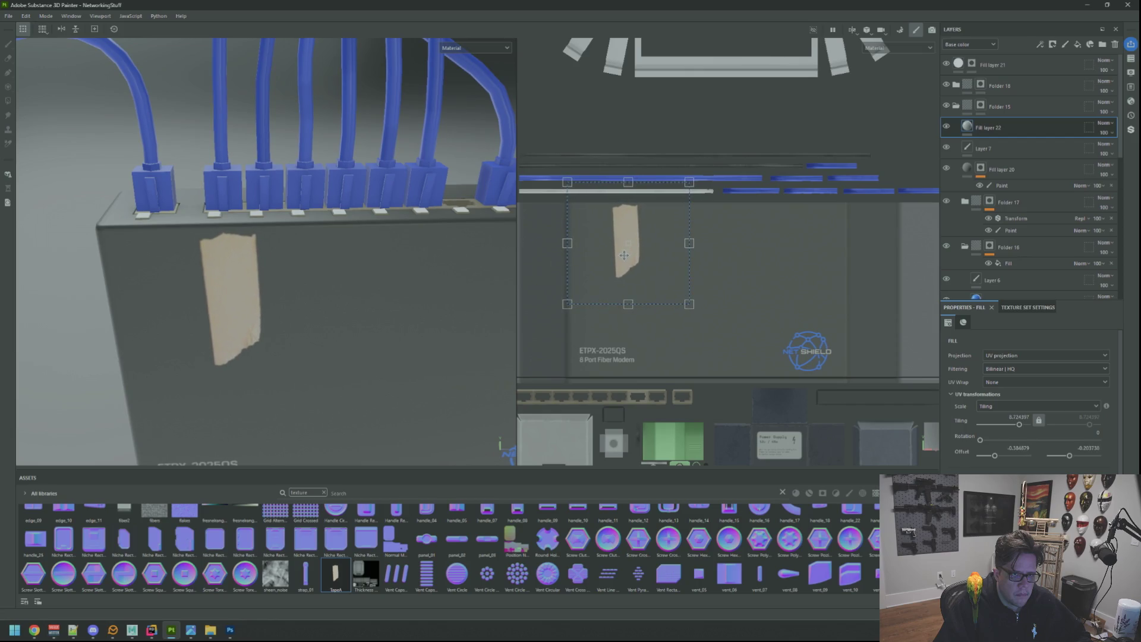
scroll(down, 3)
drag(363, 247, 312, 180)
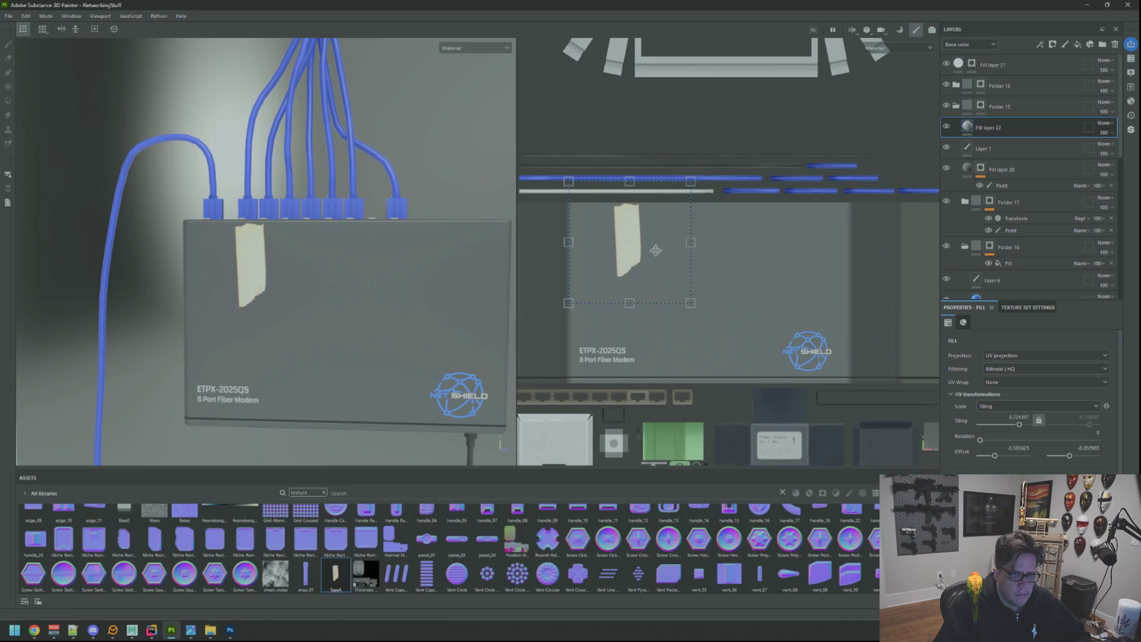
scroll(up, 3)
Shrink the tape further to 11.65 tiling and shift it right and down
drag(764, 374, 669, 296)
drag(562, 175, 586, 193)
drag(357, 256, 352, 278)
drag(353, 278, 333, 276)
drag(334, 276, 303, 250)
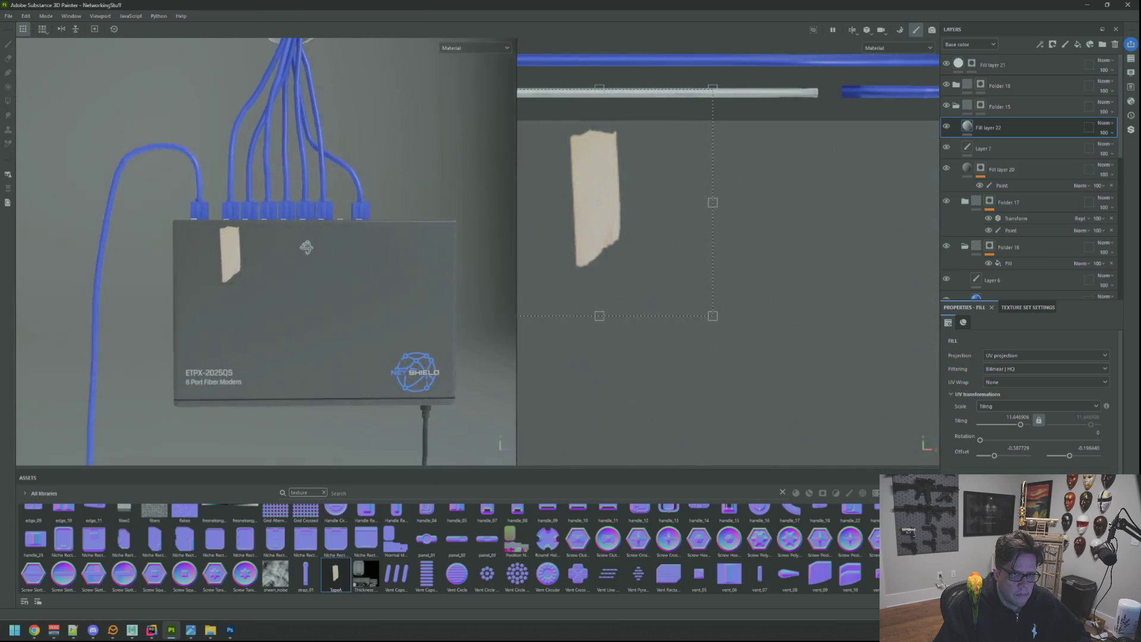
drag(670, 235, 706, 273)
drag(314, 247, 314, 264)
Switch to the 3D-only view and delete the tape's Fill layer 22
scroll(down, 3)
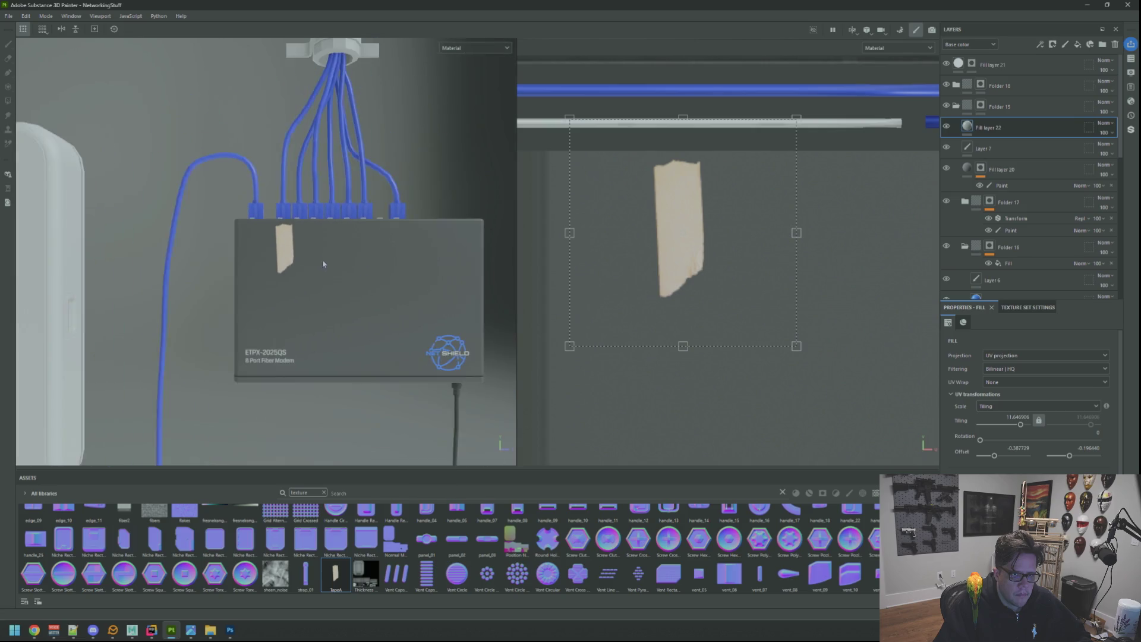
scroll(up, 3)
scroll(down, 3)
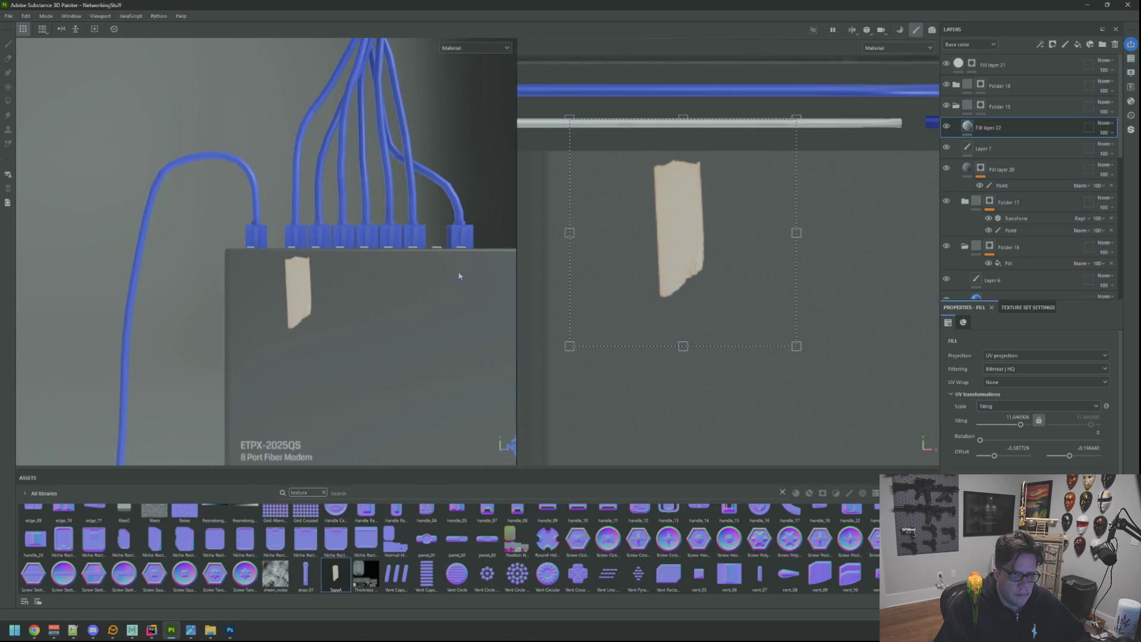
drag(686, 259, 690, 291)
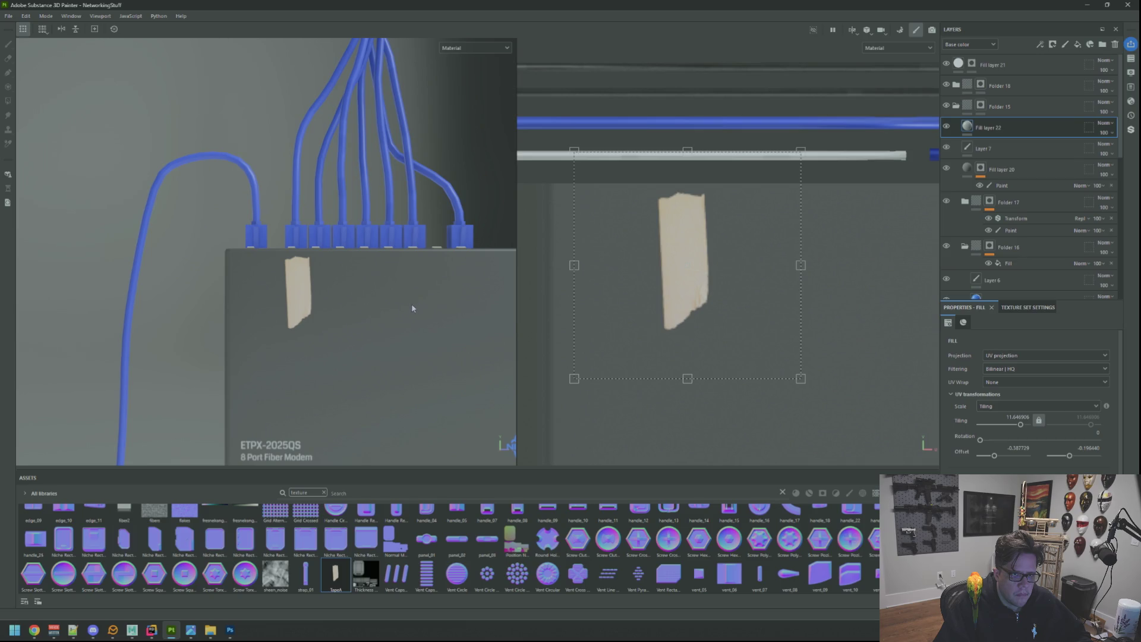
drag(400, 298, 648, 244)
key(F2)
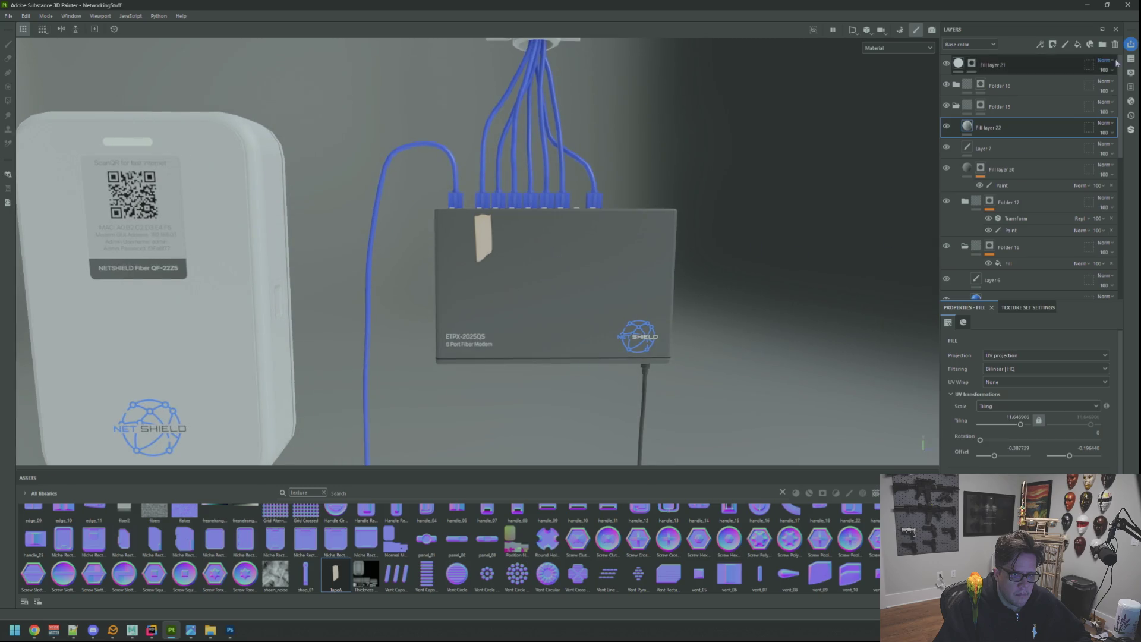
click(1115, 45)
Frame the model and orbit down onto the modem and its cable ports
key(f)
drag(558, 268, 511, 267)
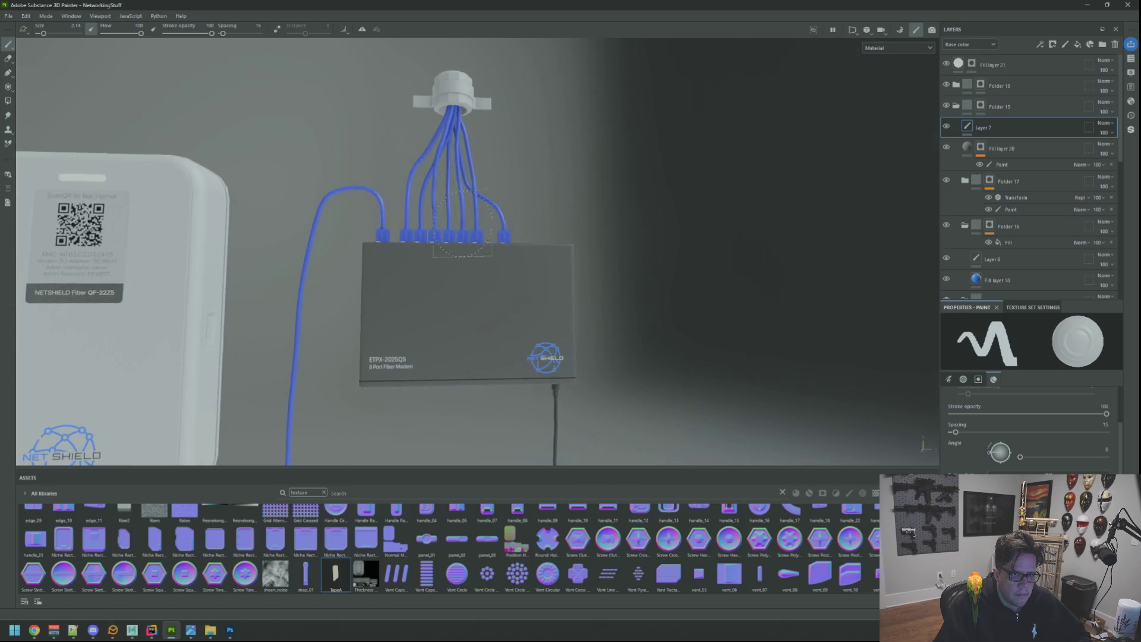
scroll(down, 3)
drag(462, 220, 478, 234)
Rotate the environment lighting around the model and tilt the view to a low angle
drag(478, 234, 566, 227)
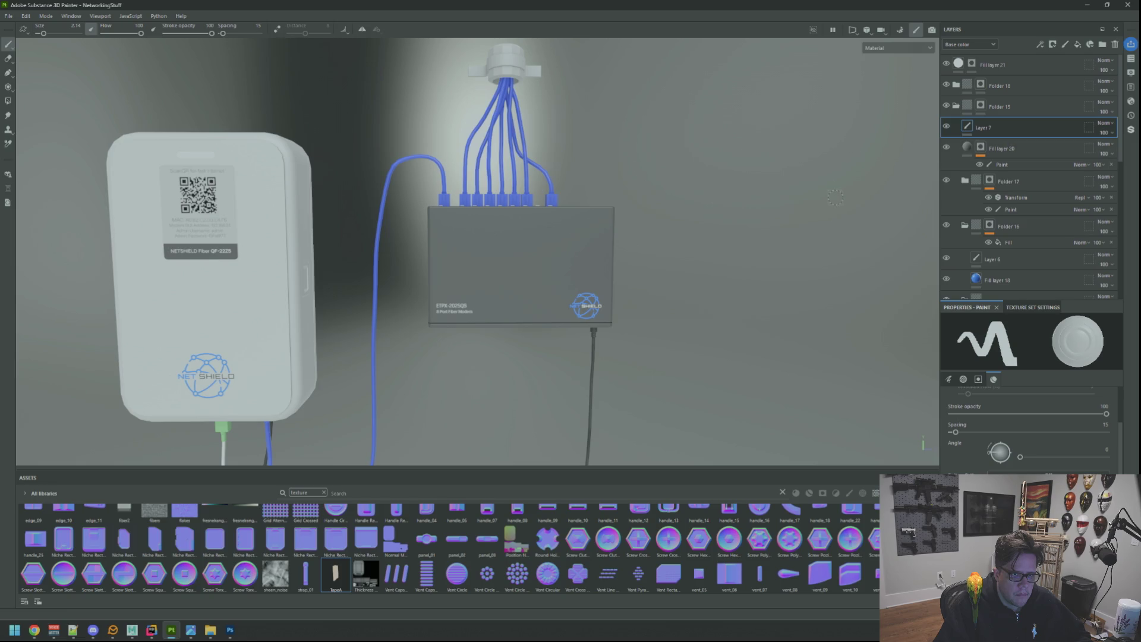
scroll(down, 3)
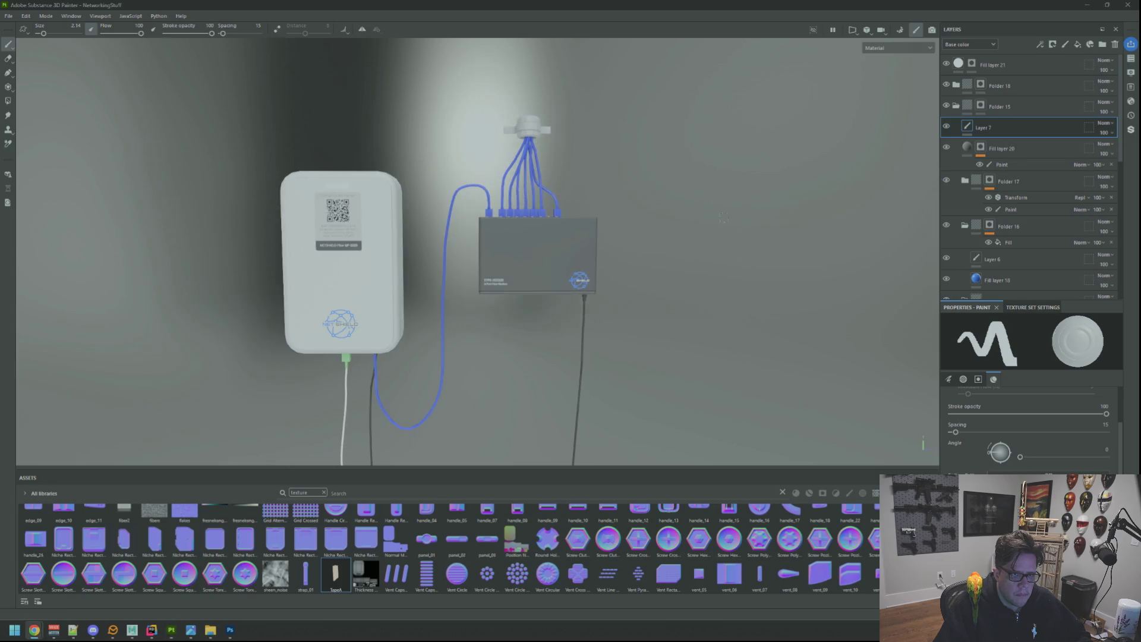
scroll(up, 3)
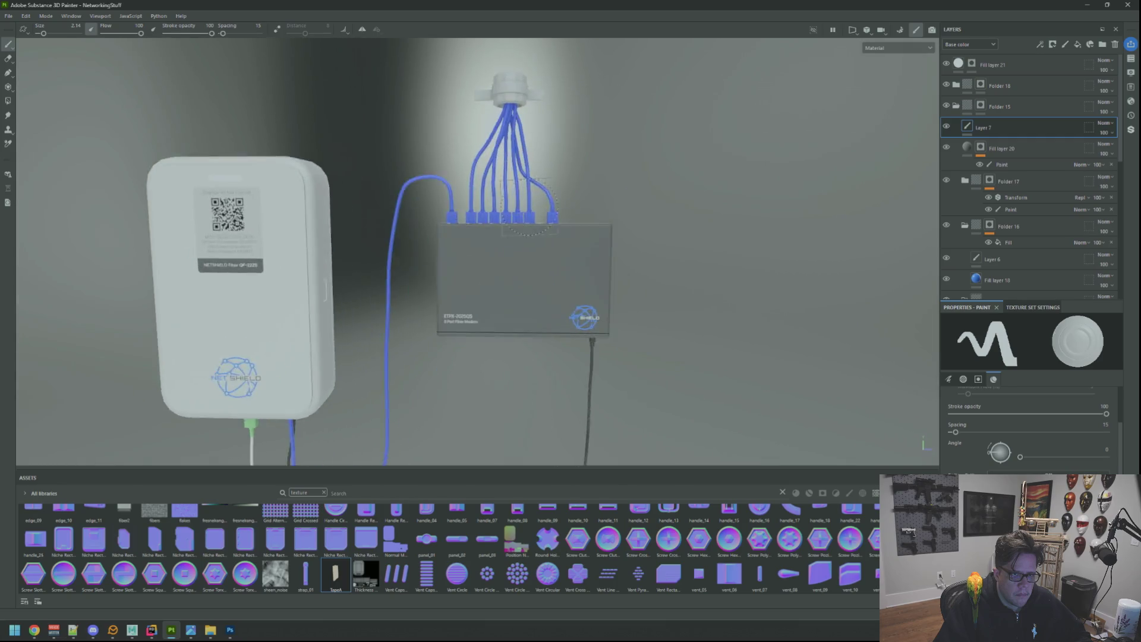
drag(511, 275, 511, 255)
scroll(down, 3)
scroll(up, 3)
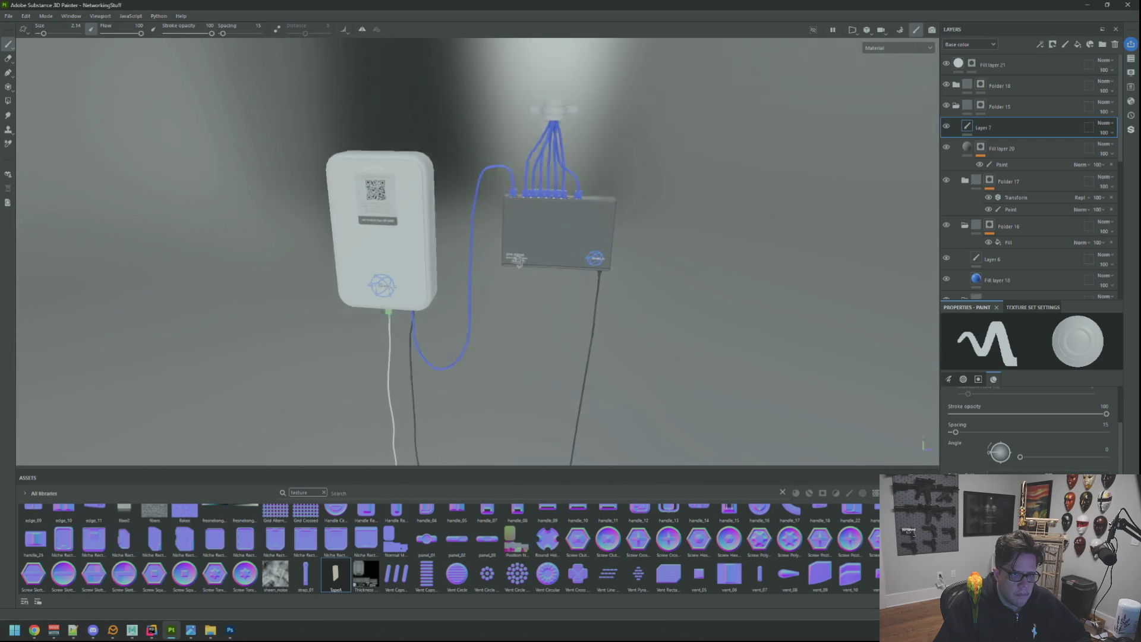
scroll(down, 3)
scroll(up, 3)
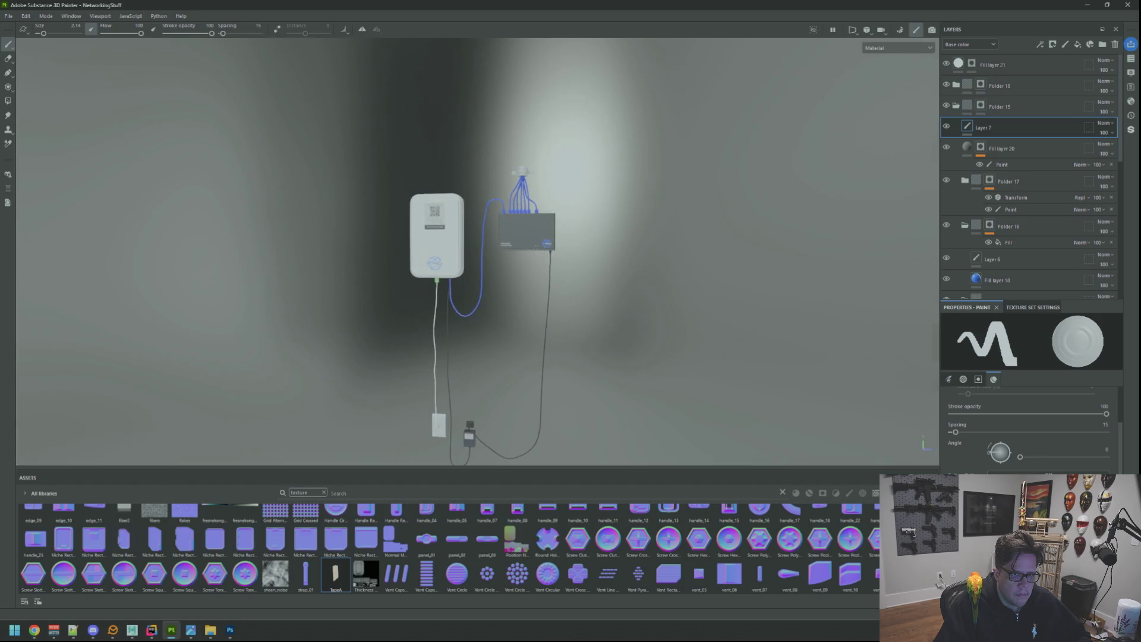
scroll(up, 3)
Orbit out to a top-down view of the whole wall setup and start a photoreal Iray render
drag(522, 209, 479, 196)
scroll(up, 3)
drag(543, 248, 511, 260)
scroll(down, 3)
drag(491, 274, 538, 113)
scroll(down, 3)
scroll(up, 3)
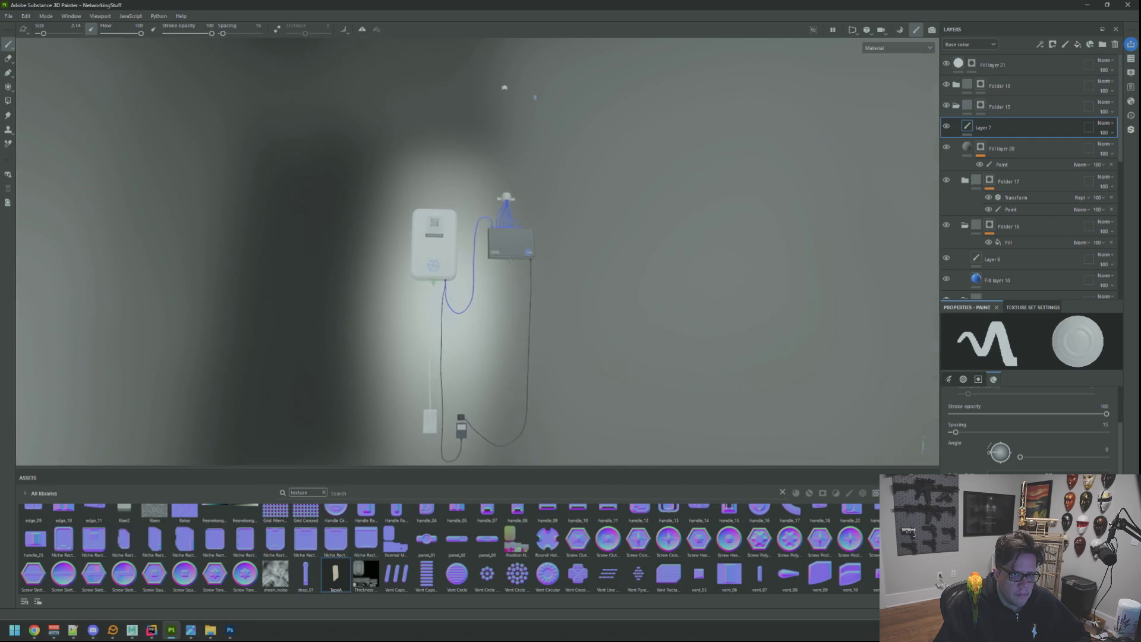
scroll(down, 3)
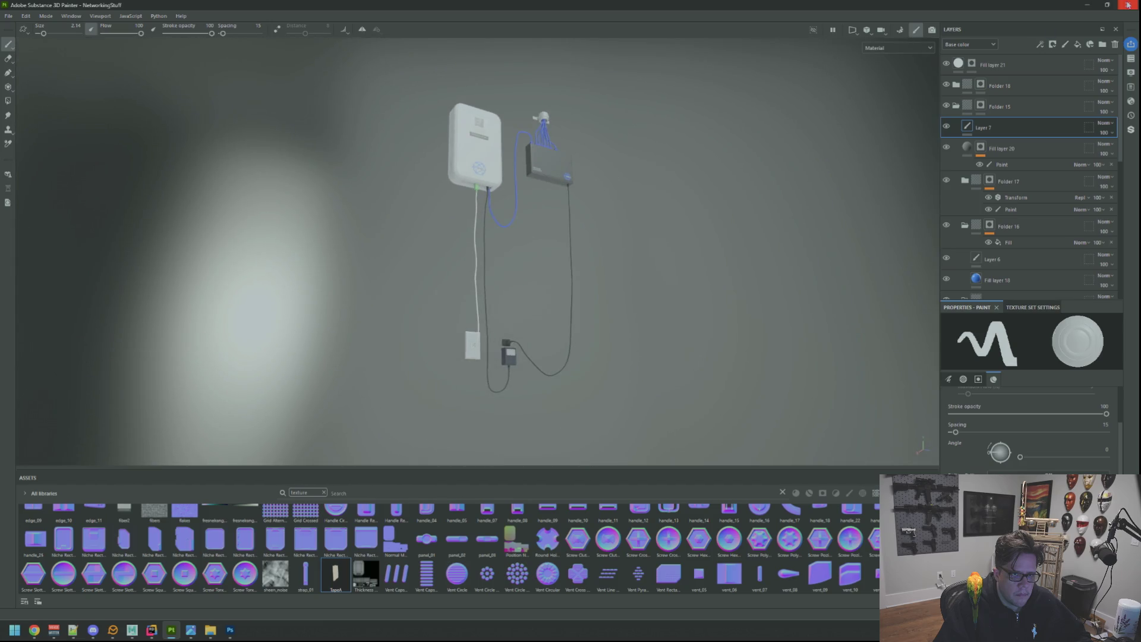
click(930, 31)
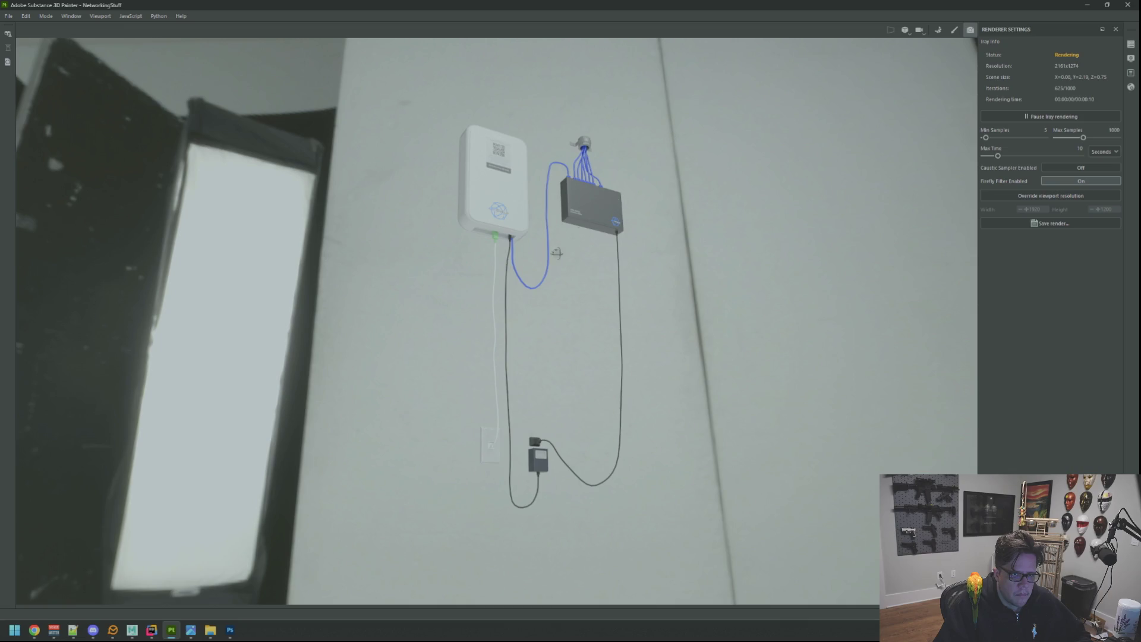
Orbit the camera to a level view across the floor while the Iray render refines
drag(560, 250, 711, 288)
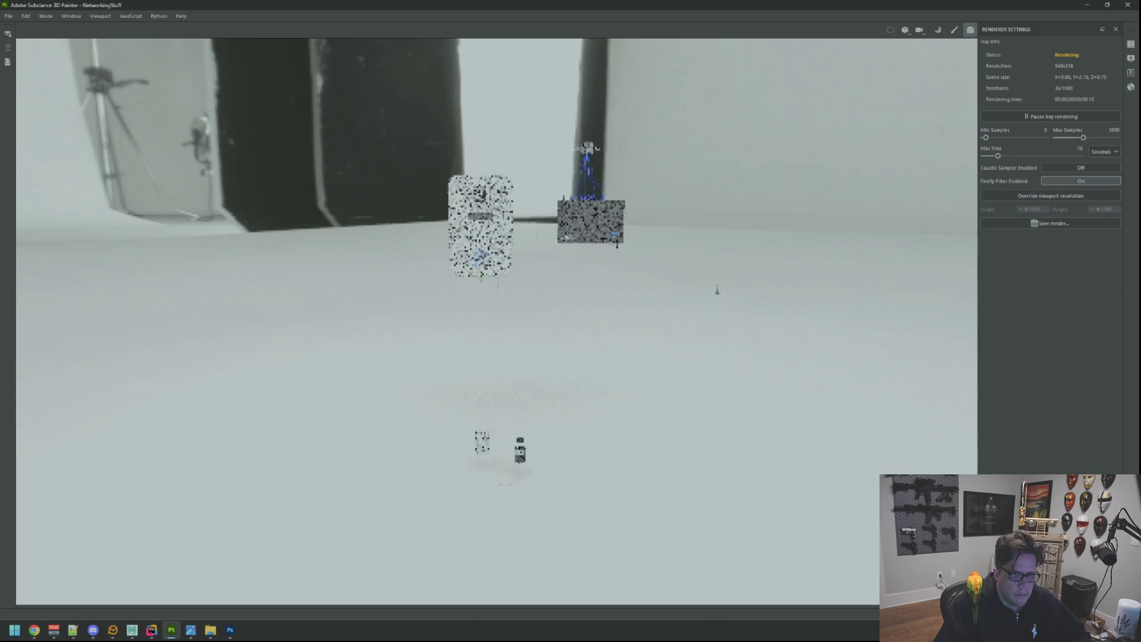